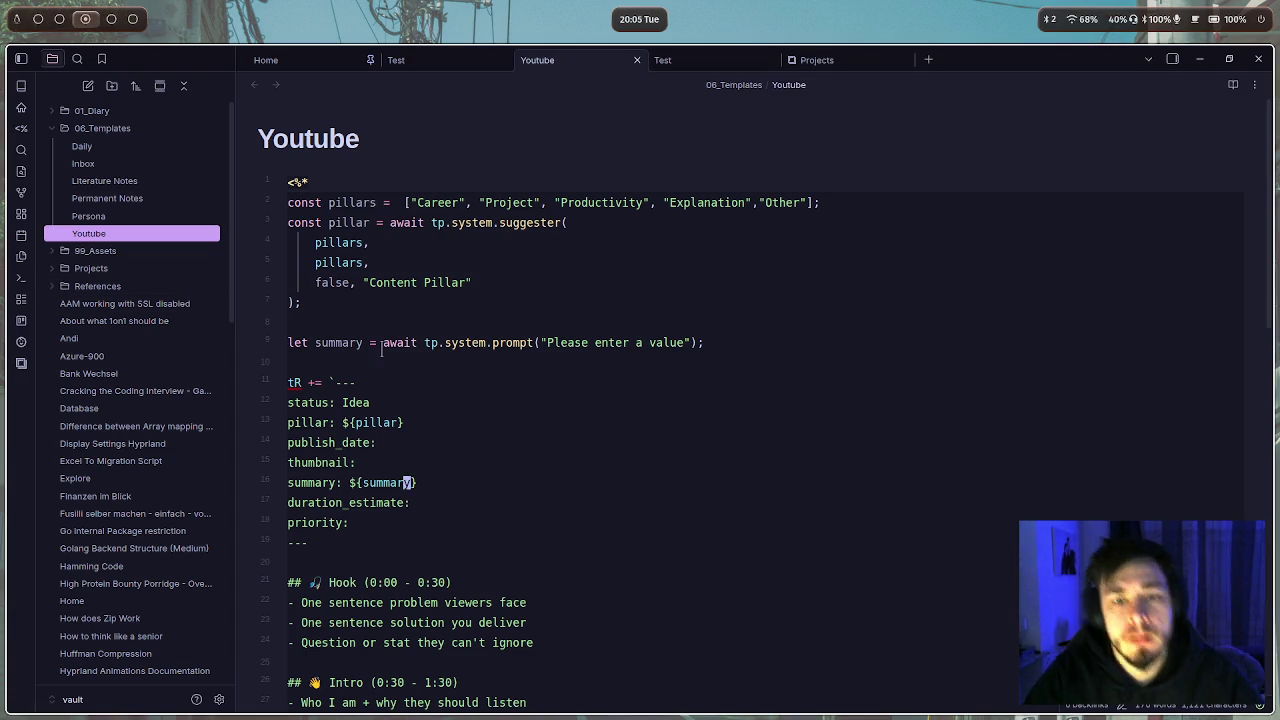
Change the line 9 summary prompt from 'Please enter a value' to 'What will this be about'.
{"action": "scroll", "coordinate": [468, 368], "scroll_direction": "down", "scroll_amount": 3}
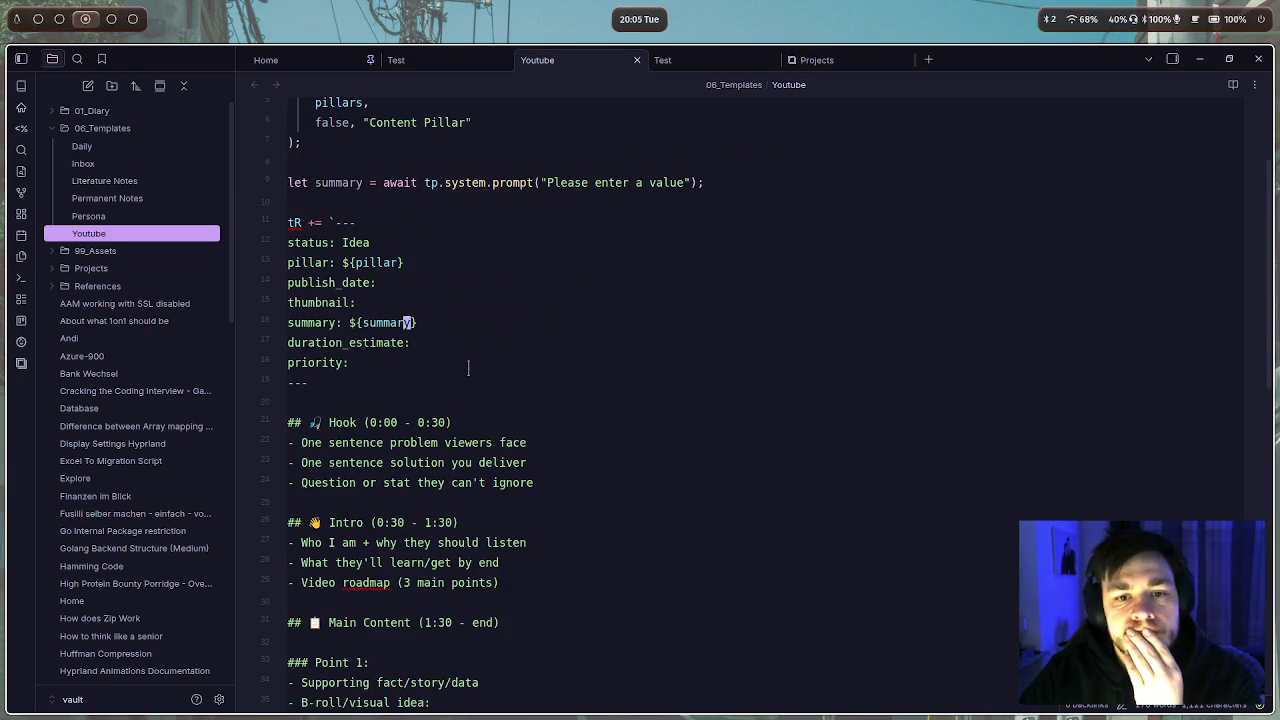
{"action": "scroll", "coordinate": [445, 370], "scroll_direction": "down", "scroll_amount": 2}
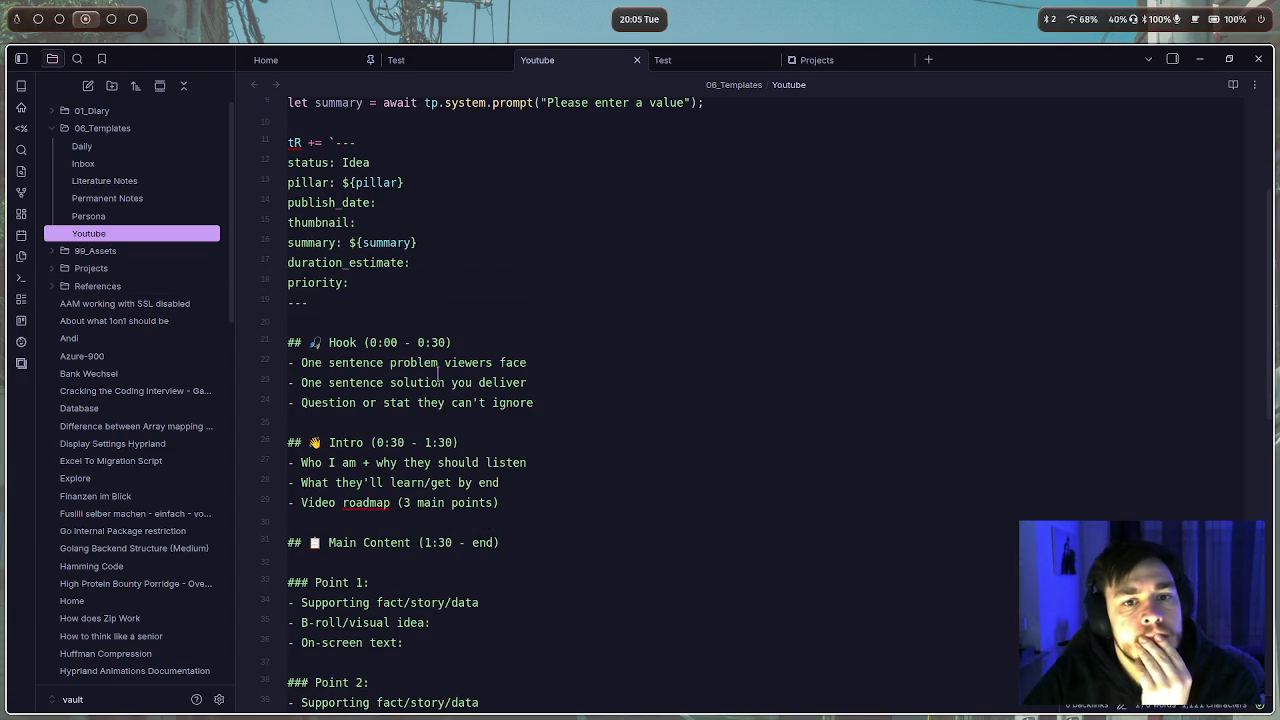
{"action": "scroll", "coordinate": [460, 345], "scroll_direction": "up", "scroll_amount": 5}
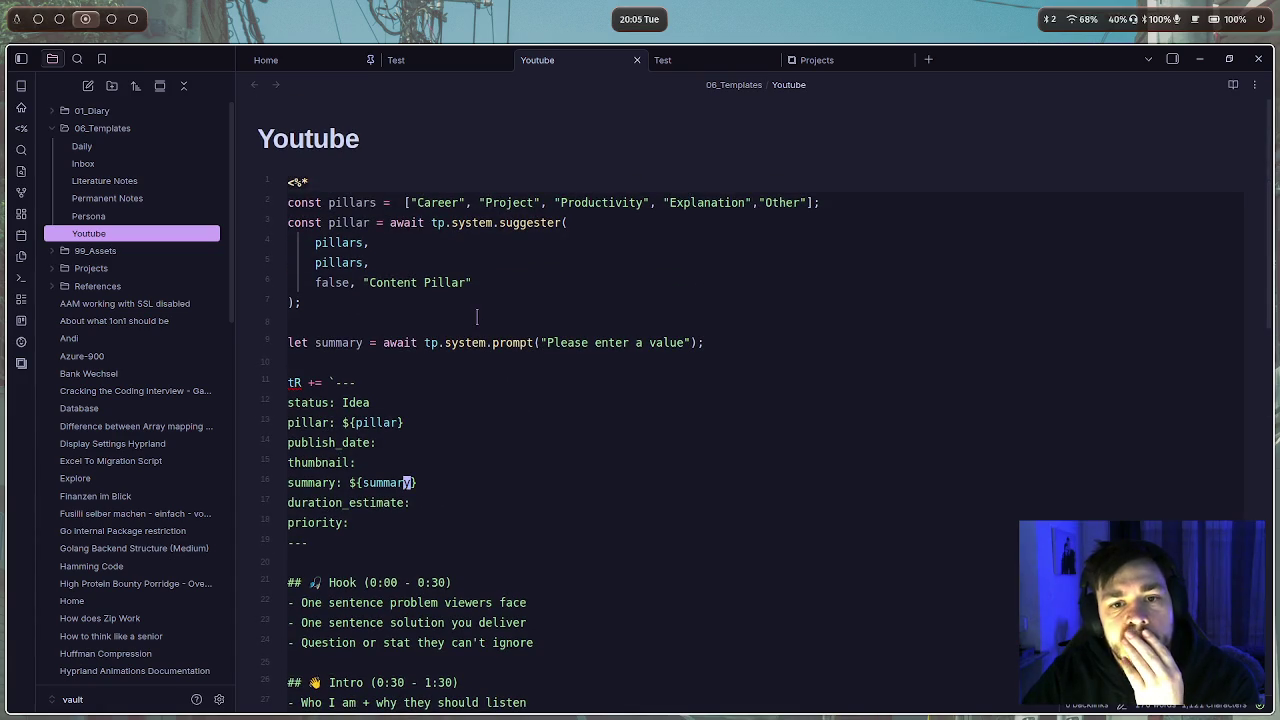
{"action": "left_click", "coordinate": [590, 342]}
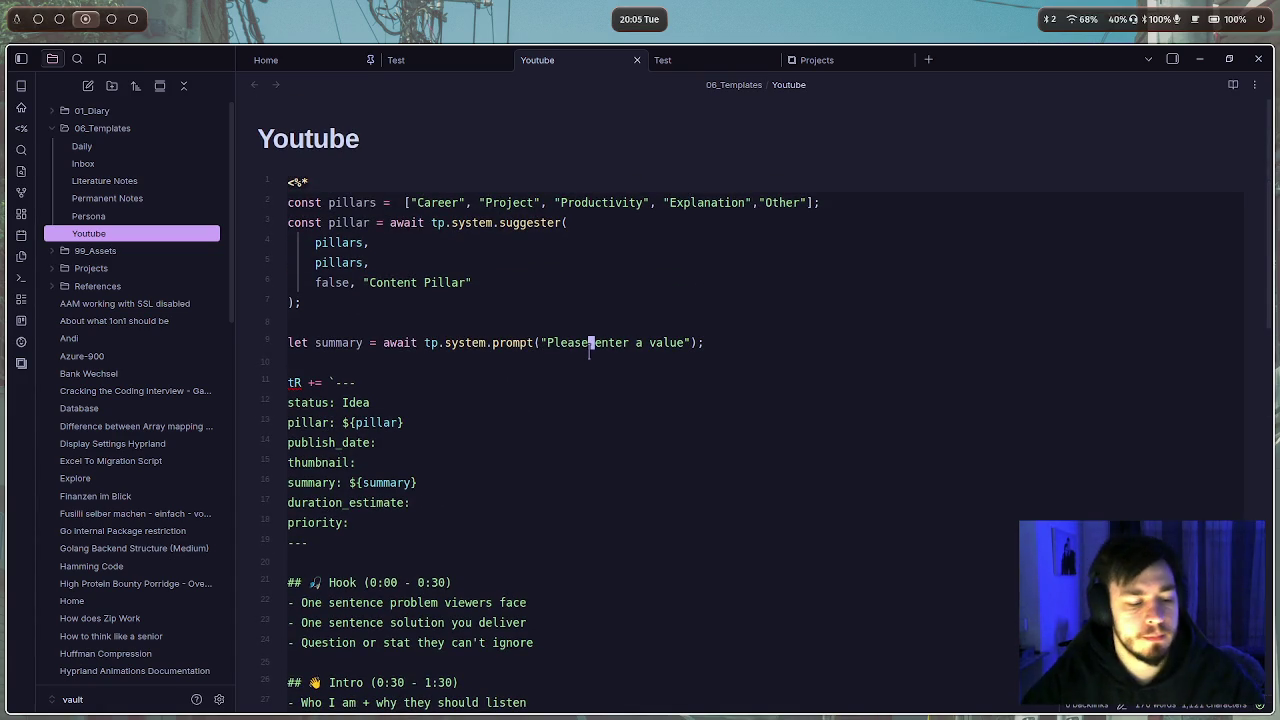
{"action": "key", "text": "v"}
{"action": "key", "text": "i"}
{"action": "key", "text": "quotedbl"}
{"action": "type", "text": "cW"}
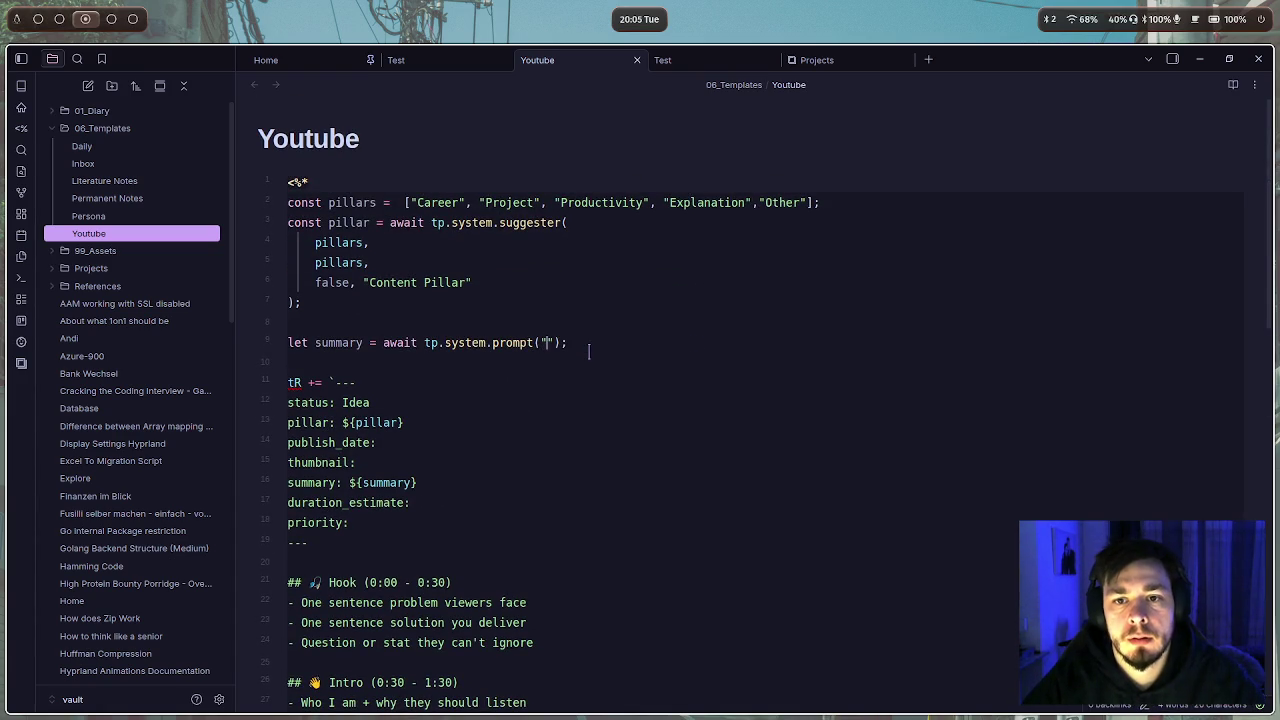
{"action": "type", "text": "hat will this beabout"}
{"action": "key", "text": "Escape"}
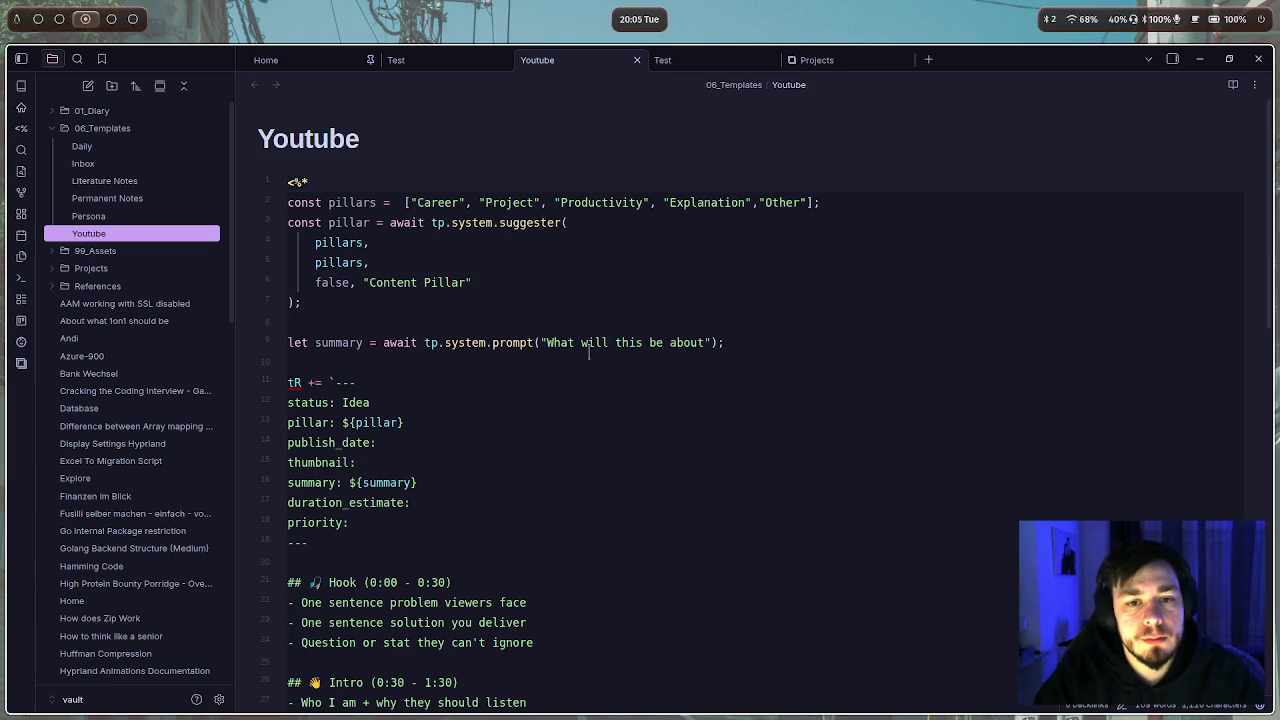
{"action": "scroll", "coordinate": [589, 352], "scroll_direction": "down", "scroll_amount": 1}
{"action": "scroll", "coordinate": [549, 342], "scroll_direction": "down", "scroll_amount": 6}
{"action": "scroll", "coordinate": [548, 302], "scroll_direction": "up", "scroll_amount": 4}
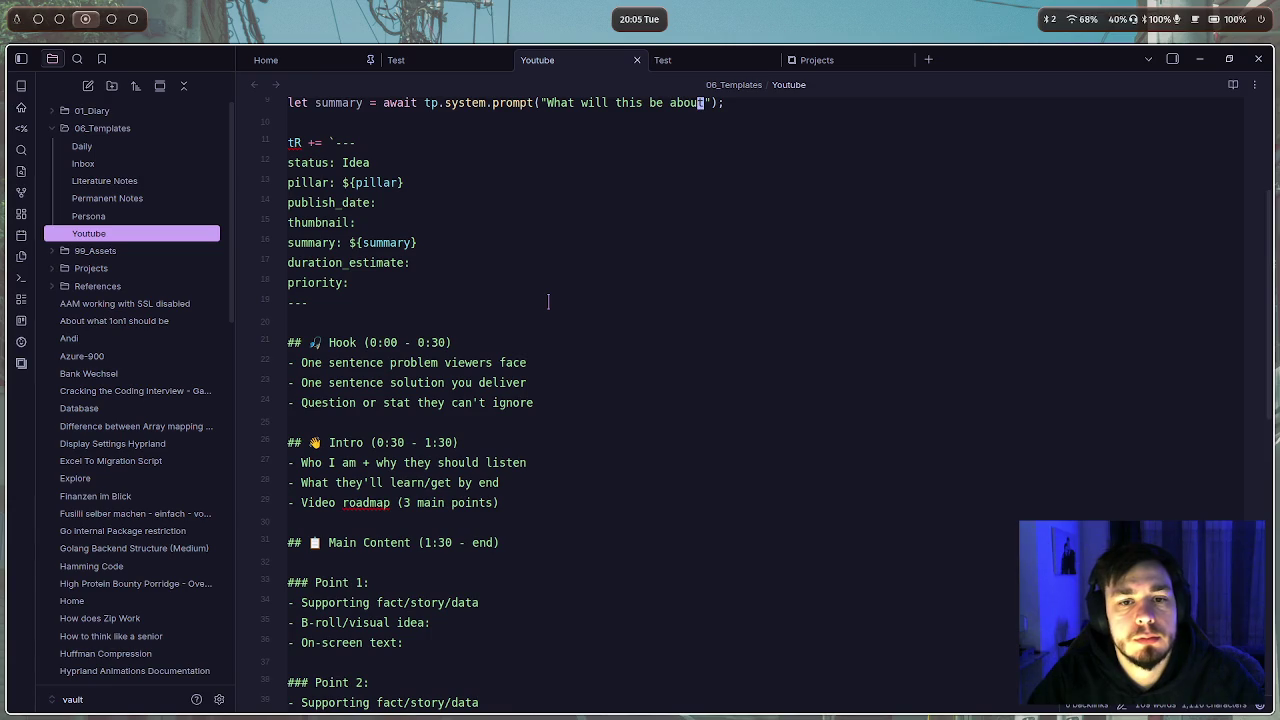
{"action": "scroll", "coordinate": [560, 305], "scroll_direction": "up", "scroll_amount": 2}
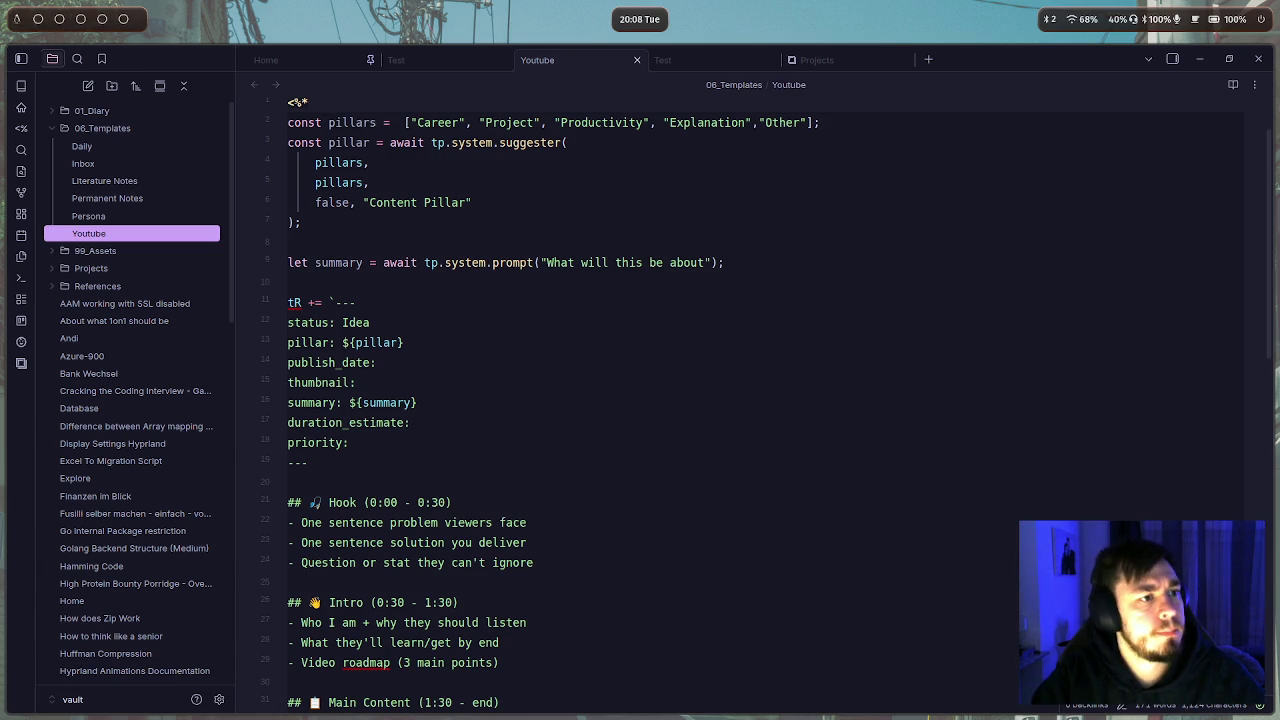
Inspect template lines 6, 9 and 10 without editing, then switch to the Templater docs.
{"action": "left_click", "coordinate": [555, 320]}
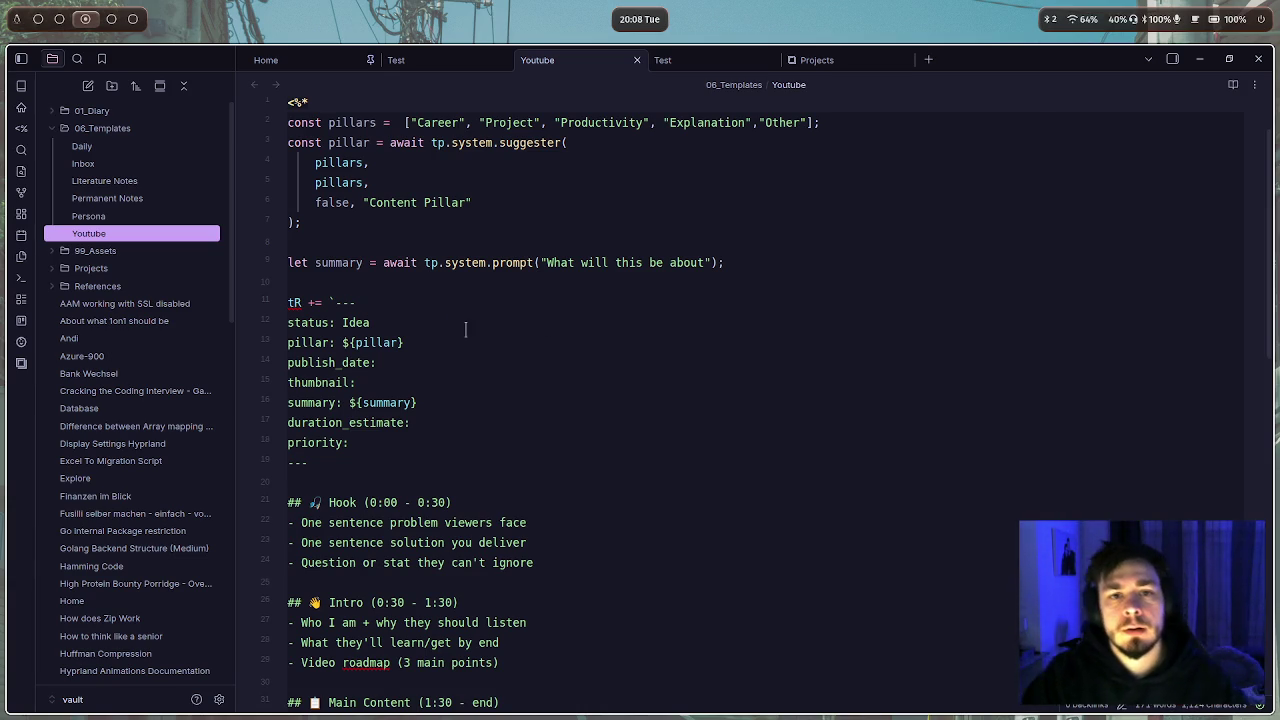
{"action": "left_click", "coordinate": [431, 286]}
{"action": "left_click", "coordinate": [326, 204]}
{"action": "left_click", "coordinate": [361, 202]}
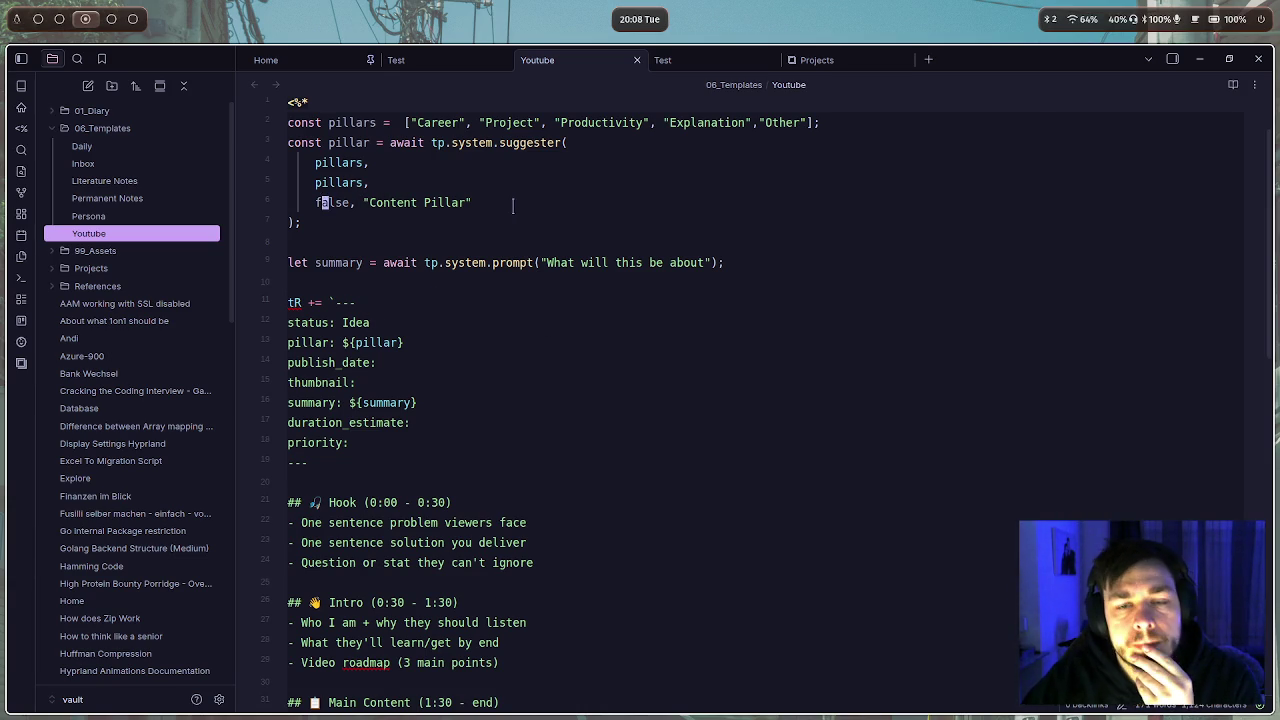
{"action": "left_click_drag", "start_coordinate": [546, 262], "coordinate": [618, 262]}
{"action": "left_click", "coordinate": [677, 262]}
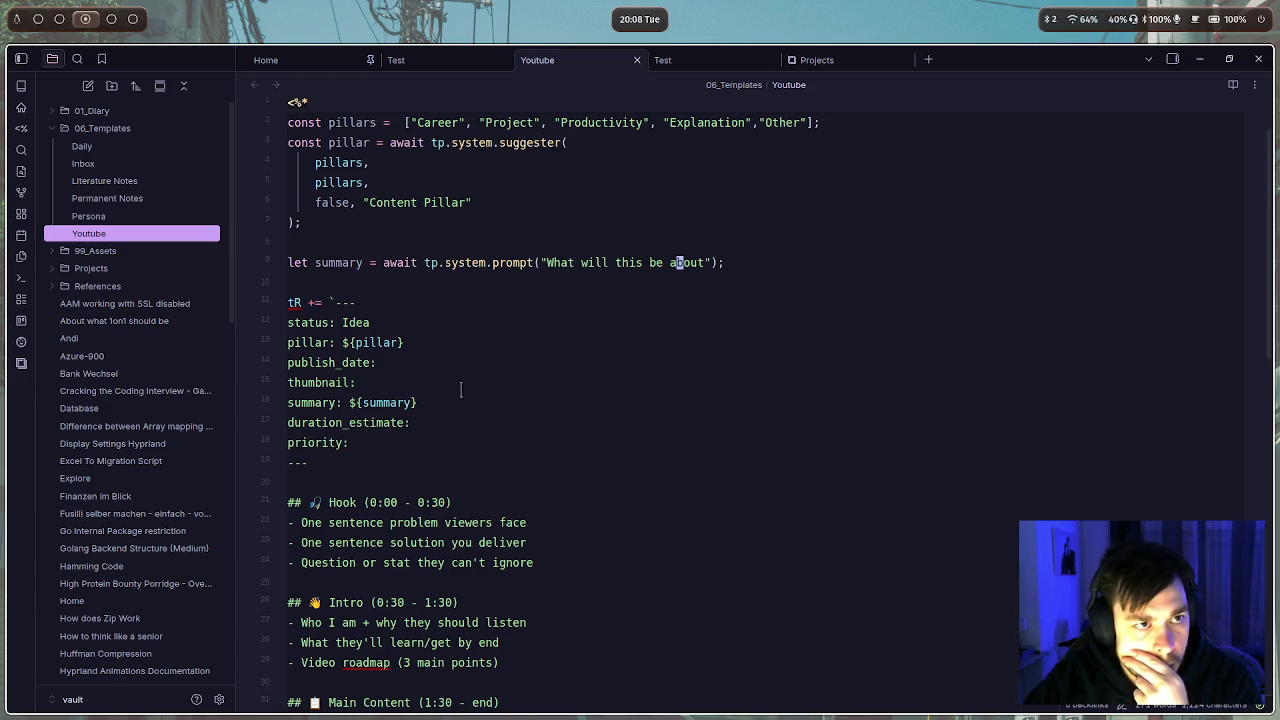
{"action": "key", "text": "super+3"}
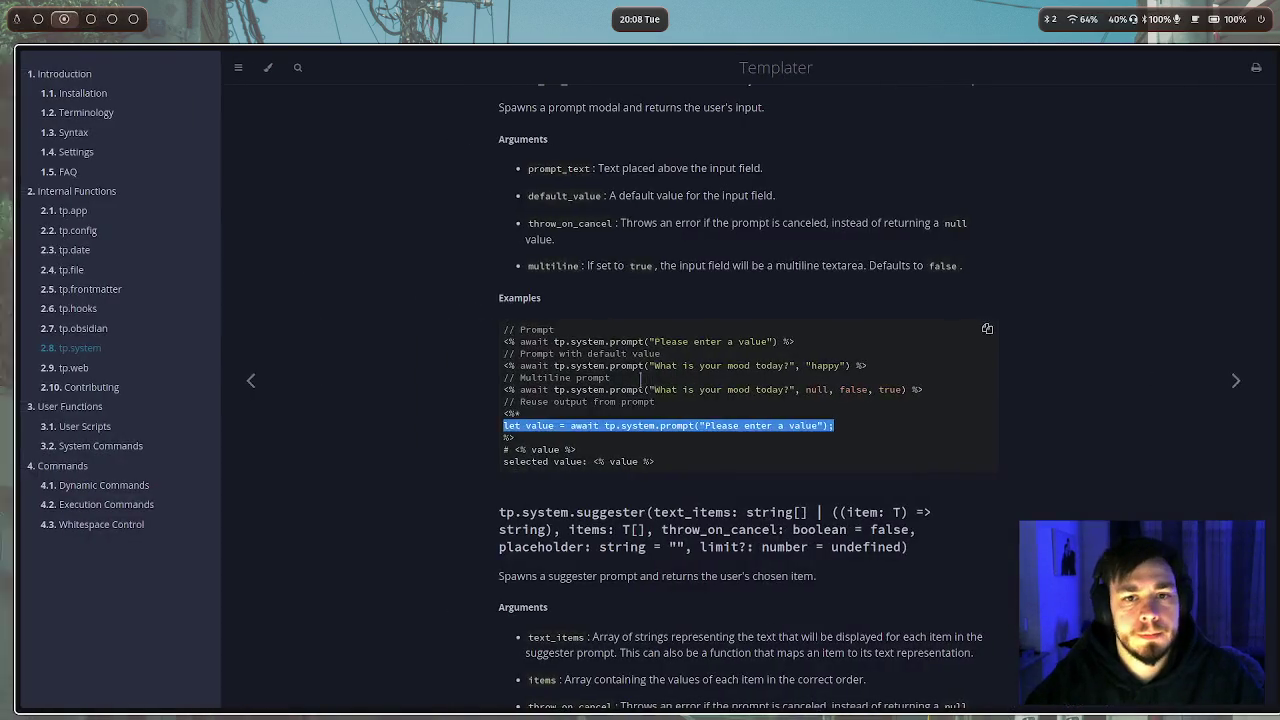
{"action": "scroll", "coordinate": [641, 378], "scroll_direction": "down", "scroll_amount": 3}
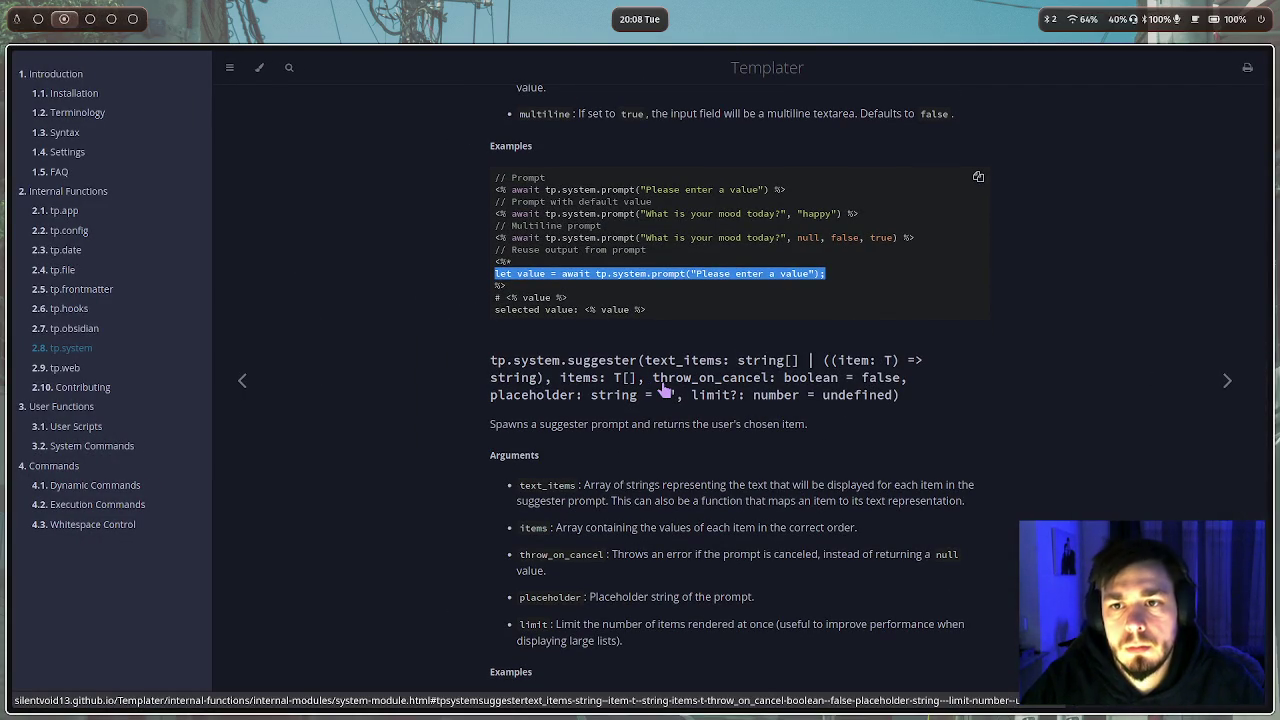
{"action": "scroll", "coordinate": [662, 388], "scroll_direction": "down", "scroll_amount": 1}
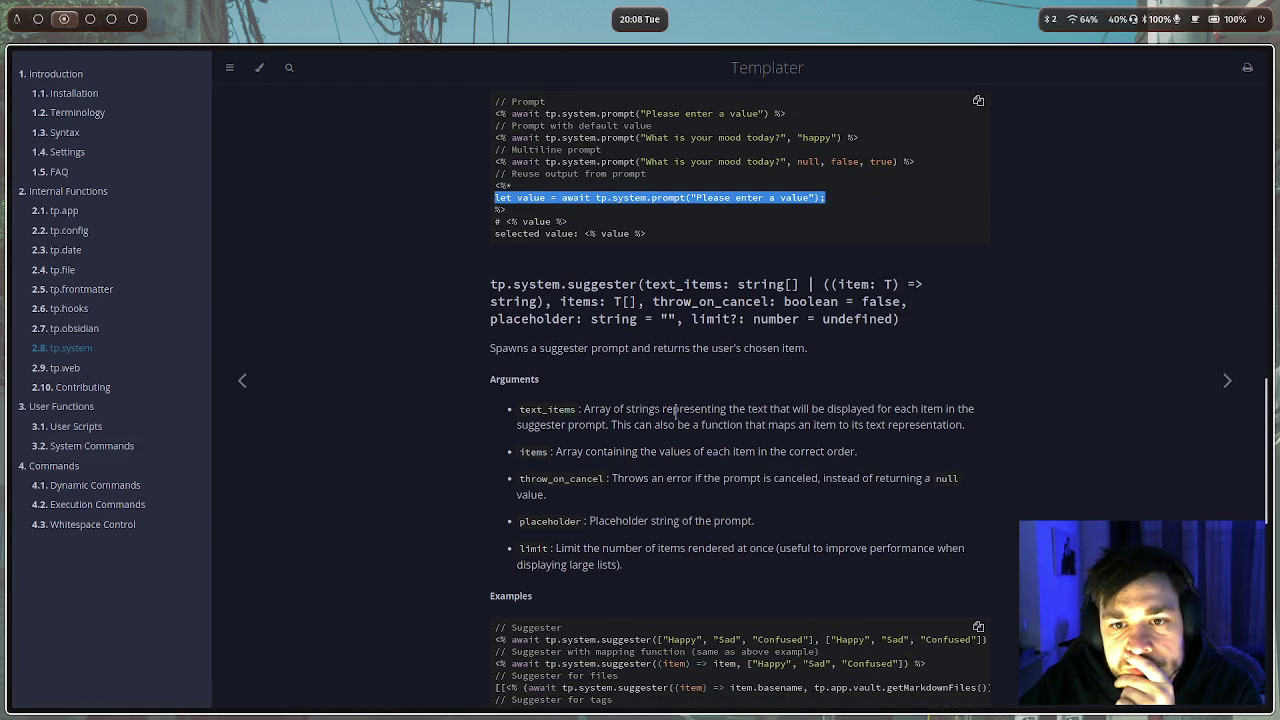
{"action": "scroll", "coordinate": [670, 404], "scroll_direction": "down", "scroll_amount": 1}
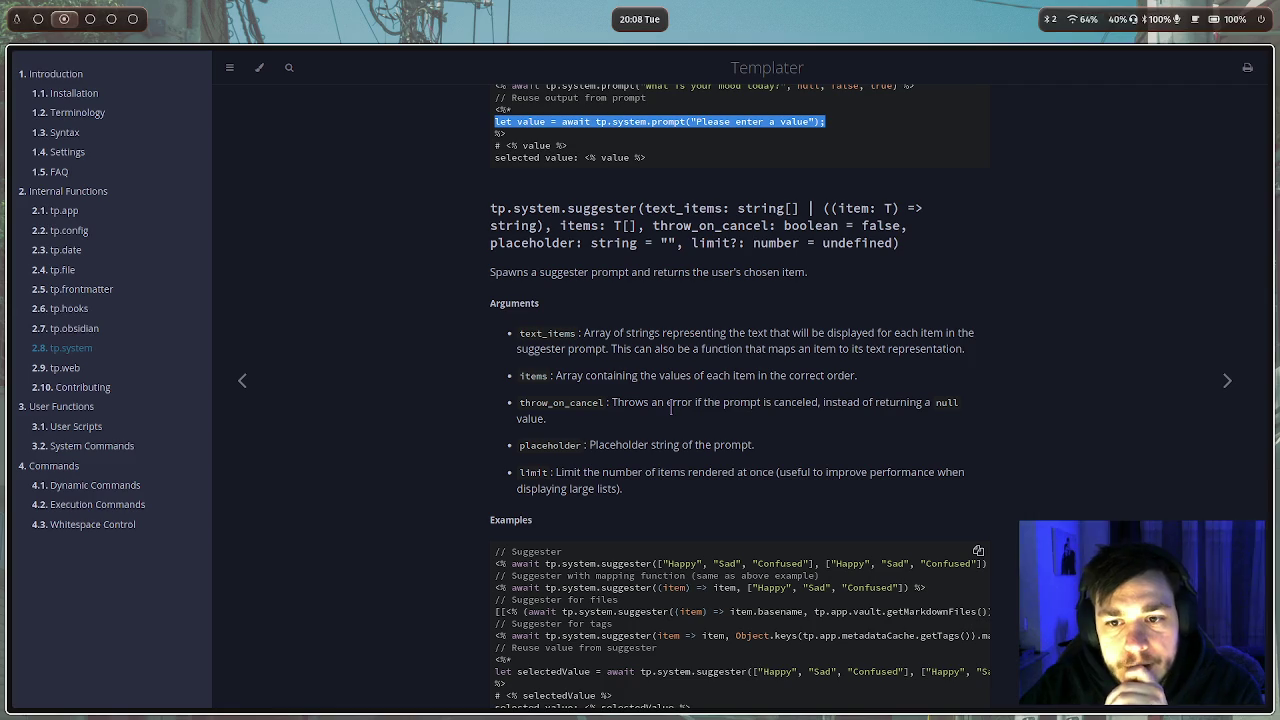
{"action": "scroll", "coordinate": [670, 404], "scroll_direction": "up", "scroll_amount": 7}
{"action": "scroll", "coordinate": [665, 380], "scroll_direction": "up", "scroll_amount": 2}
{"action": "scroll", "coordinate": [660, 360], "scroll_direction": "down", "scroll_amount": 1}
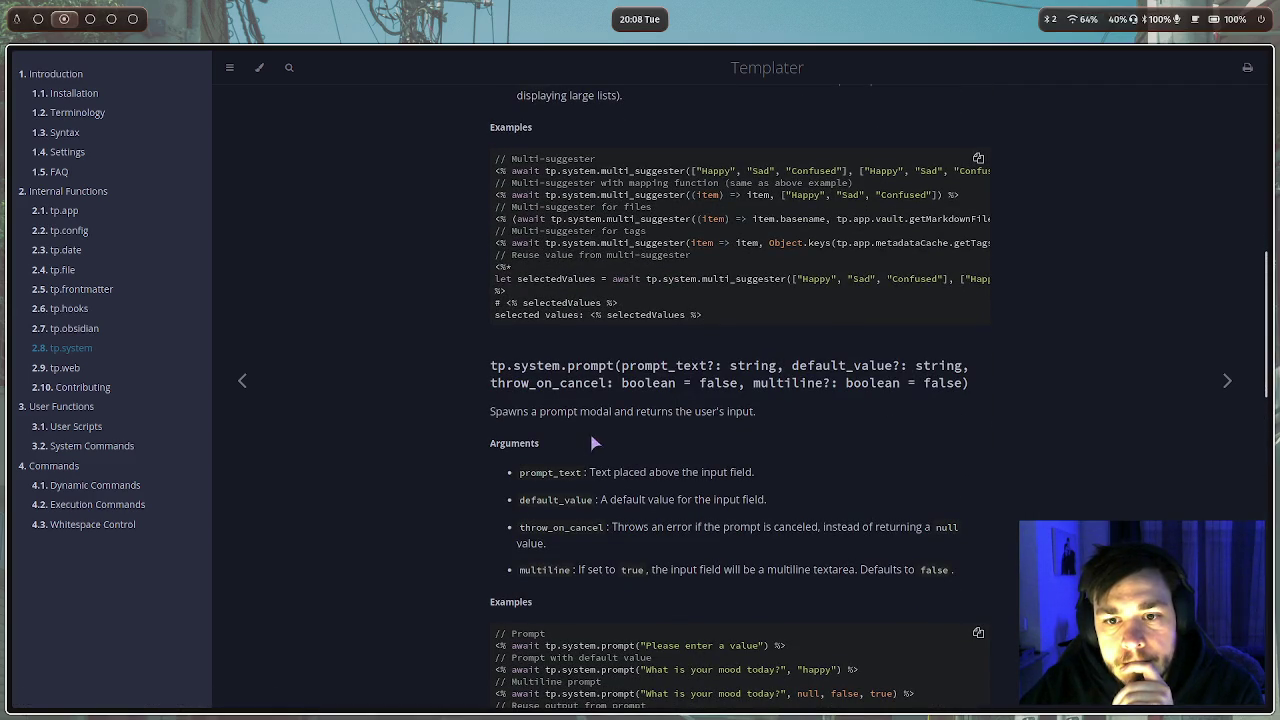
{"action": "left_click_drag", "start_coordinate": [523, 472], "coordinate": [620, 473]}
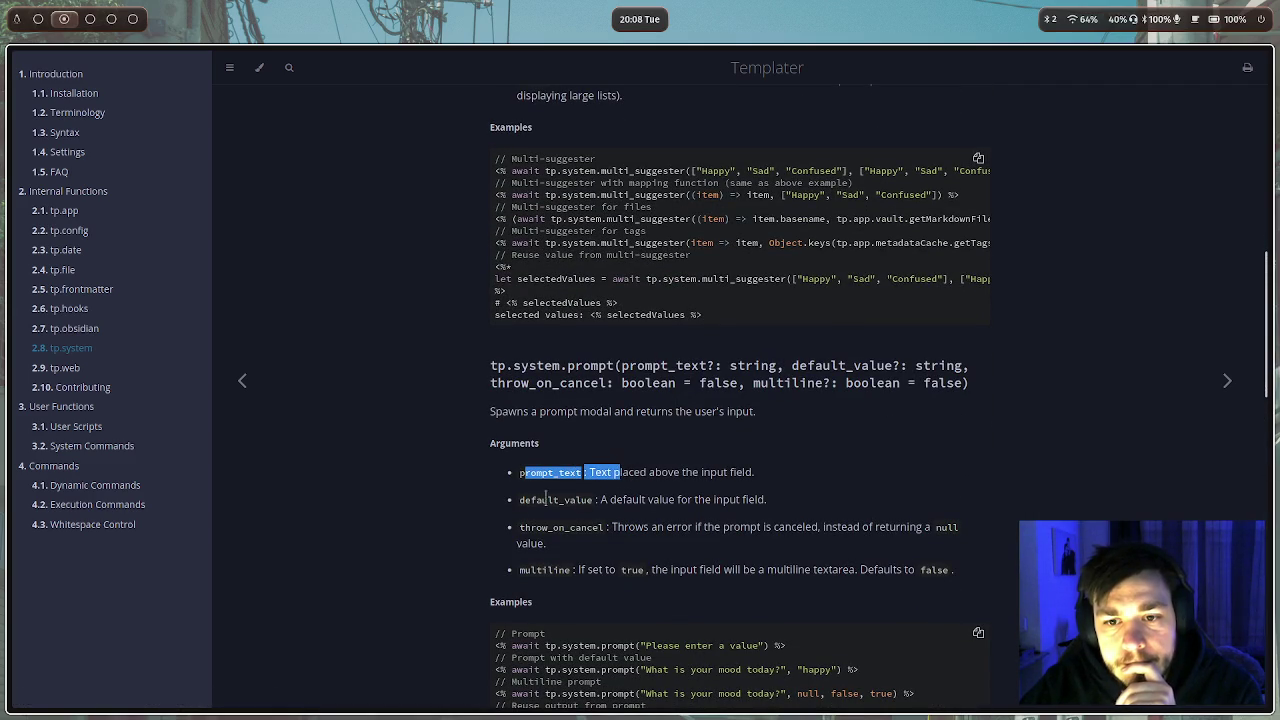
{"action": "left_click_drag", "start_coordinate": [548, 499], "coordinate": [664, 499]}
{"action": "left_click_drag", "start_coordinate": [542, 527], "coordinate": [655, 529]}
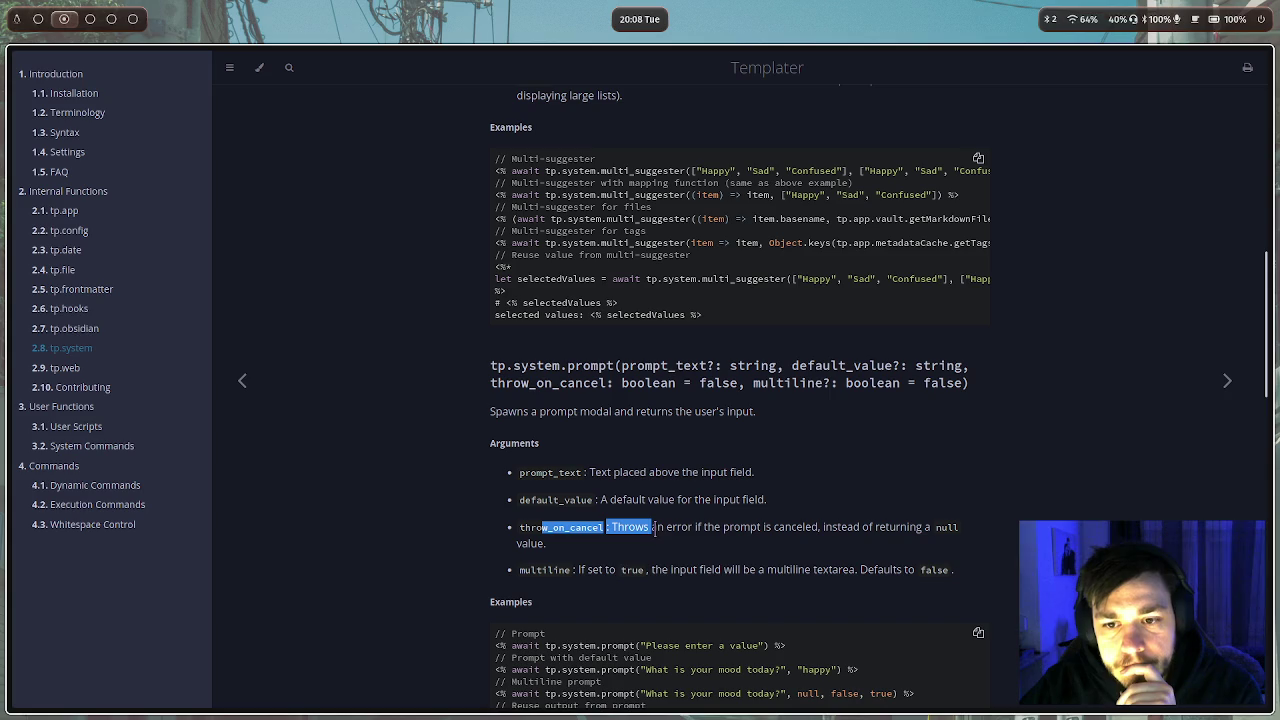
{"action": "left_click_drag", "start_coordinate": [548, 569], "coordinate": [676, 570]}
{"action": "left_click", "coordinate": [676, 570]}
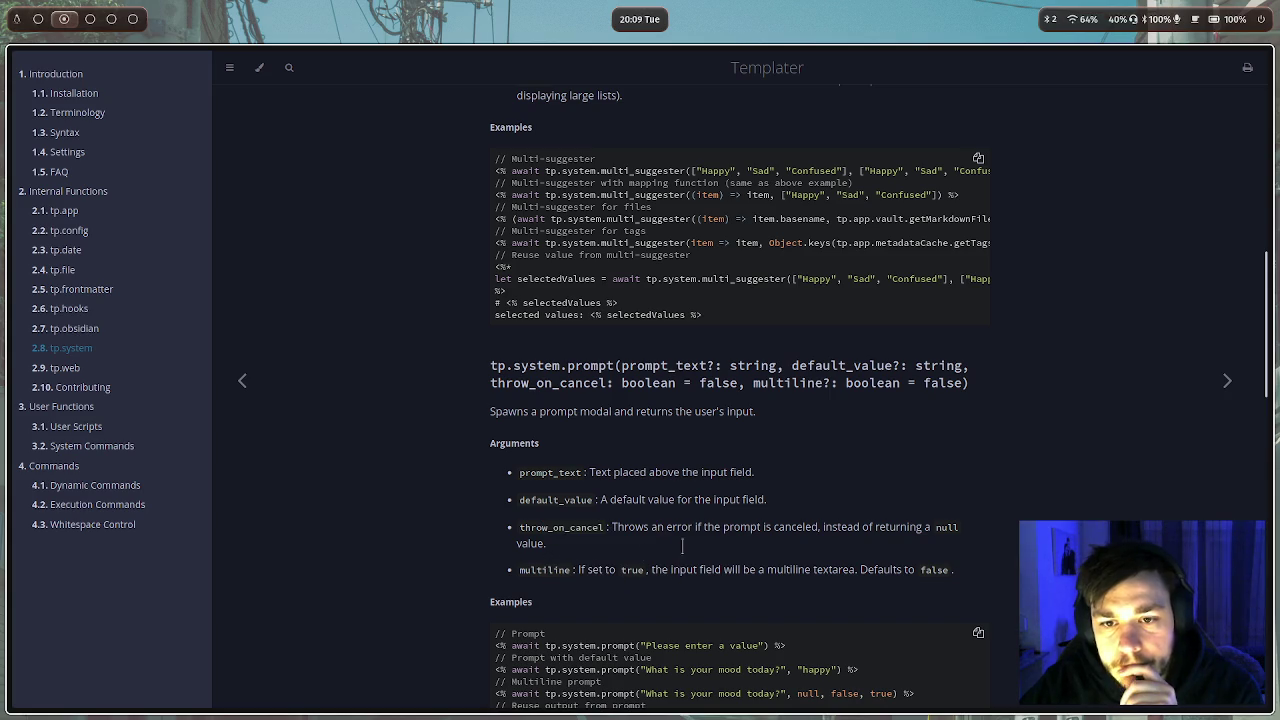
{"action": "mouse_move", "coordinate": [620, 472]}
{"action": "left_mouse_down"}
{"action": "mouse_move", "coordinate": [562, 472]}
{"action": "mouse_move", "coordinate": [648, 505]}
{"action": "left_mouse_up"}
{"action": "left_click_drag", "start_coordinate": [556, 569], "coordinate": [618, 569]}
{"action": "left_click", "coordinate": [655, 567]}
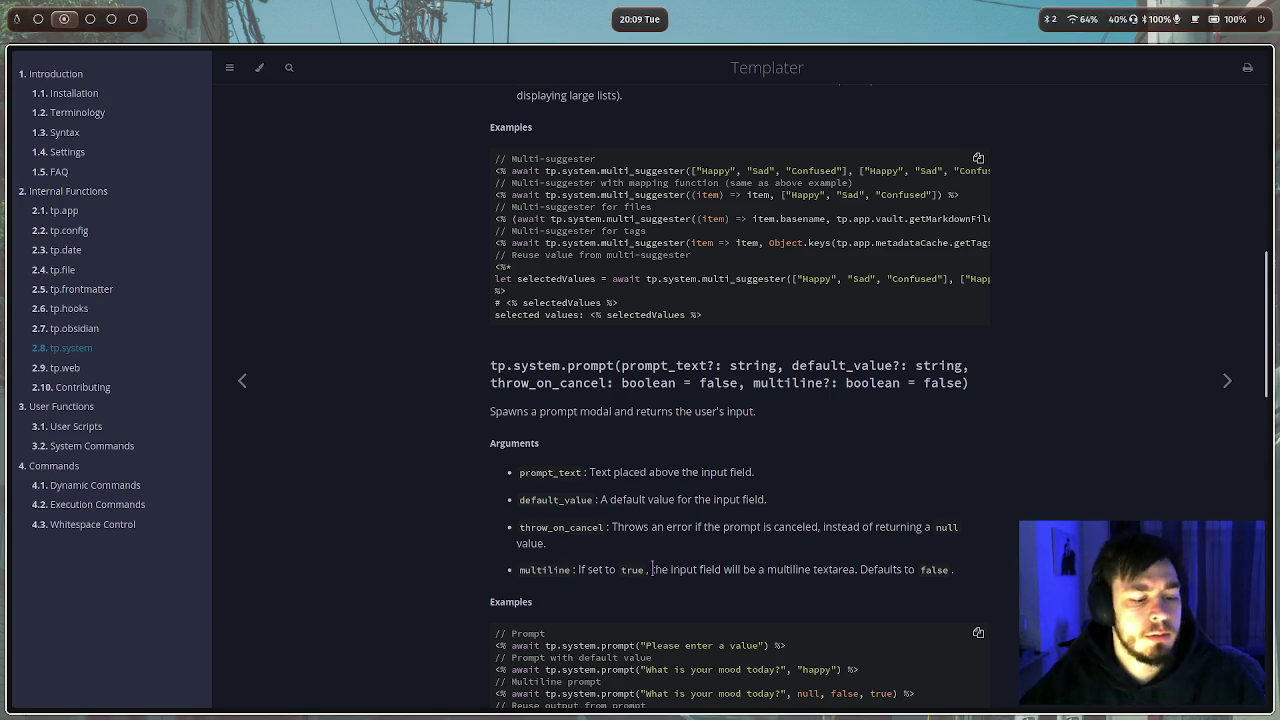
{"action": "key", "text": "super+4"}
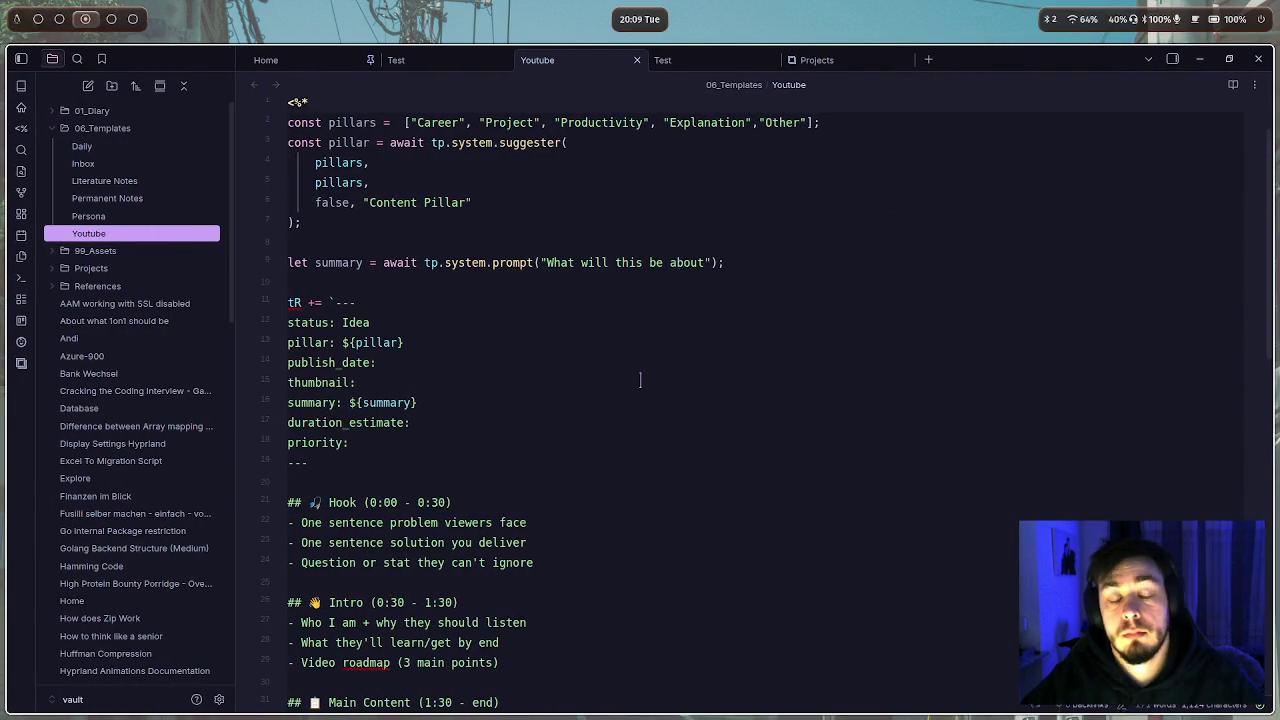
{"action": "key", "text": "super+3"}
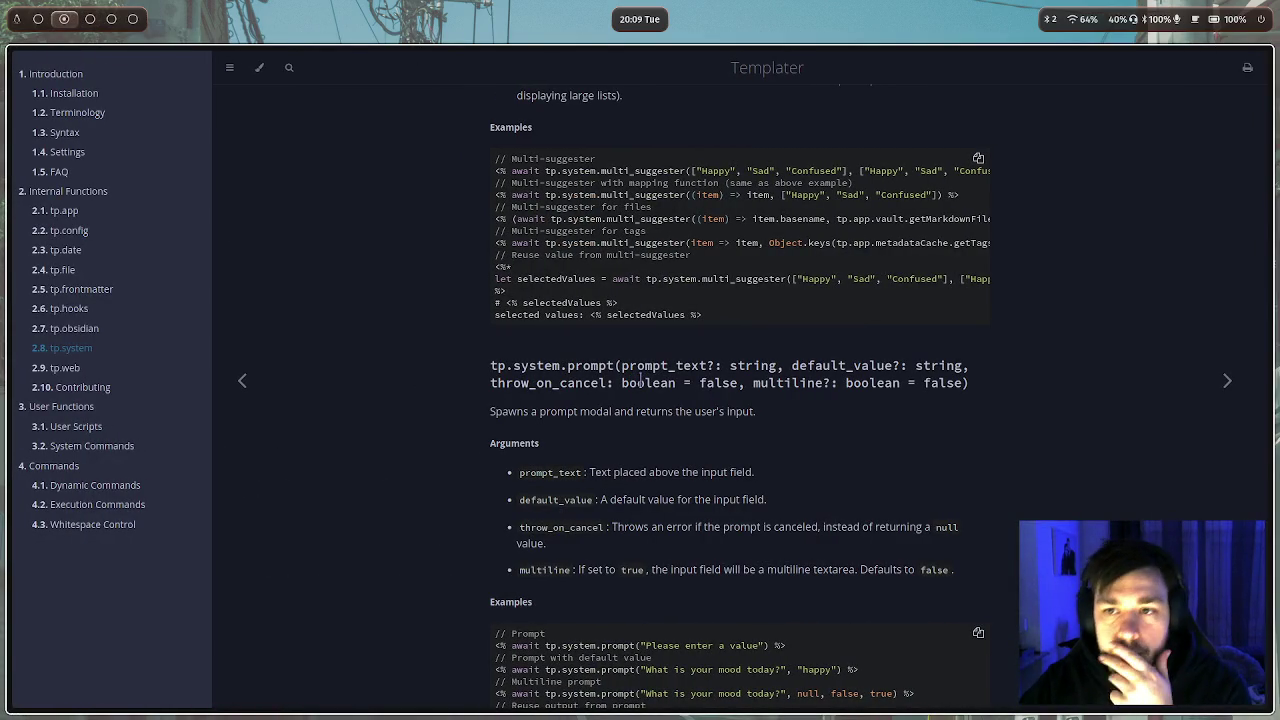
{"action": "scroll", "coordinate": [718, 413], "scroll_direction": "up", "scroll_amount": 5}
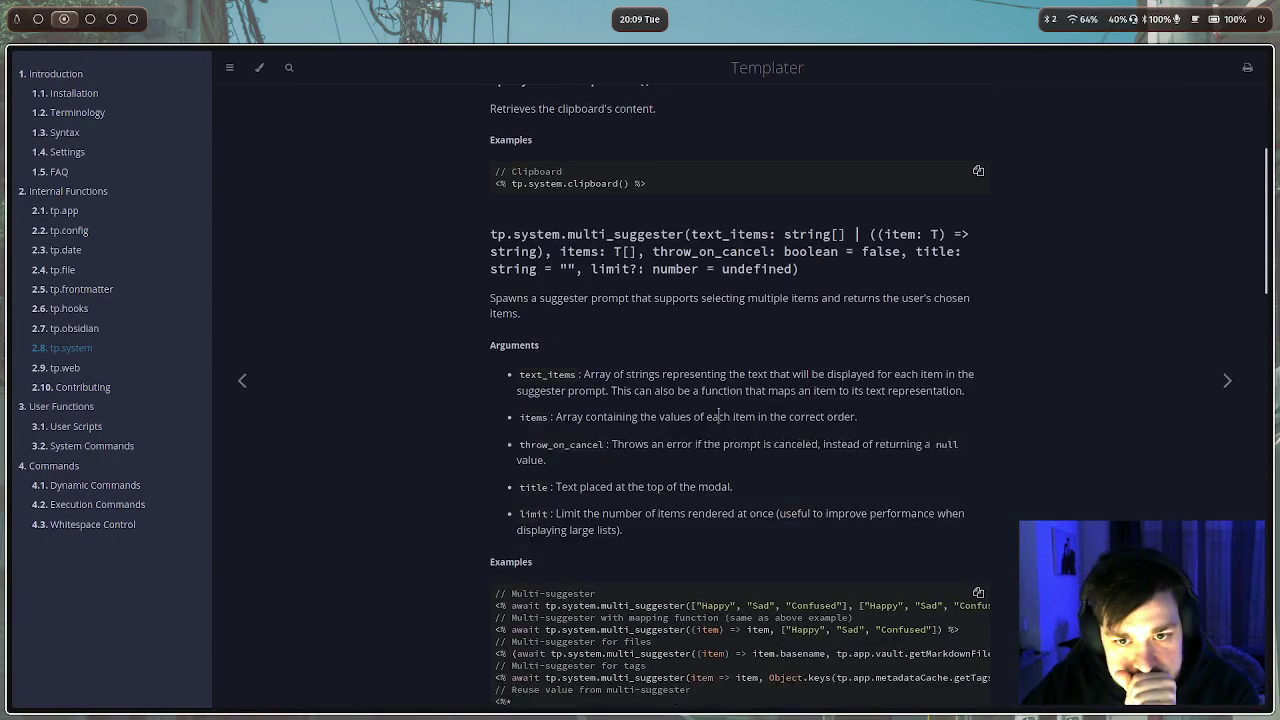
{"action": "scroll", "coordinate": [717, 413], "scroll_direction": "up", "scroll_amount": 1}
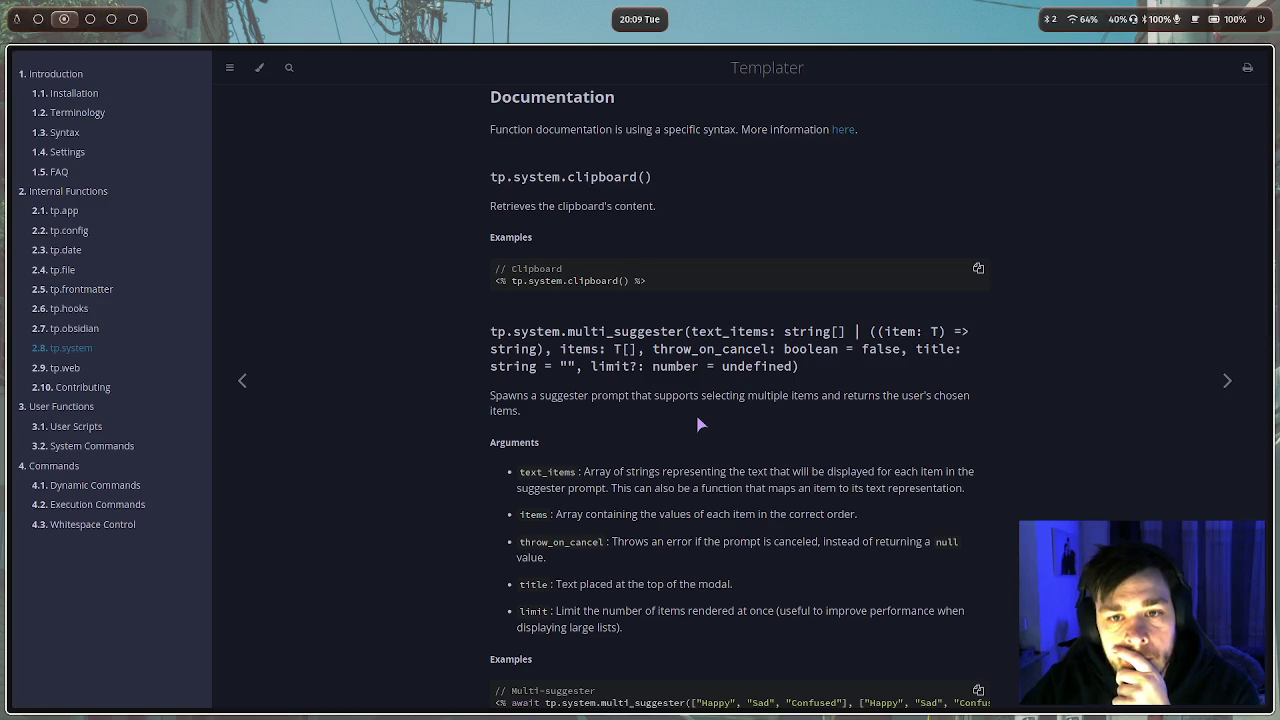
{"action": "scroll", "coordinate": [700, 424], "scroll_direction": "up", "scroll_amount": 2}
{"action": "scroll", "coordinate": [700, 424], "scroll_direction": "down", "scroll_amount": 4}
{"action": "scroll", "coordinate": [700, 424], "scroll_direction": "down", "scroll_amount": 6}
{"action": "scroll", "coordinate": [700, 424], "scroll_direction": "down", "scroll_amount": 6}
{"action": "scroll", "coordinate": [700, 424], "scroll_direction": "down", "scroll_amount": 1}
{"action": "scroll", "coordinate": [700, 424], "scroll_direction": "down", "scroll_amount": 2}
{"action": "scroll", "coordinate": [700, 424], "scroll_direction": "down", "scroll_amount": 2}
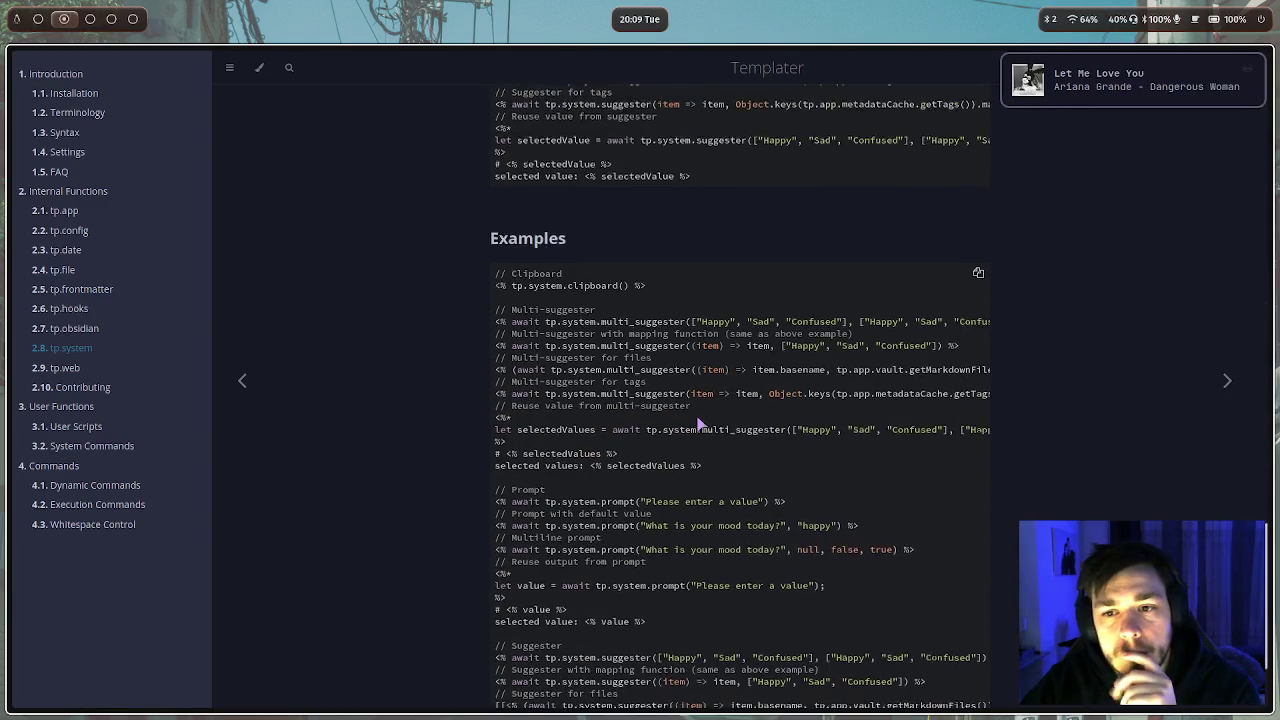
{"action": "scroll", "coordinate": [700, 424], "scroll_direction": "down", "scroll_amount": 3}
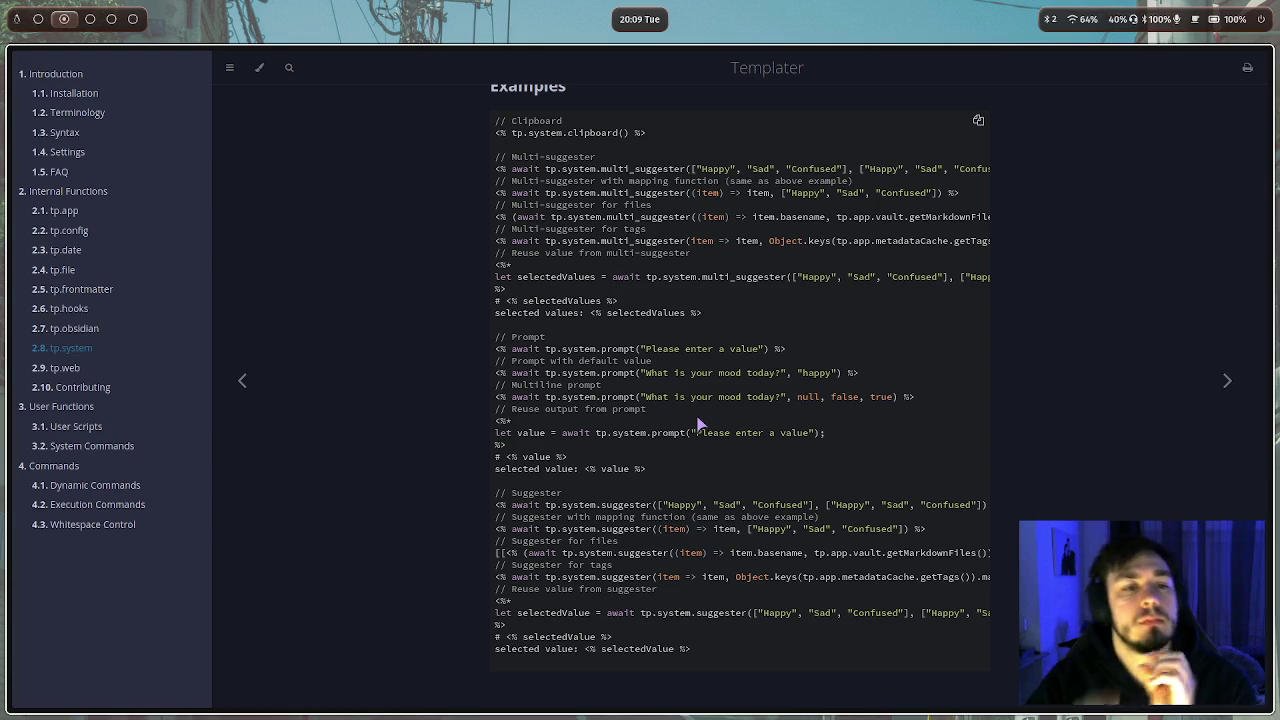
{"action": "left_click", "coordinate": [74, 208]}
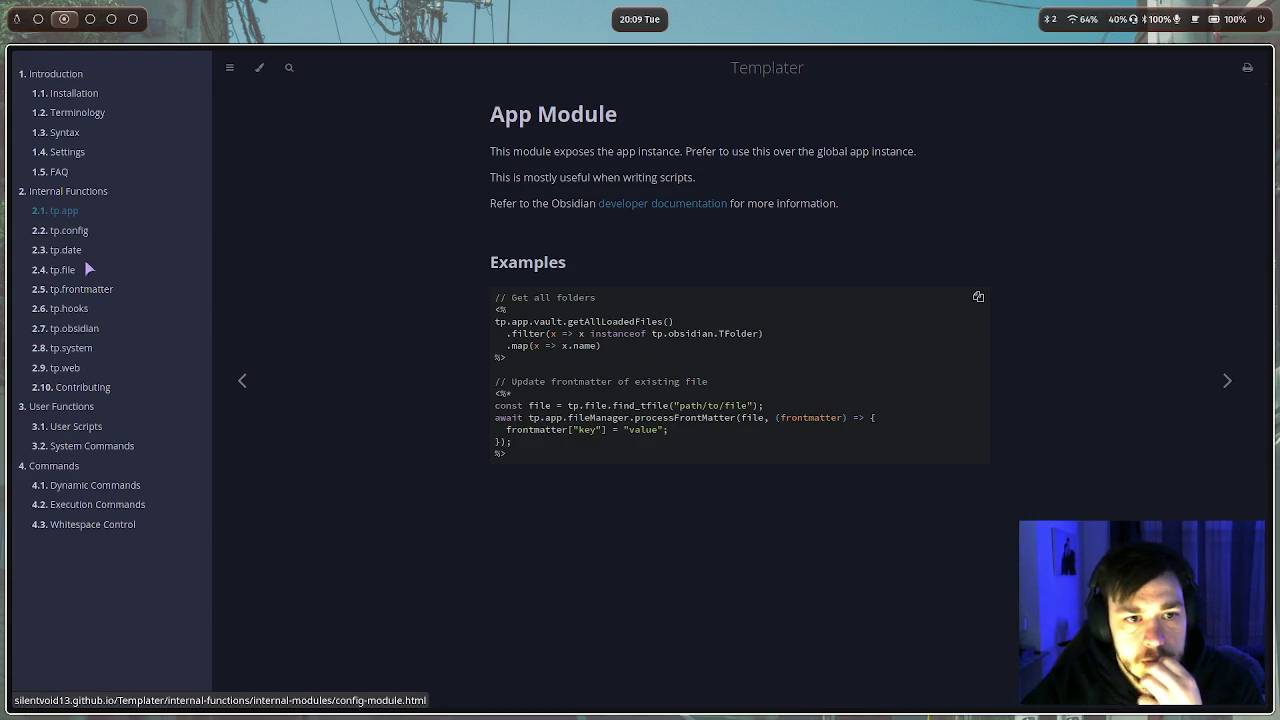
Browse the tp.date and tp.obsidian doc pages and inspect the Obsidian Module example code.
{"action": "left_click", "coordinate": [70, 252]}
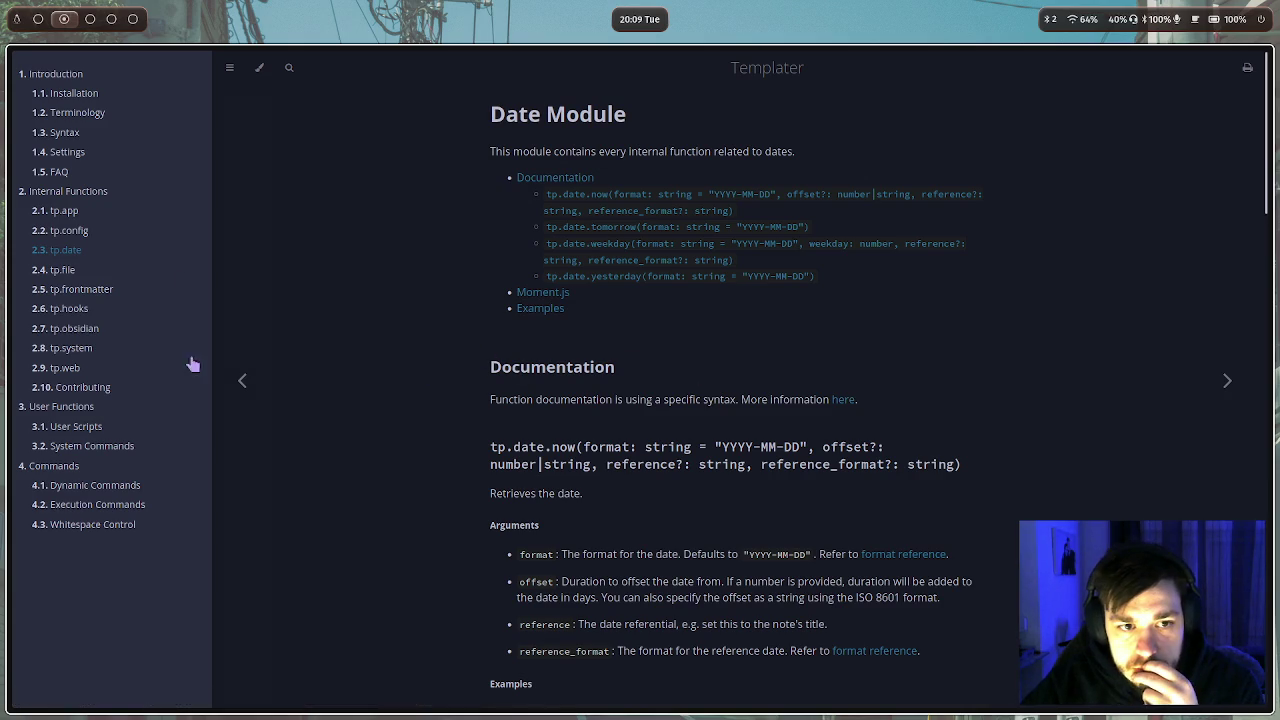
{"action": "left_click", "coordinate": [75, 328]}
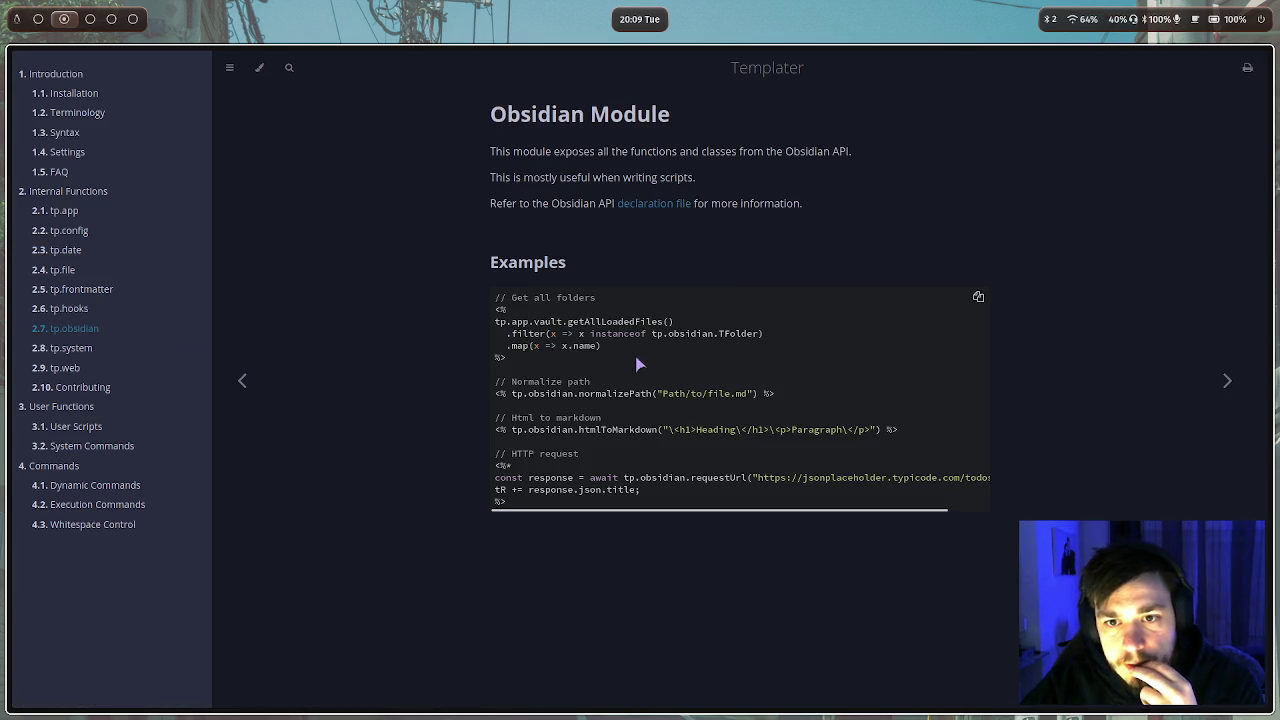
{"action": "left_click_drag", "start_coordinate": [584, 321], "coordinate": [655, 500]}
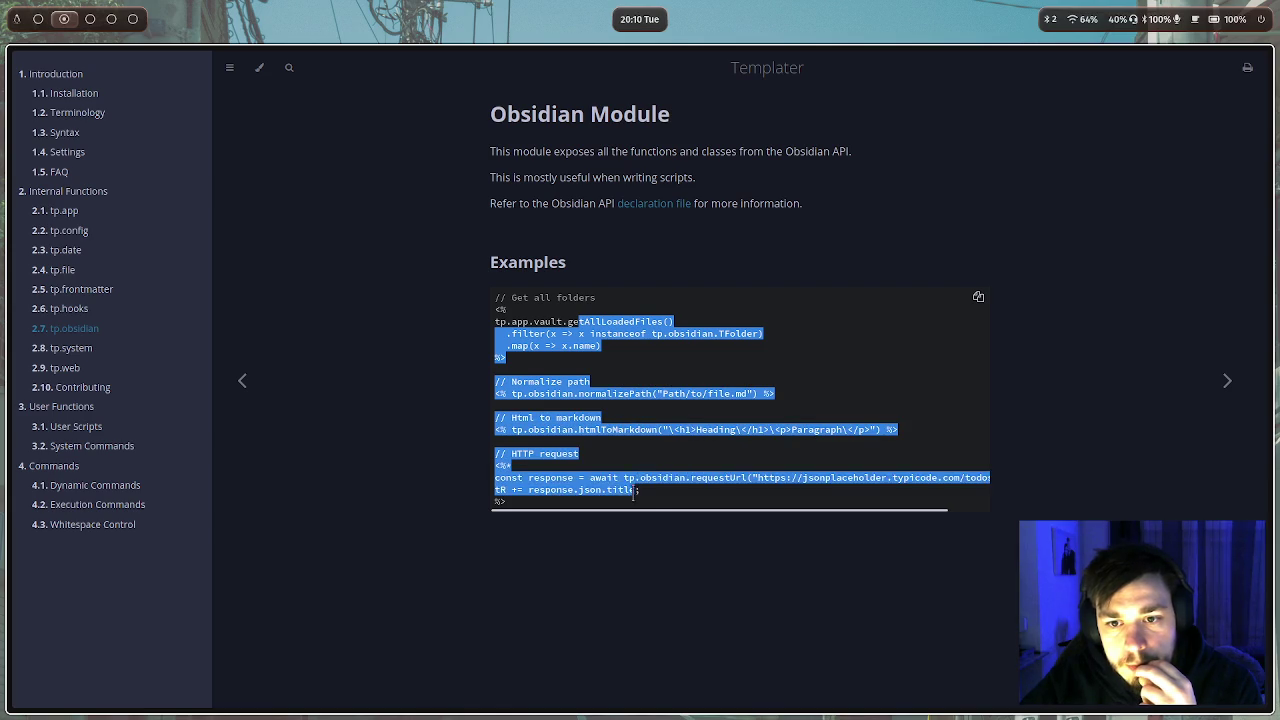
{"action": "left_click", "coordinate": [586, 452]}
{"action": "mouse_move", "coordinate": [10, 380]}
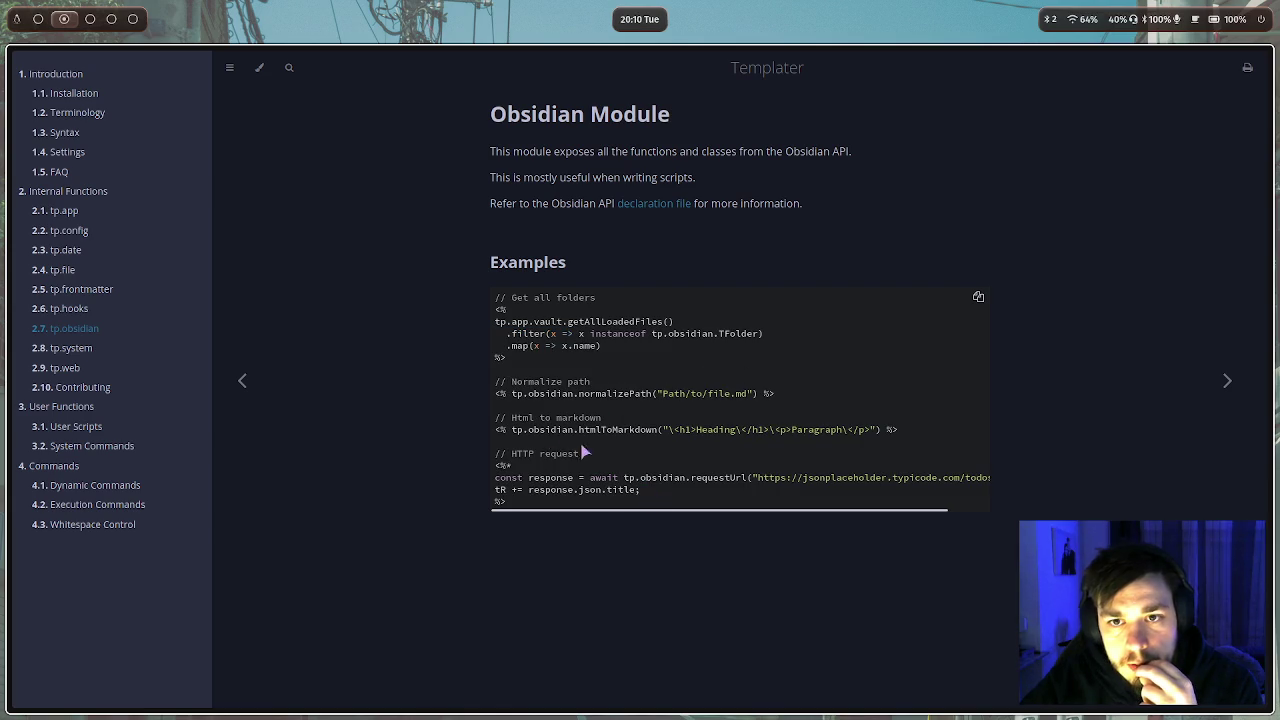
Open the Web Module and Script User Functions pages, then return to Obsidian on workspace 4.
{"action": "left_click", "coordinate": [82, 366]}
{"action": "scroll", "coordinate": [678, 447], "scroll_direction": "down", "scroll_amount": 5}
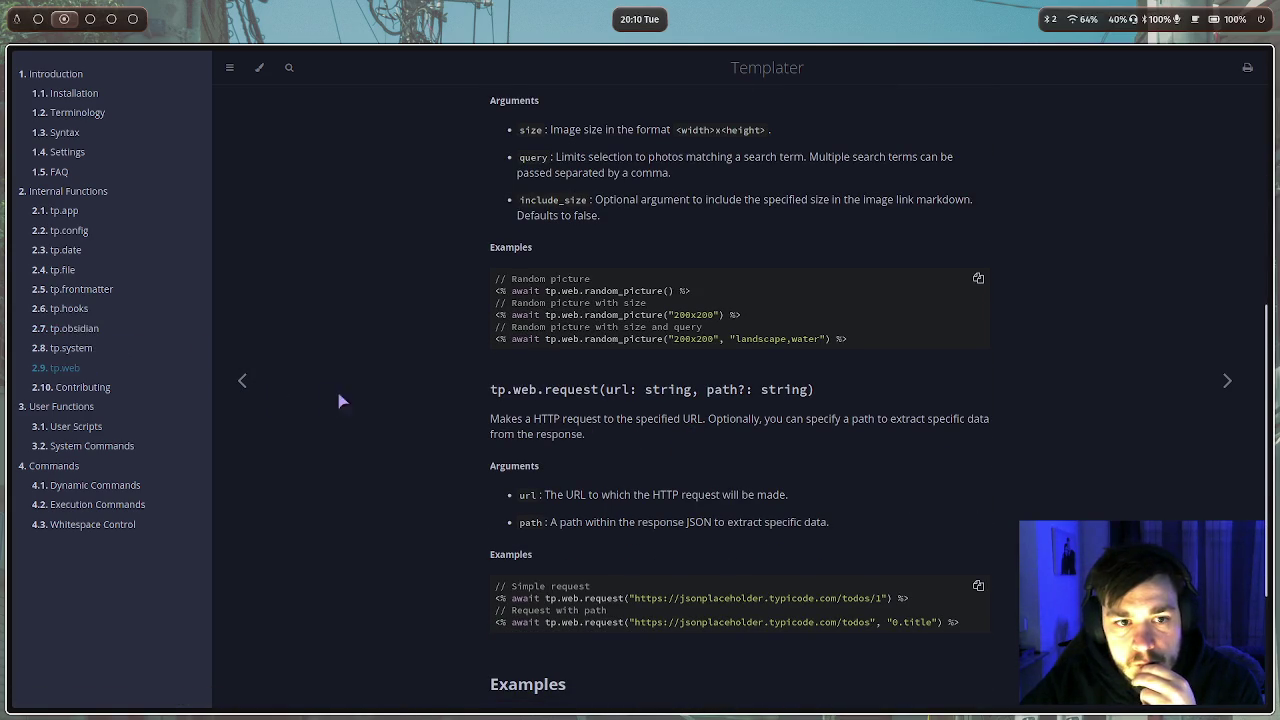
{"action": "left_click", "coordinate": [70, 430]}
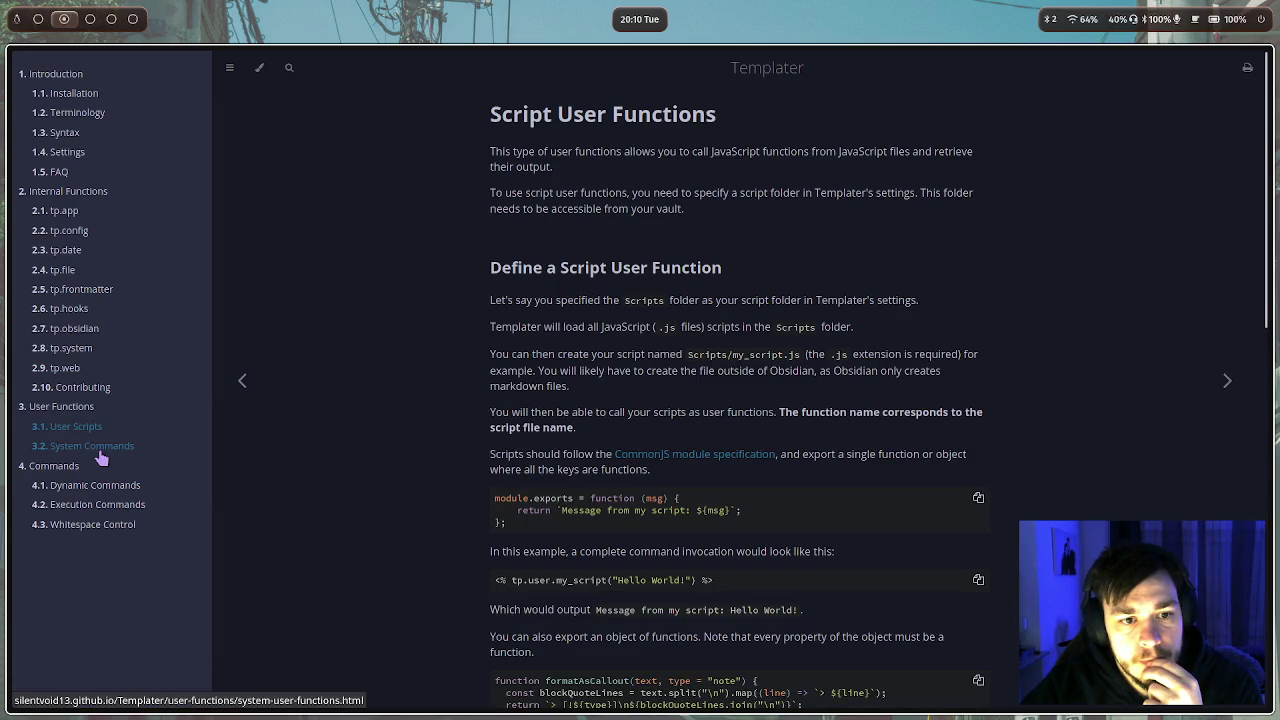
{"action": "left_click", "coordinate": [88, 446]}
{"action": "left_click", "coordinate": [80, 427]}
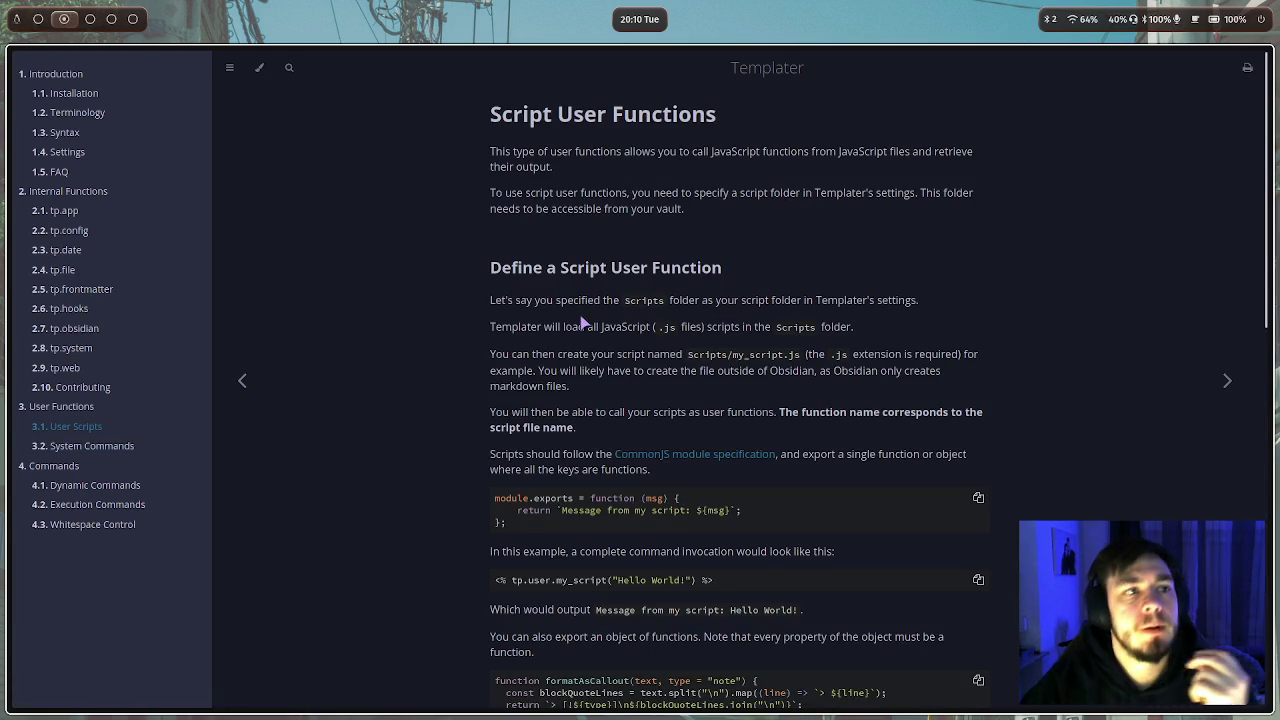
{"action": "key", "text": "super+4"}
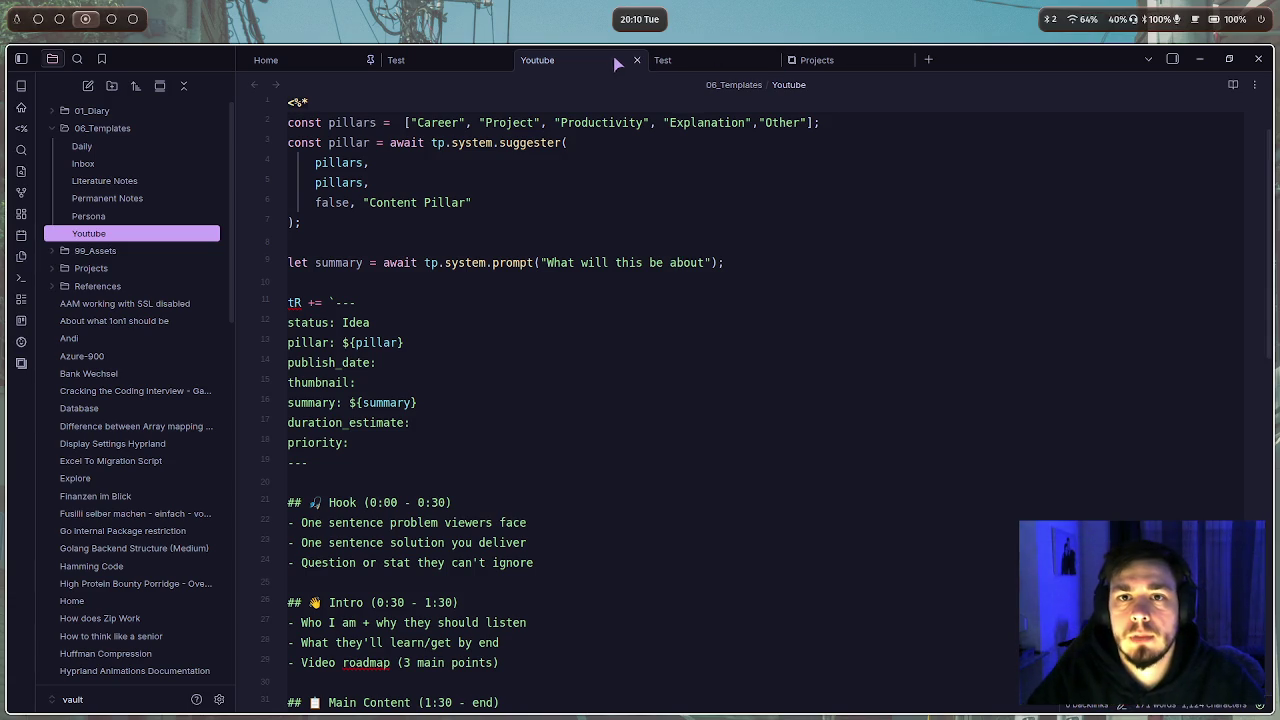
{"action": "scroll", "coordinate": [600, 350], "scroll_direction": "down", "scroll_amount": 1}
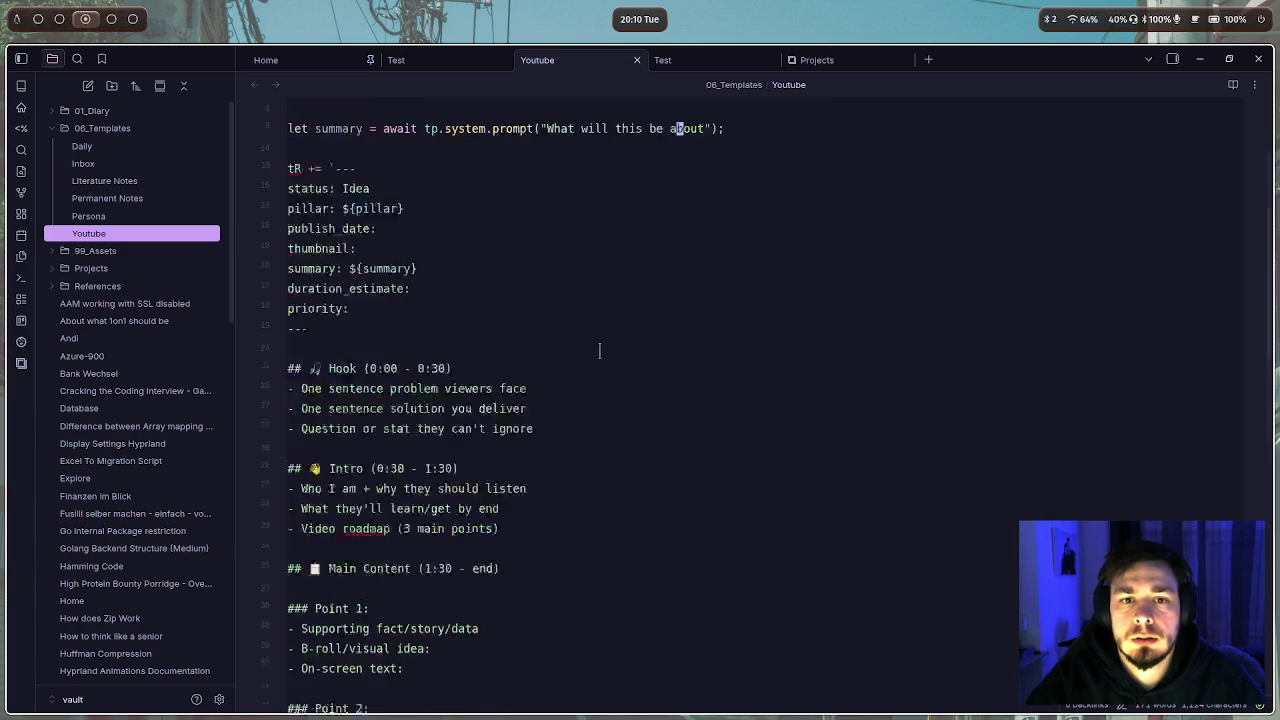
{"action": "scroll", "coordinate": [600, 350], "scroll_direction": "down", "scroll_amount": 6}
{"action": "left_click", "coordinate": [558, 447]}
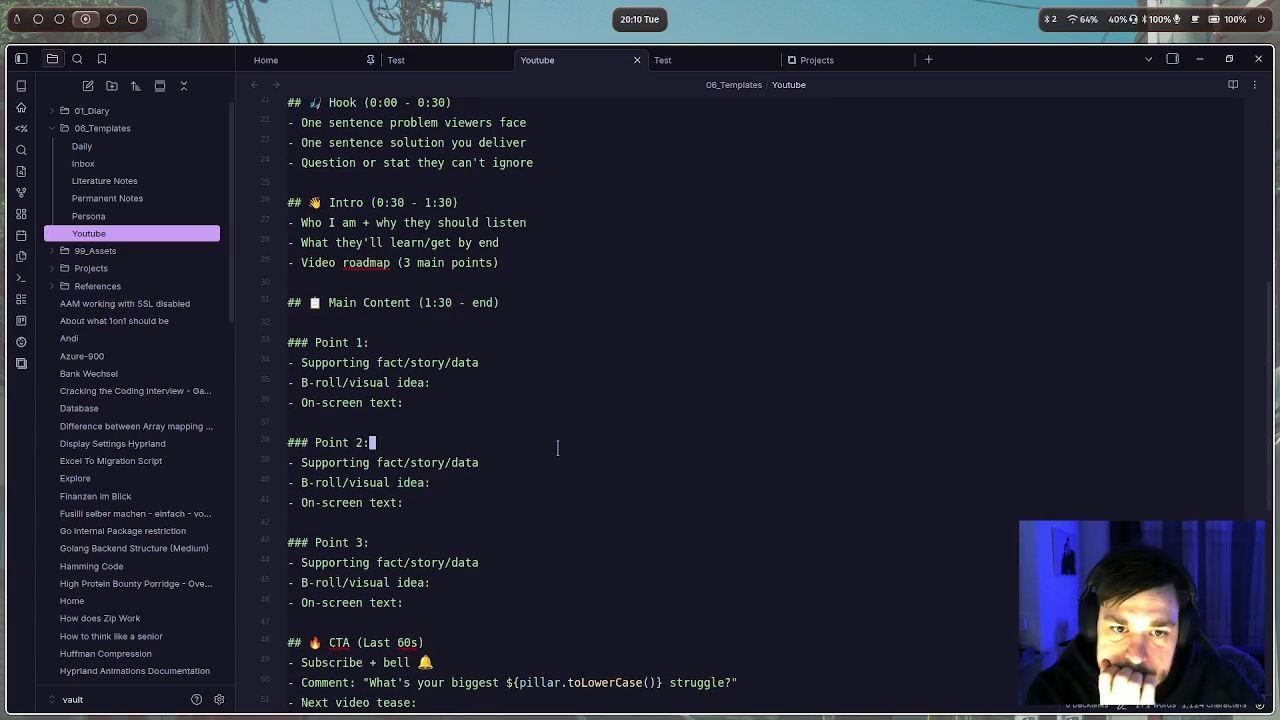
{"action": "scroll", "coordinate": [530, 430], "scroll_direction": "down", "scroll_amount": 3}
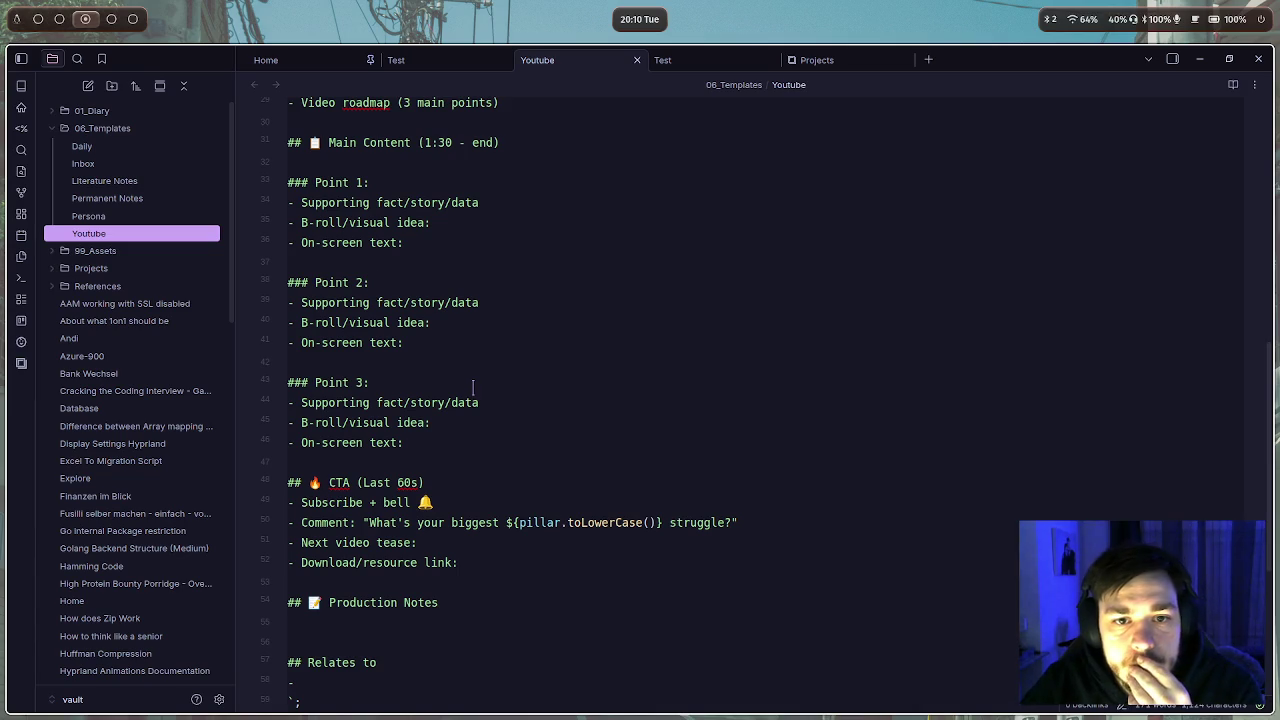
{"action": "scroll", "coordinate": [473, 386], "scroll_direction": "down", "scroll_amount": 2}
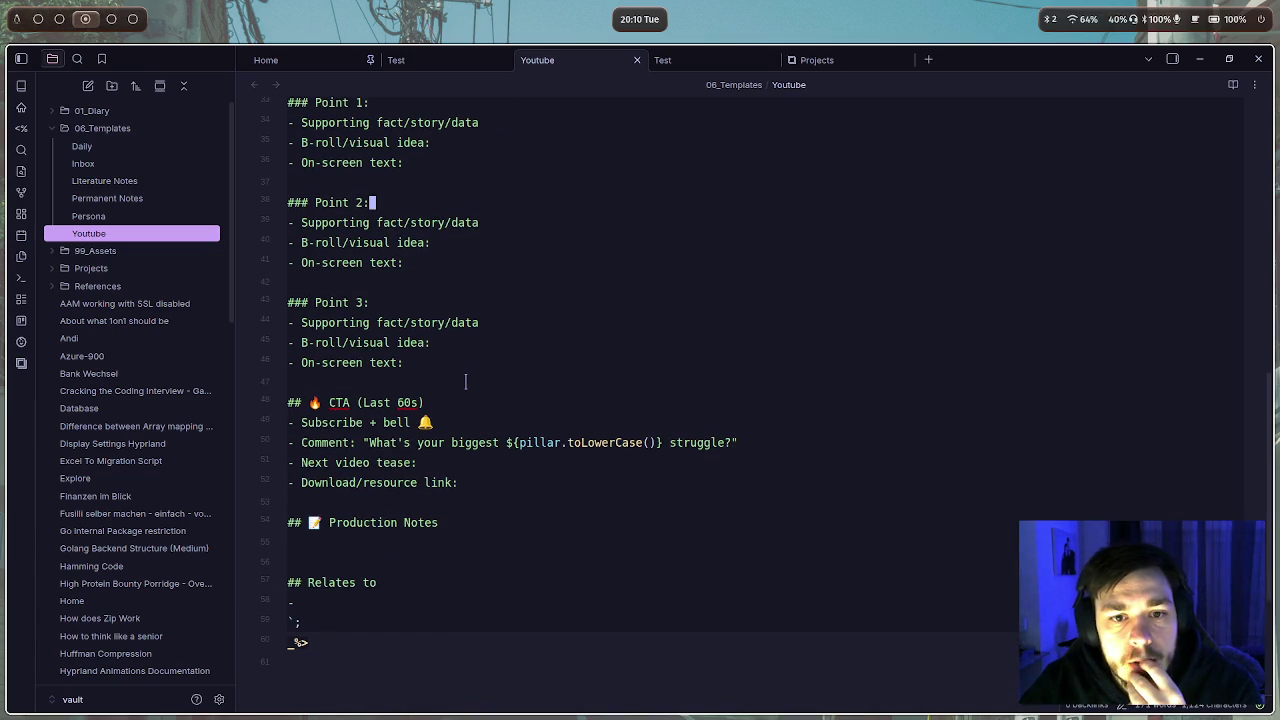
{"action": "mouse_move", "coordinate": [349, 422]}
{"action": "left_mouse_down"}
{"action": "mouse_move", "coordinate": [438, 422]}
{"action": "mouse_move", "coordinate": [441, 442]}
{"action": "left_mouse_up"}
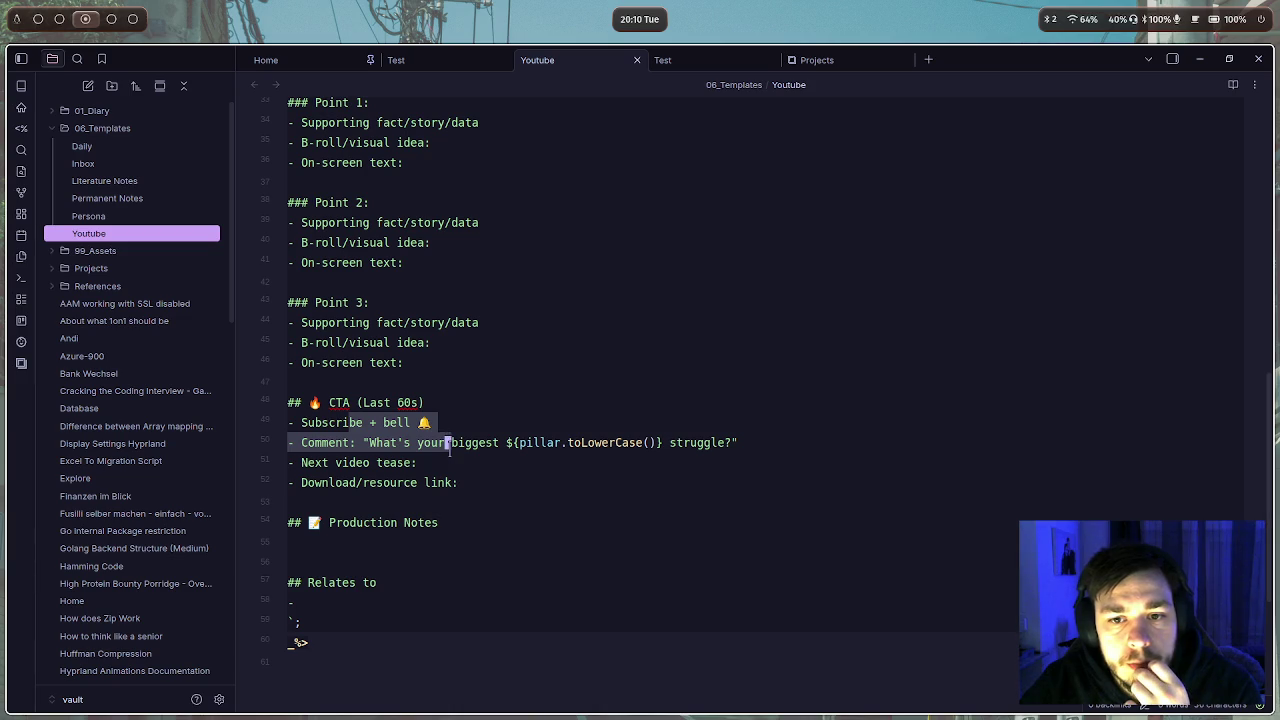
{"action": "left_click_drag", "start_coordinate": [445, 442], "coordinate": [491, 462]}
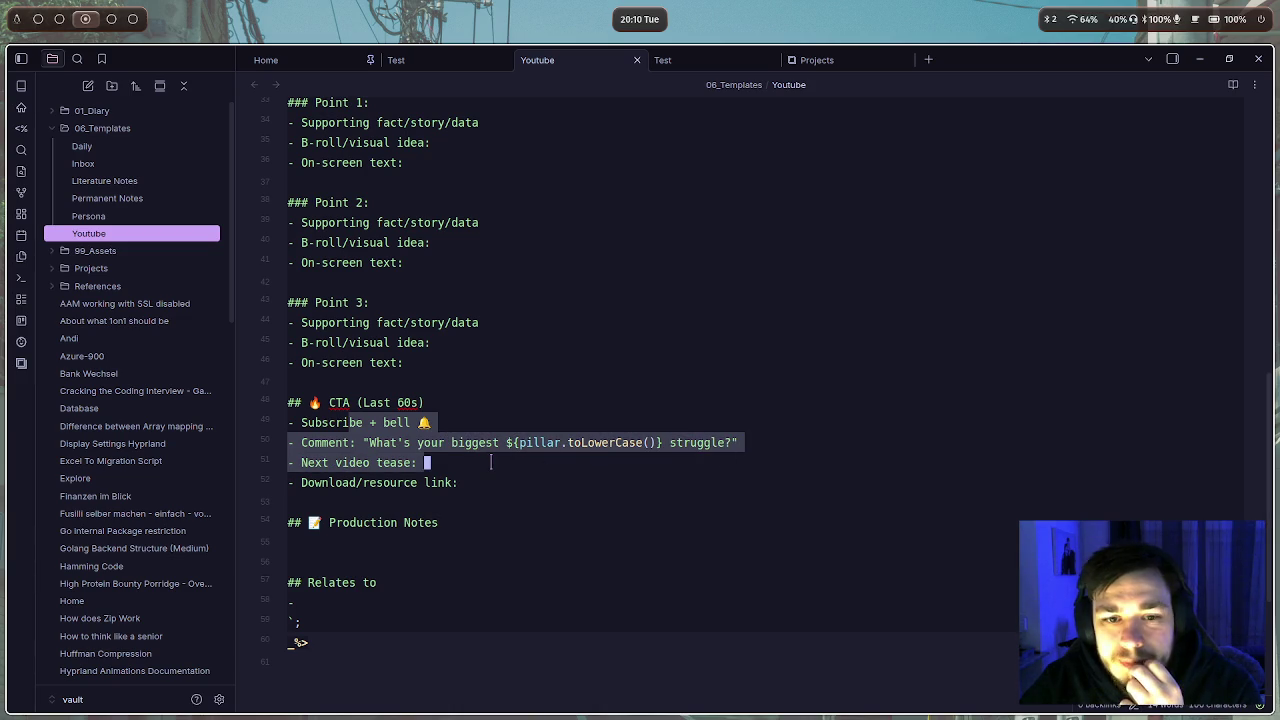
{"action": "left_click_drag", "start_coordinate": [491, 462], "coordinate": [487, 607]}
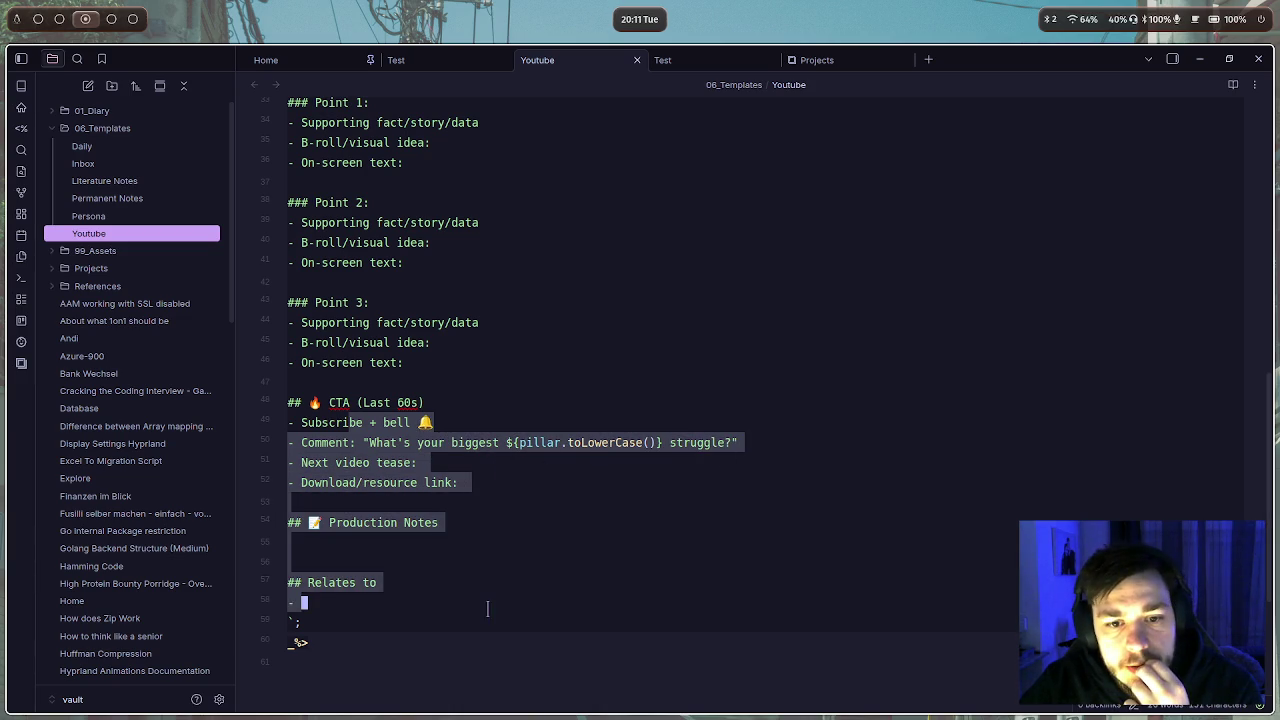
{"action": "left_click", "coordinate": [511, 560]}
{"action": "scroll", "coordinate": [485, 400], "scroll_direction": "up", "scroll_amount": 5}
{"action": "scroll", "coordinate": [485, 400], "scroll_direction": "up", "scroll_amount": 3}
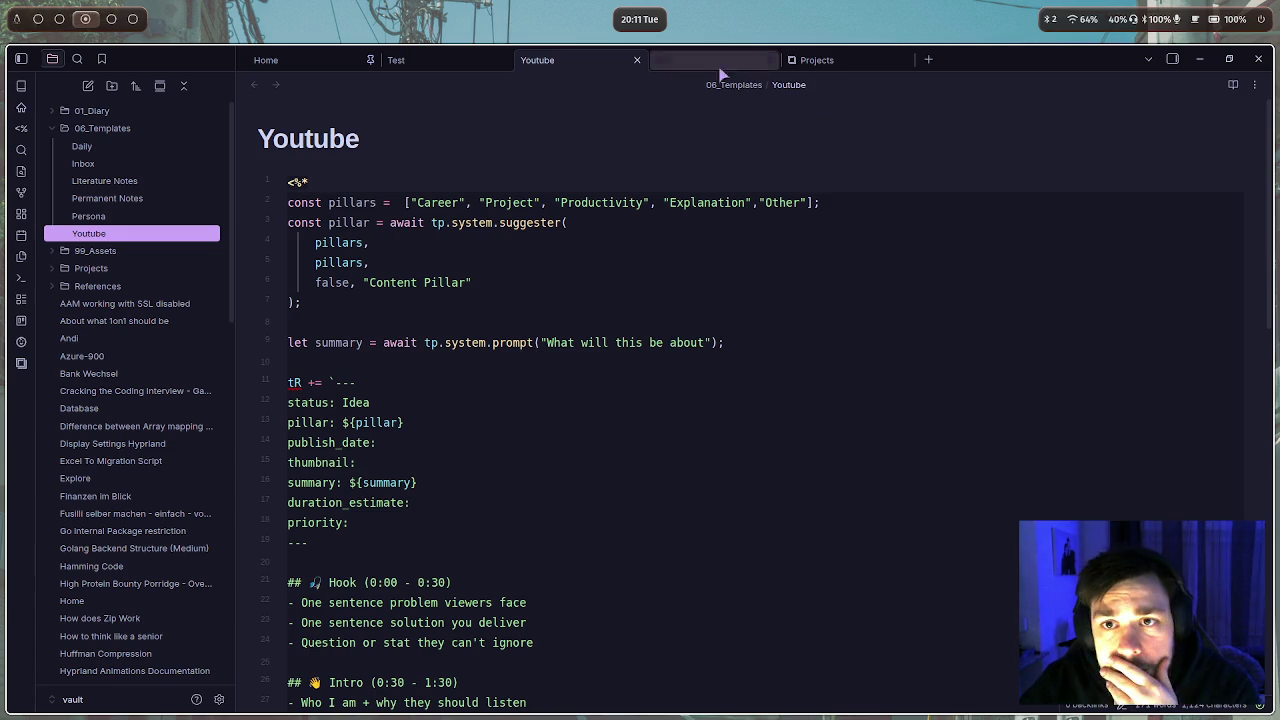
{"action": "left_click_drag", "start_coordinate": [670, 60], "coordinate": [422, 66]}
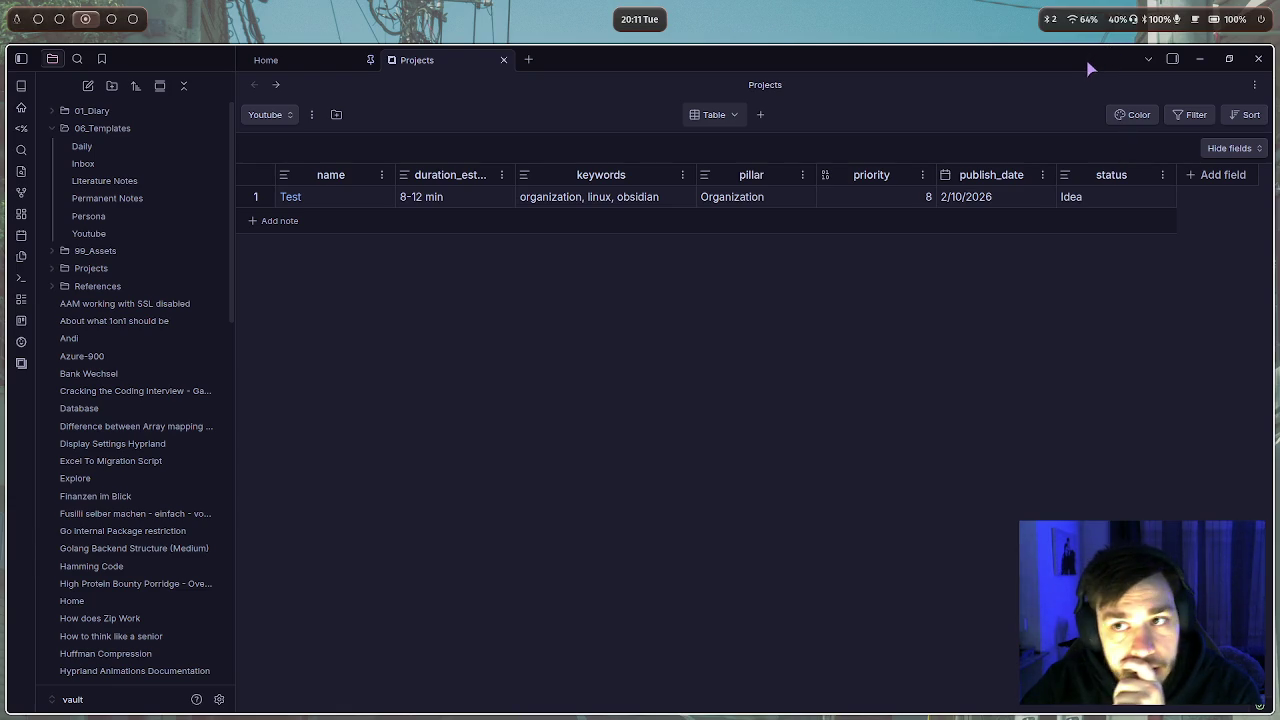
Open the Blueman Bluetooth manager from the top-bar tray icon.
{"action": "left_click", "coordinate": [1053, 20]}
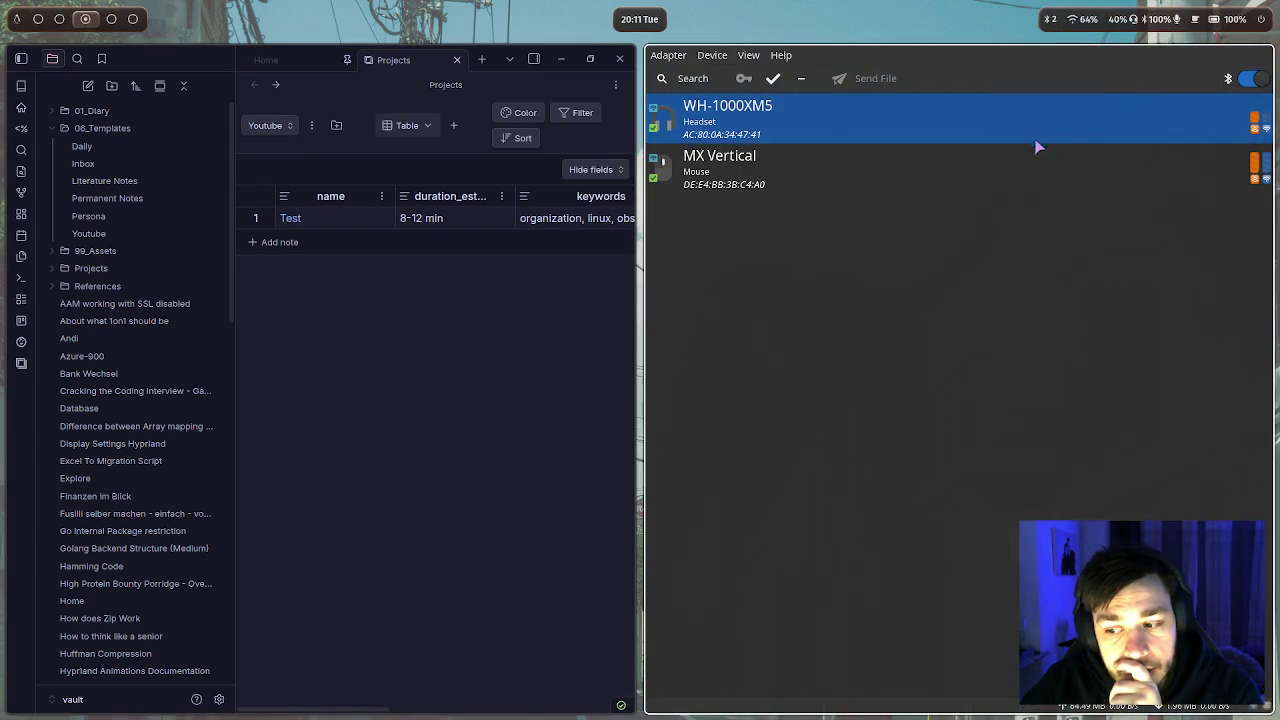
Disconnect and reconnect the WH-1000XM5 headset, then move to workspace 2.
{"action": "right_click", "coordinate": [939, 129]}
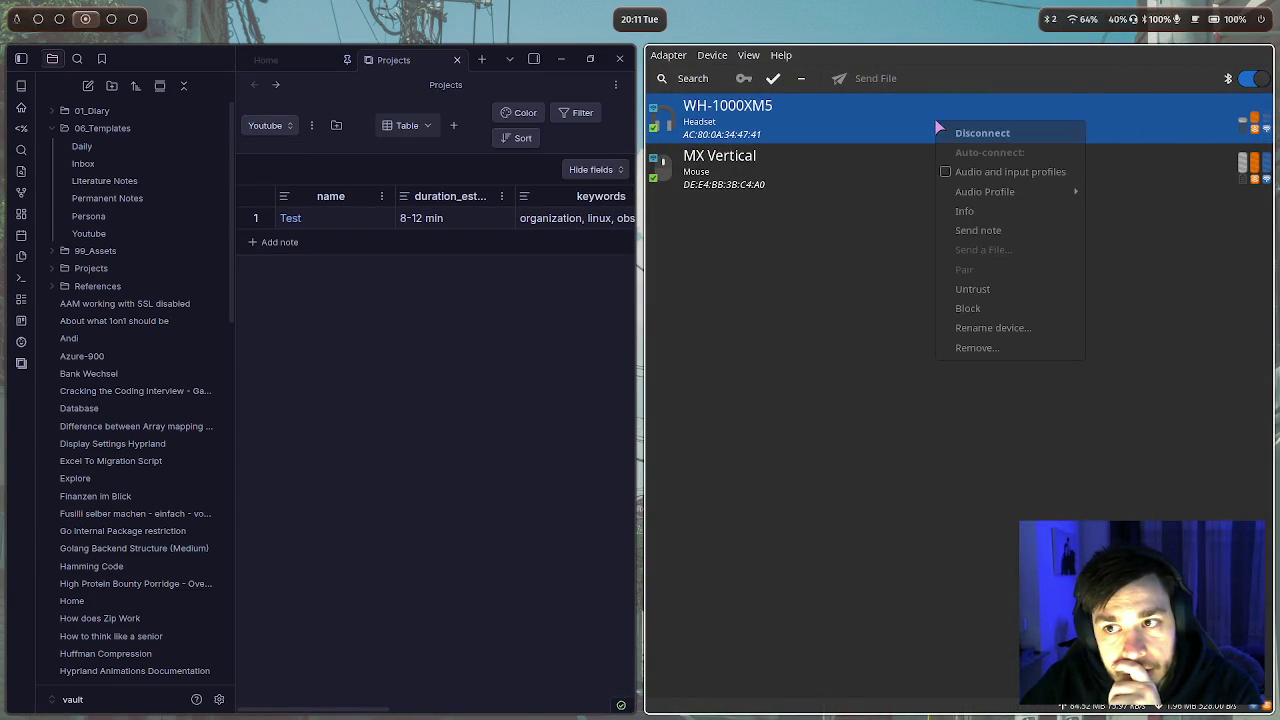
{"action": "left_click", "coordinate": [960, 134]}
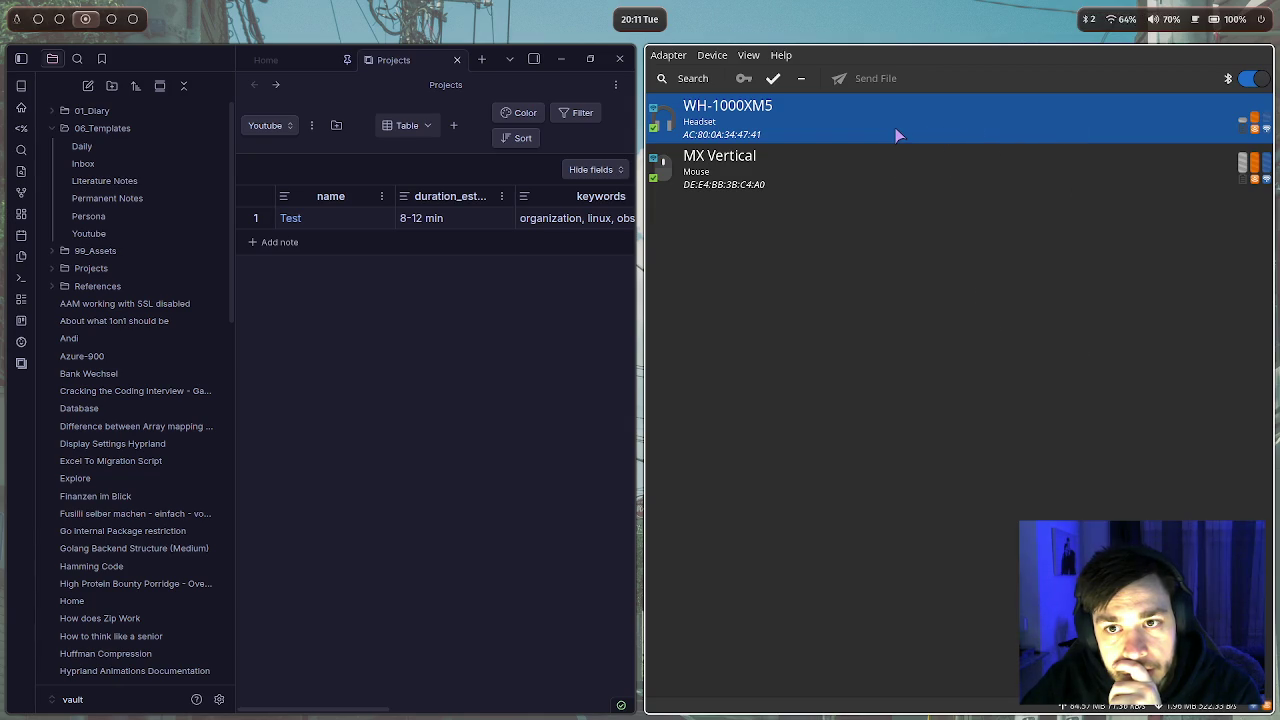
{"action": "right_click", "coordinate": [896, 129]}
{"action": "left_click", "coordinate": [935, 144]}
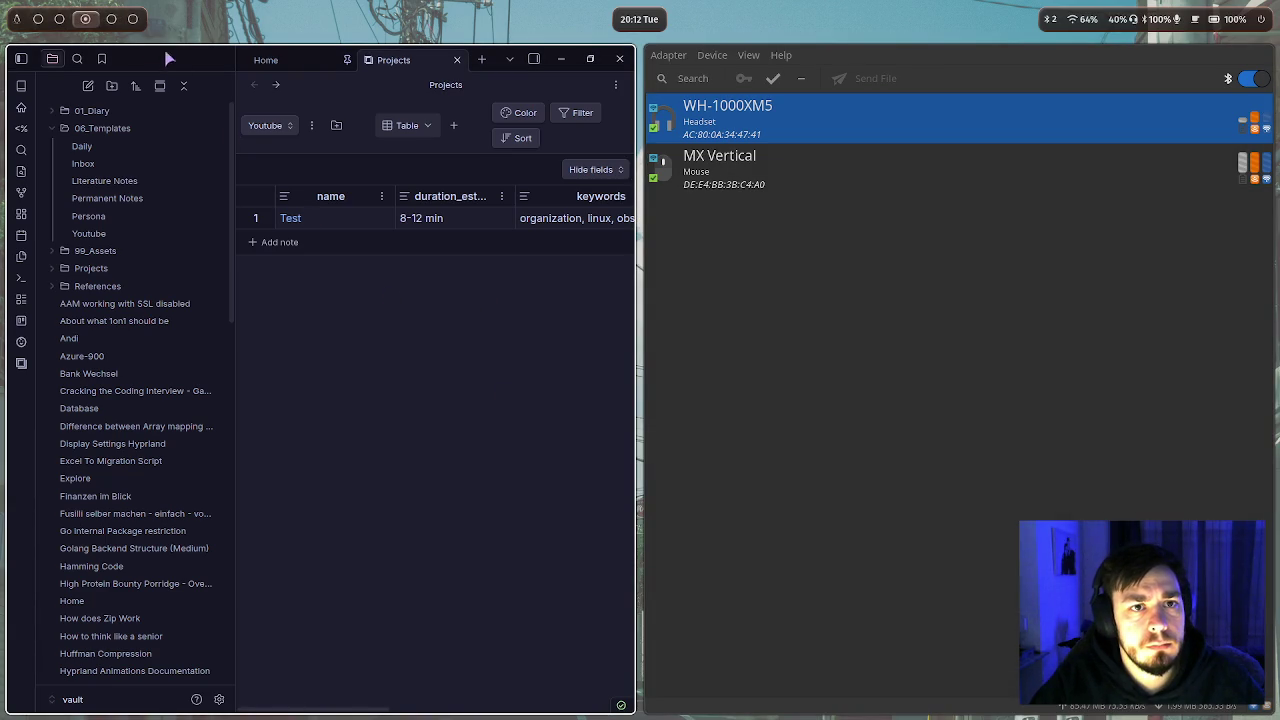
{"action": "left_click", "coordinate": [39, 20]}
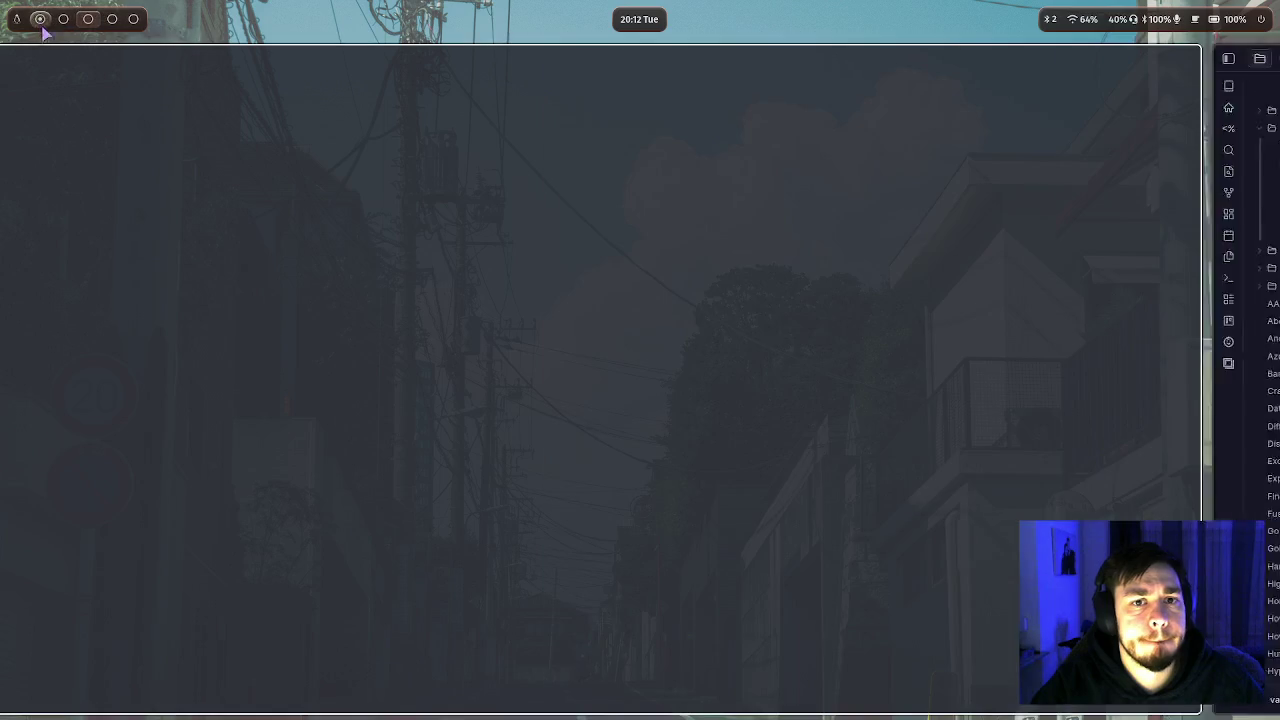
Briefly search the application launcher, then dismiss it.
{"action": "key", "text": "super+space"}
{"action": "type", "text": "p"}
{"action": "key", "text": "BackSpace"}
{"action": "type", "text": "au"}
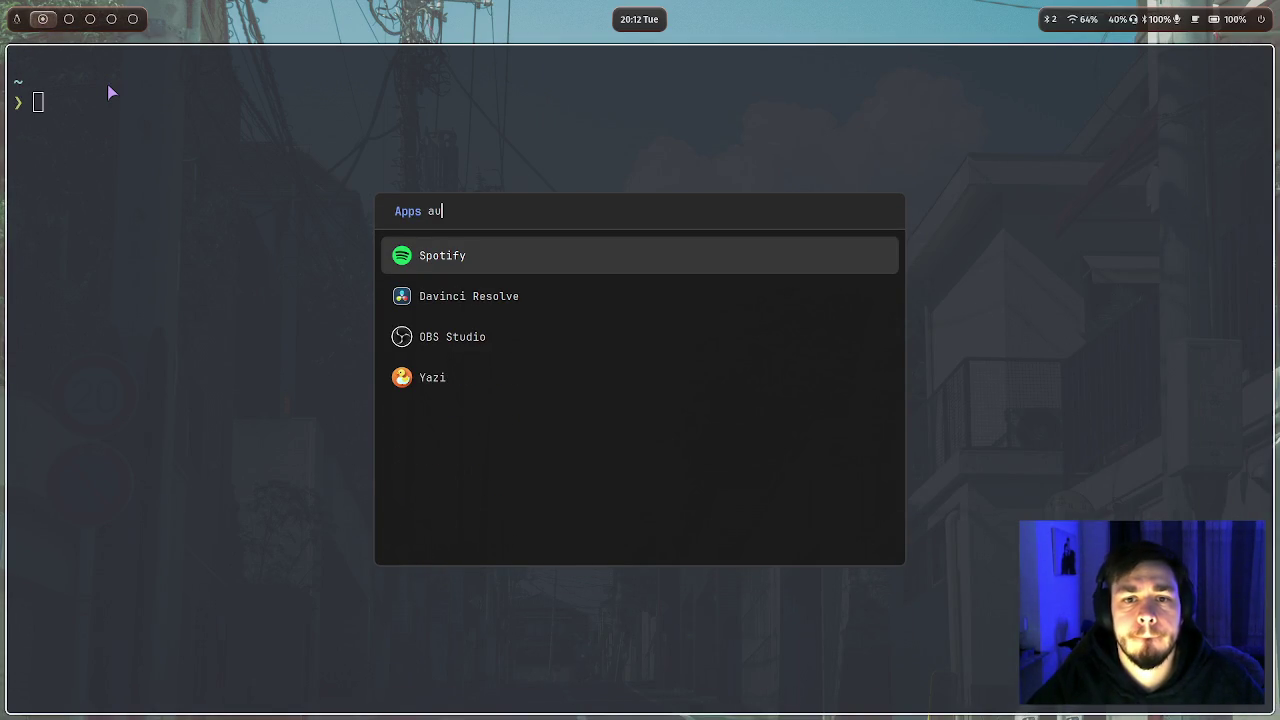
{"action": "key", "text": "Escape"}
Run pipewire in the terminal using Tab completion.
{"action": "type", "text": "pul"}
{"action": "key", "text": "Tab"}
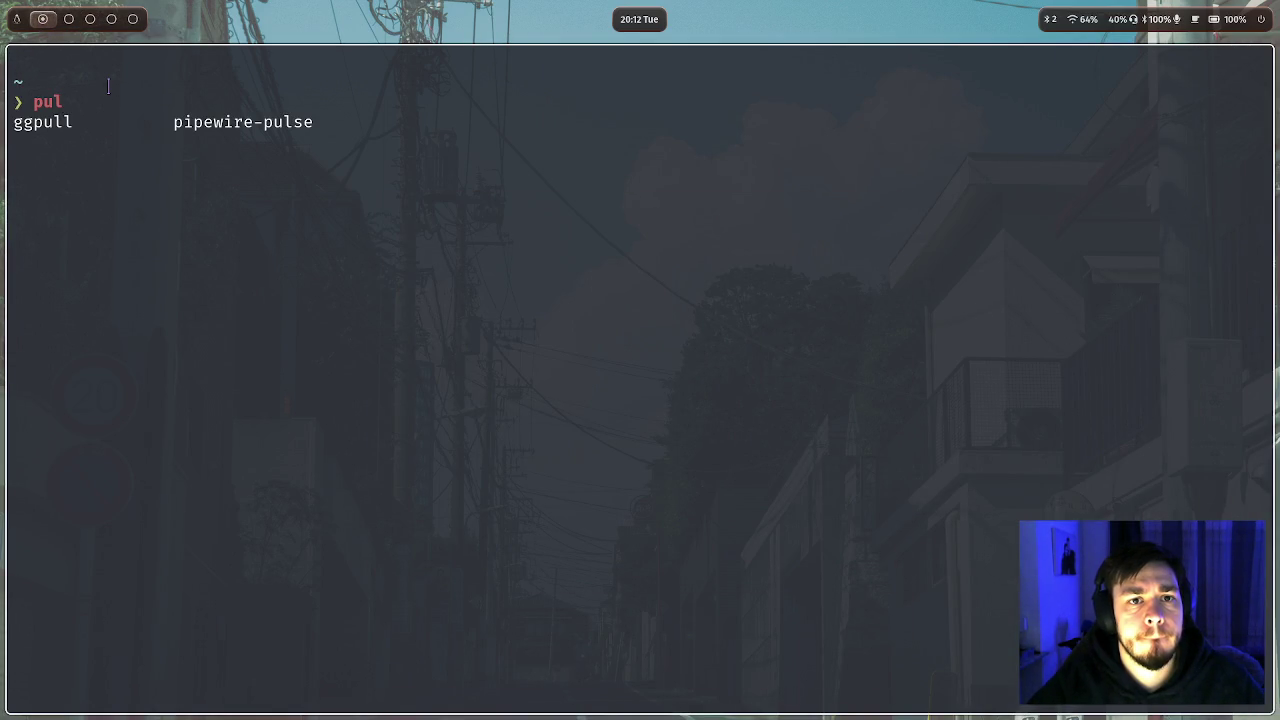
{"action": "key", "text": "BackSpace"}
{"action": "type", "text": "ipe"}
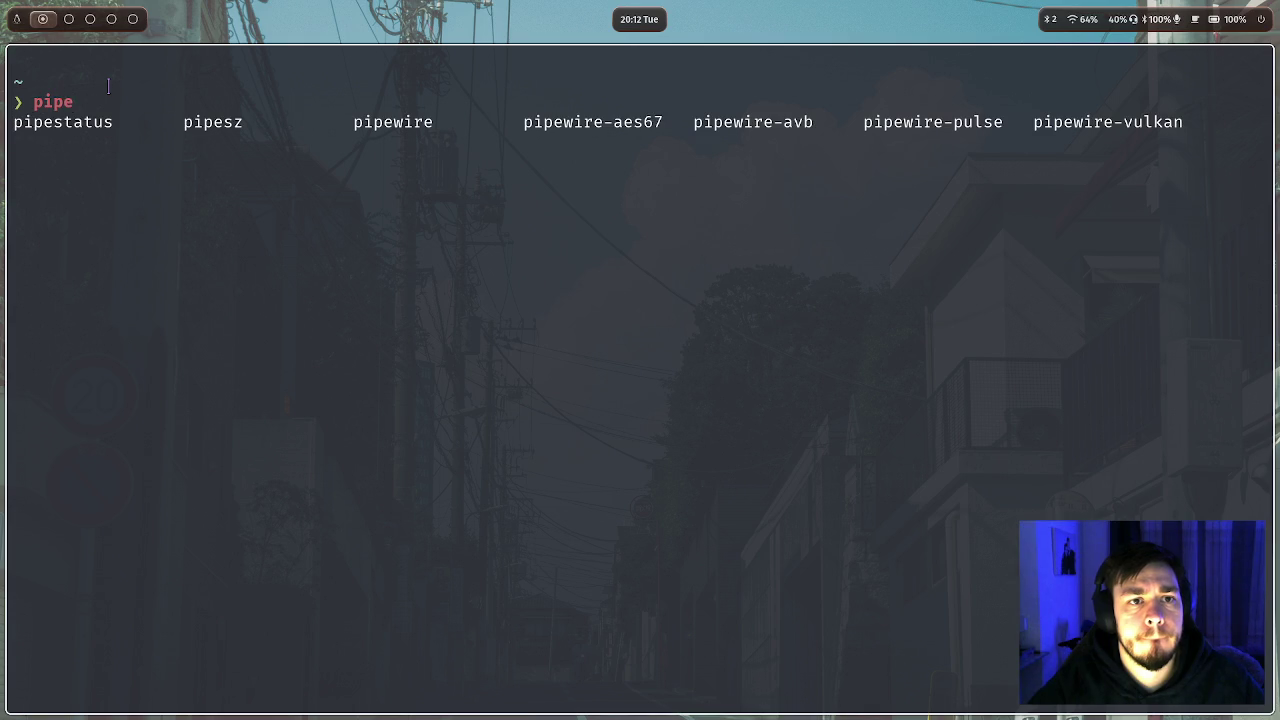
{"action": "key", "text": "Tab"}
{"action": "key", "text": "Tab"}
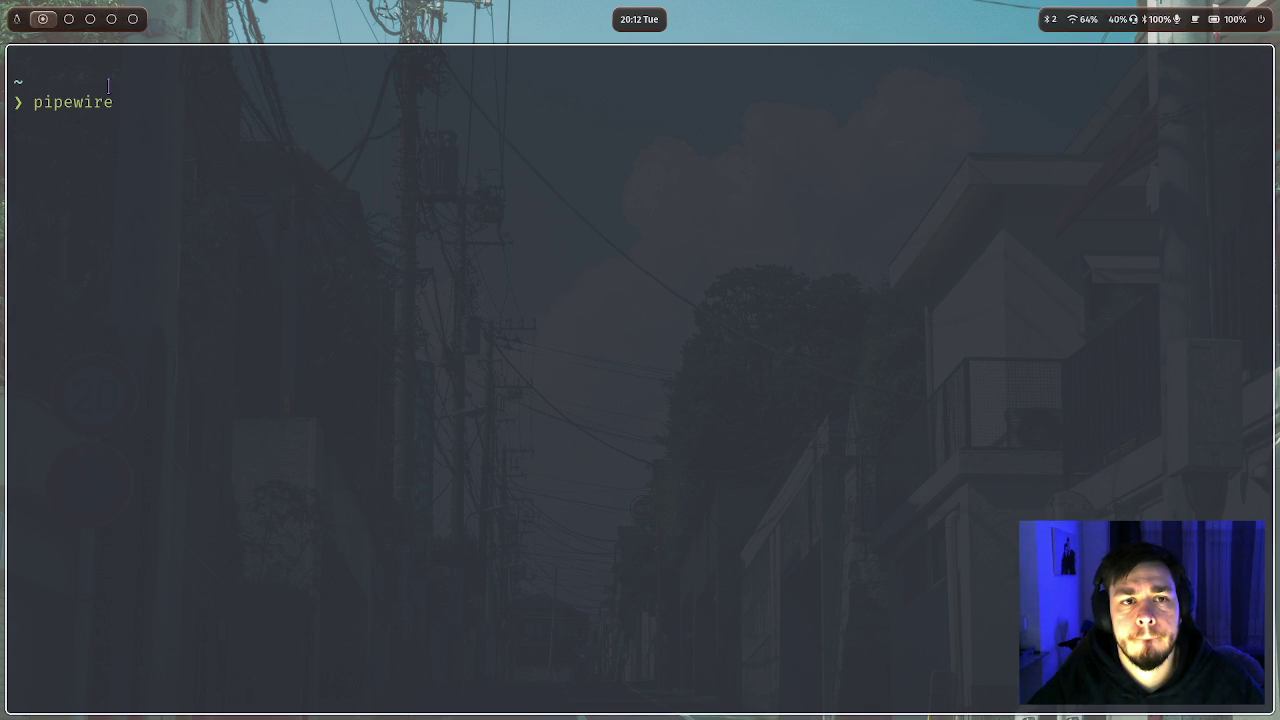
{"action": "key", "text": "Return"}
Run pipewire-pulse, clear the terminal, and return to the Templater docs on workspace 3.
{"action": "type", "text": "pipewire"}
{"action": "key", "text": "Tab"}
{"action": "key", "text": "Tab"}
{"action": "key", "text": "Tab"}
{"action": "key", "text": "Tab"}
{"action": "key", "text": "Return"}
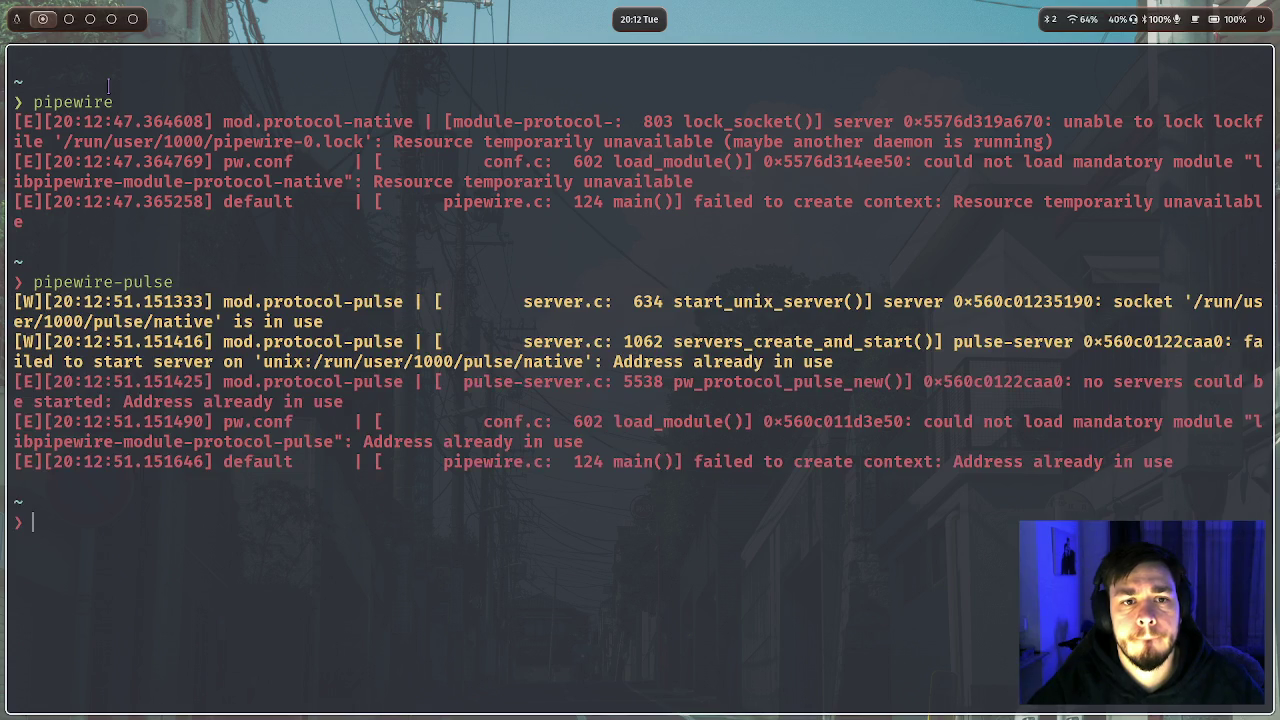
{"action": "type", "text": "clear"}
{"action": "key", "text": "Return"}
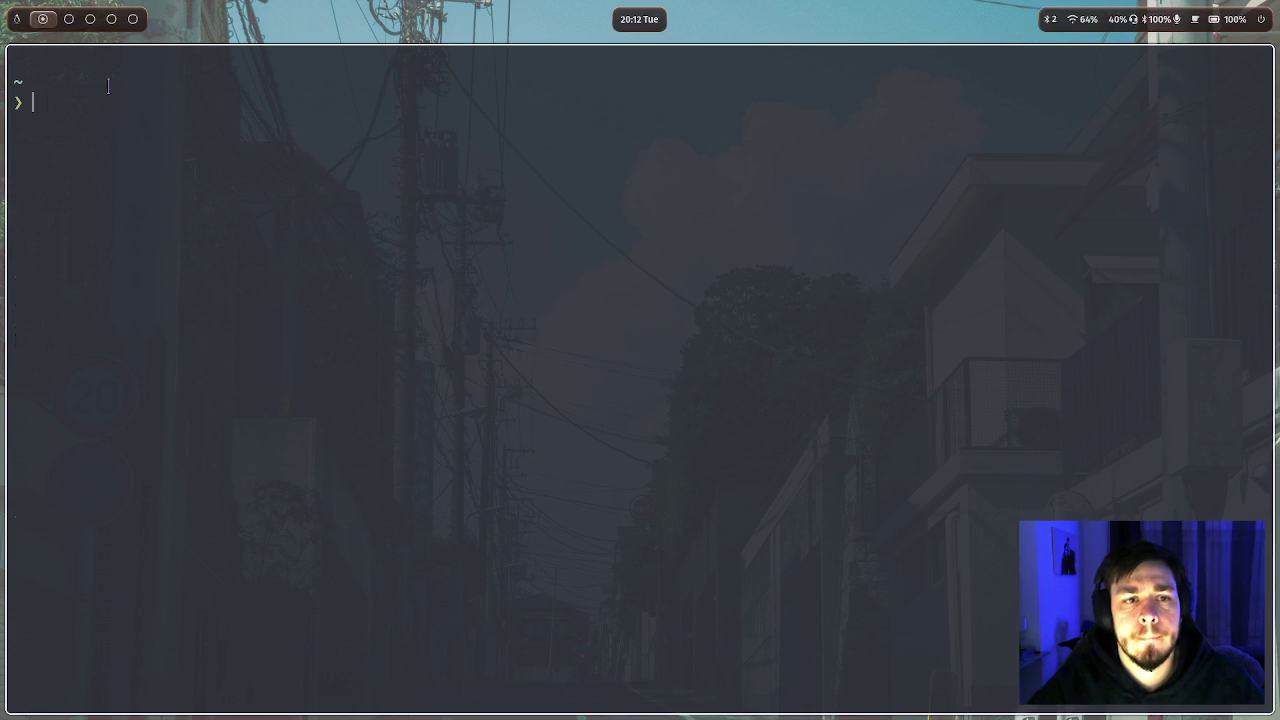
{"action": "key", "text": "super+3"}
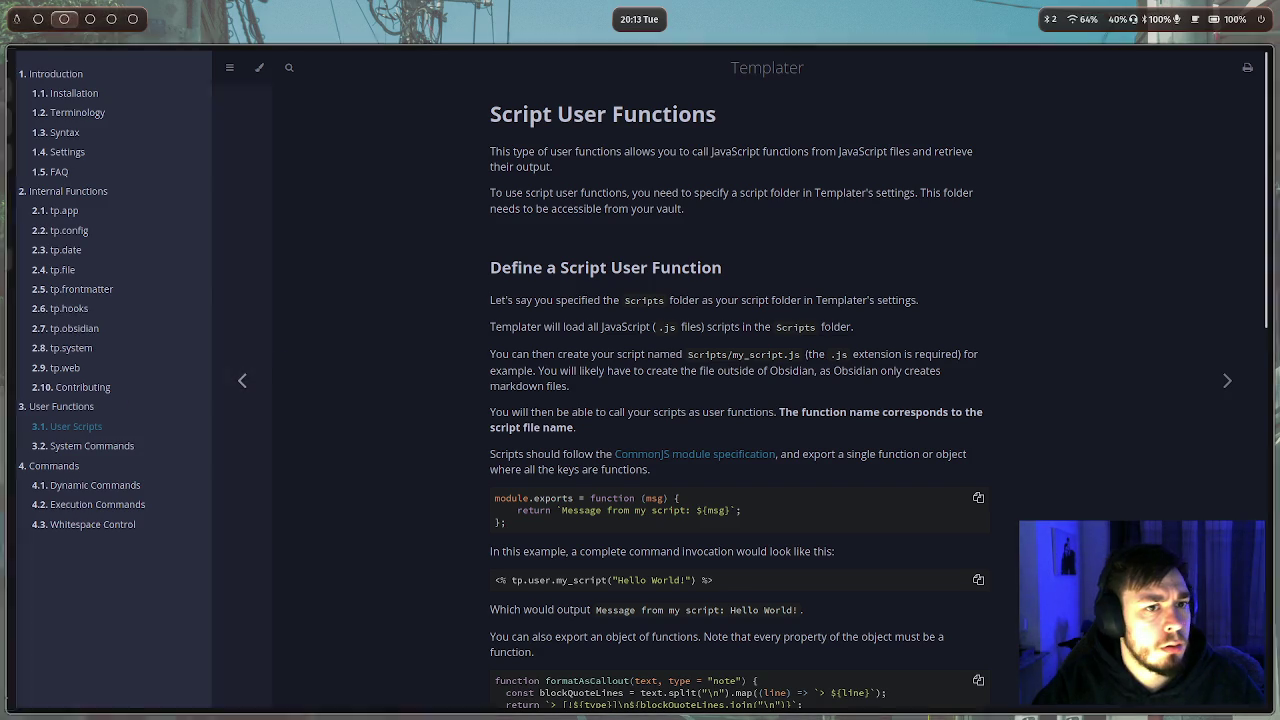
Web-search 'pipewire ui' and open the ArchWiki PipeWire article.
{"action": "left_click", "coordinate": [64, 236]}
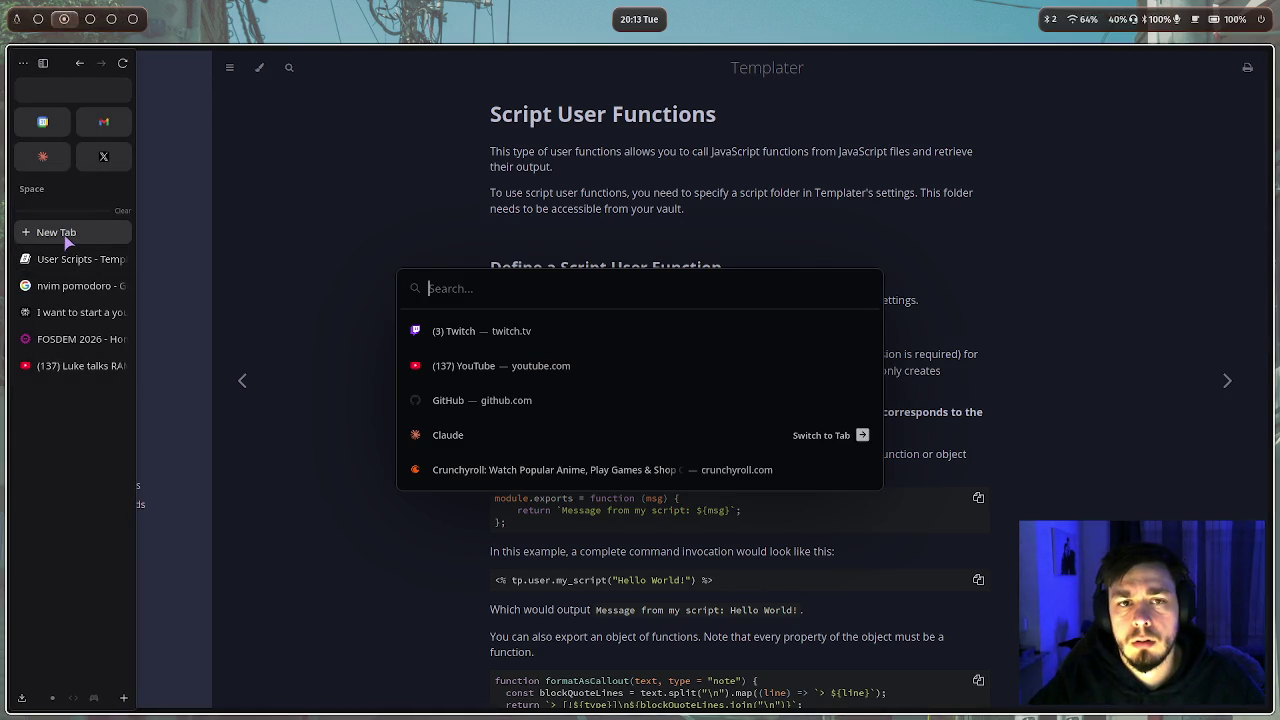
{"action": "type", "text": "pop"}
{"action": "key", "text": "BackSpace"}
{"action": "type", "text": "pu"}
{"action": "key", "text": "BackSpace"}
{"action": "key", "text": "BackSpace"}
{"action": "key", "text": "BackSpace"}
{"action": "type", "text": "ipewire "}
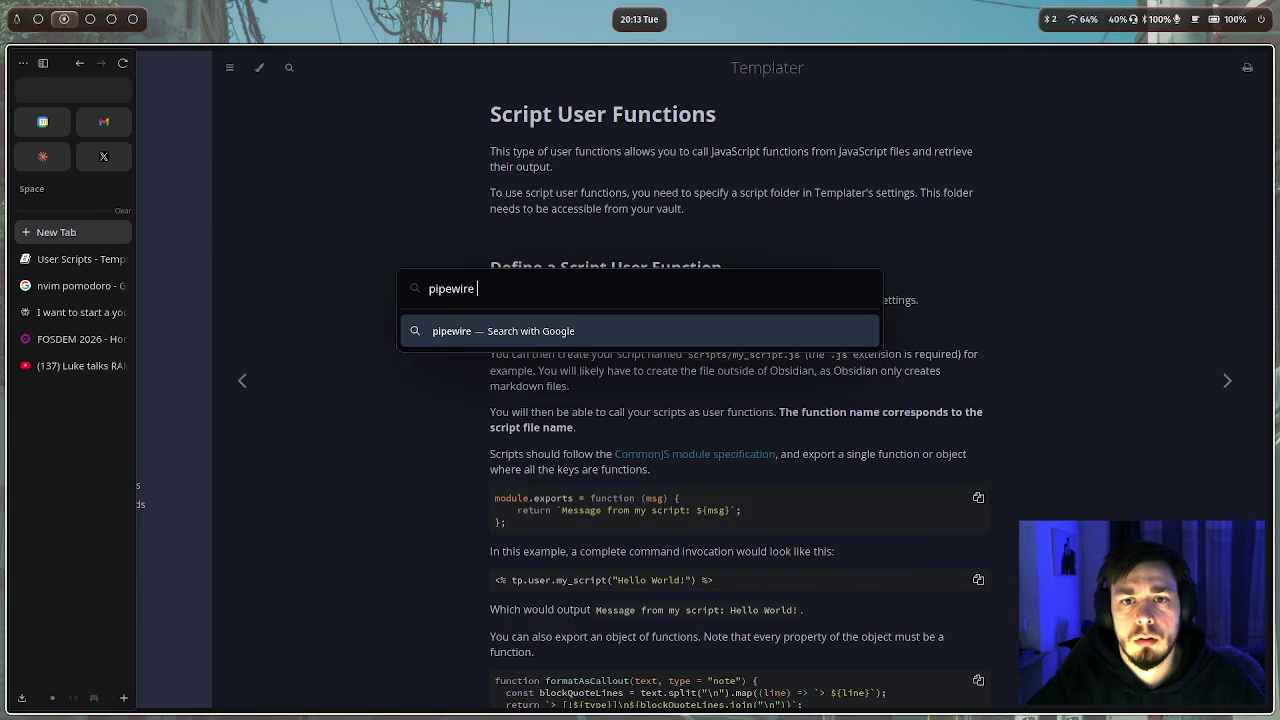
{"action": "type", "text": "ui"}
{"action": "key", "text": "Return"}
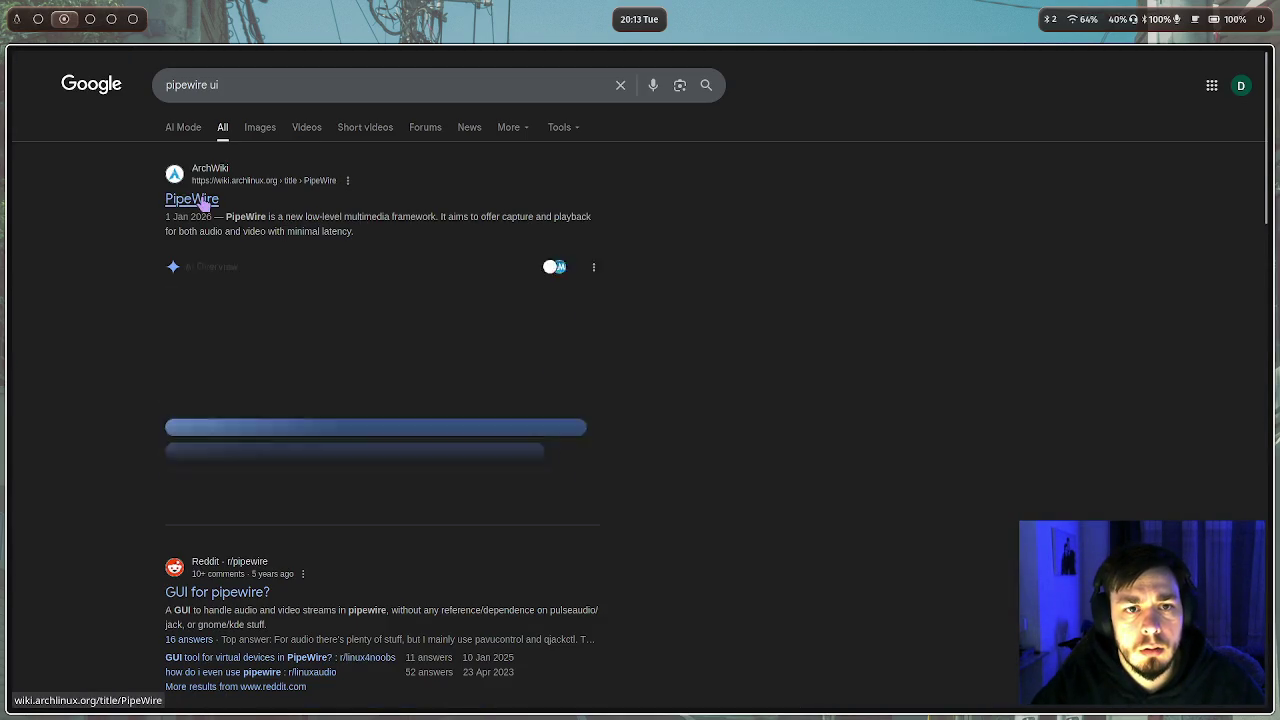
{"action": "left_click", "coordinate": [200, 197]}
Type pipewire-pulse in the terminal, then return to the PipeWire wiki.
{"action": "key", "text": "super"}
{"action": "type", "text": "pi"}
{"action": "key", "text": "Escape"}
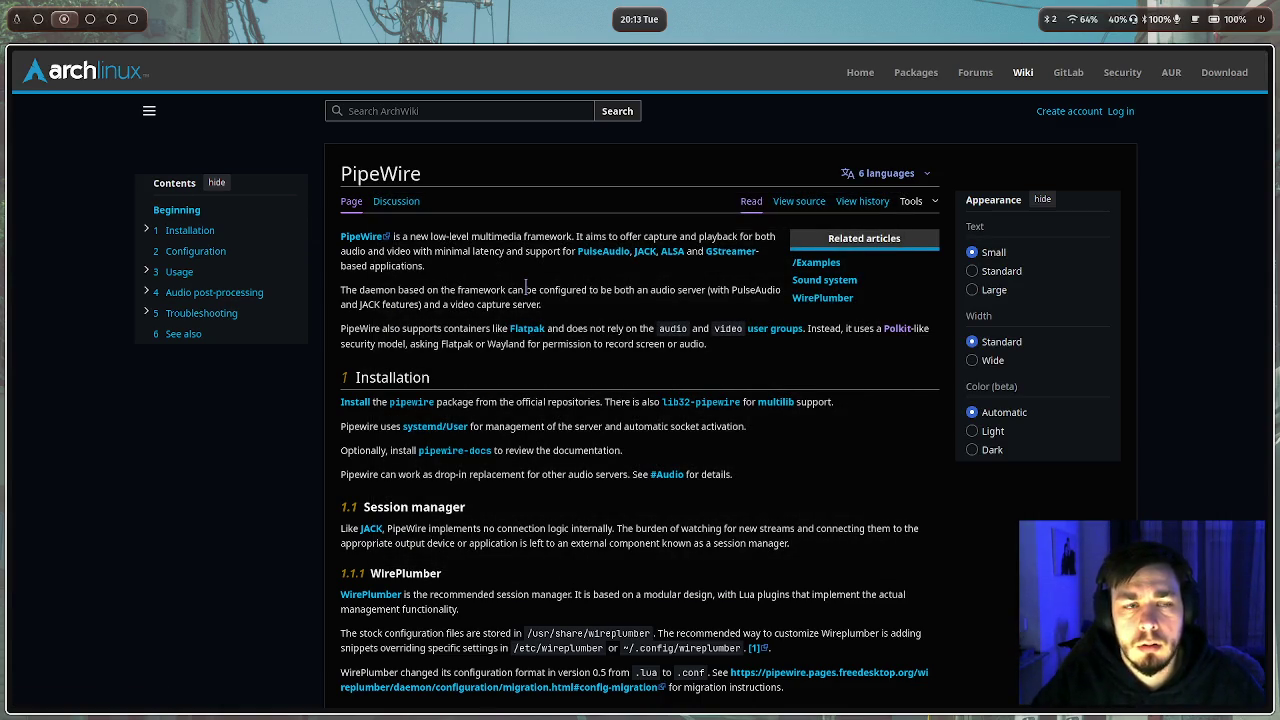
{"action": "key", "text": "super+Return"}
{"action": "type", "text": "pipewire-pulse"}
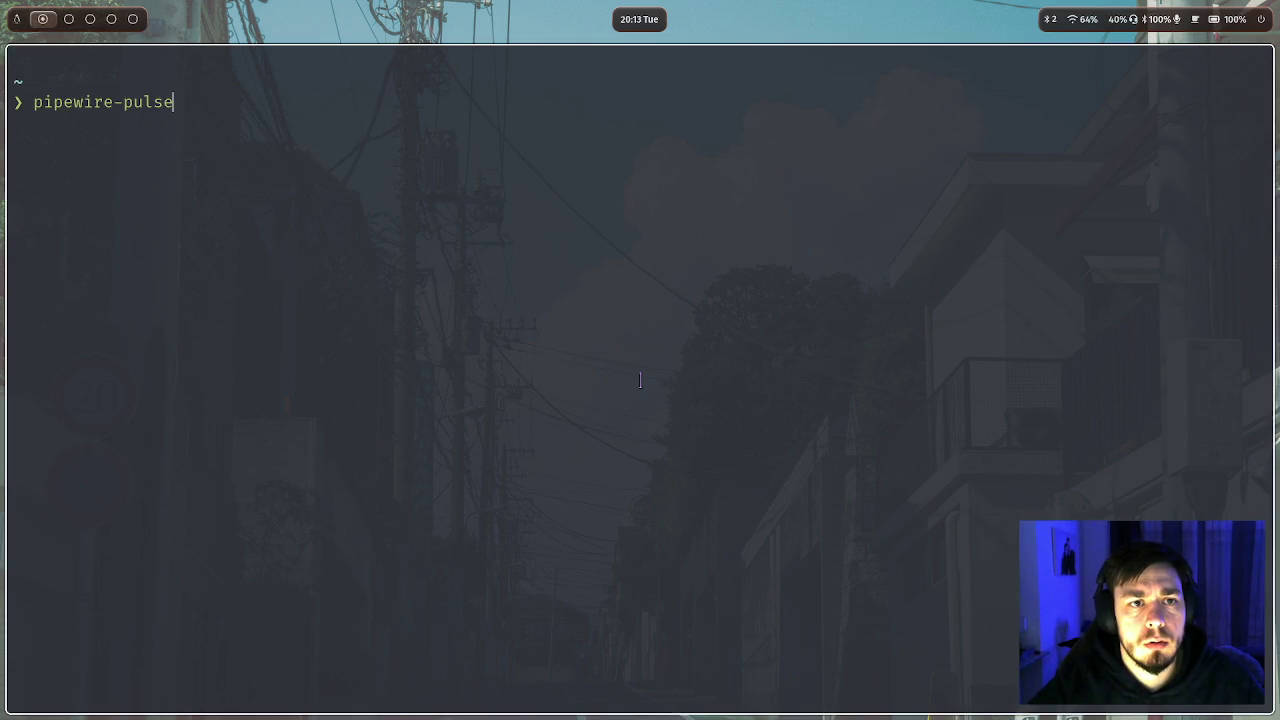
{"action": "key", "text": "super+2"}
Scroll to the wiki's GUI tools list and select pwvucontrol.
{"action": "scroll", "coordinate": [668, 303], "scroll_direction": "down", "scroll_amount": 5}
{"action": "scroll", "coordinate": [668, 303], "scroll_direction": "down", "scroll_amount": 3}
{"action": "scroll", "coordinate": [640, 370], "scroll_direction": "down", "scroll_amount": 2}
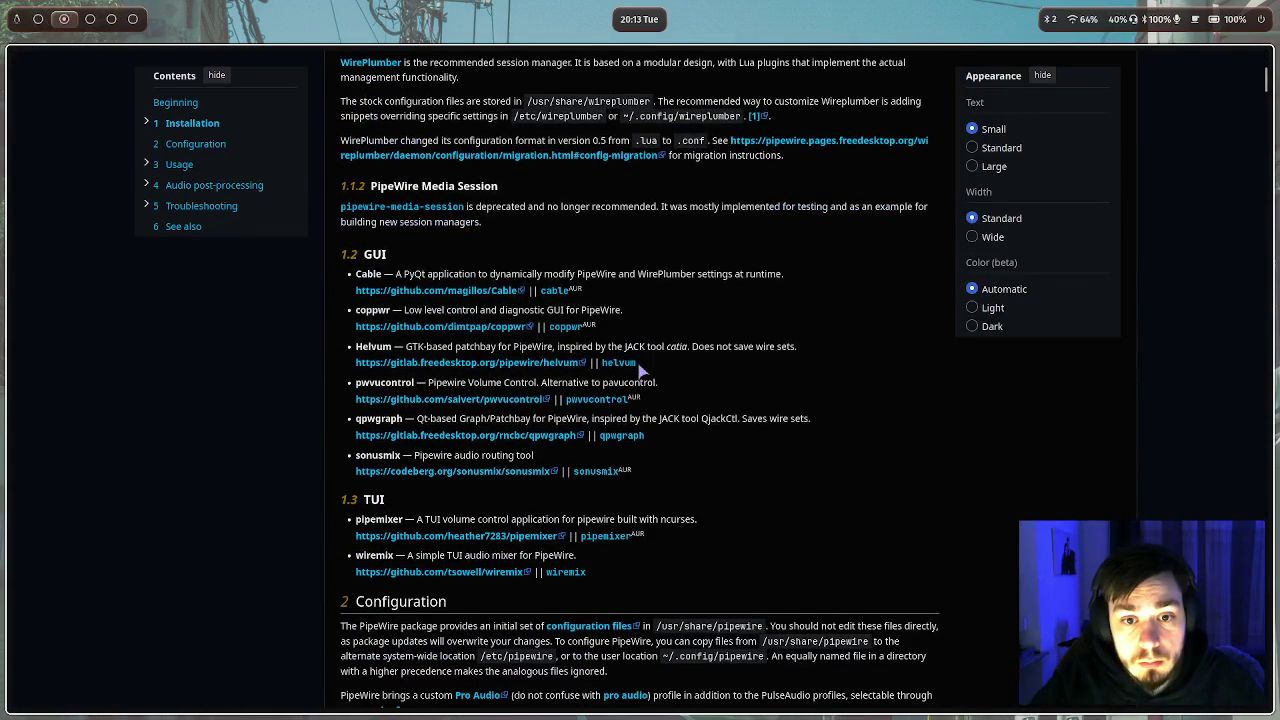
{"action": "scroll", "coordinate": [601, 418], "scroll_direction": "down", "scroll_amount": 1}
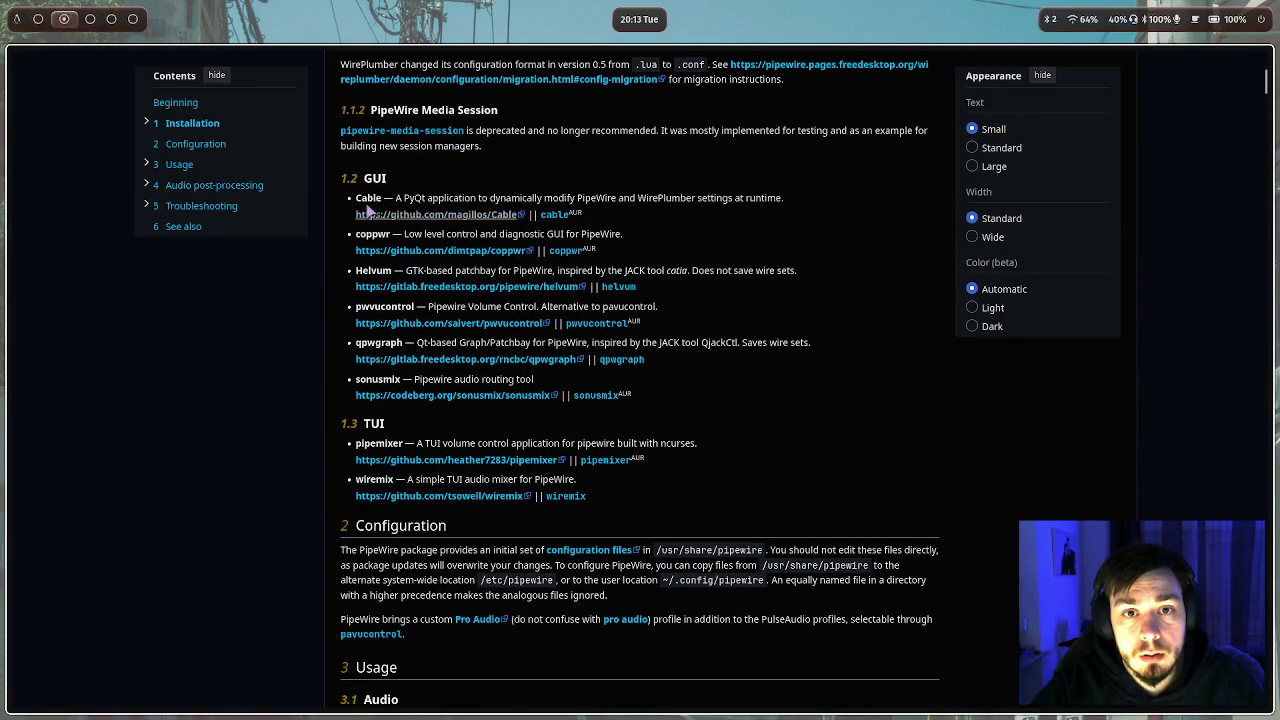
{"action": "double_click", "coordinate": [391, 306]}
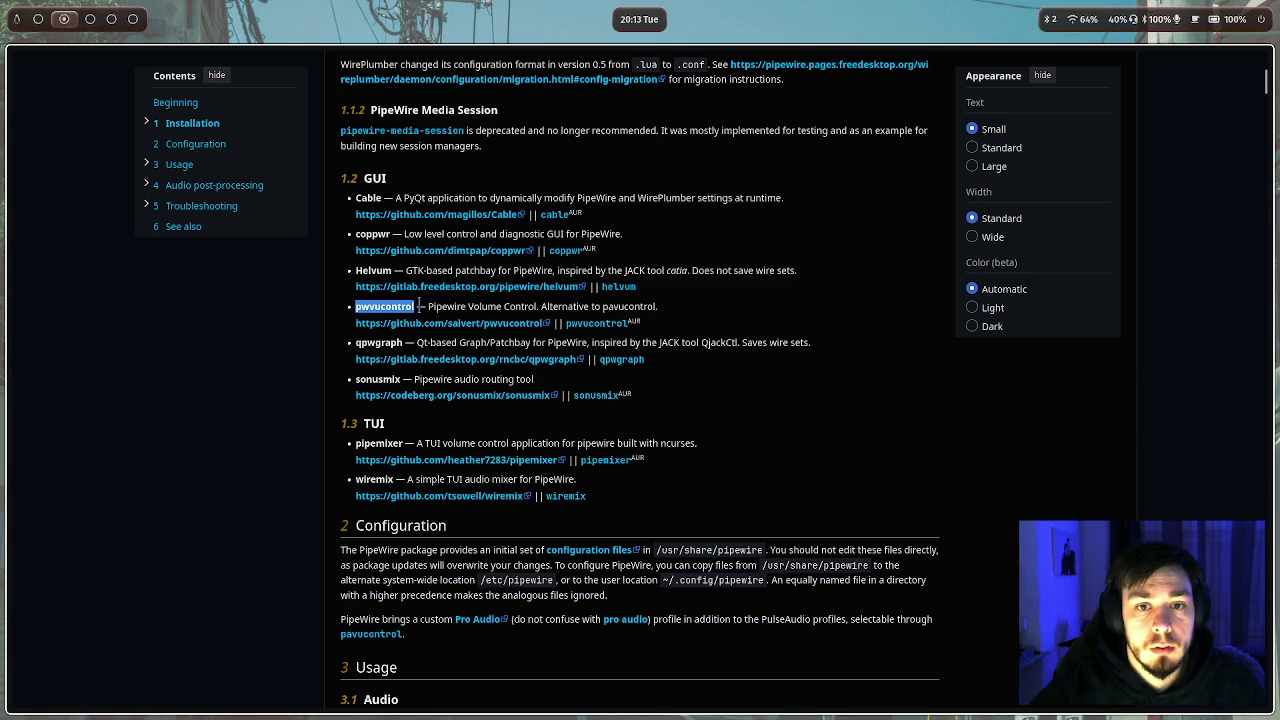
In the terminal, enter /etc/nixos, list its files, and open home.nix in the editor.
{"action": "key", "text": "super+1"}
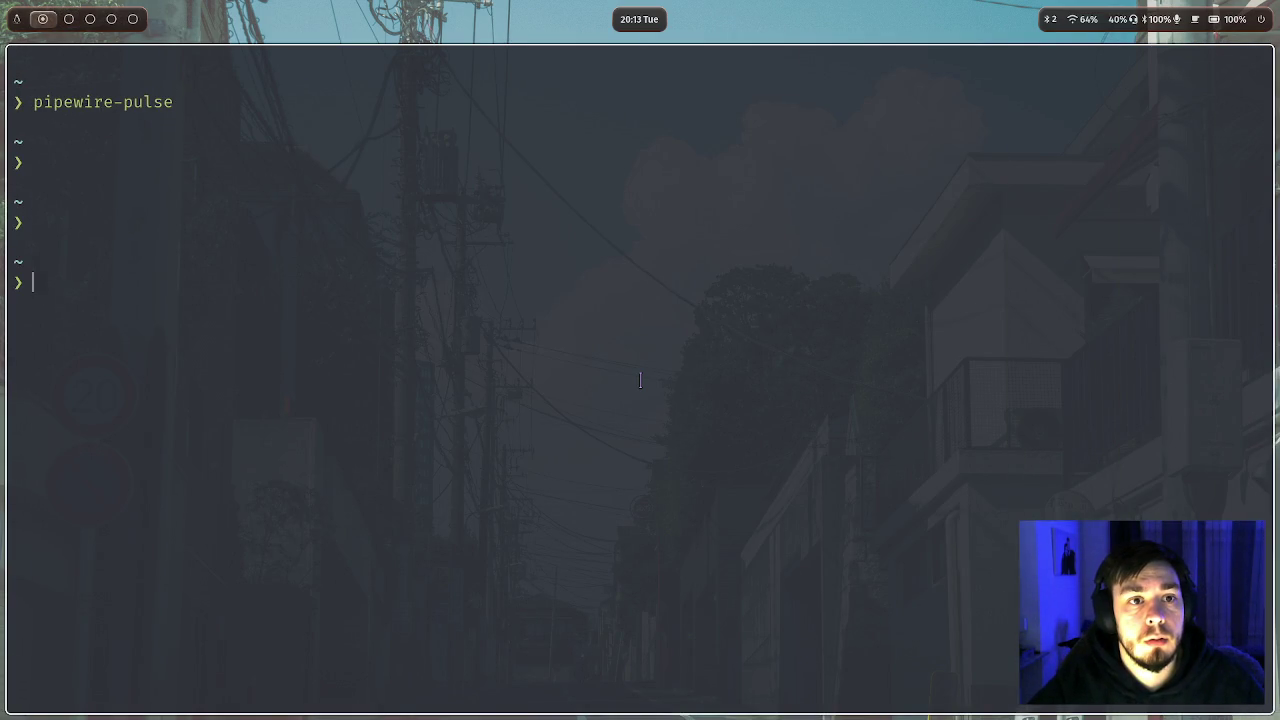
{"action": "type", "text": "cd"}
{"action": "key", "text": "Right"}
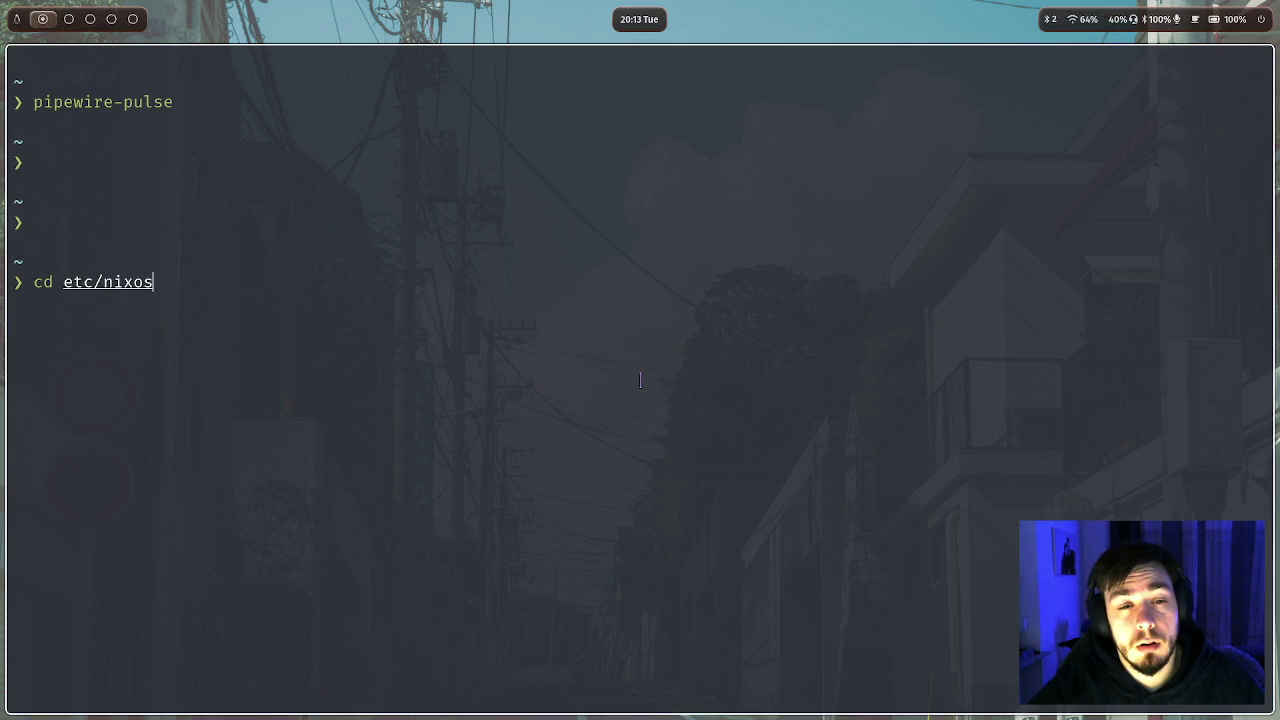
{"action": "key", "text": "Return"}
{"action": "type", "text": "ls"}
{"action": "key", "text": "Return"}
{"action": "key", "text": "Return"}
{"action": "type", "text": "fho"}
{"action": "key", "text": "Return"}
Search Google for 'nixsearch' in a new browser tab.
{"action": "key", "text": "super+2"}
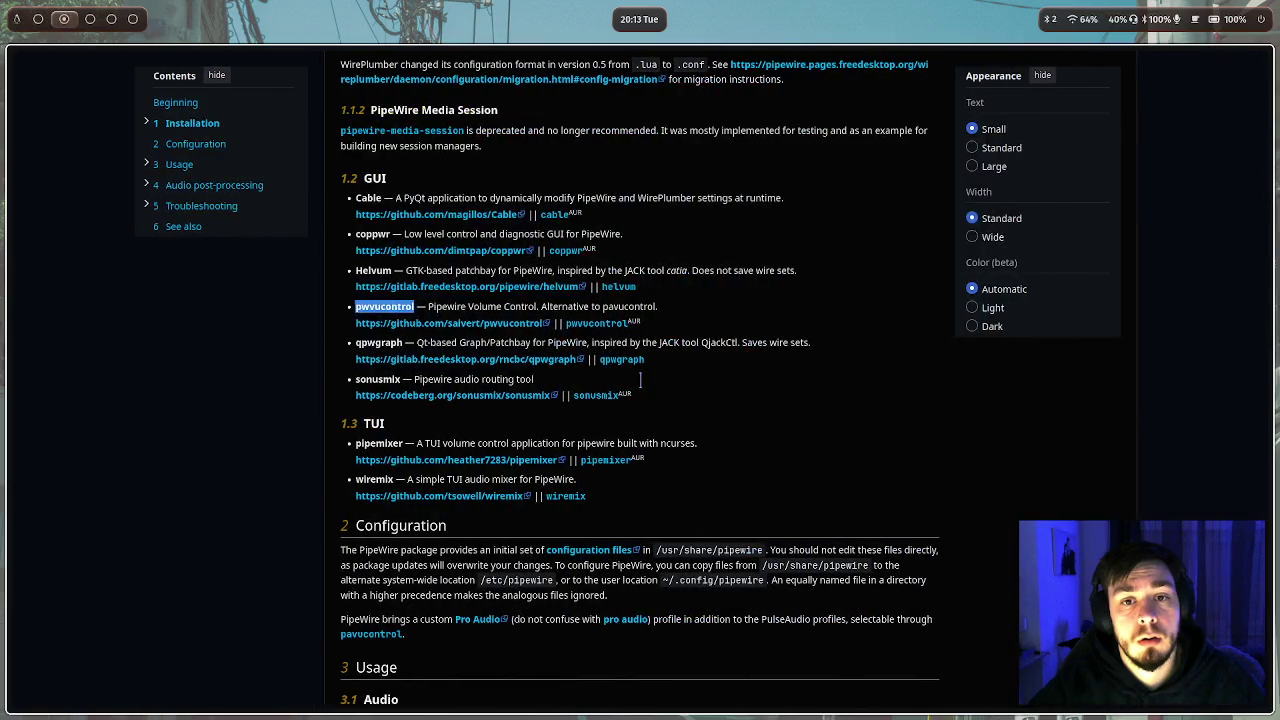
{"action": "key", "text": "ctrl+t"}
{"action": "type", "text": "nixs"}
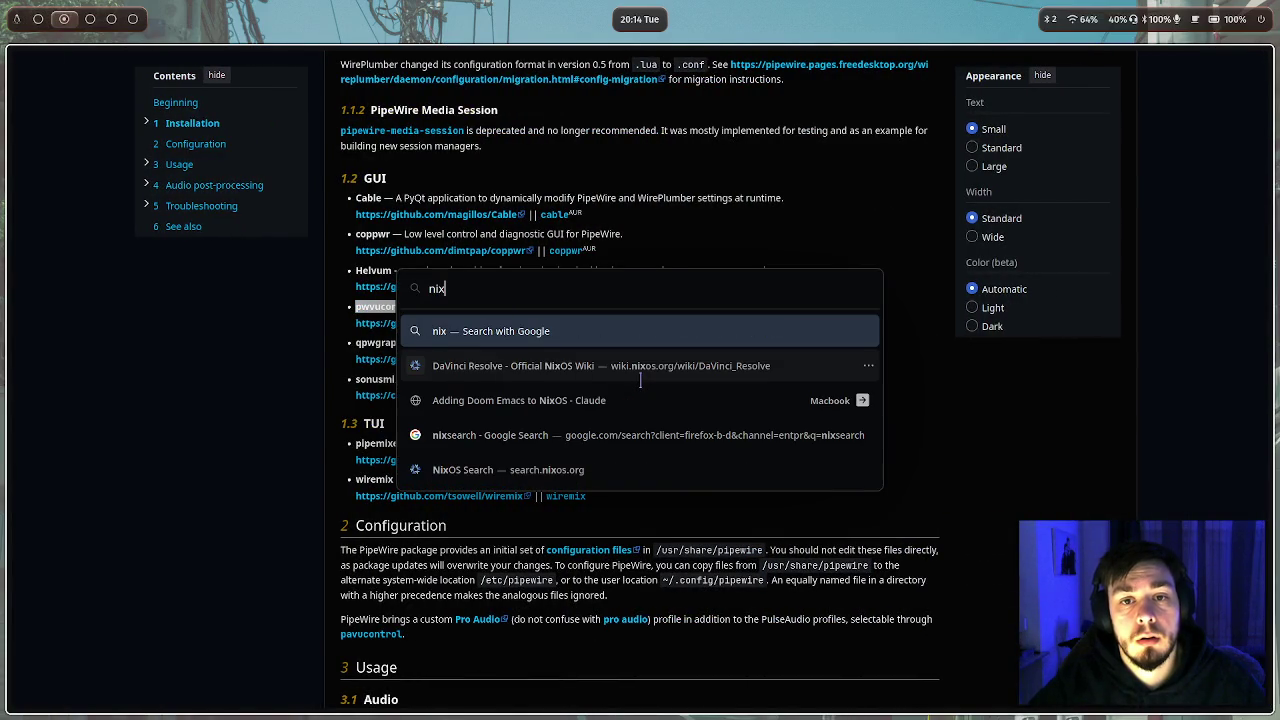
{"action": "type", "text": "era"}
{"action": "key", "text": "BackSpace"}
{"action": "key", "text": "BackSpace"}
{"action": "type", "text": "arch"}
{"action": "key", "text": "Return"}
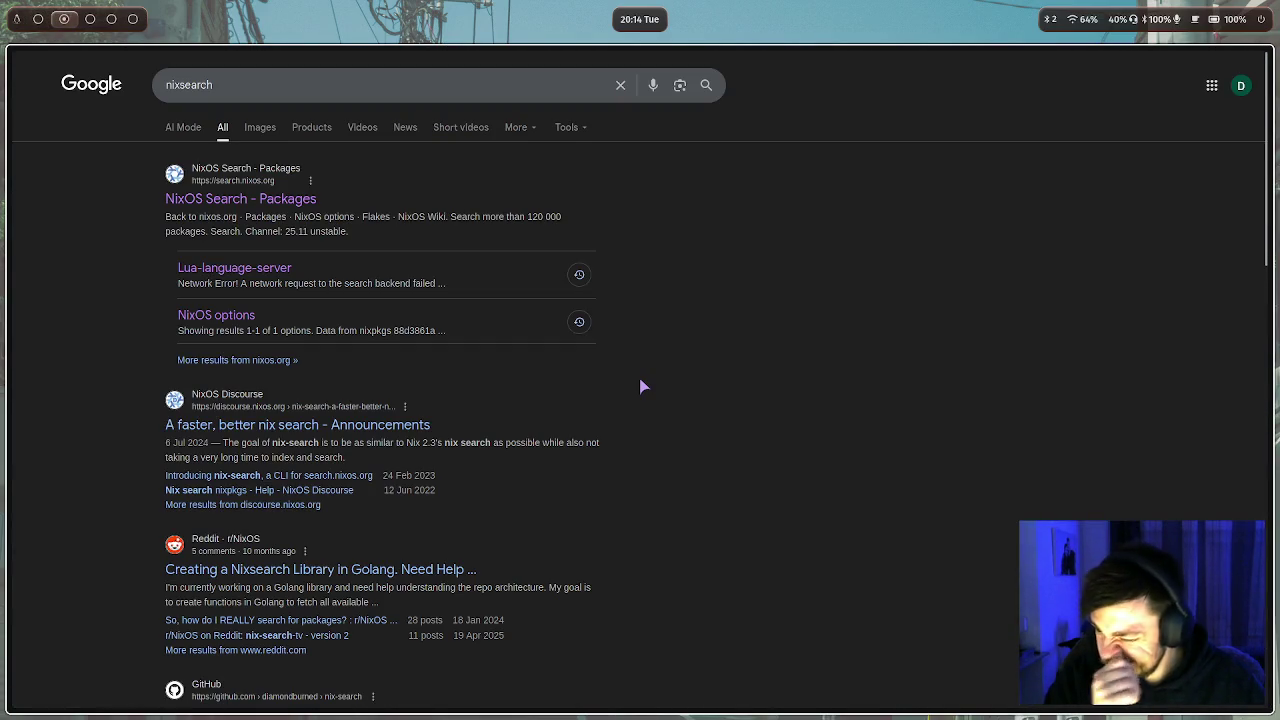
Open NixOS Search and search Packages for pwvucontrol.
{"action": "left_click", "coordinate": [240, 208]}
{"action": "type", "text": "p"}
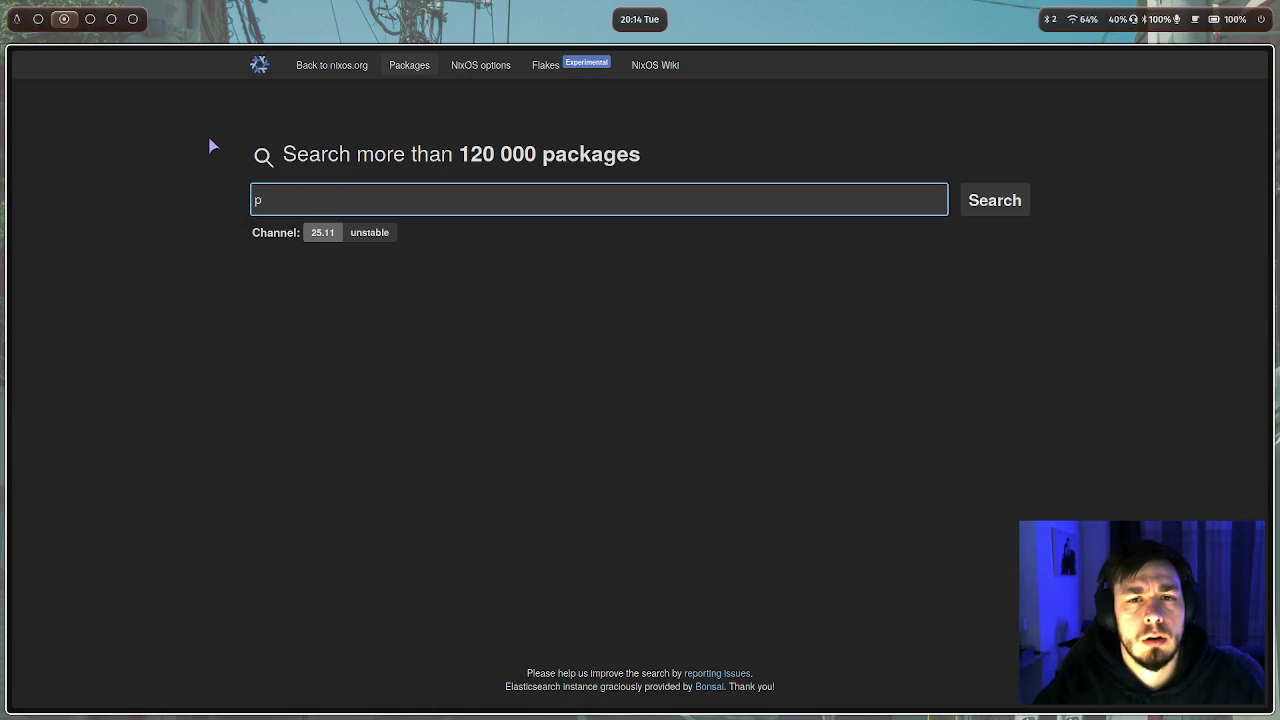
{"action": "left_click", "coordinate": [78, 287]}
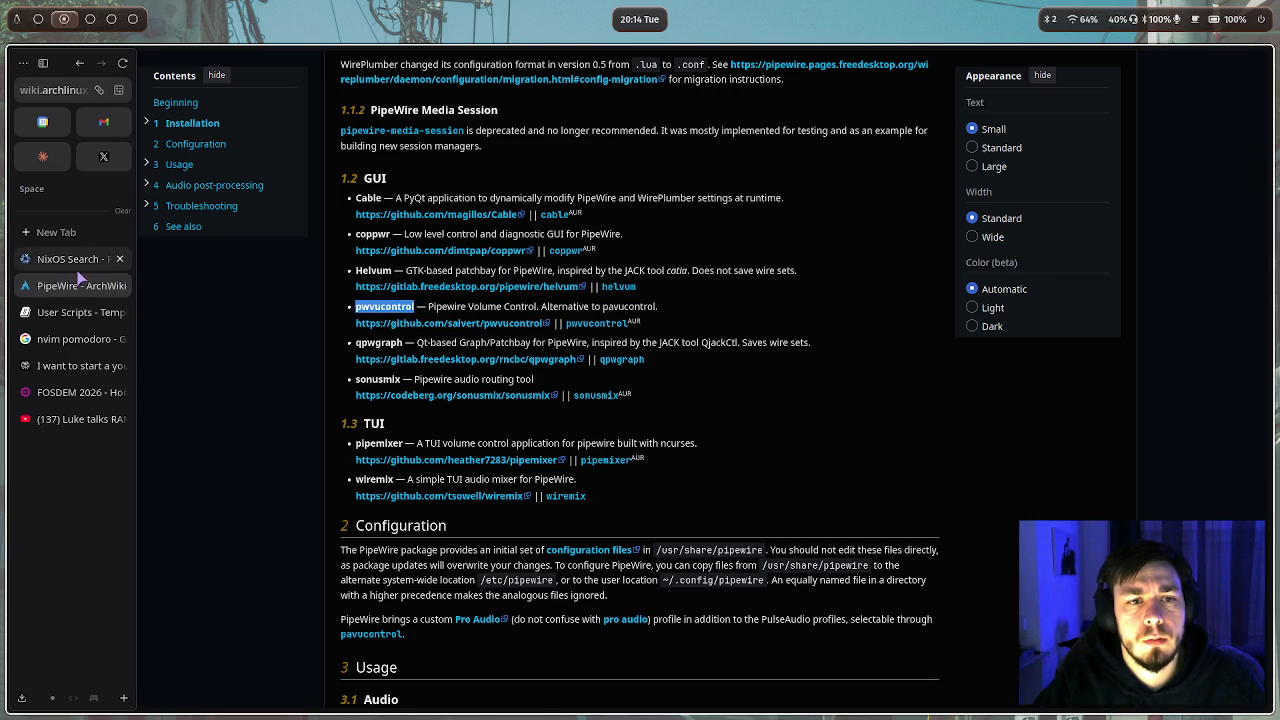
{"action": "left_click", "coordinate": [80, 259]}
{"action": "type", "text": "wvucont"}
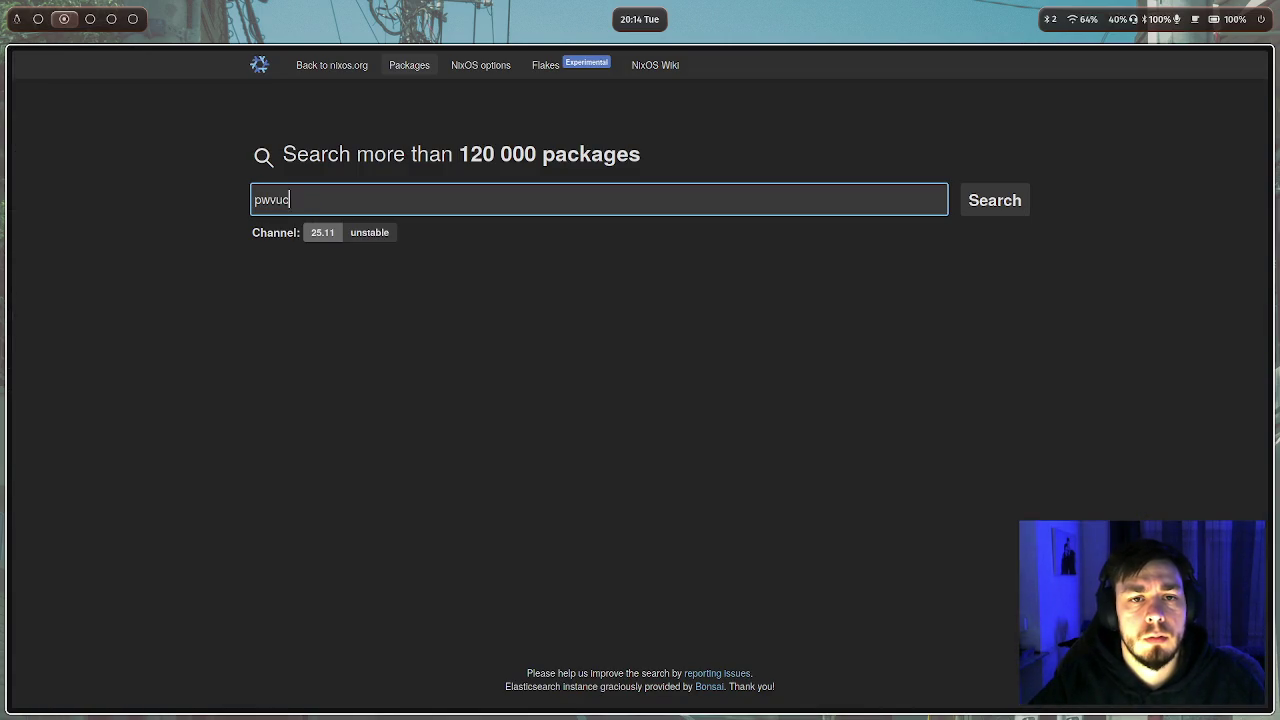
{"action": "type", "text": "rol"}
{"action": "key", "text": "Return"}
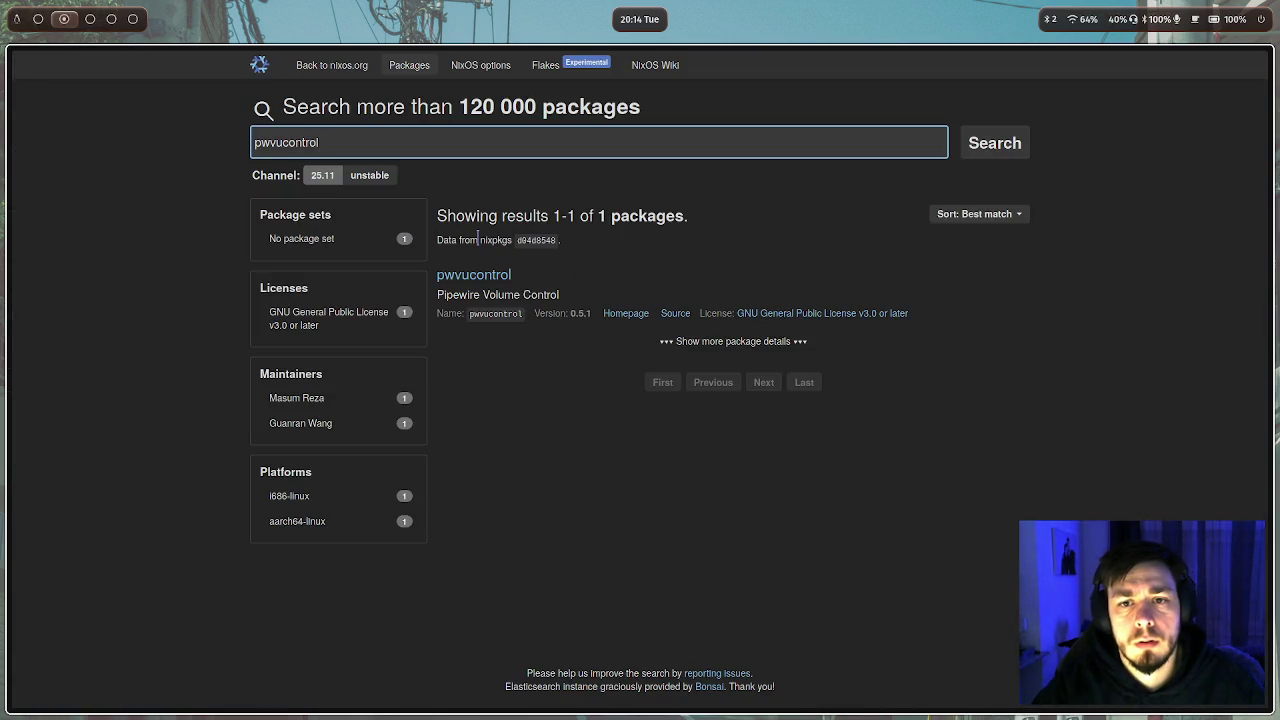
Try the Options search for pwvucontrol, then expand the package's details and copy its name.
{"action": "triple_click", "coordinate": [470, 138]}
{"action": "left_click", "coordinate": [485, 65]}
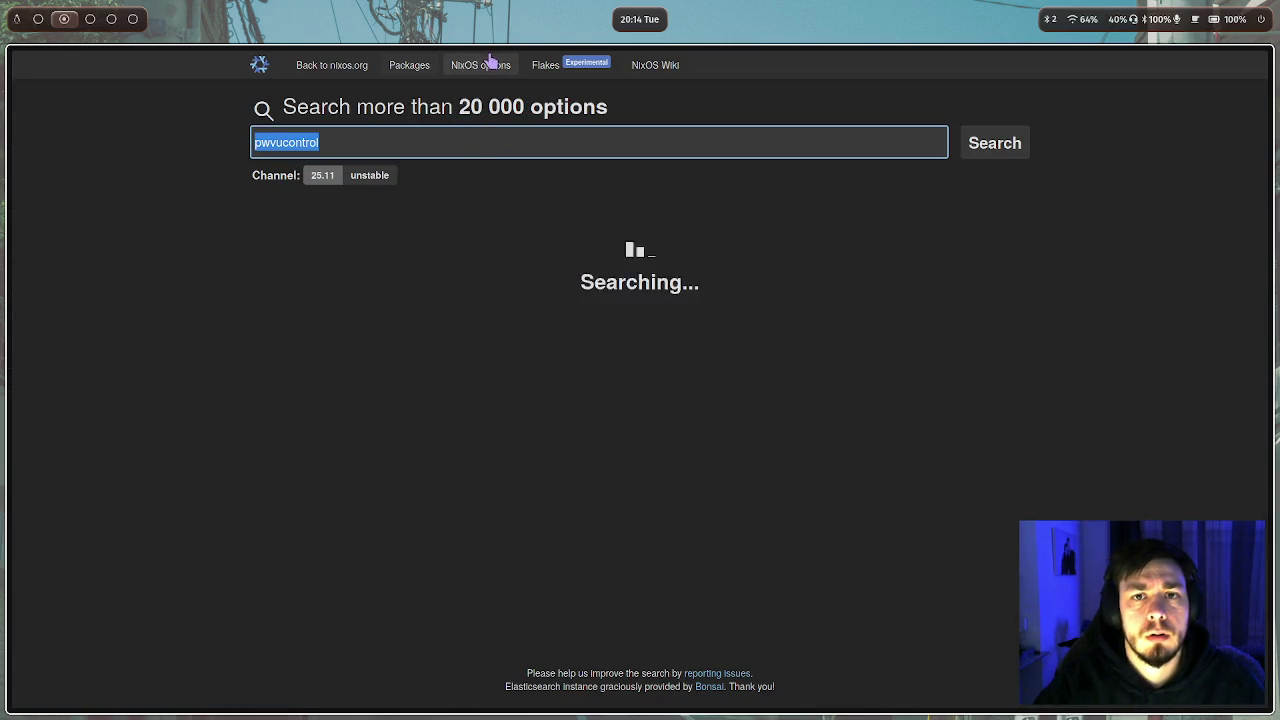
{"action": "left_click", "coordinate": [457, 148]}
{"action": "key", "text": "ctrl+a"}
{"action": "key", "text": "ctrl+x"}
{"action": "key", "text": "ctrl+v"}
{"action": "left_click", "coordinate": [1014, 150]}
{"action": "left_click", "coordinate": [430, 66]}
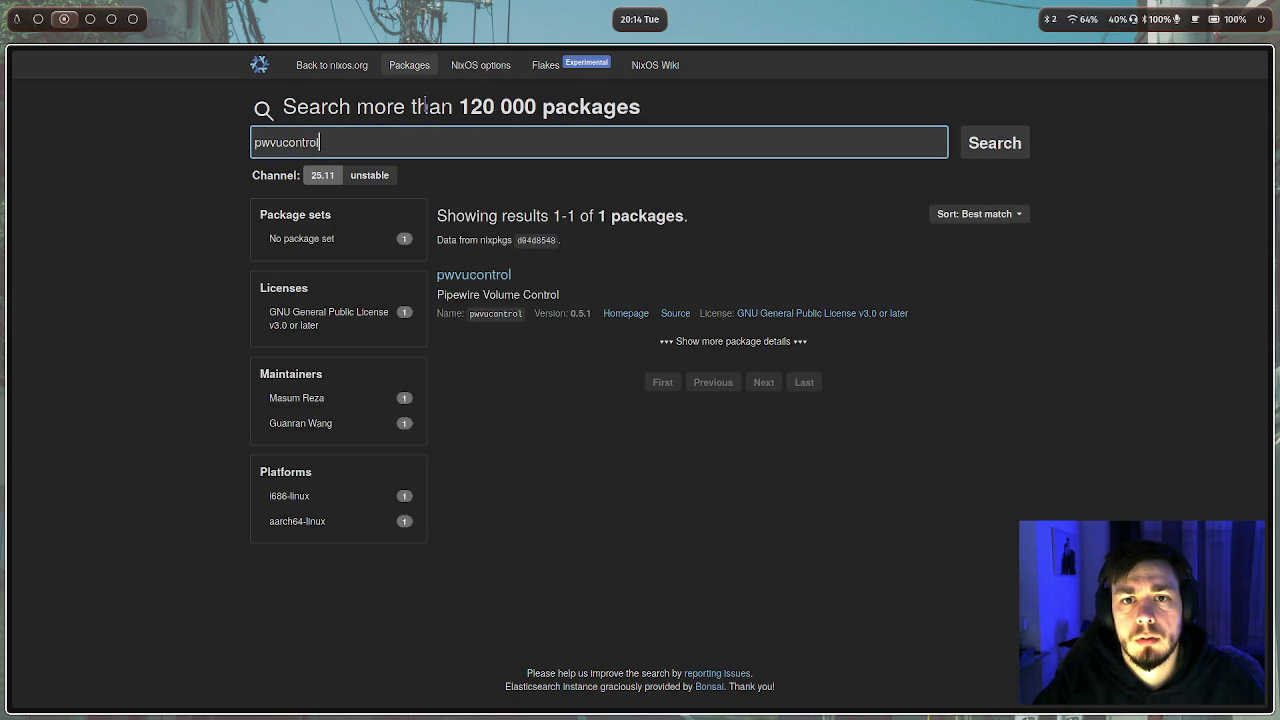
{"action": "left_click", "coordinate": [500, 272]}
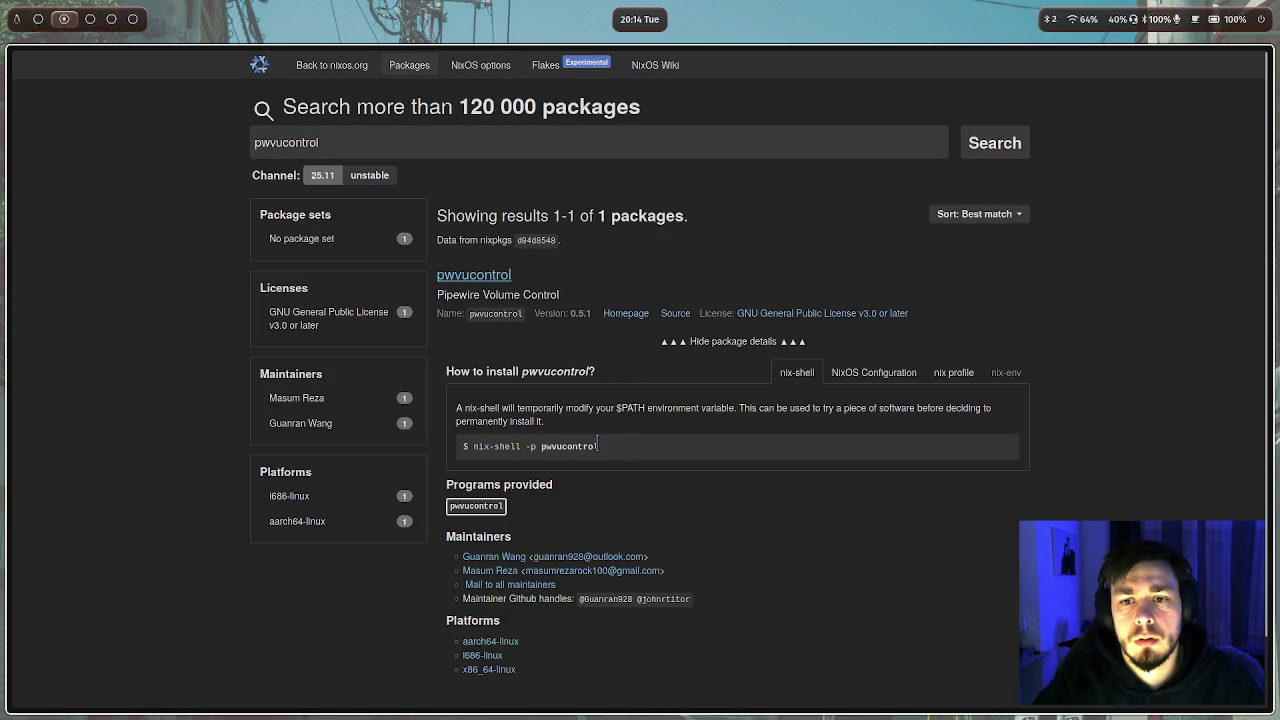
{"action": "double_click", "coordinate": [594, 442]}
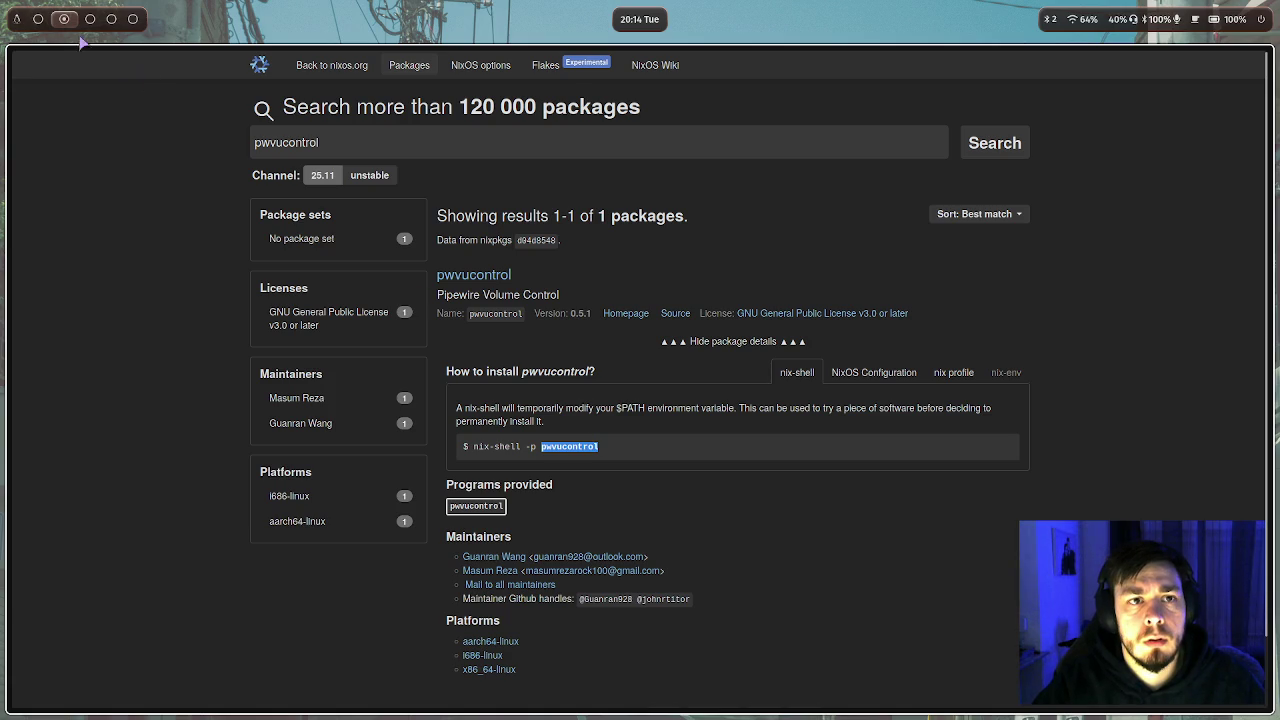
In home.nix, open a new line below davinci-resolve for pwvucontrol.
{"action": "left_click", "coordinate": [42, 19]}
{"action": "key", "text": "o"}
{"action": "key", "text": "Escape"}
{"action": "key", "text": "ctrl+v"}
{"action": "key", "text": "Escape"}
Paste pwvucontrol into home.nix, save with :w, quit Neovim, and run nixbuild.
{"action": "key", "text": "p"}
{"action": "key", "text": "Escape"}
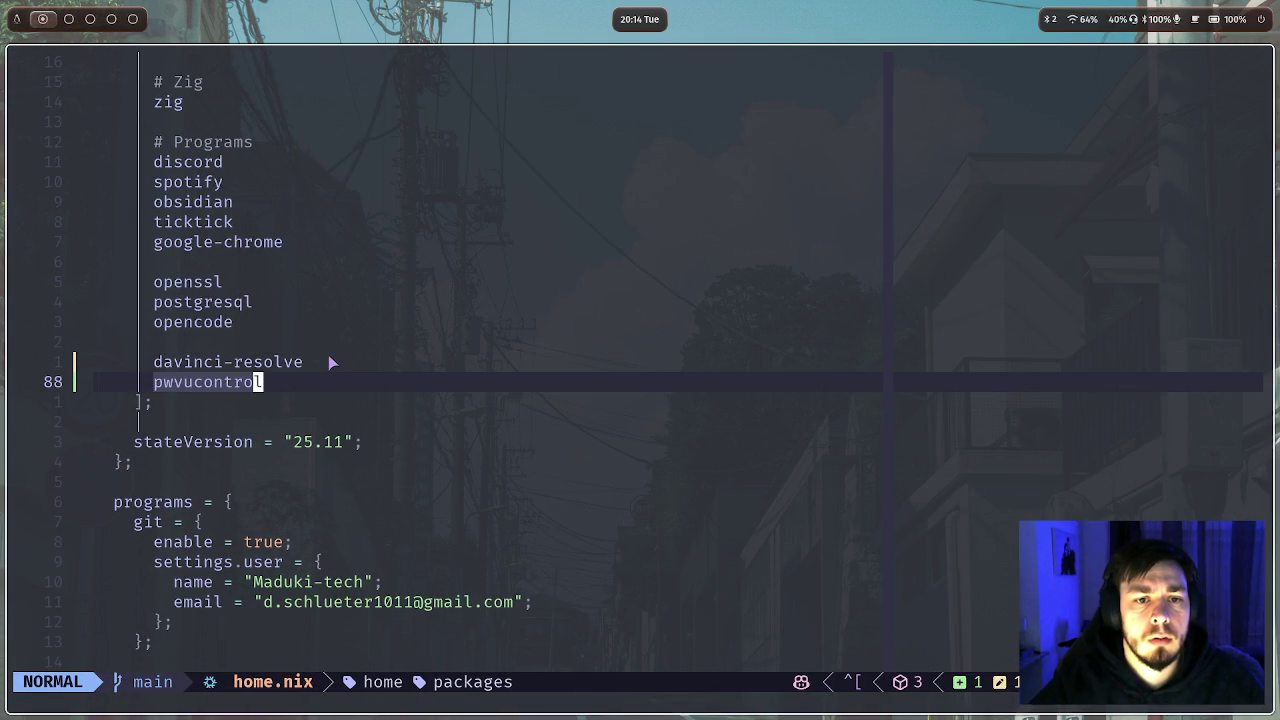
{"action": "key", "text": "u"}
{"action": "key", "text": "u"}
{"action": "type", "text": "u"}
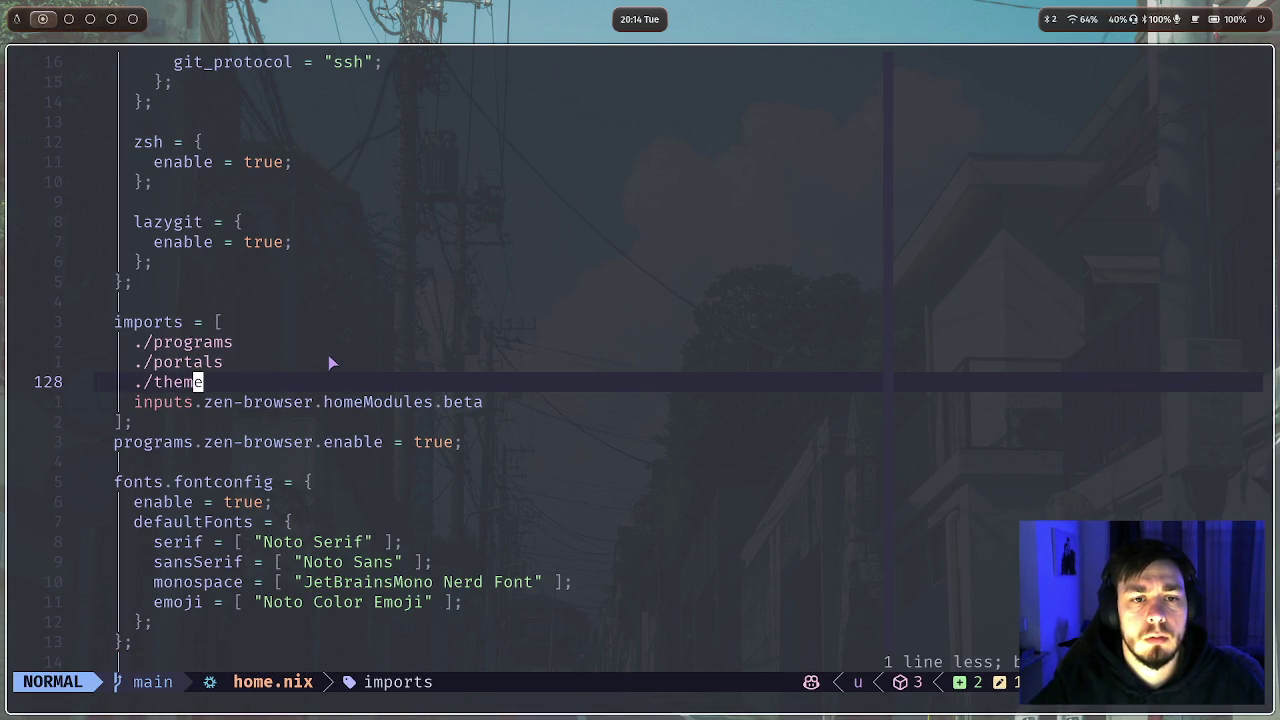
{"action": "type", "text": ":w"}
{"action": "key", "text": "Return"}
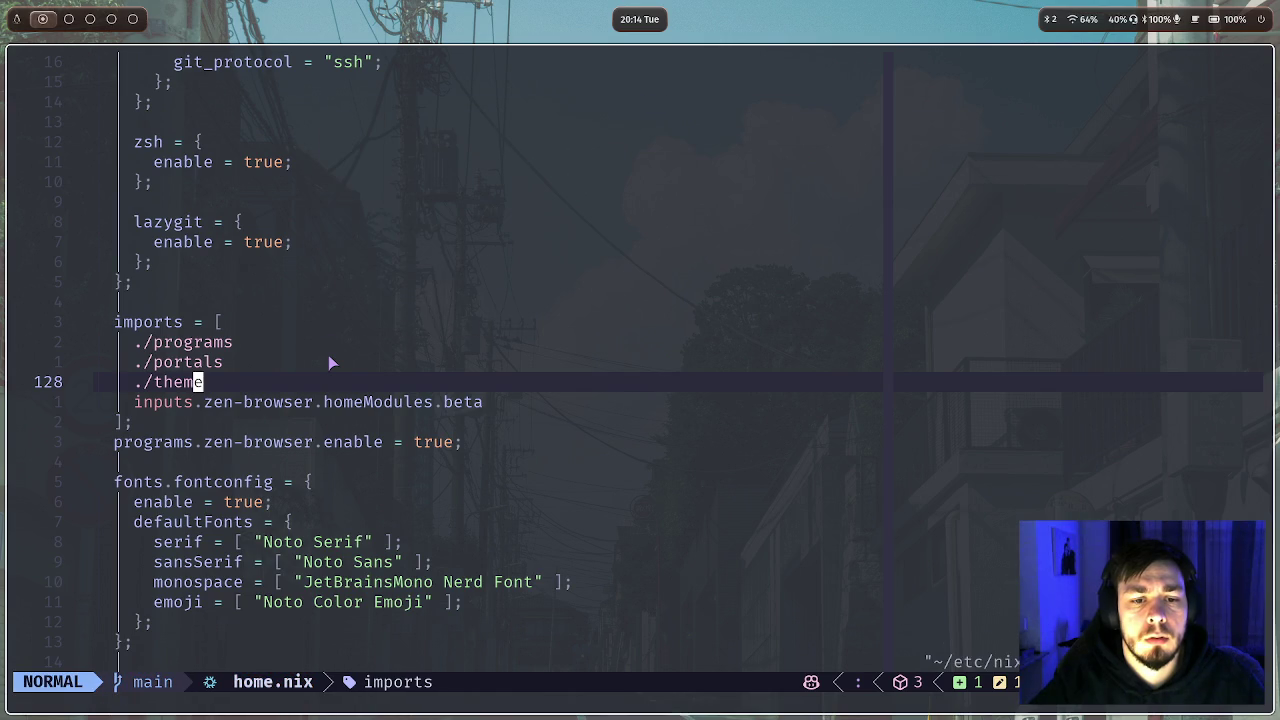
{"action": "type", "text": ":q"}
{"action": "key", "text": "Return"}
{"action": "type", "text": "nixbuild"}
{"action": "key", "text": "Return"}
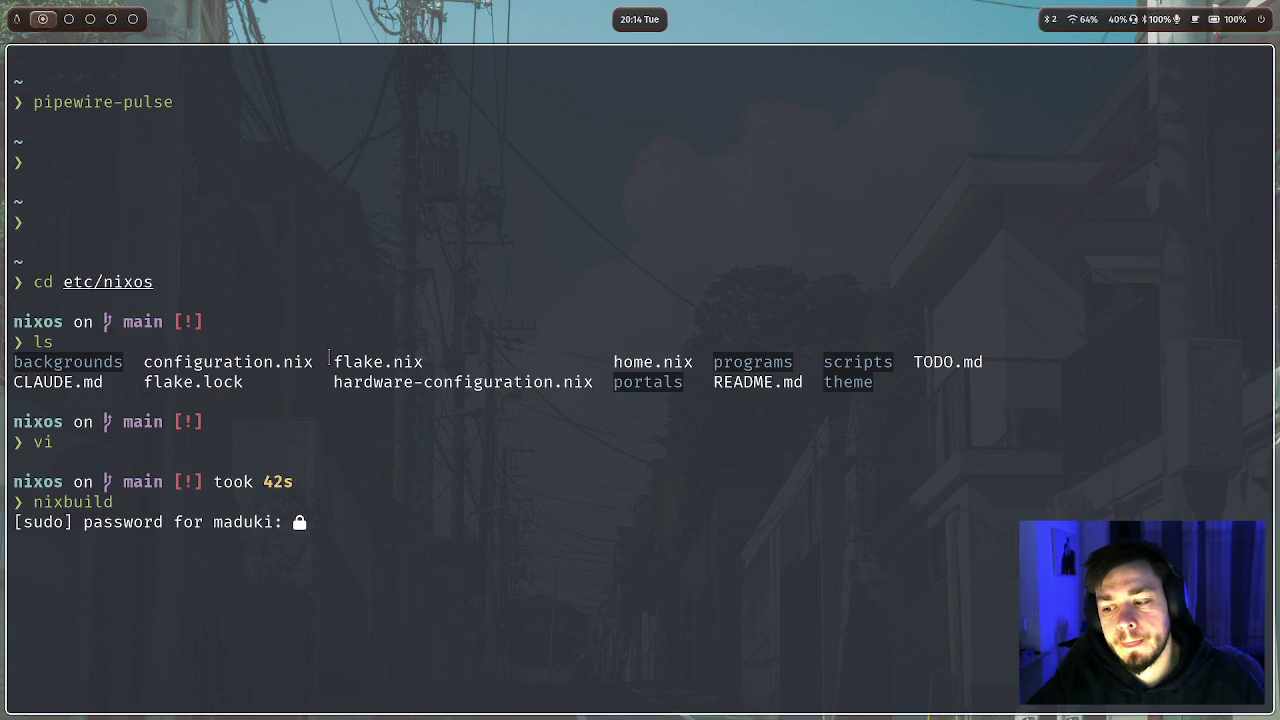
Submit the sudo password for the rebuild, then go to workspace 3 and start a launcher search.
{"action": "key", "text": "Return"}
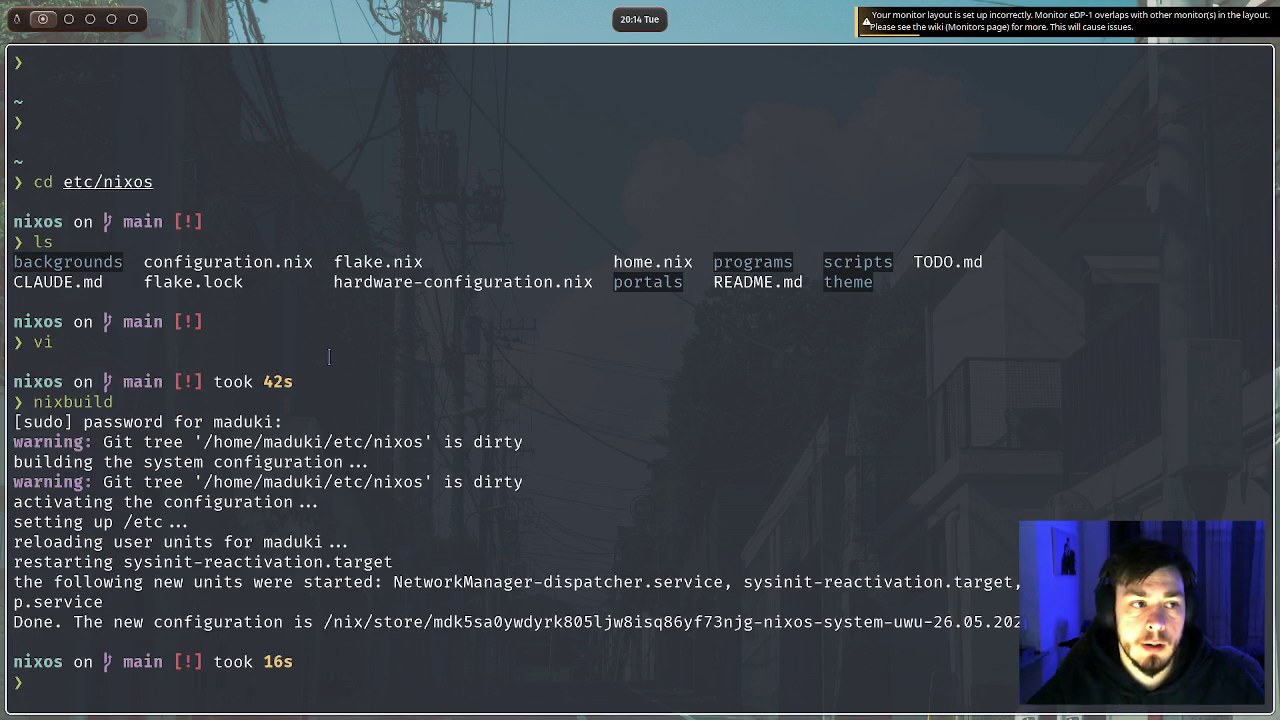
{"action": "key", "text": "super+3"}
{"action": "key", "text": "super+space"}
{"action": "key", "text": "Escape"}
{"action": "key", "text": "super+space"}
{"action": "type", "text": "p"}
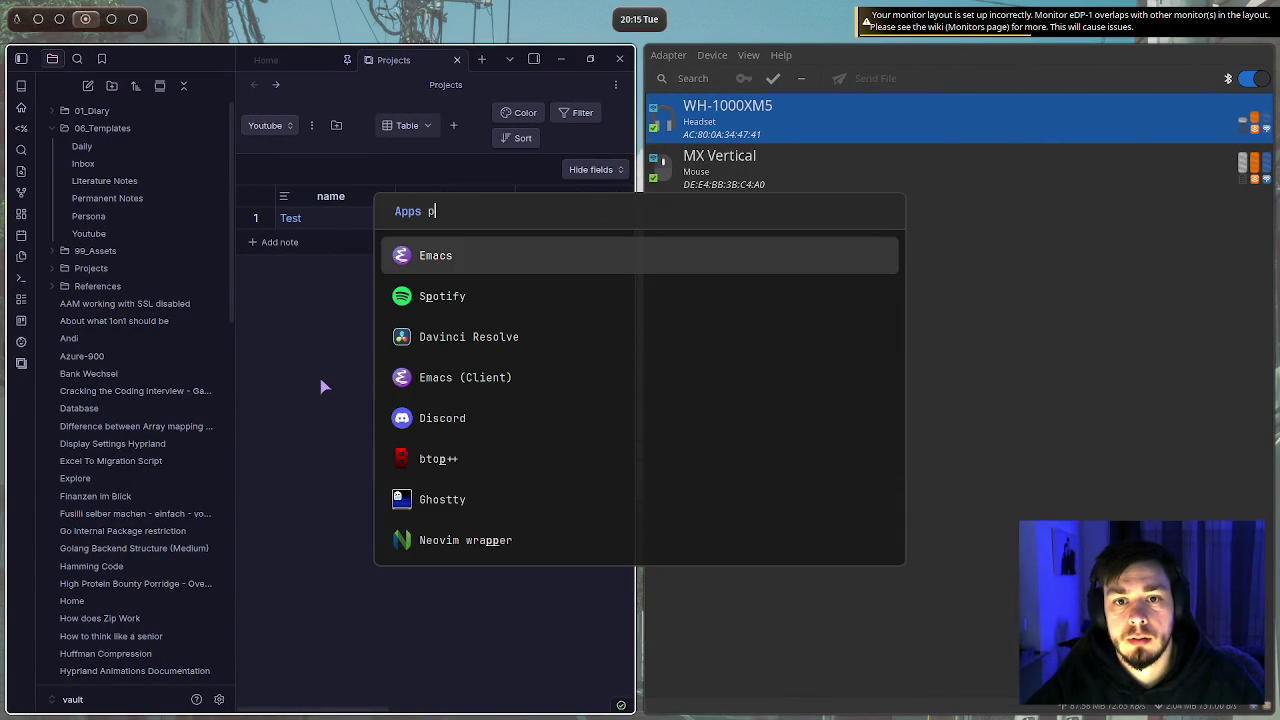
Launch pwvucontrol from the app launcher and close the Bluetooth manager window.
{"action": "key", "text": "Down"}
{"action": "key", "text": "Down"}
{"action": "key", "text": "Down"}
{"action": "key", "text": "Down"}
{"action": "key", "text": "Down"}
{"action": "key", "text": "Down"}
{"action": "key", "text": "Down"}
{"action": "key", "text": "Down"}
{"action": "key", "text": "Down"}
{"action": "key", "text": "Up"}
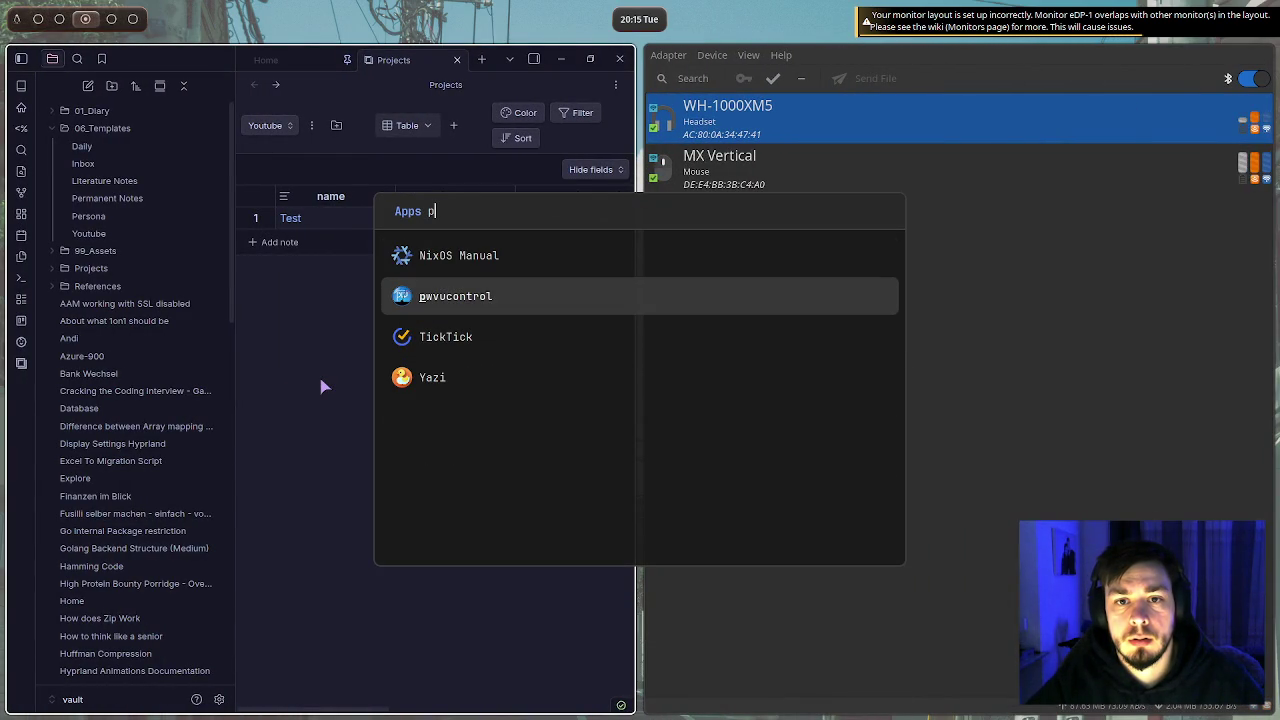
{"action": "type", "text": "wv"}
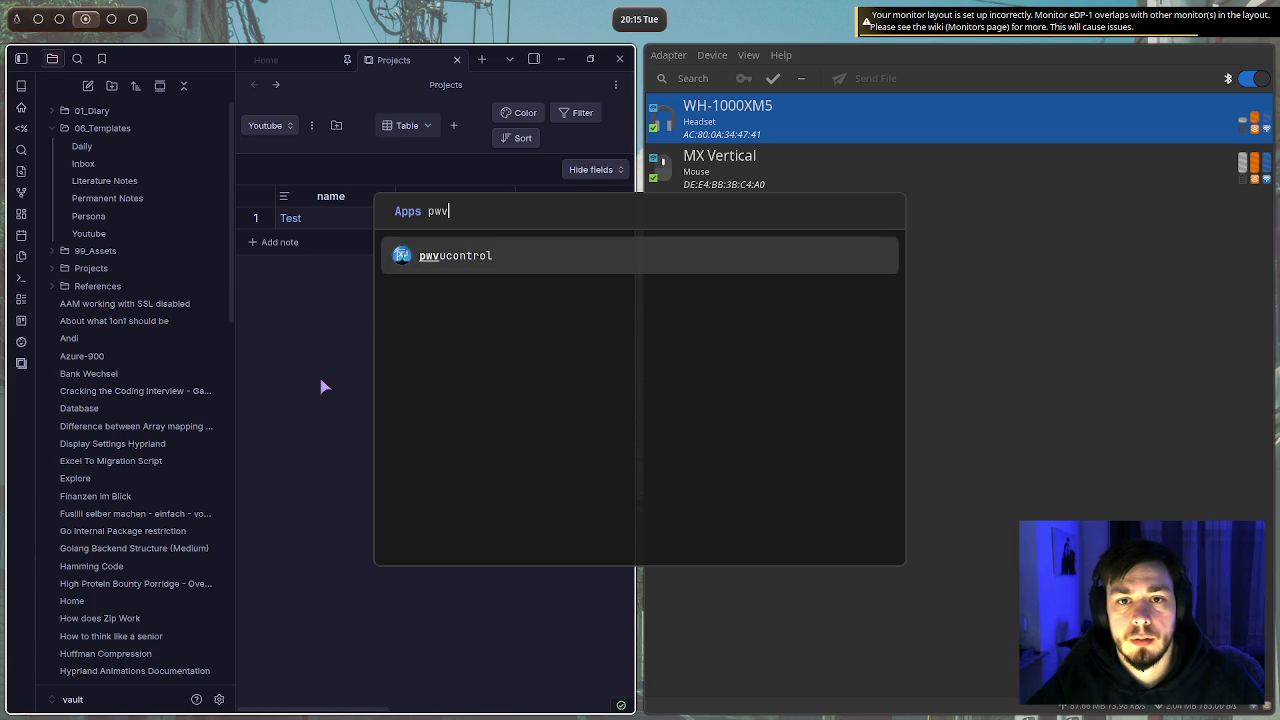
{"action": "key", "text": "Return"}
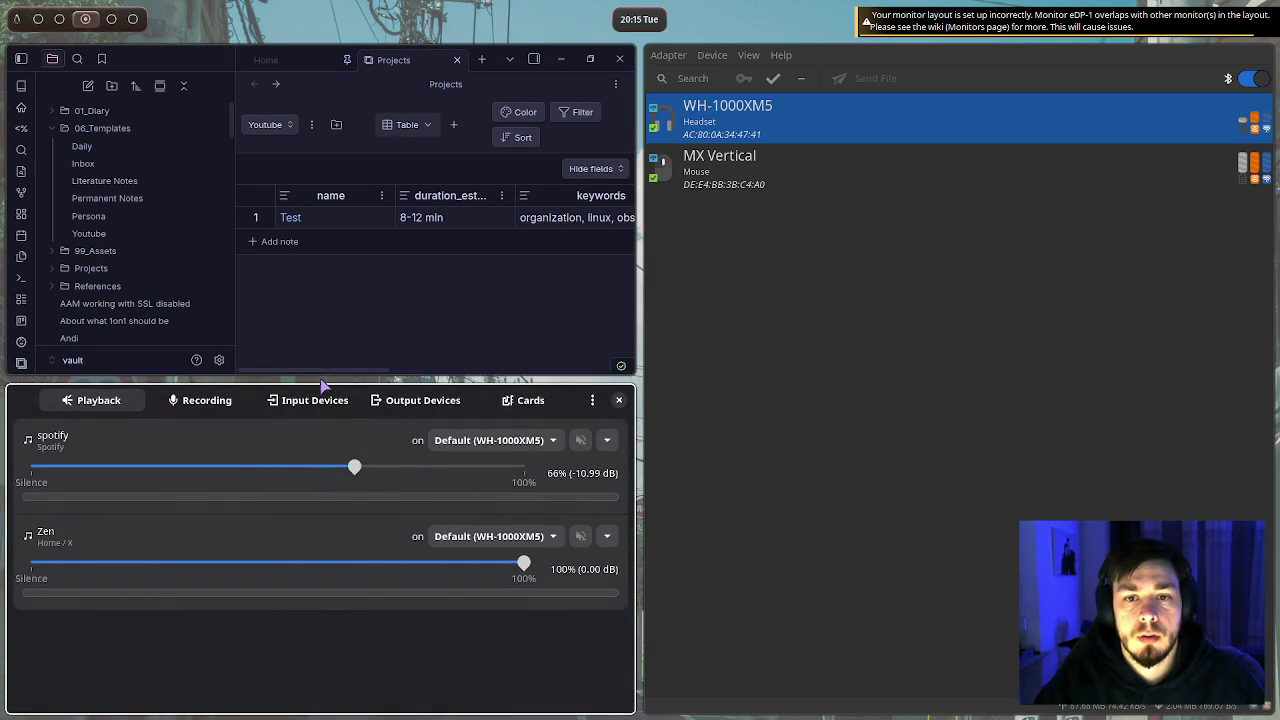
{"action": "key", "text": "super+w"}
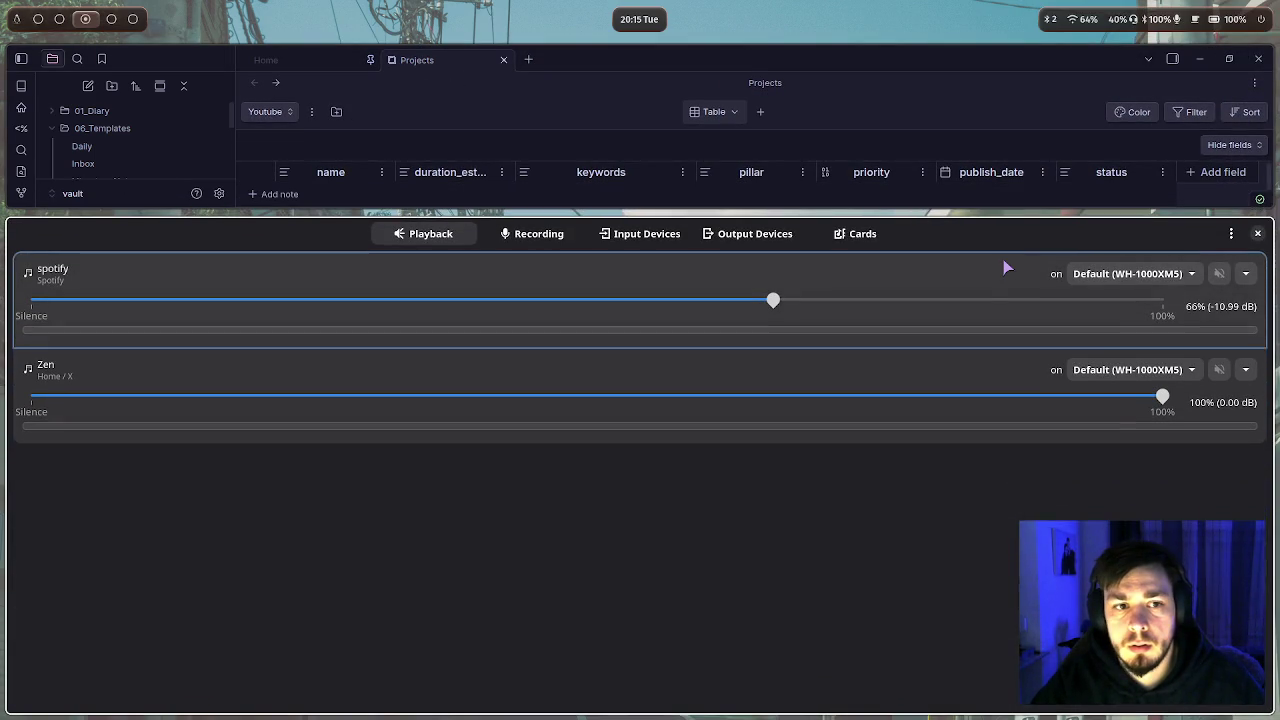
Keep Spotify and Zen on Default (WH-1000XM5), then view the recording streams.
{"action": "left_click", "coordinate": [1095, 273]}
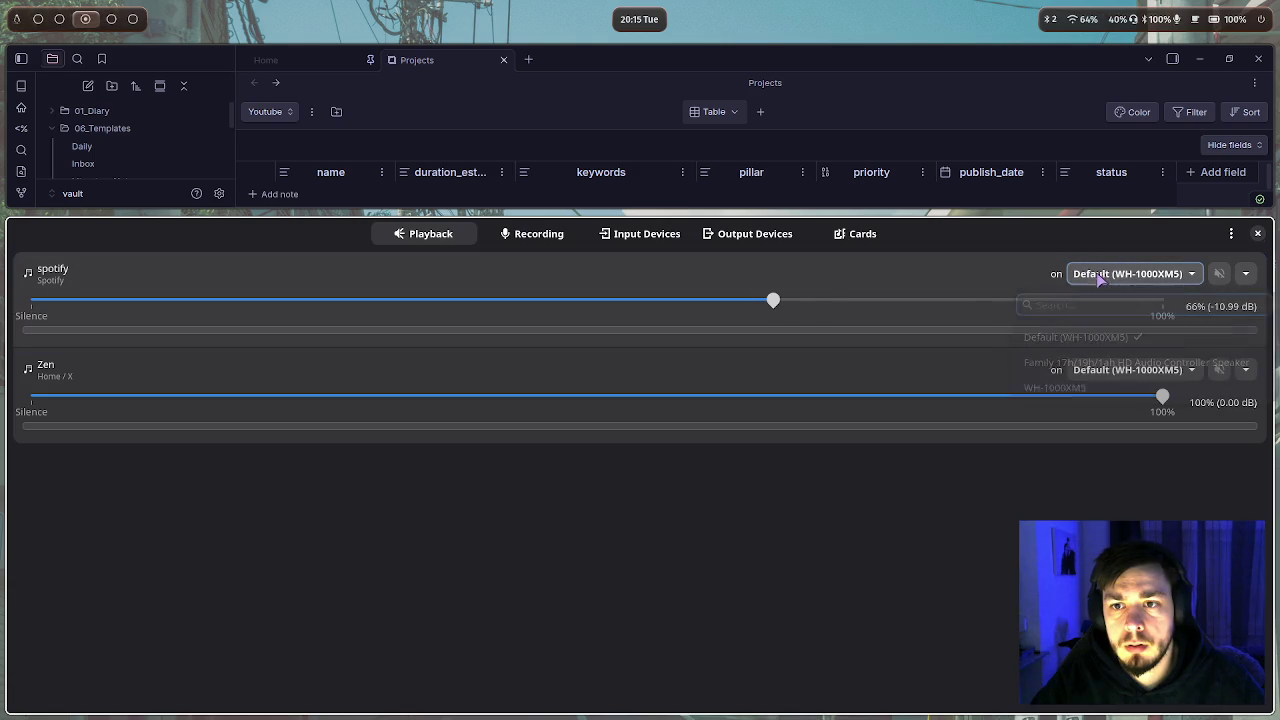
{"action": "left_click", "coordinate": [1157, 274]}
{"action": "left_click", "coordinate": [1137, 386]}
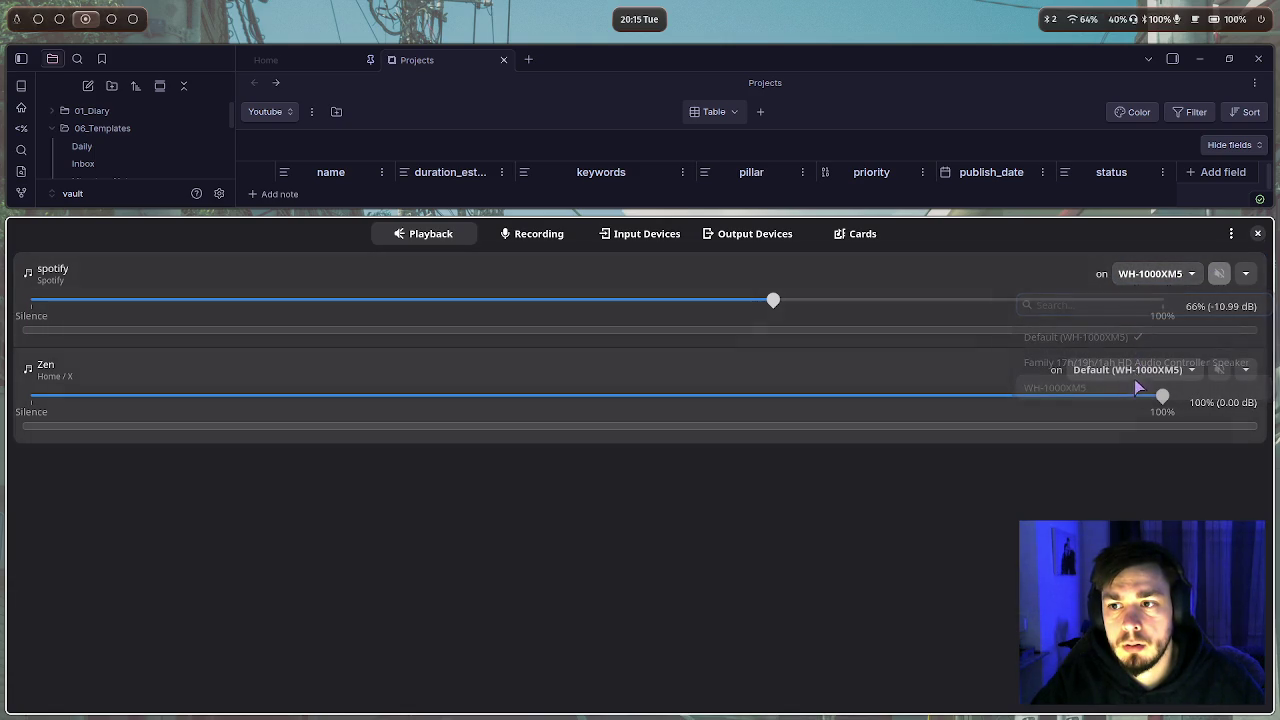
{"action": "left_click", "coordinate": [1155, 274]}
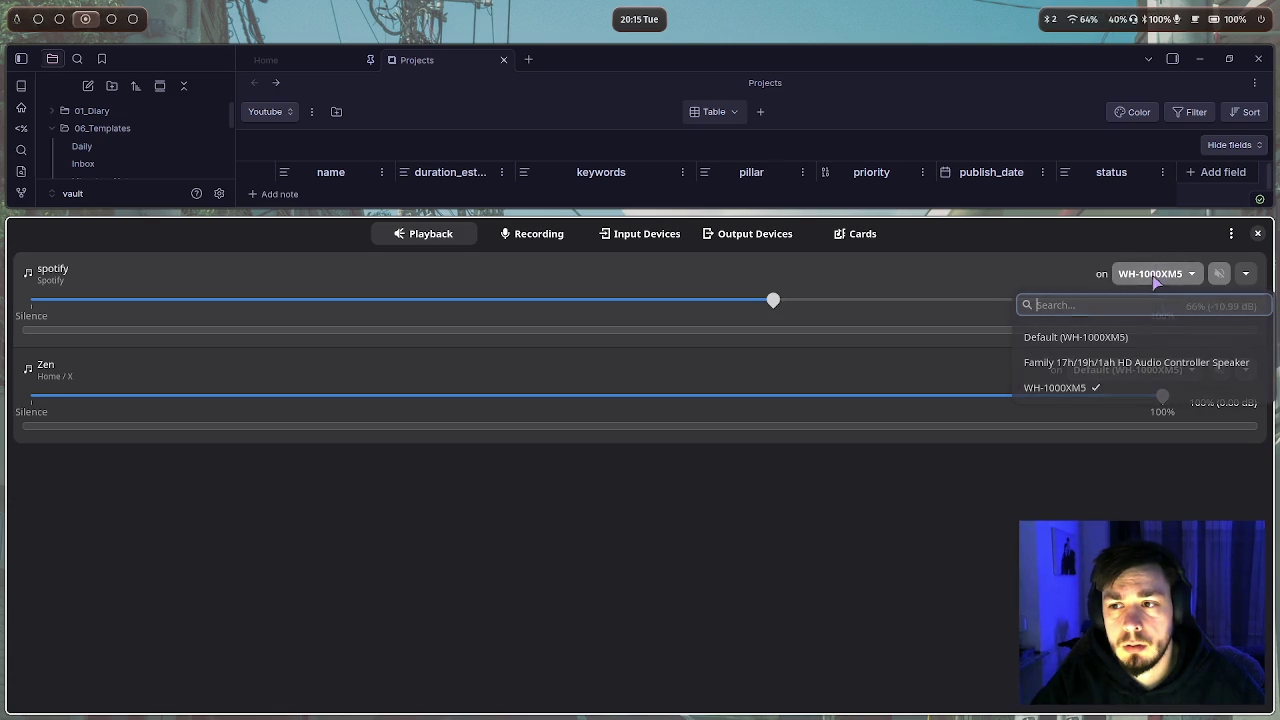
{"action": "left_click", "coordinate": [1155, 340]}
{"action": "left_click", "coordinate": [1151, 369]}
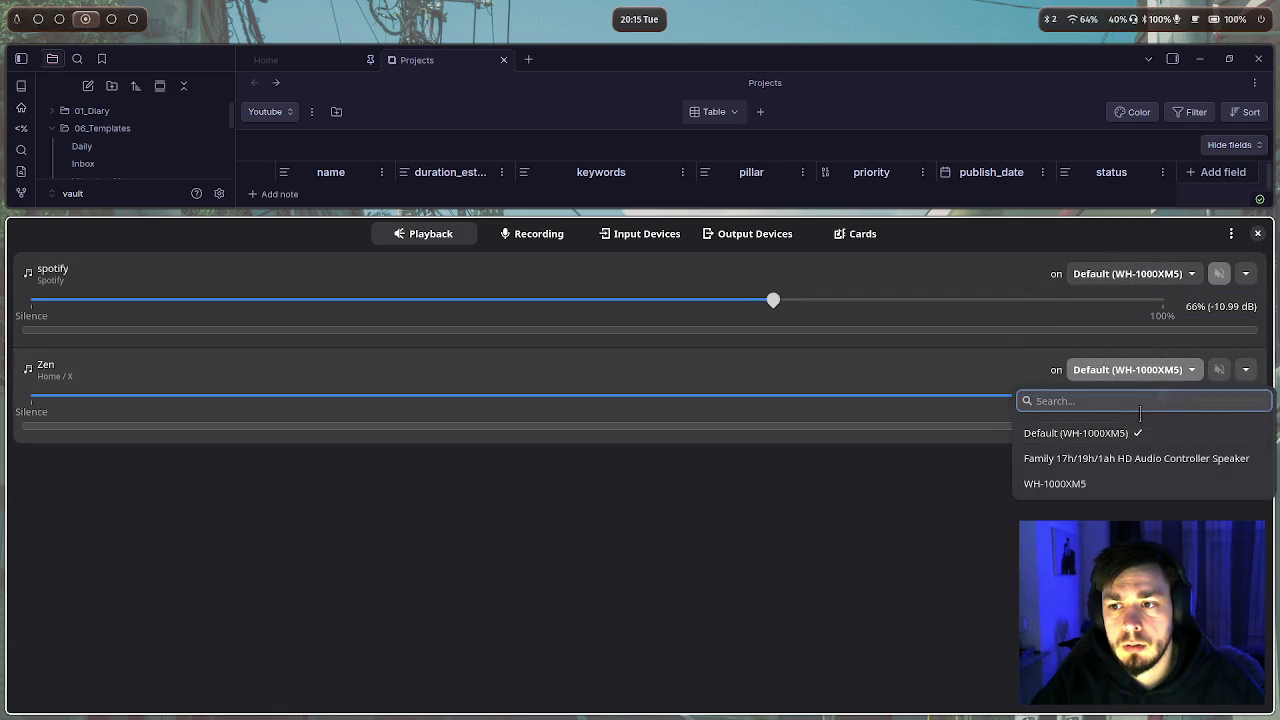
{"action": "left_click", "coordinate": [723, 534]}
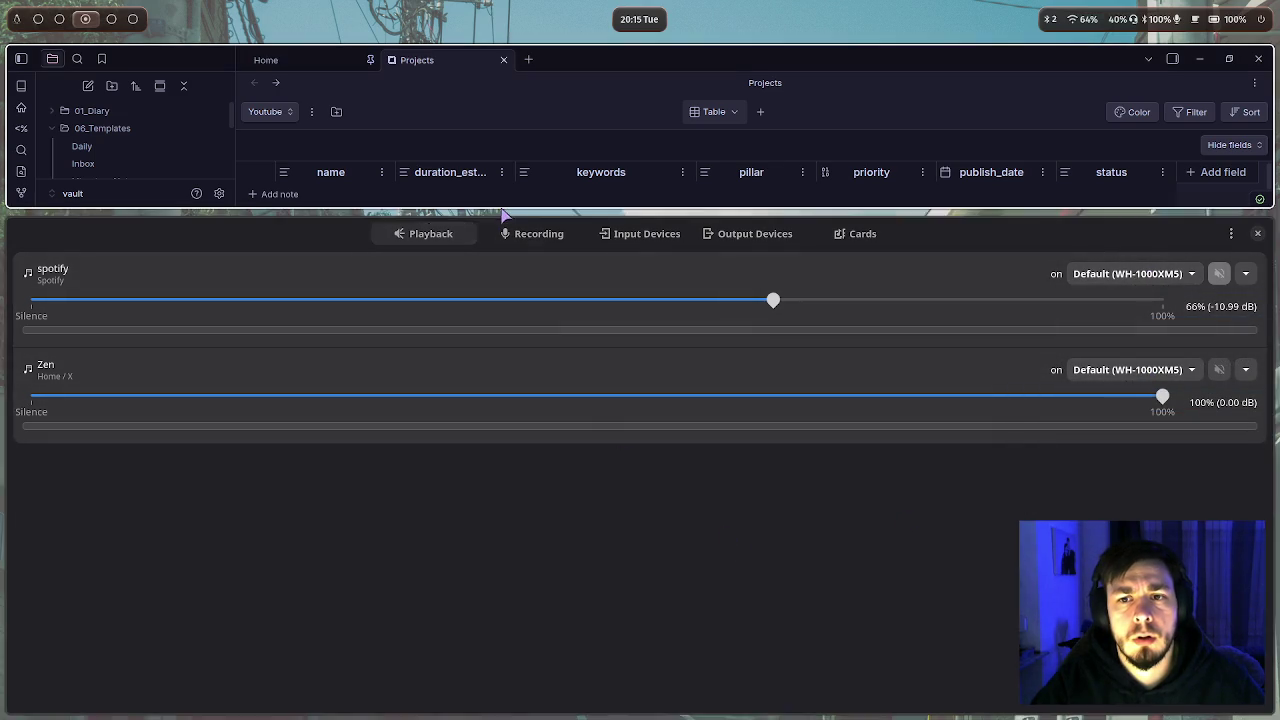
{"action": "left_click", "coordinate": [510, 240]}
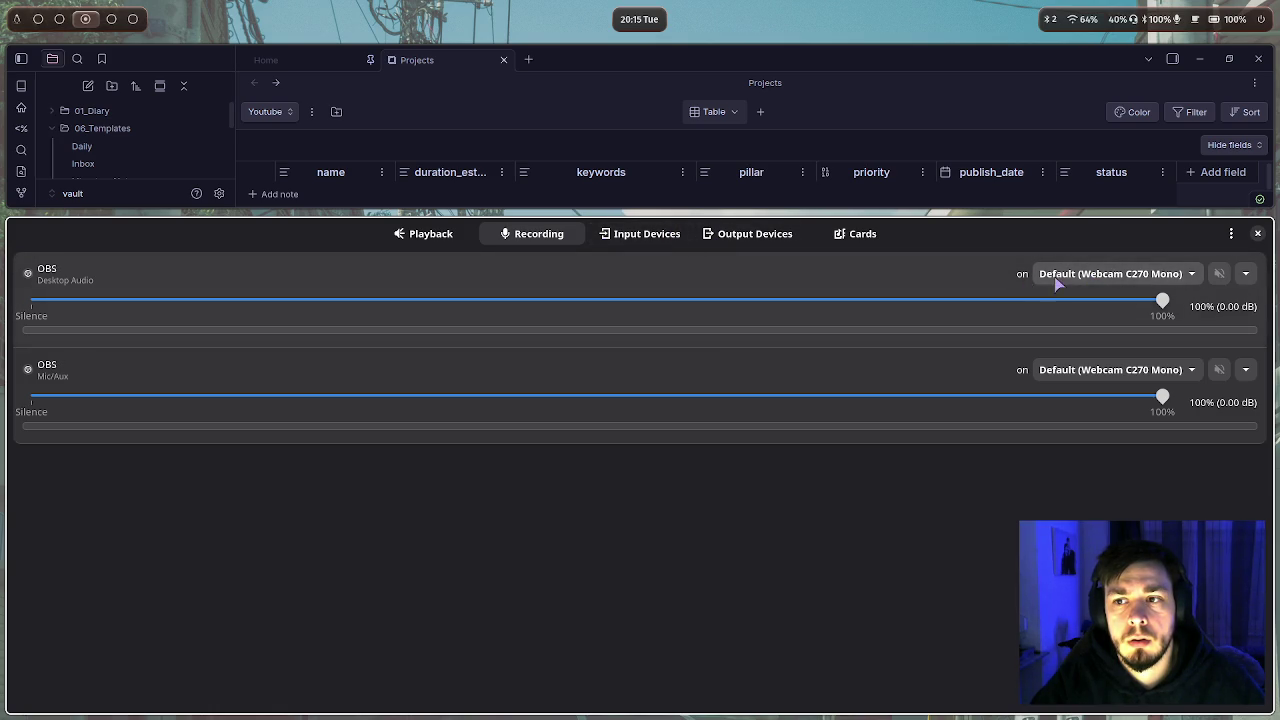
Route OBS Desktop Audio and OBS Mic/Aux to WH-1000XM5.
{"action": "left_click", "coordinate": [1056, 281]}
{"action": "left_click", "coordinate": [1040, 437]}
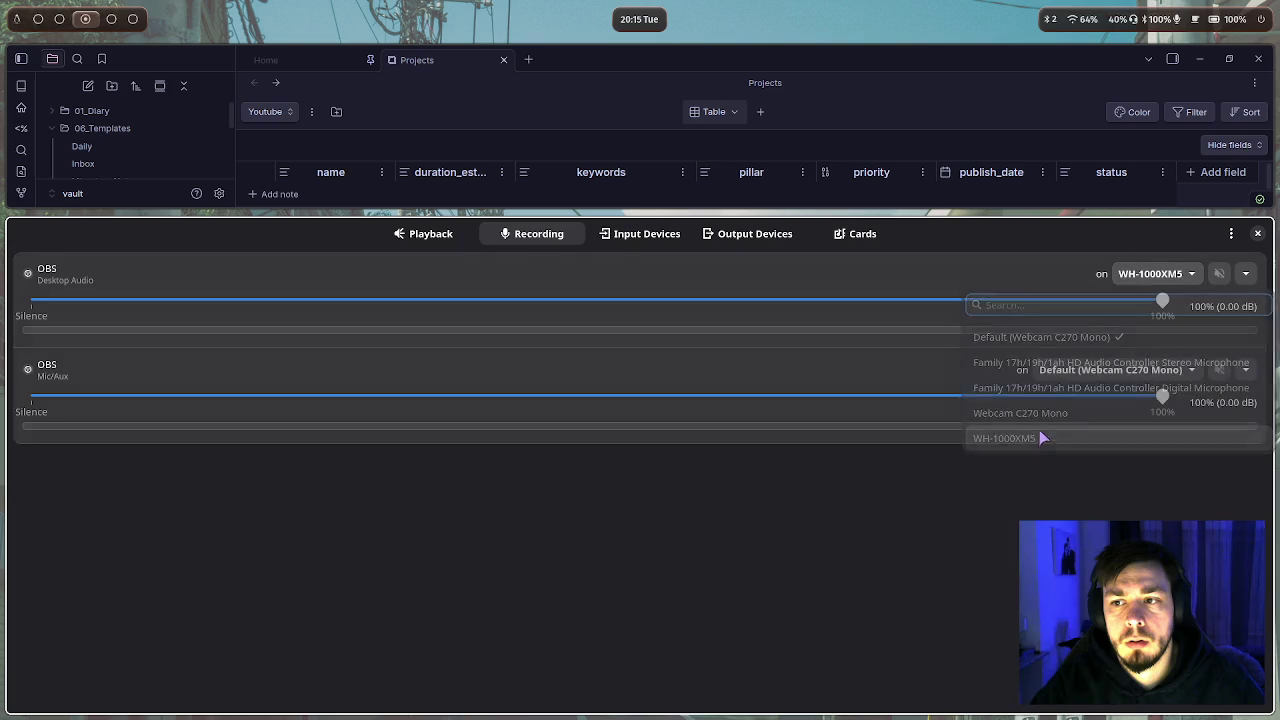
{"action": "left_click", "coordinate": [1078, 372]}
{"action": "left_click", "coordinate": [1045, 506]}
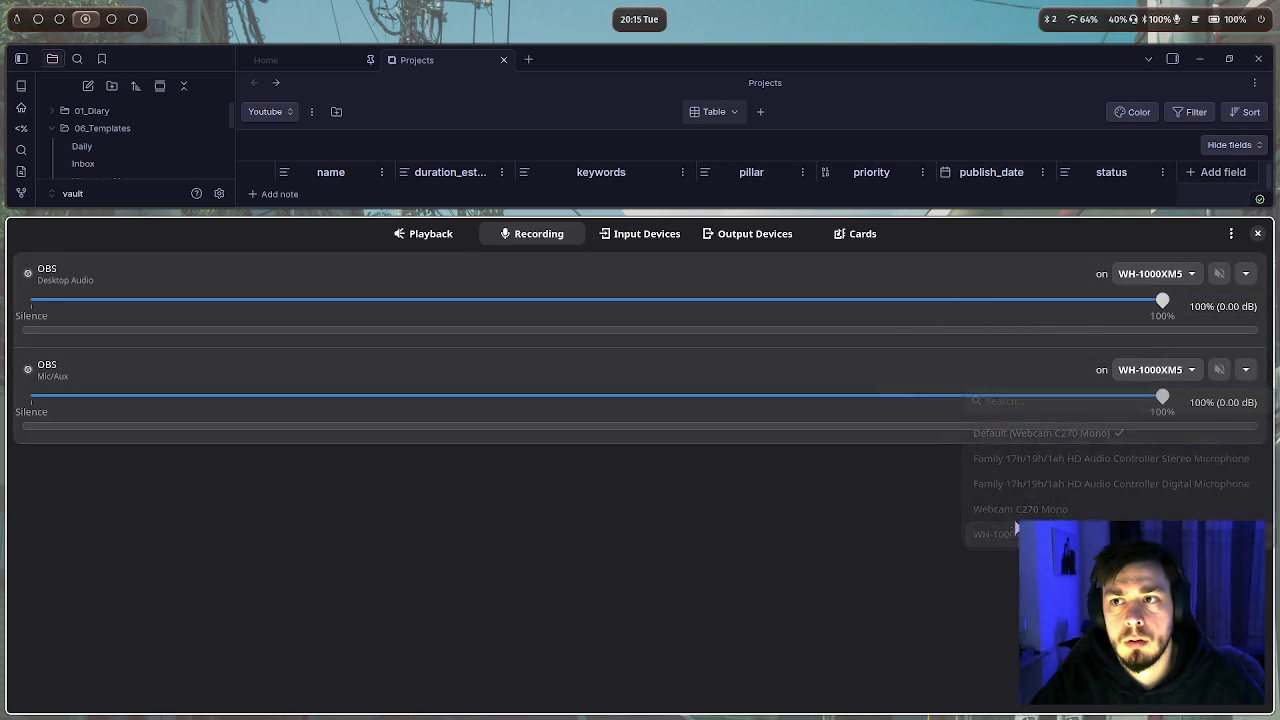
Switch WH-1000XM5 to the Headset (1) port and make it the default output.
{"action": "left_click", "coordinate": [666, 234]}
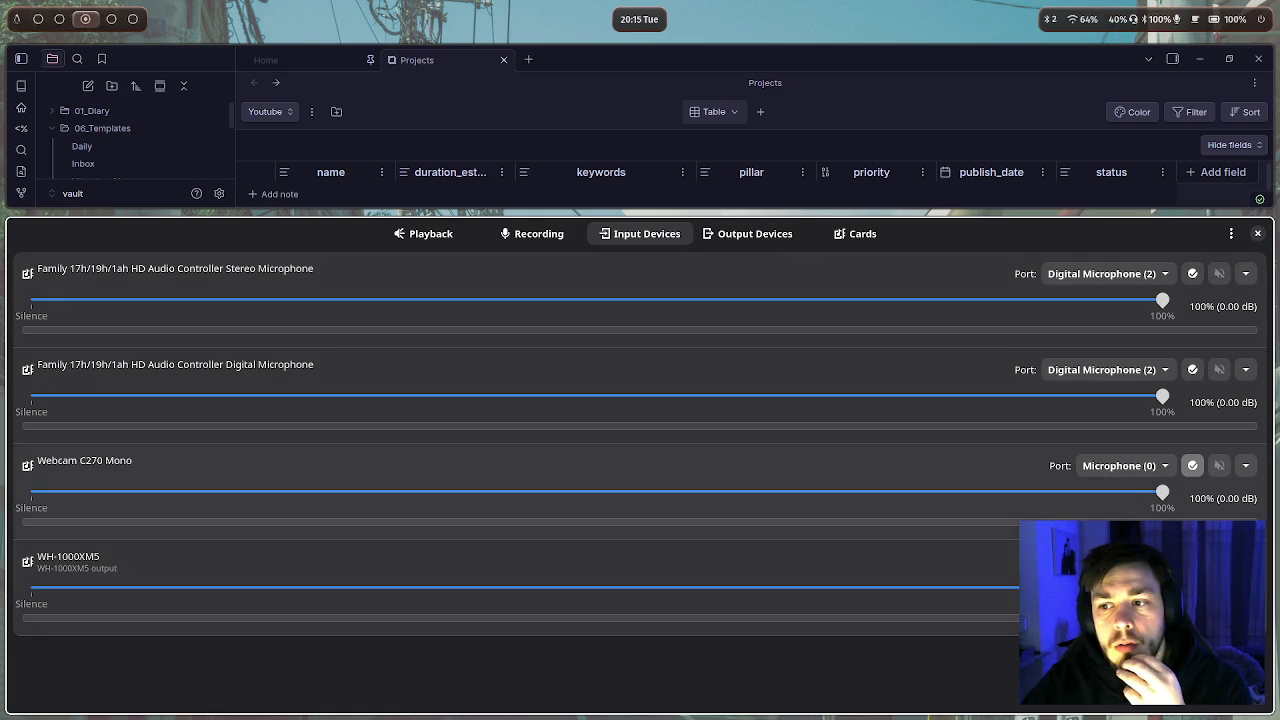
{"action": "left_click", "coordinate": [750, 234]}
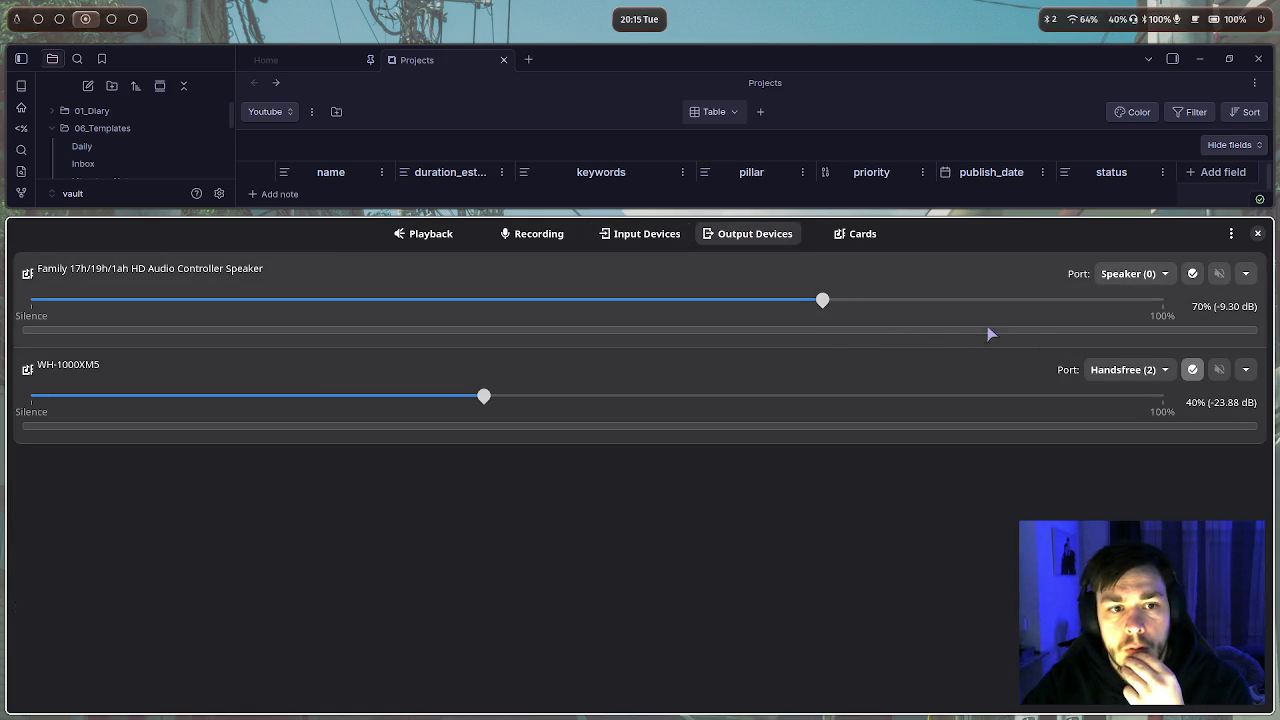
{"action": "left_click", "coordinate": [1132, 372]}
{"action": "left_click", "coordinate": [1136, 378]}
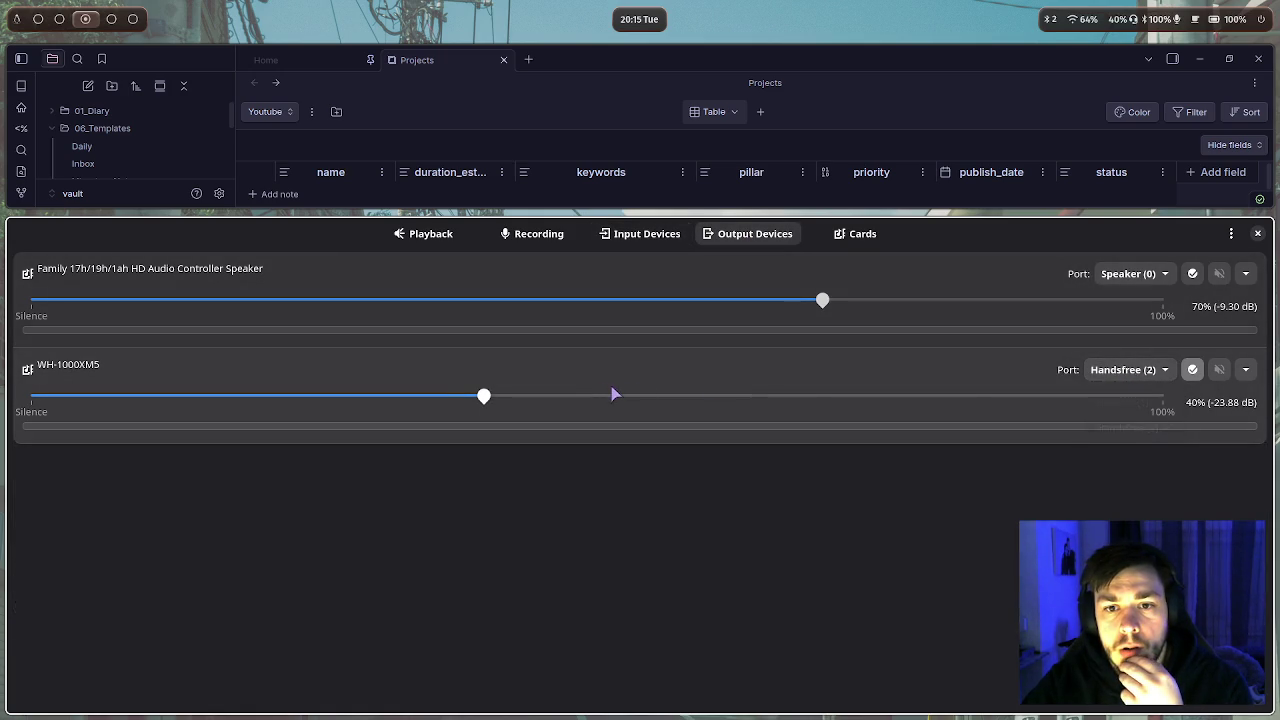
{"action": "left_click", "coordinate": [1103, 370]}
{"action": "left_click", "coordinate": [1122, 402]}
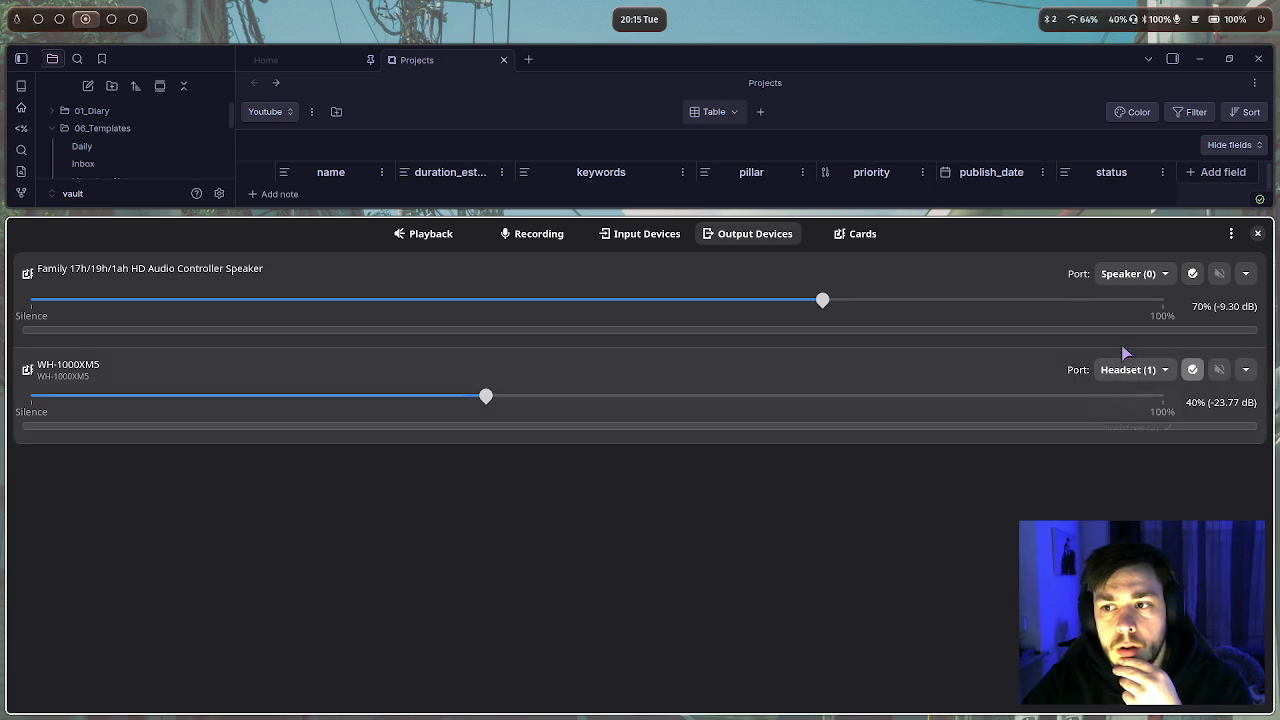
{"action": "left_click", "coordinate": [1127, 281]}
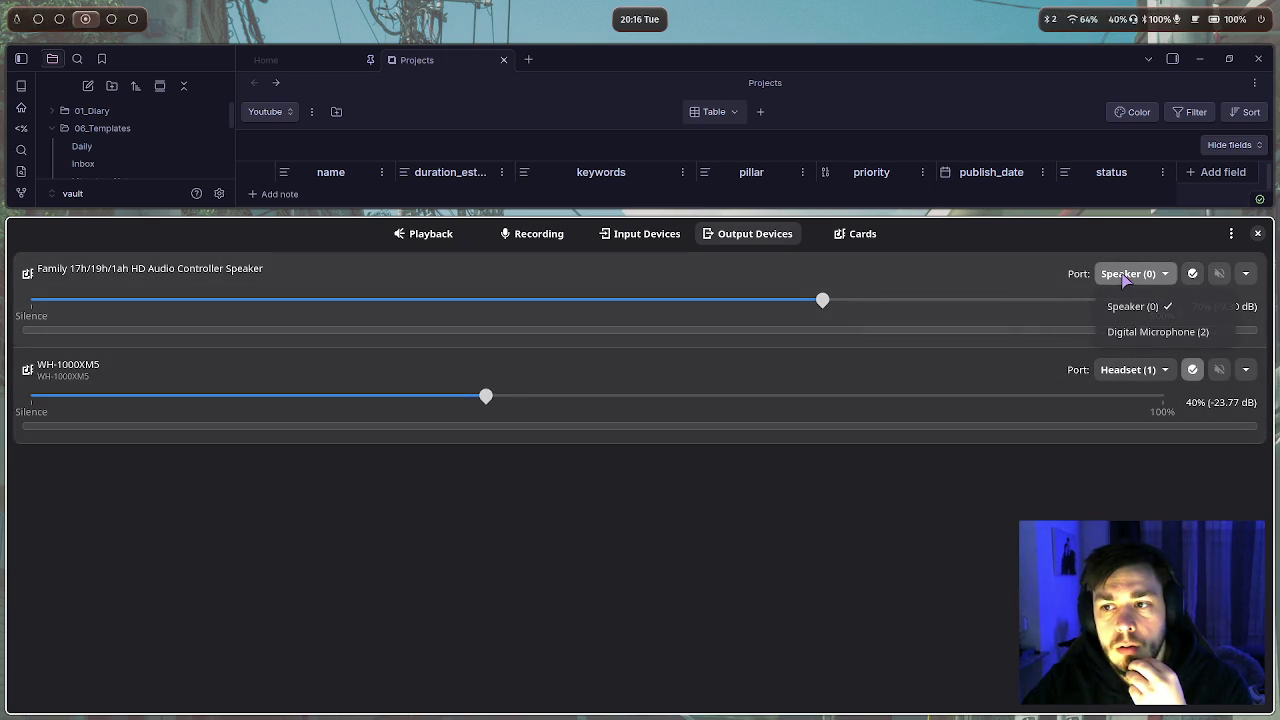
{"action": "left_click", "coordinate": [1133, 306]}
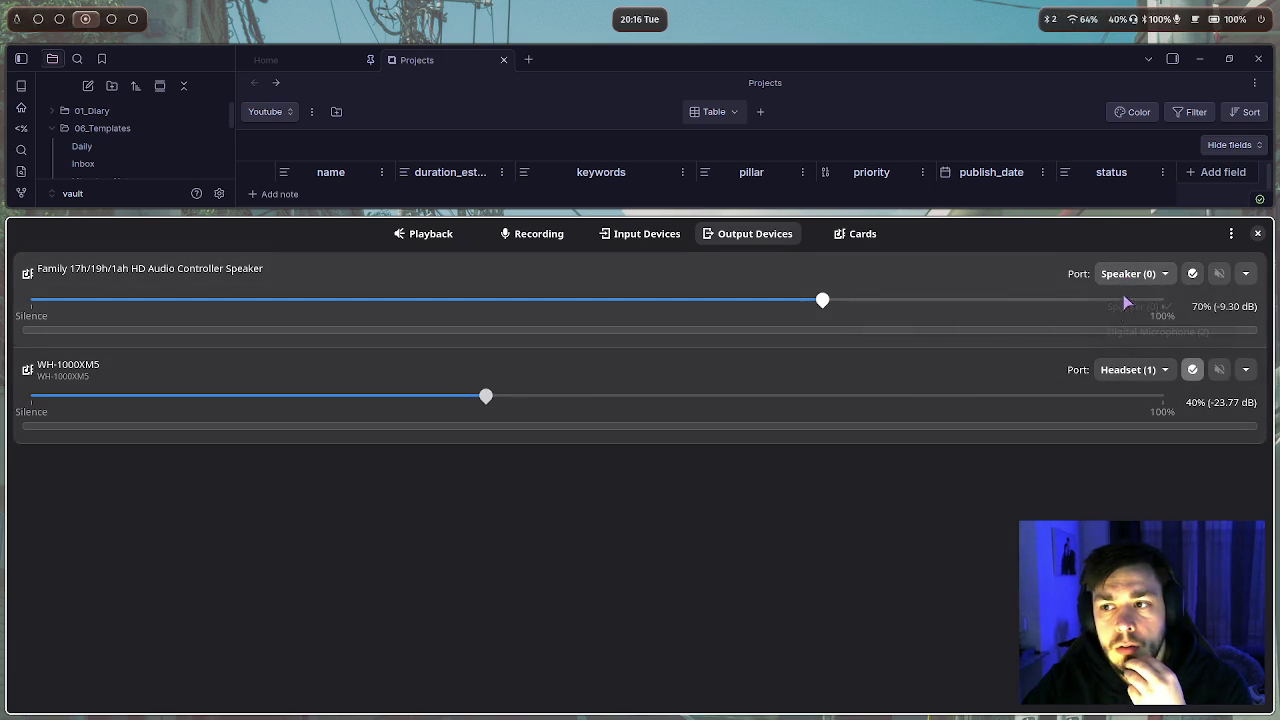
{"action": "left_click", "coordinate": [1194, 370]}
{"action": "left_click", "coordinate": [1219, 372]}
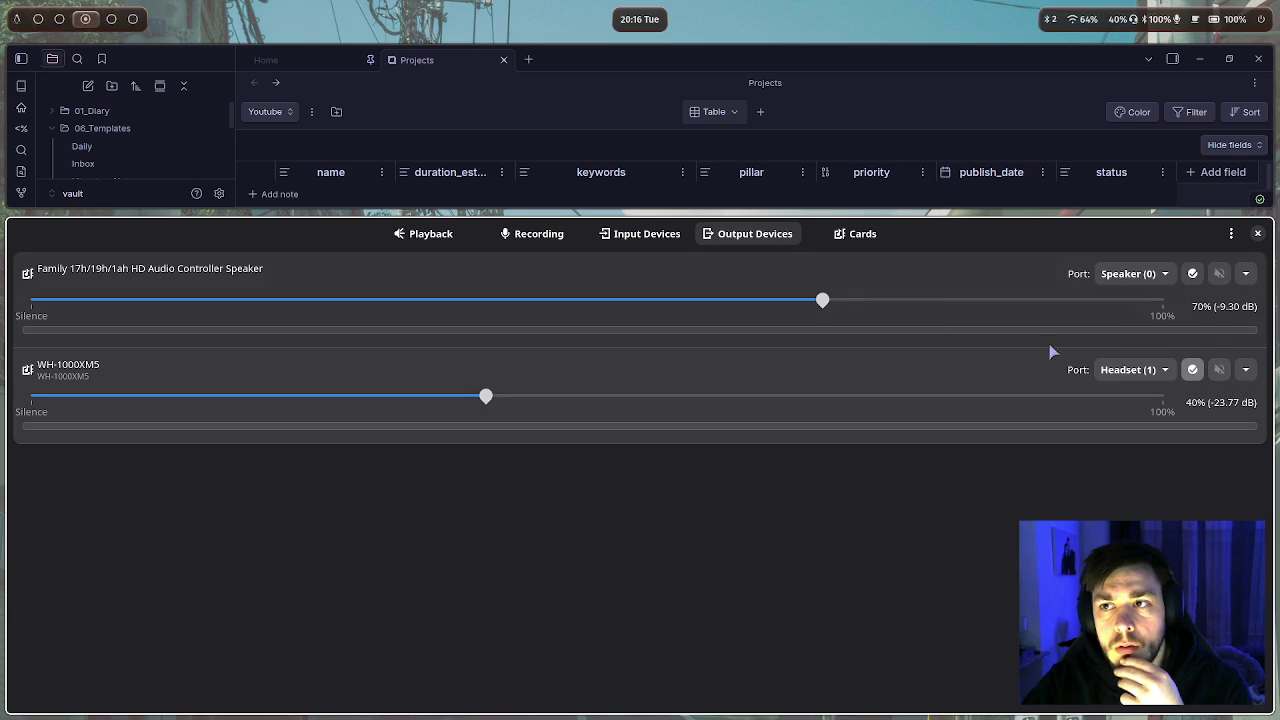
{"action": "left_click", "coordinate": [540, 234]}
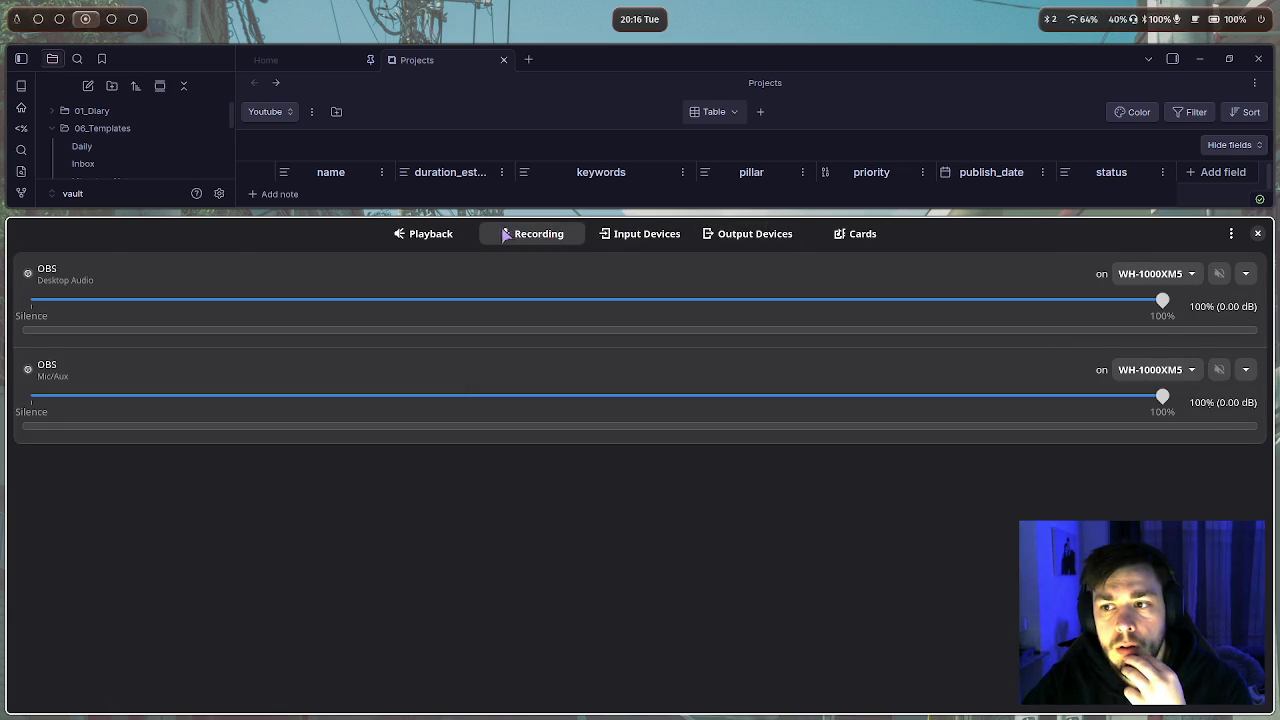
Raise Spotify's playback volume to 100% and inspect its advanced channel controls.
{"action": "left_click", "coordinate": [462, 236]}
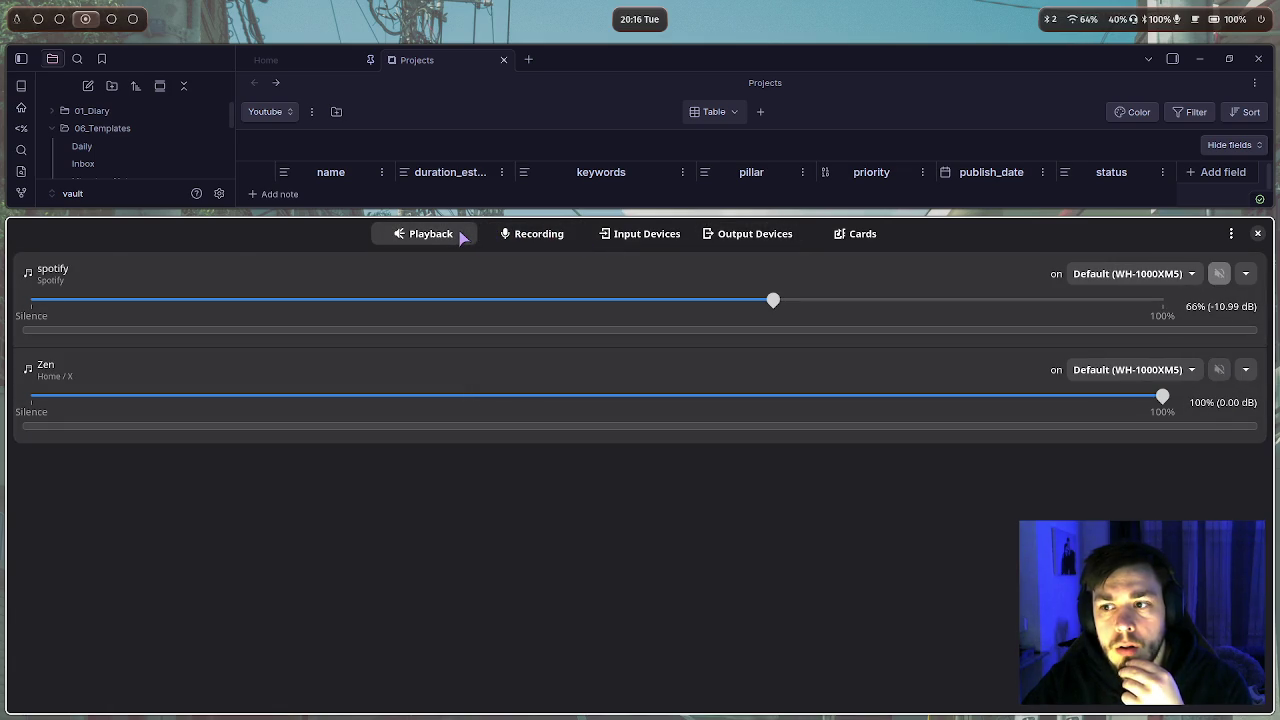
{"action": "key", "text": "XF86AudioRaiseVolume"}
{"action": "key", "text": "XF86AudioRaiseVolume"}
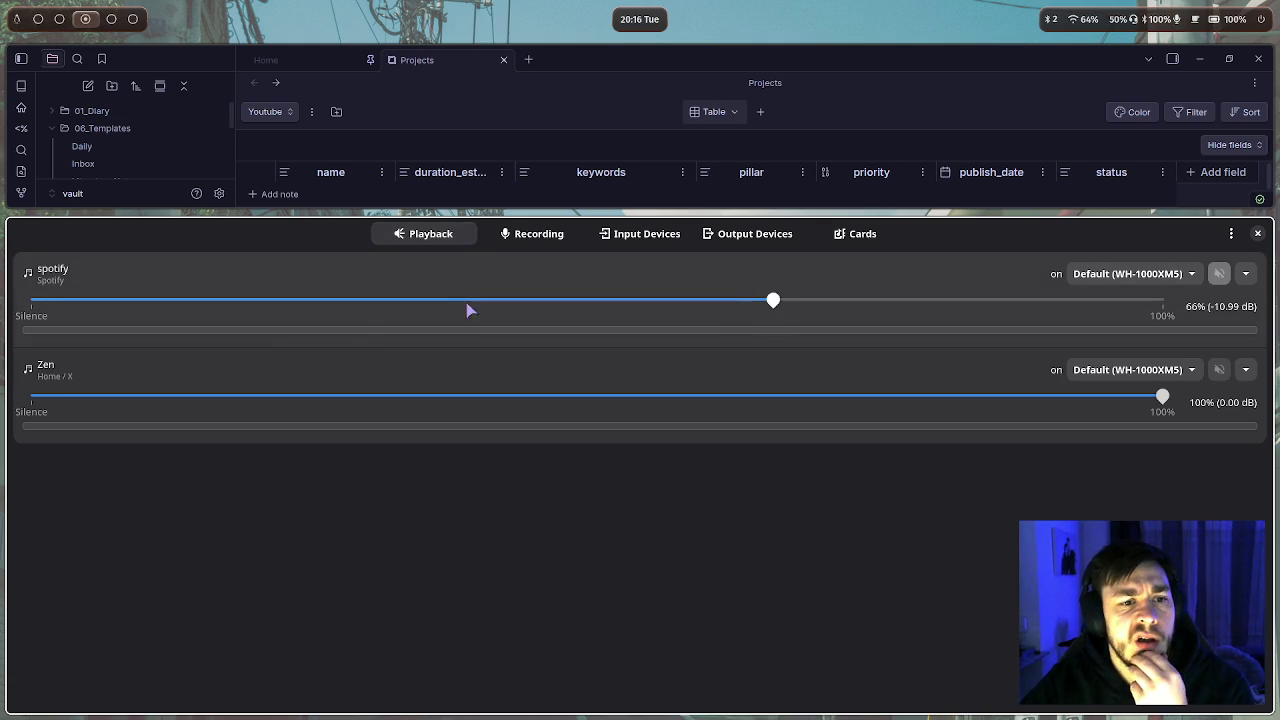
{"action": "left_click", "coordinate": [41, 326]}
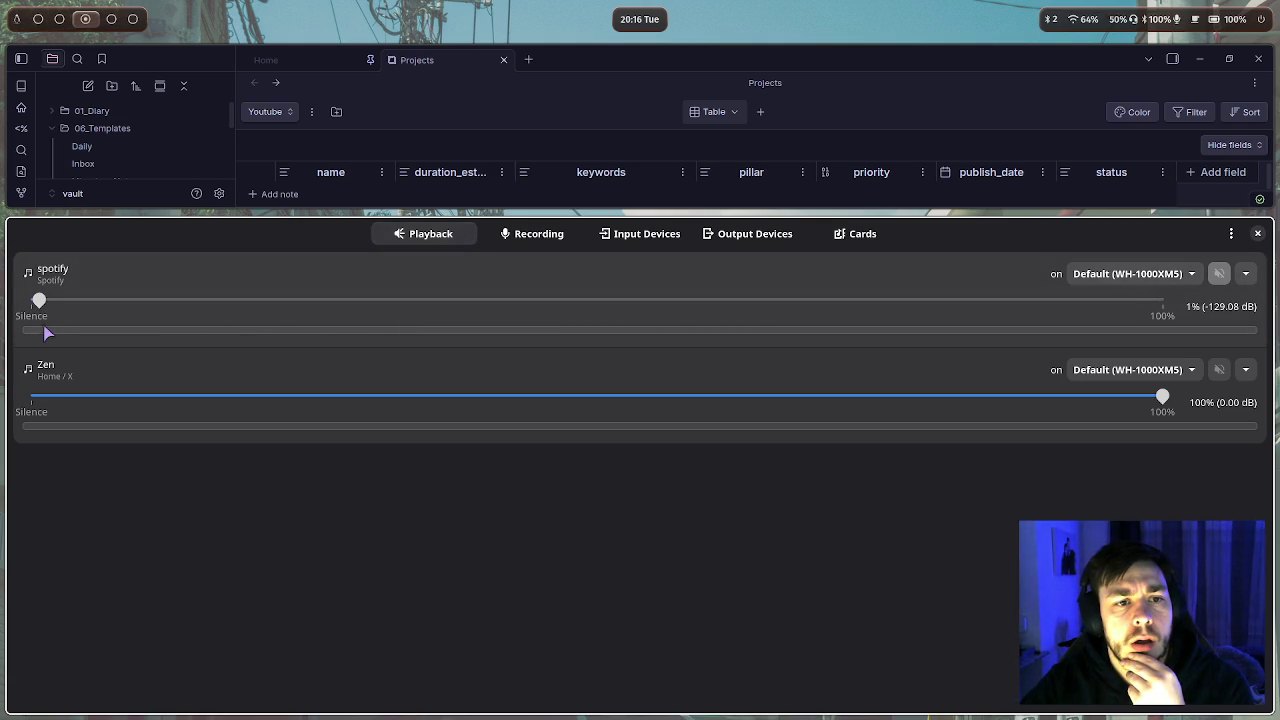
{"action": "left_click_drag", "start_coordinate": [53, 317], "coordinate": [287, 318]}
{"action": "left_click_drag", "start_coordinate": [768, 324], "coordinate": [1199, 313]}
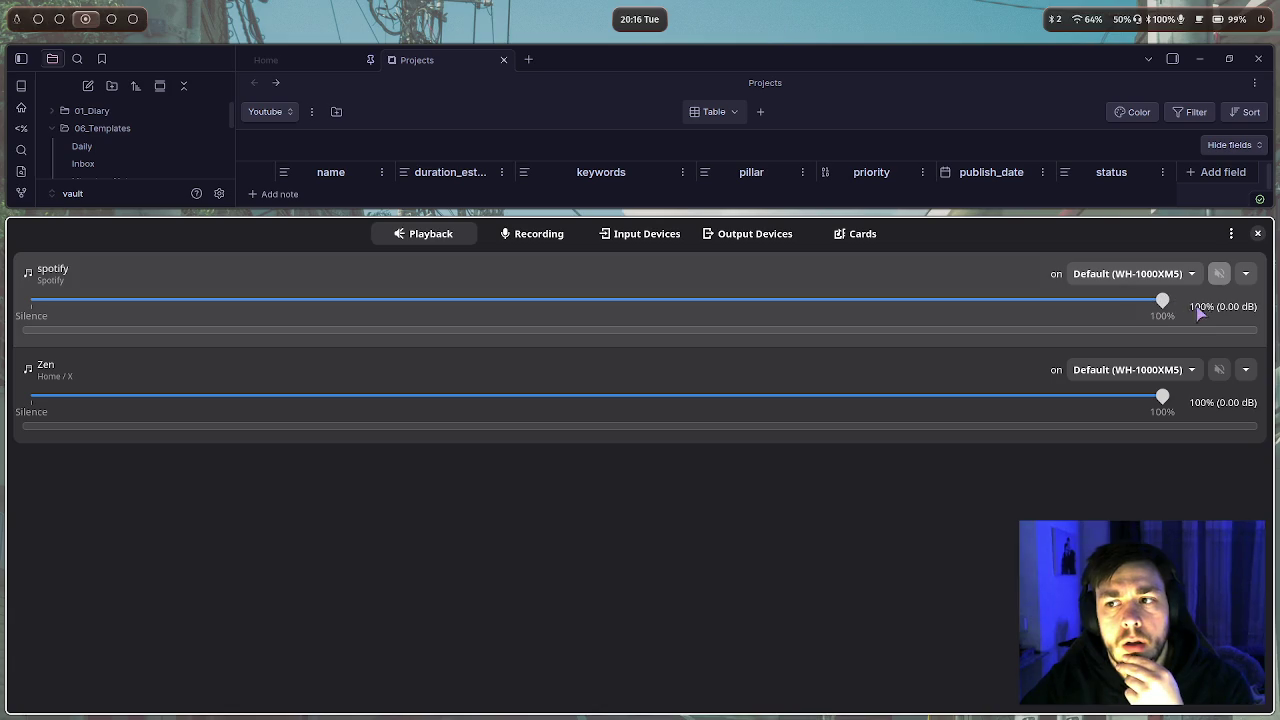
{"action": "left_click", "coordinate": [1245, 273]}
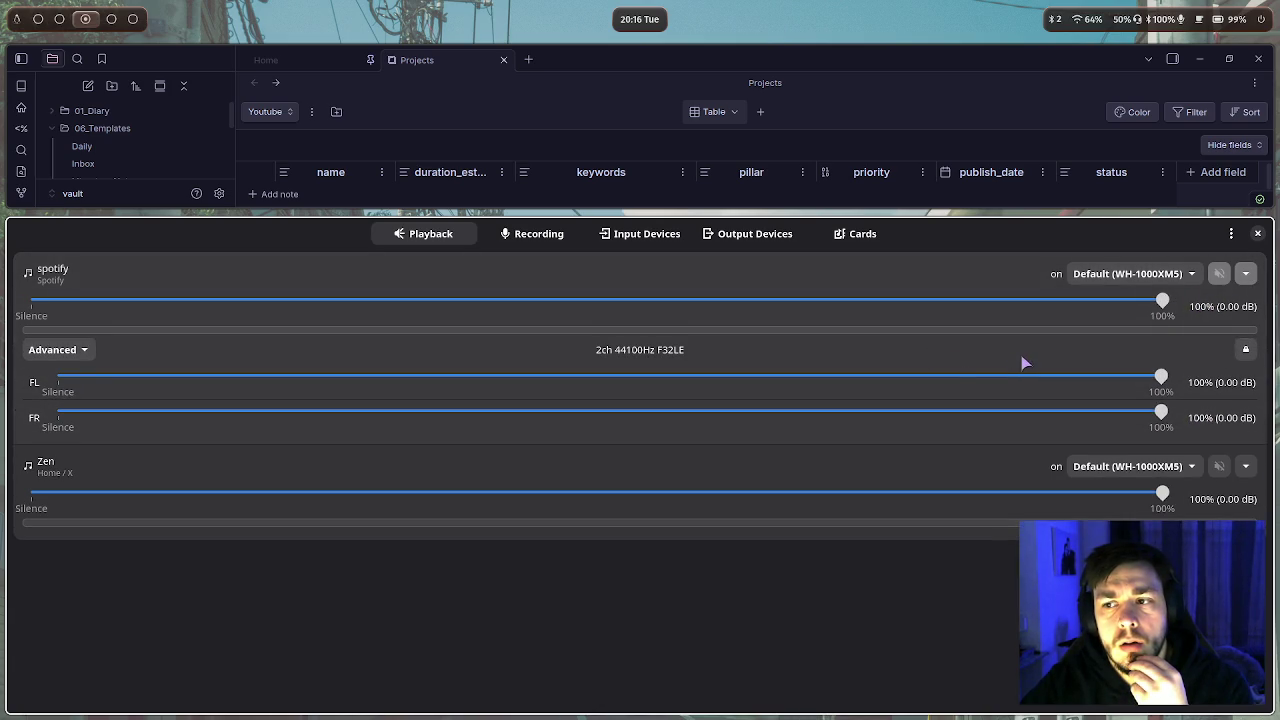
{"action": "left_click", "coordinate": [77, 350]}
{"action": "key", "text": "Escape"}
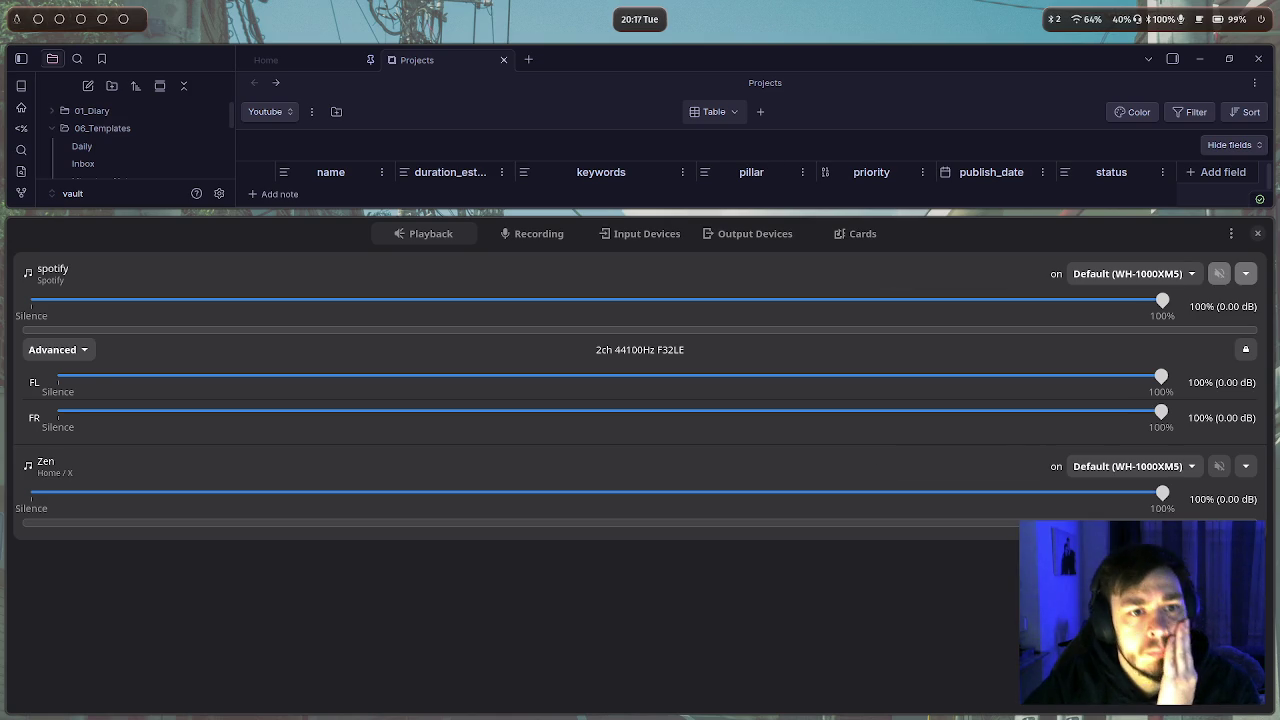
Close the audio mixer window and switch to another workspace.
{"action": "left_click", "coordinate": [1128, 275]}
{"action": "left_click", "coordinate": [1128, 275]}
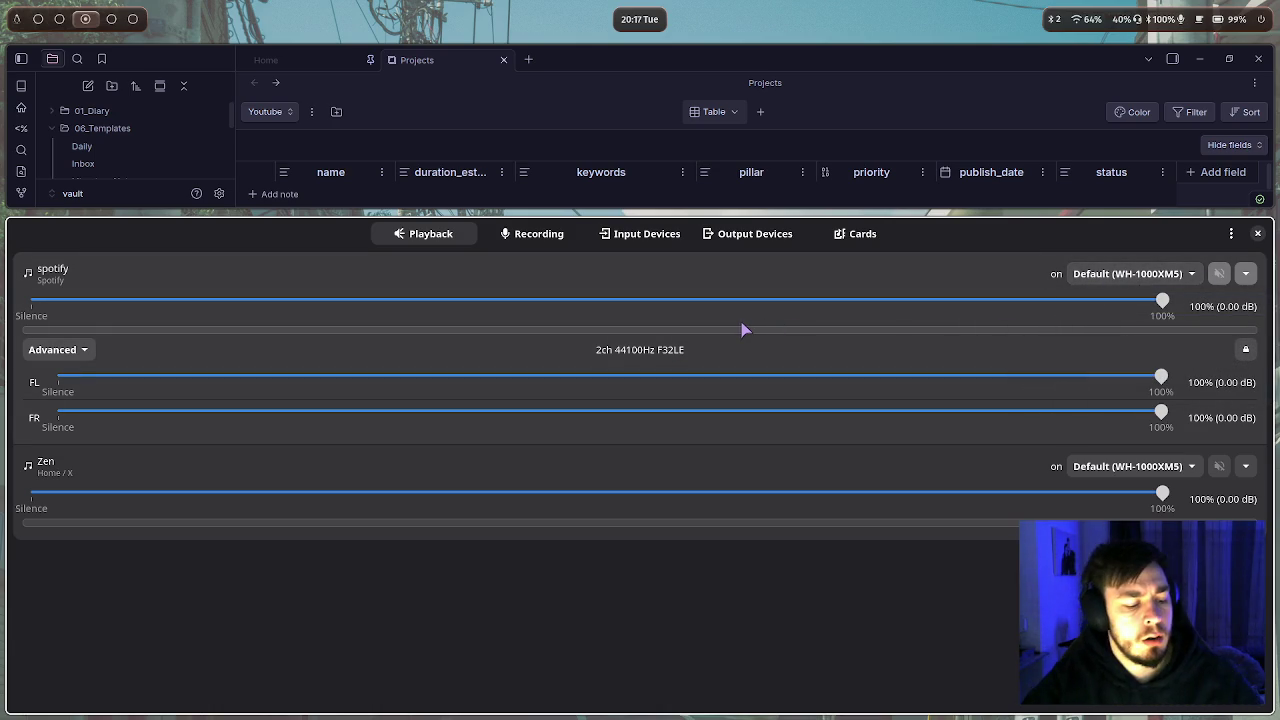
{"action": "key", "text": "super+q"}
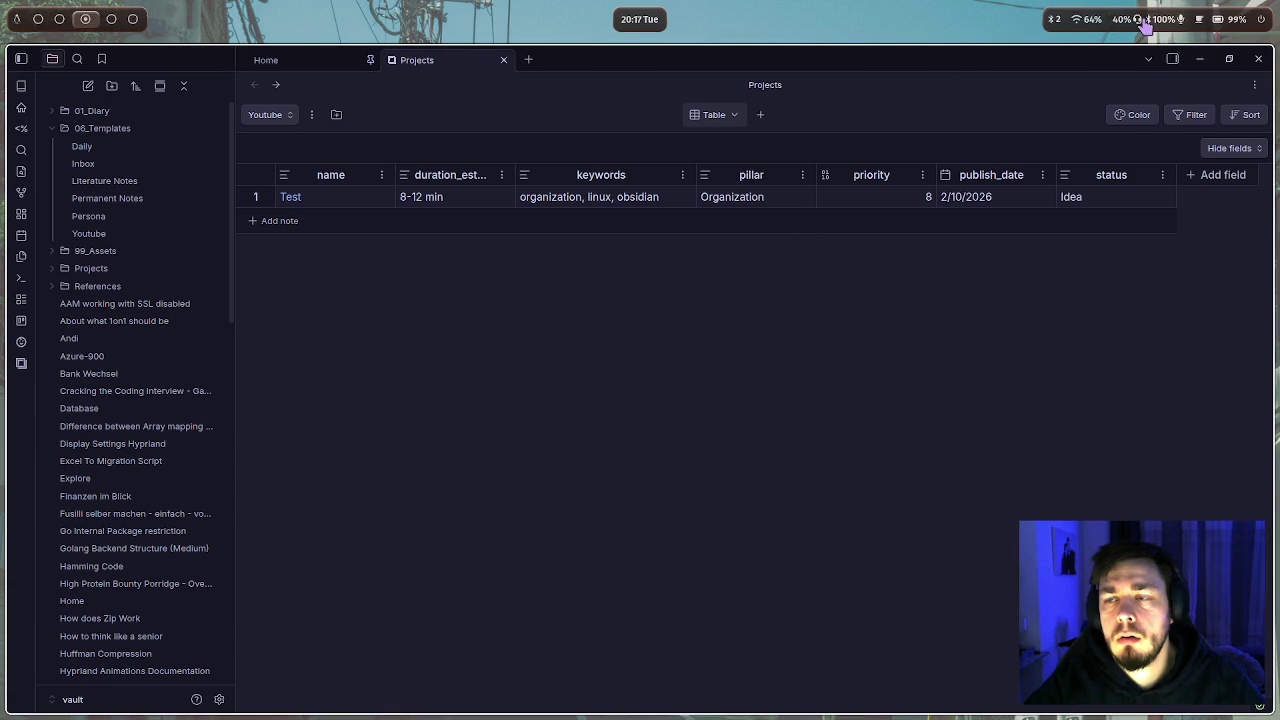
{"action": "left_click", "coordinate": [107, 18]}
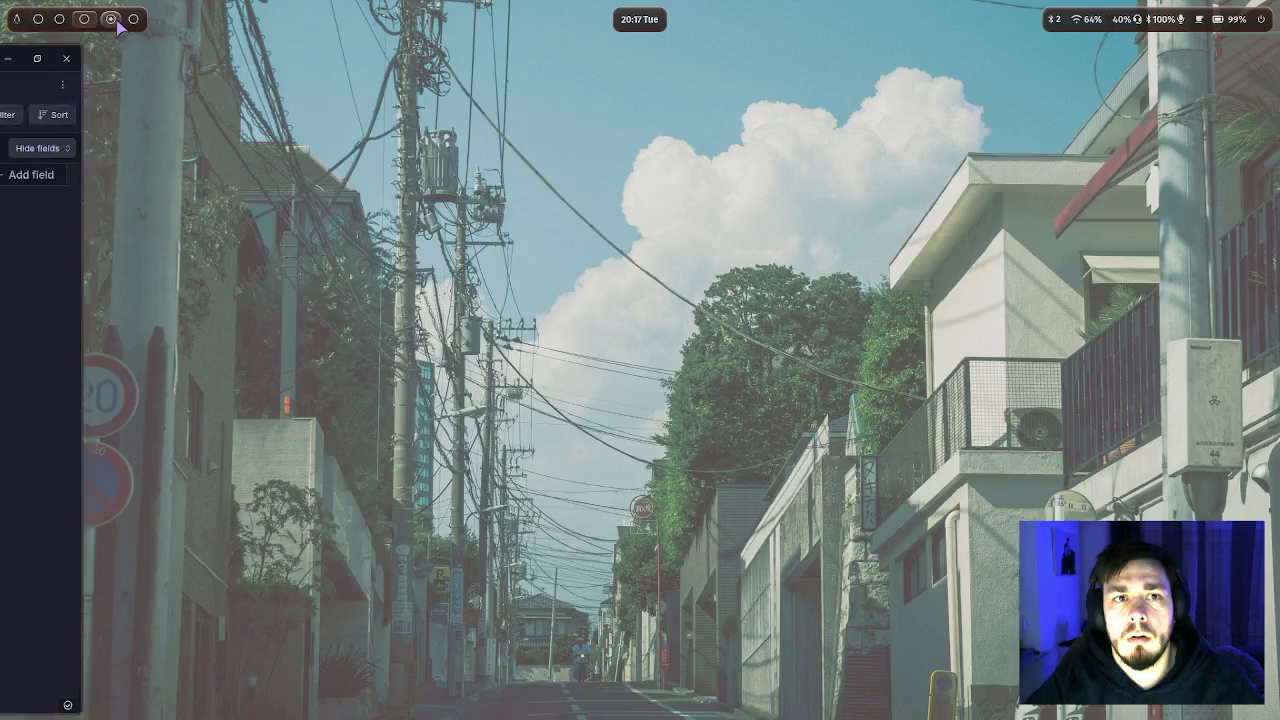
Relaunch pwvucontrol and raise Spotify's volume to 100%.
{"action": "key", "text": "super+space"}
{"action": "type", "text": "p"}
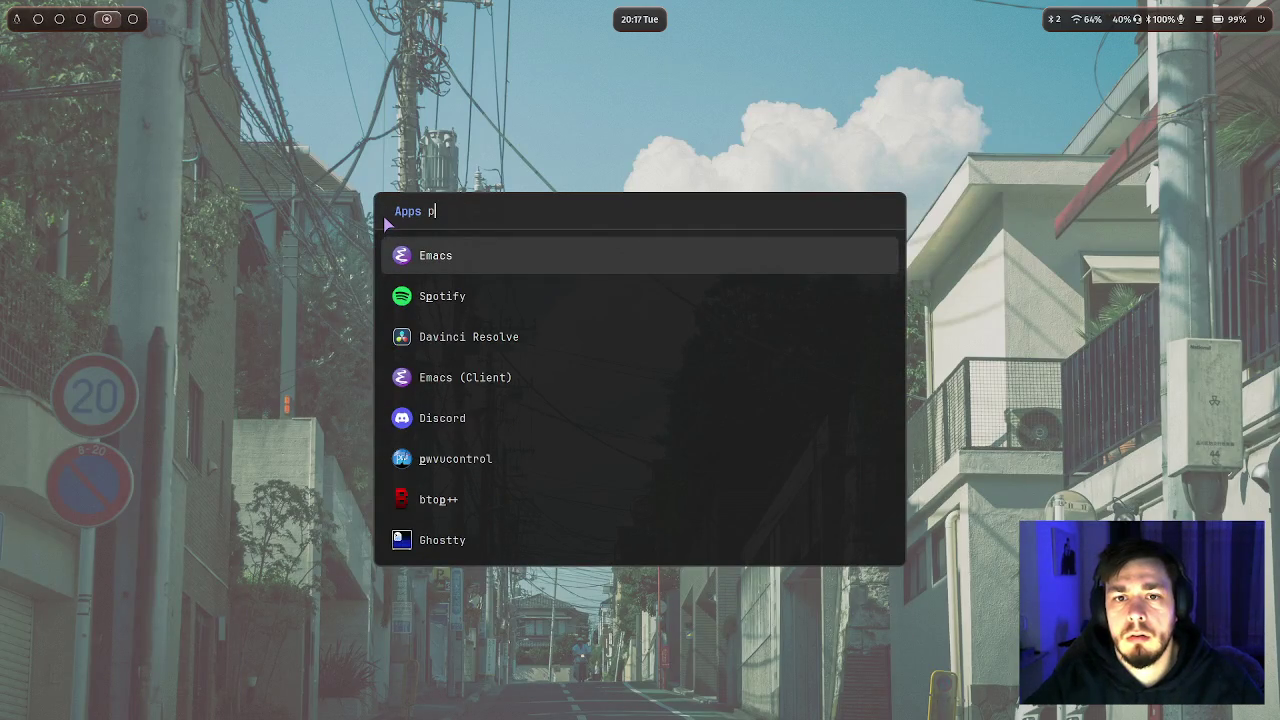
{"action": "key", "text": "Down"}
{"action": "key", "text": "Down"}
{"action": "key", "text": "Down"}
{"action": "key", "text": "Down"}
{"action": "key", "text": "Down"}
{"action": "key", "text": "Down"}
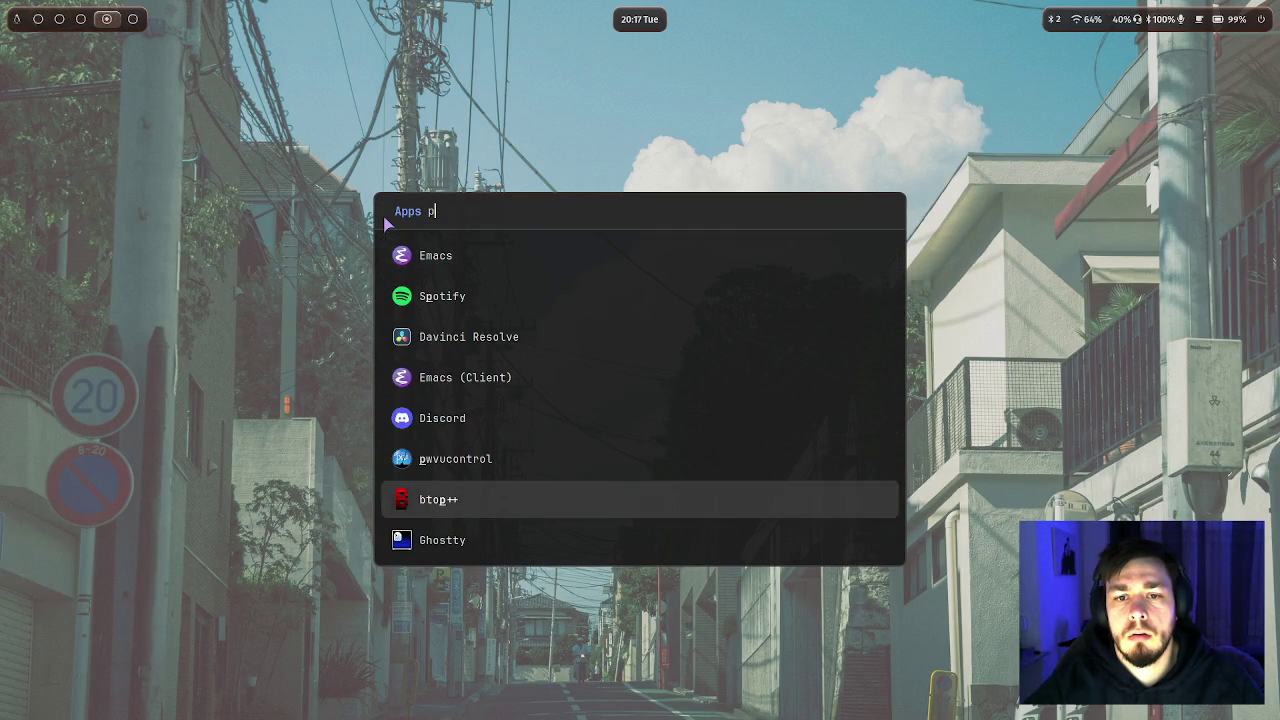
{"action": "key", "text": "Up"}
{"action": "key", "text": "Return"}
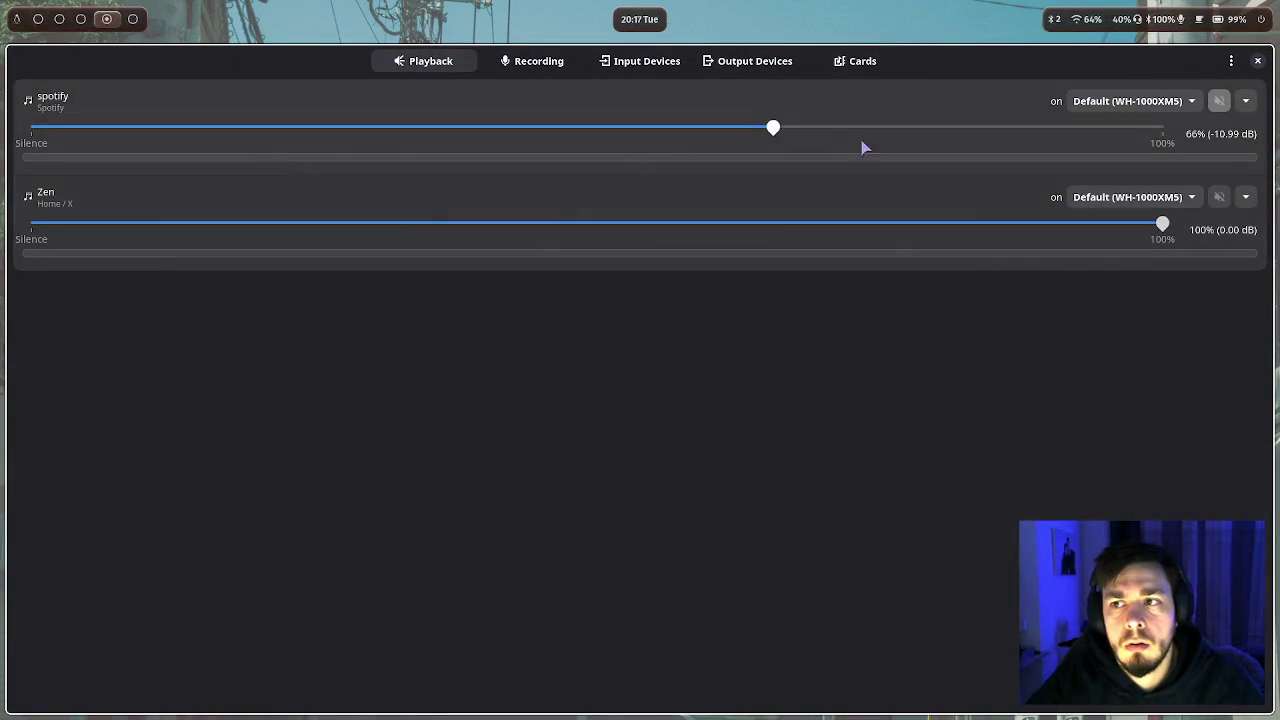
{"action": "left_click", "coordinate": [1230, 62]}
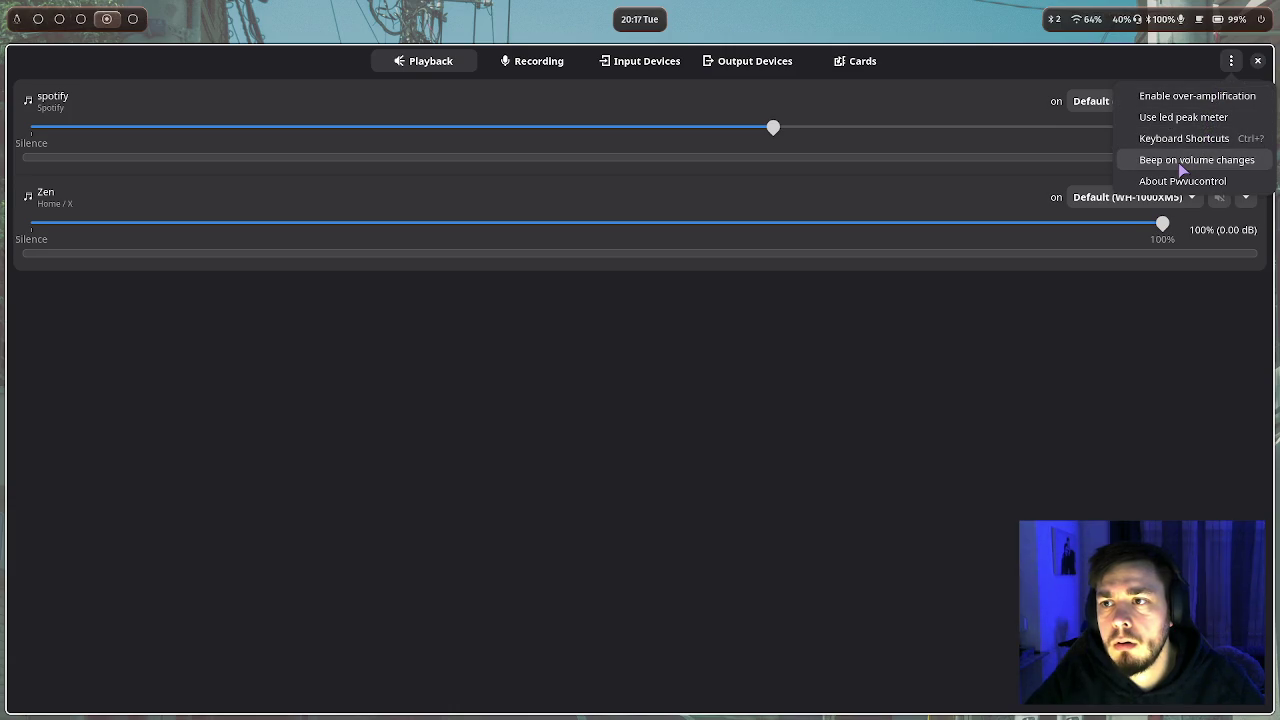
{"action": "left_click", "coordinate": [1180, 163]}
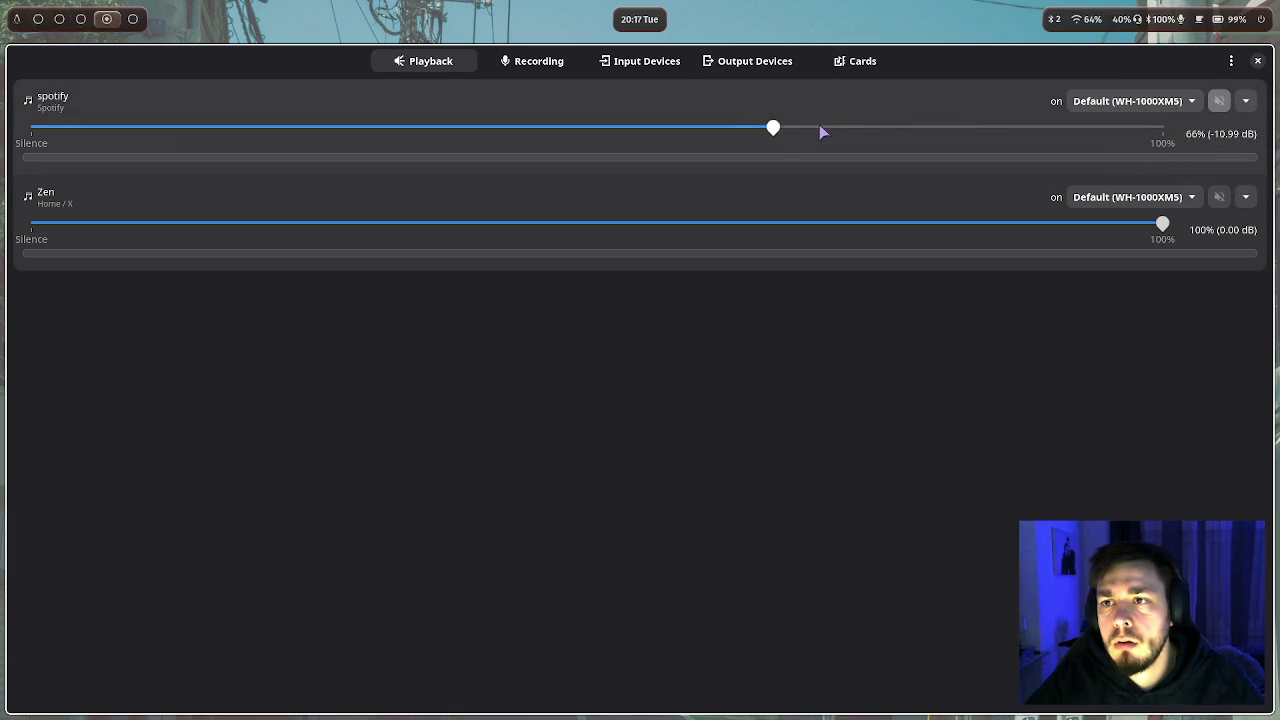
{"action": "left_click_drag", "start_coordinate": [773, 128], "coordinate": [1192, 140]}
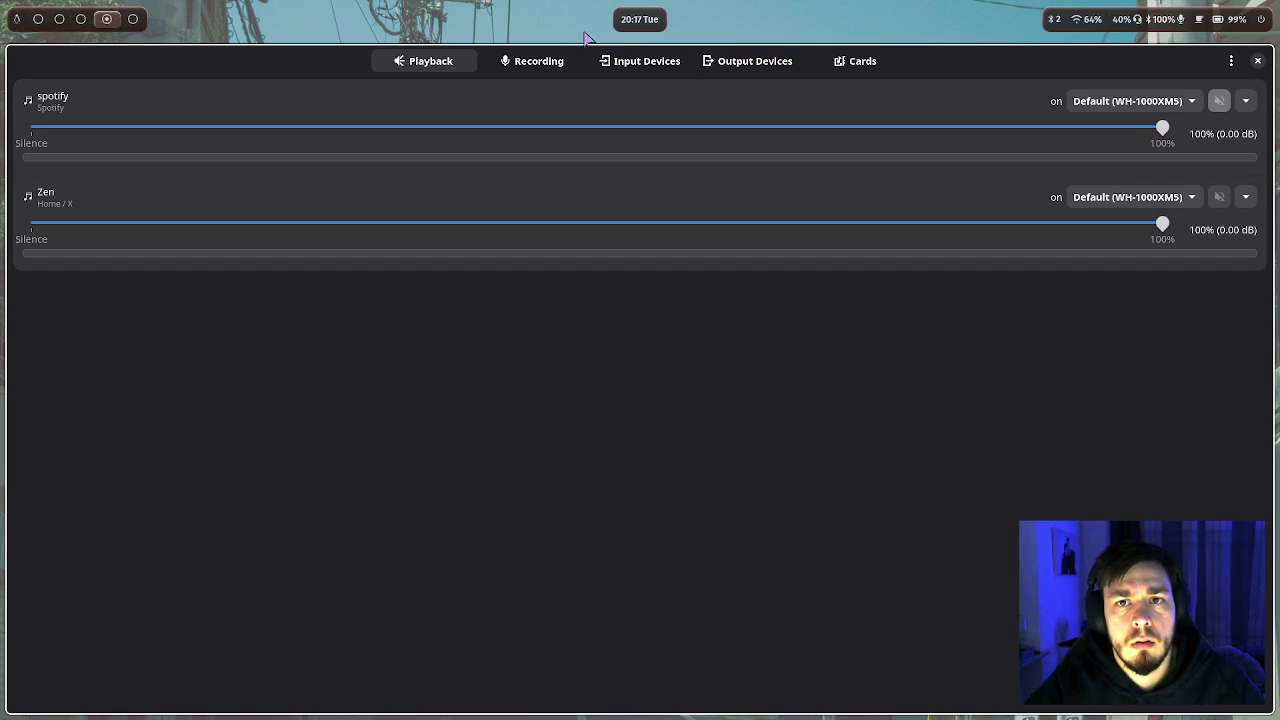
Make WH-1000XM5 the default input and the laptop Speaker the default output.
{"action": "left_click", "coordinate": [543, 61]}
{"action": "left_click", "coordinate": [655, 61]}
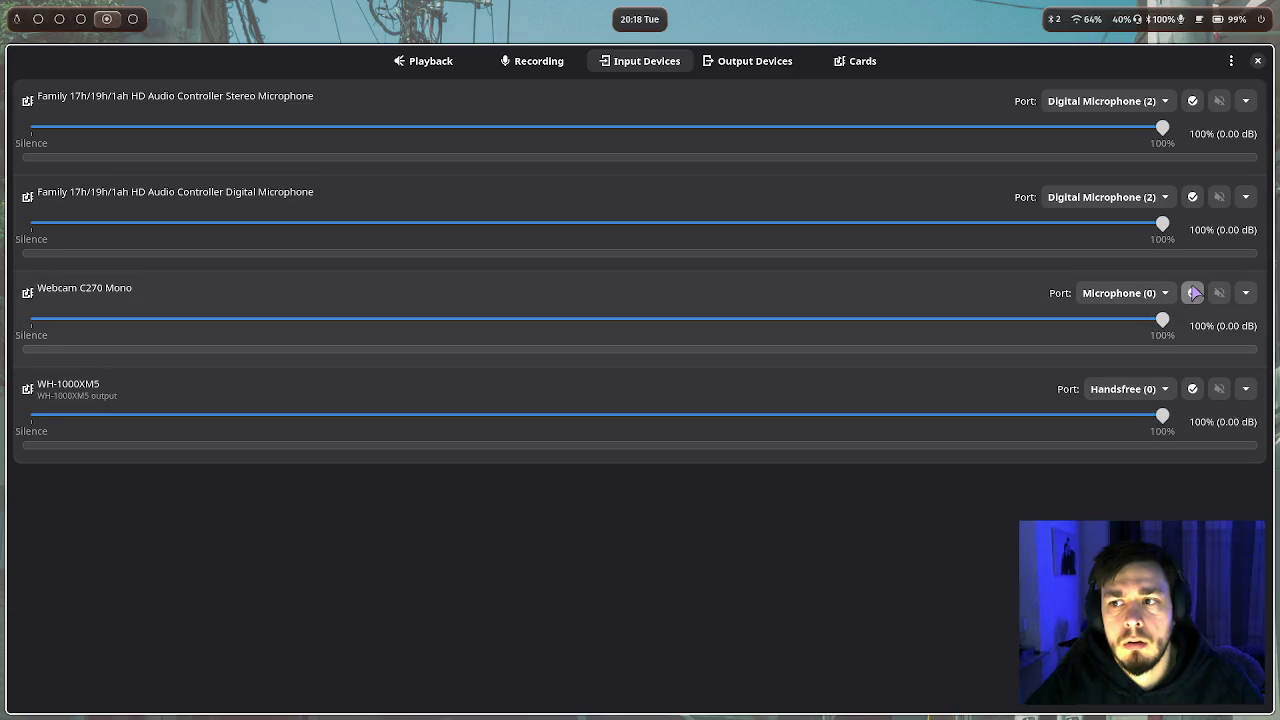
{"action": "left_click", "coordinate": [1192, 292]}
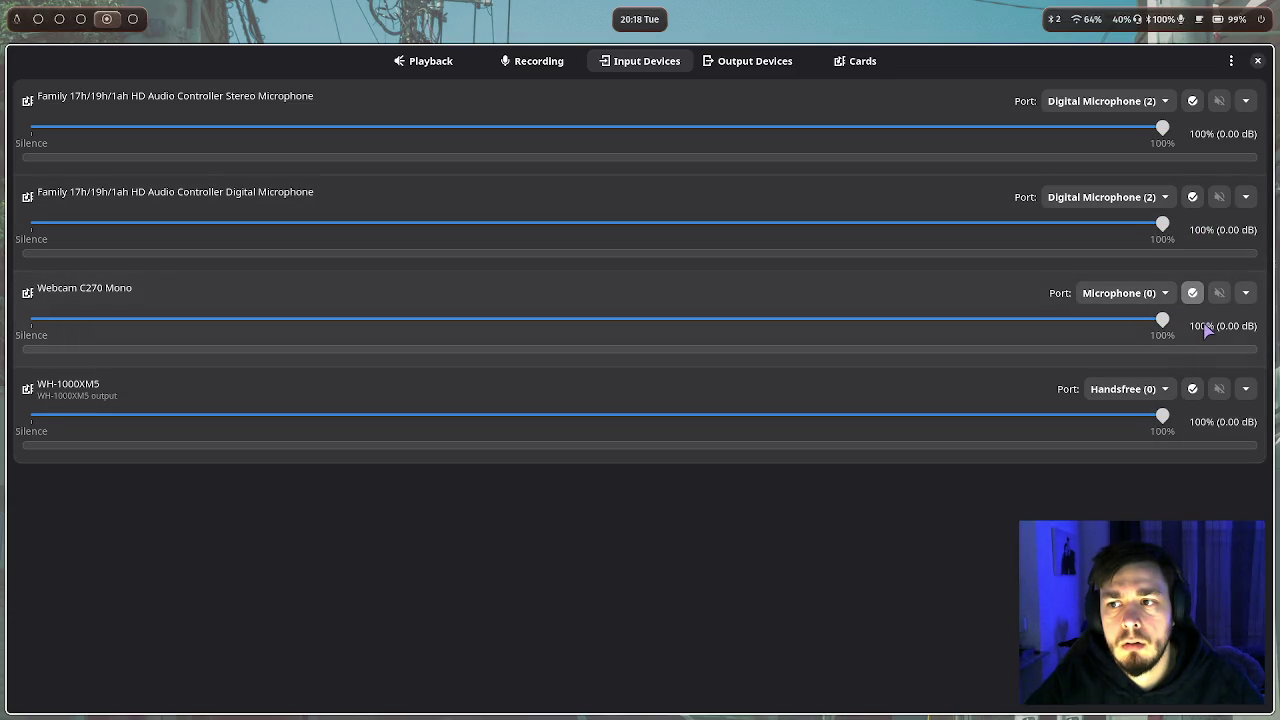
{"action": "left_click", "coordinate": [1194, 391]}
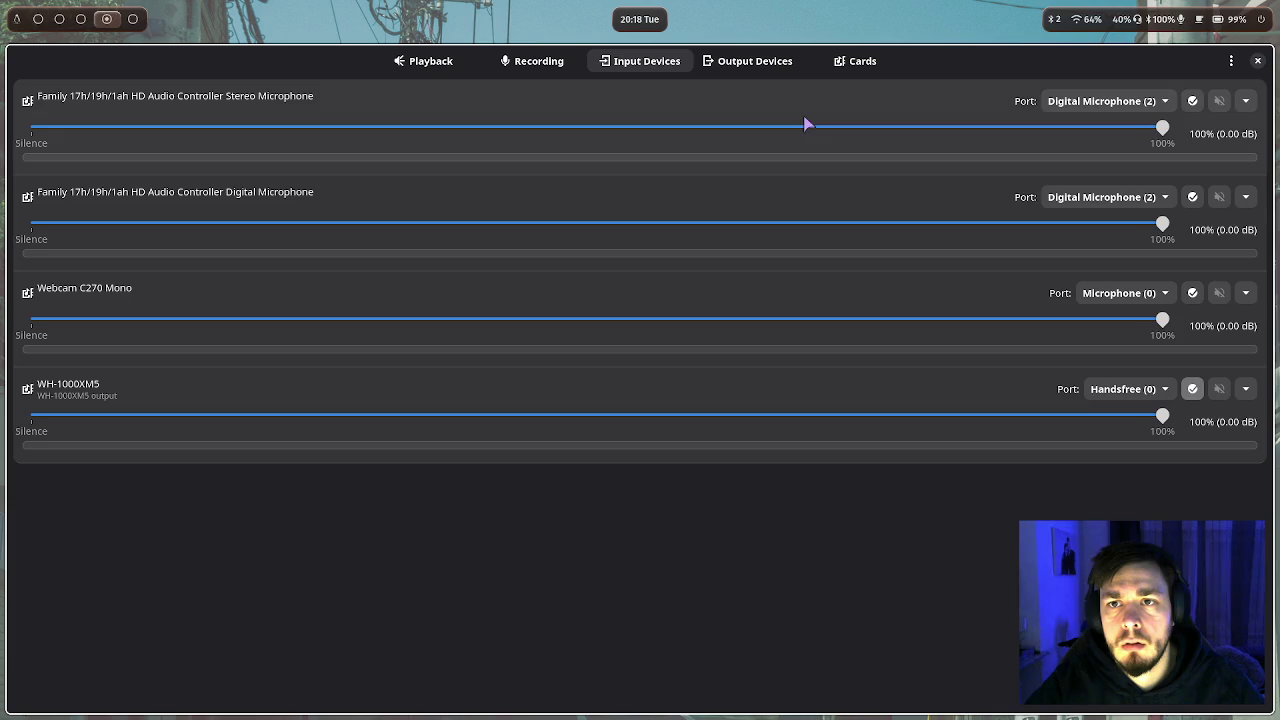
{"action": "left_click", "coordinate": [770, 72]}
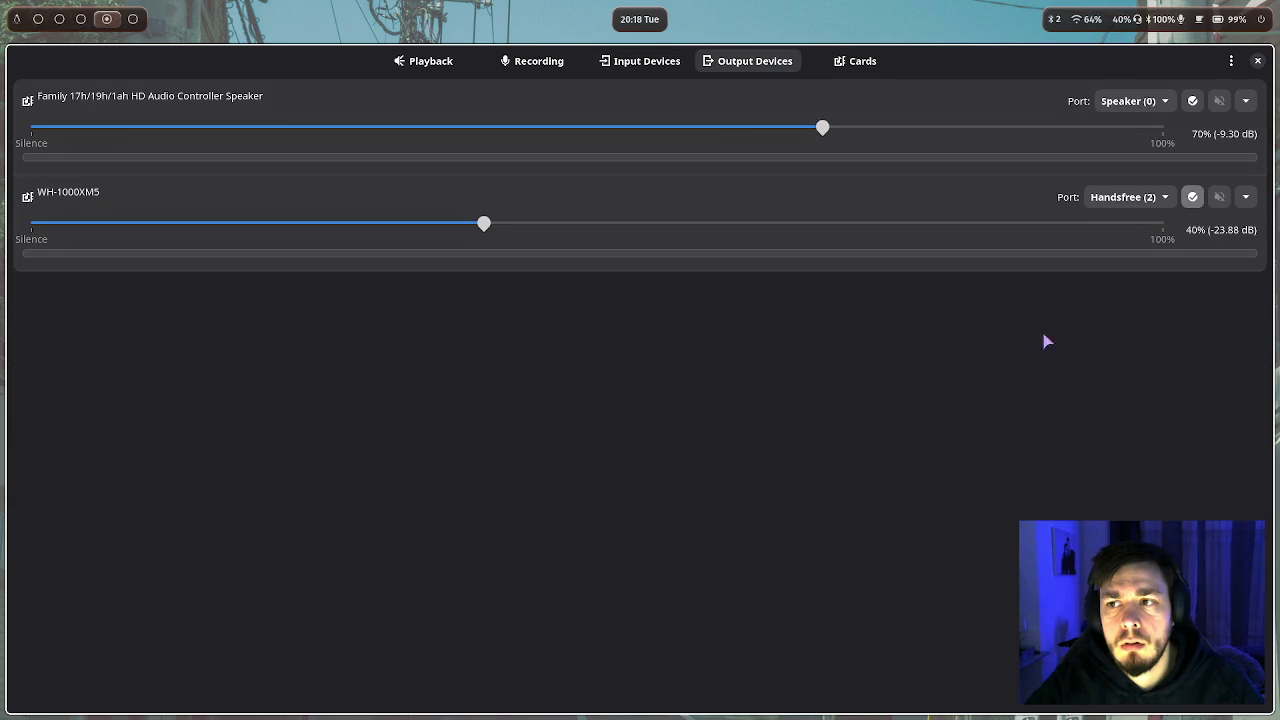
{"action": "left_click", "coordinate": [1192, 197]}
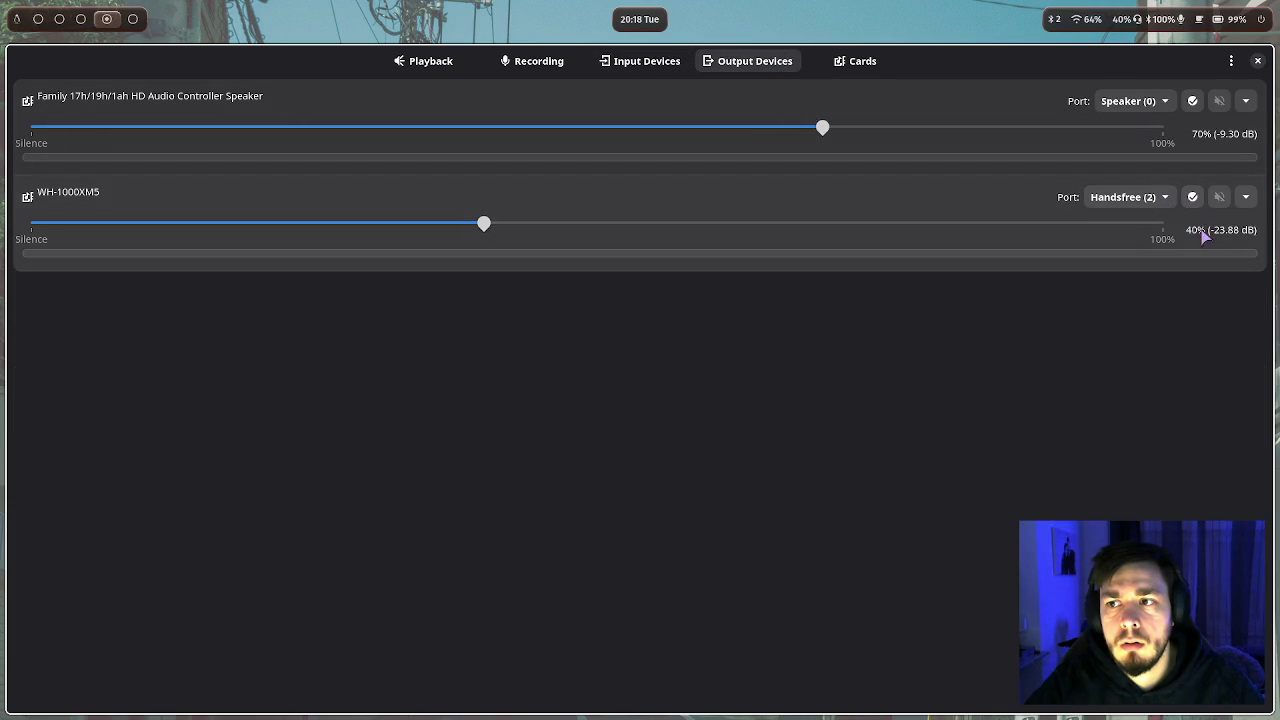
{"action": "left_click", "coordinate": [1192, 100]}
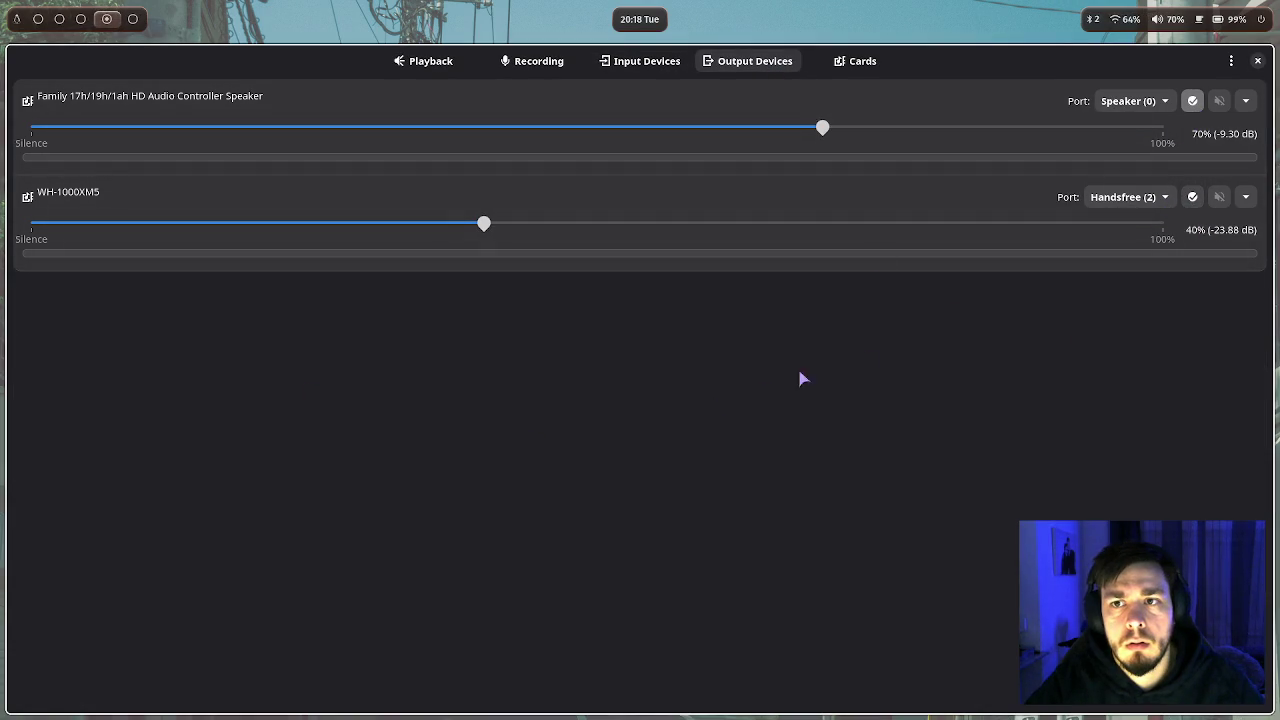
Set the Radeon card to Pro Audio and the Webcam C270 to Off, leaving WH-1000XM5 unchanged.
{"action": "left_click", "coordinate": [862, 62]}
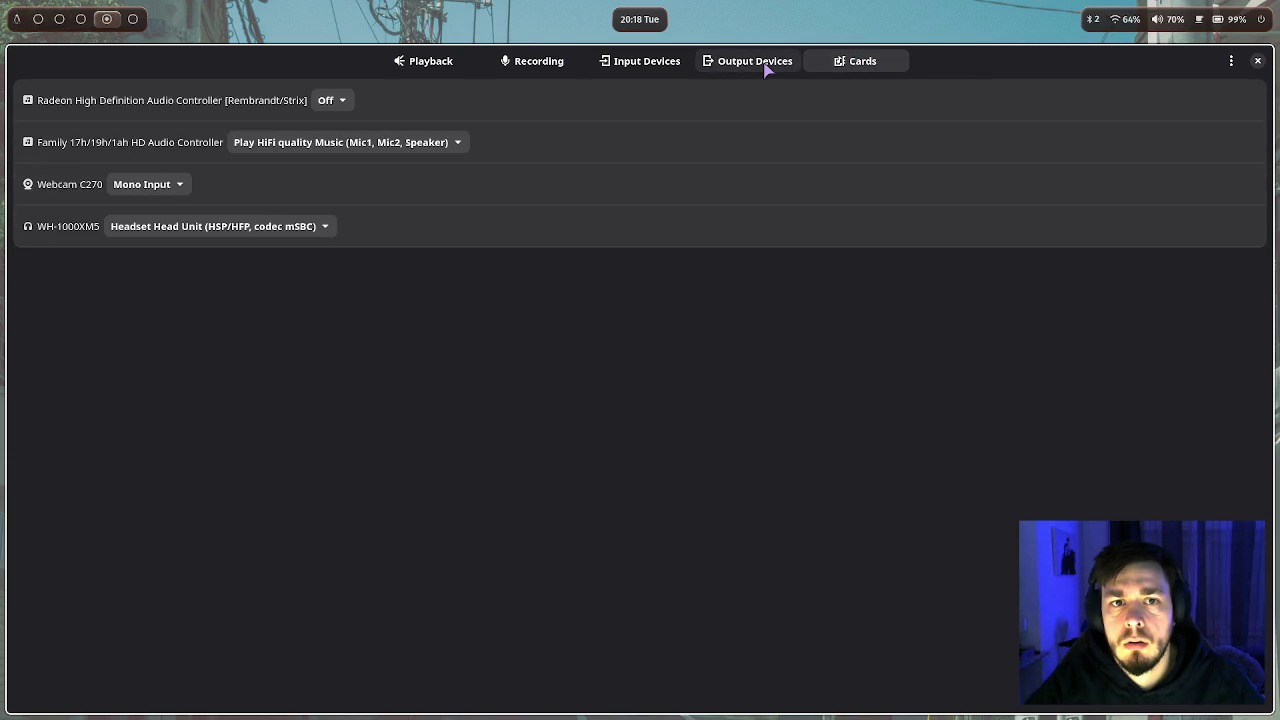
{"action": "left_click", "coordinate": [328, 100]}
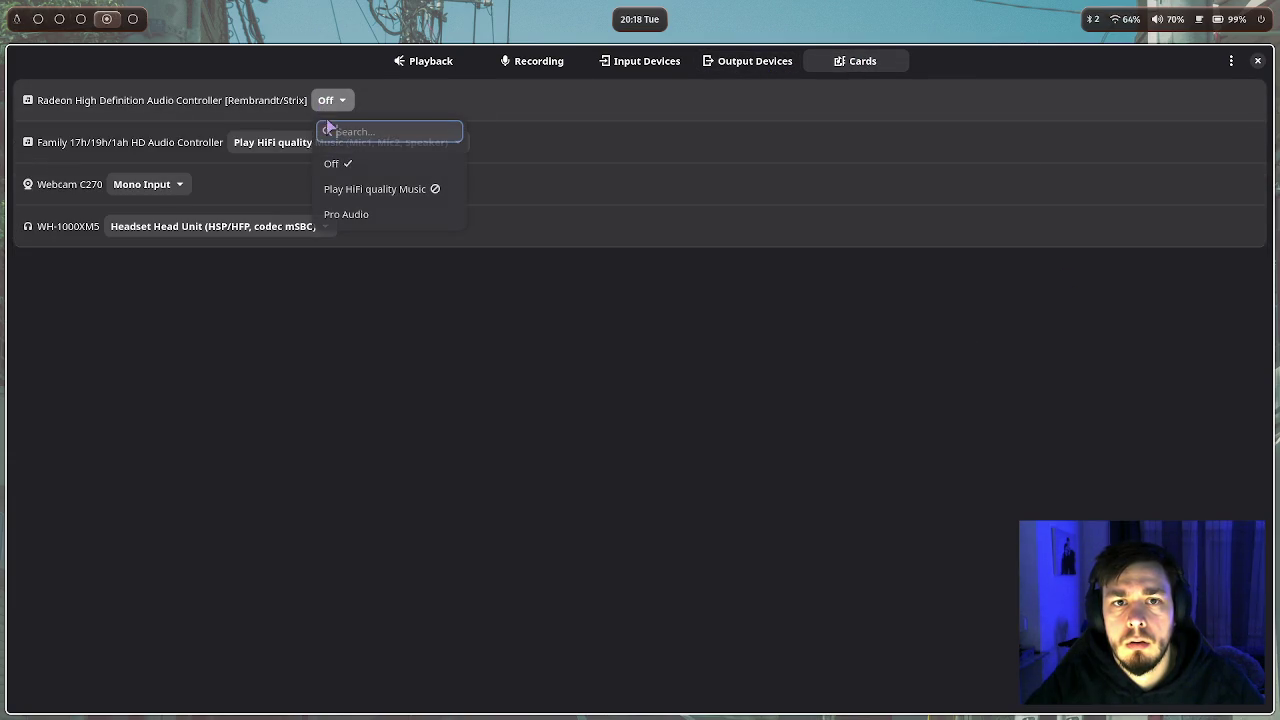
{"action": "left_click", "coordinate": [362, 216]}
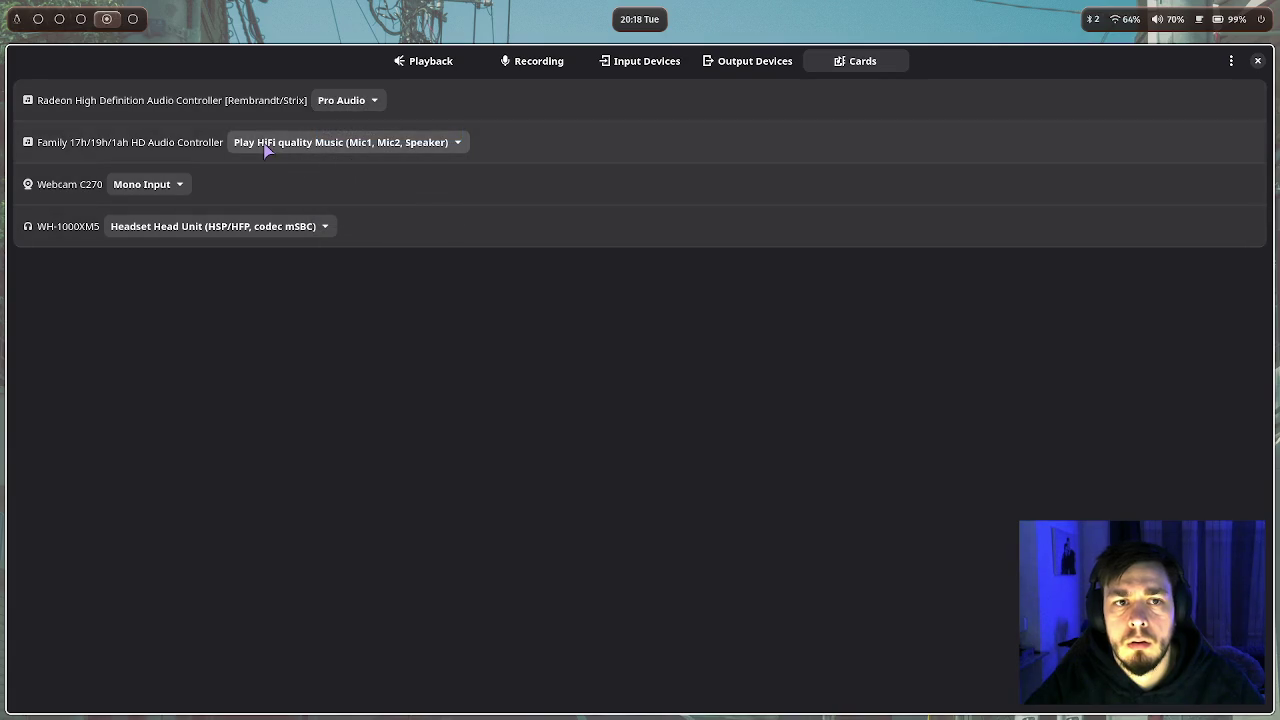
{"action": "left_click", "coordinate": [150, 190]}
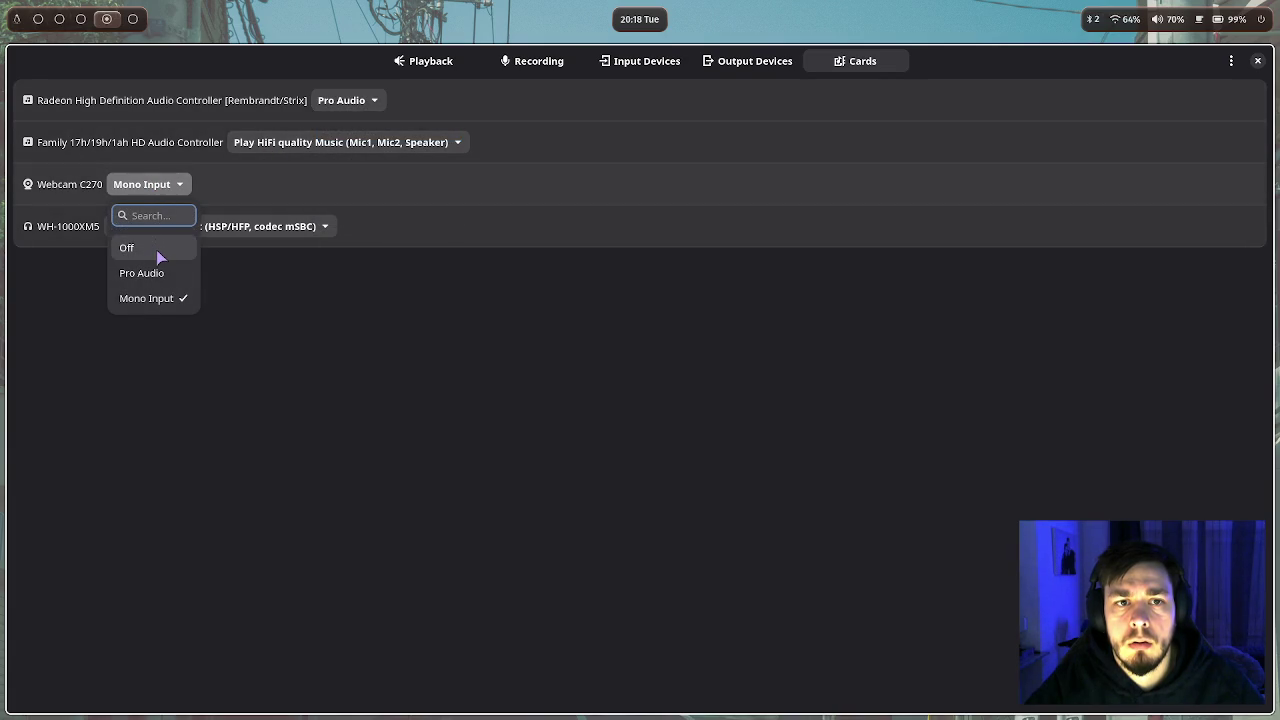
{"action": "left_click", "coordinate": [157, 250]}
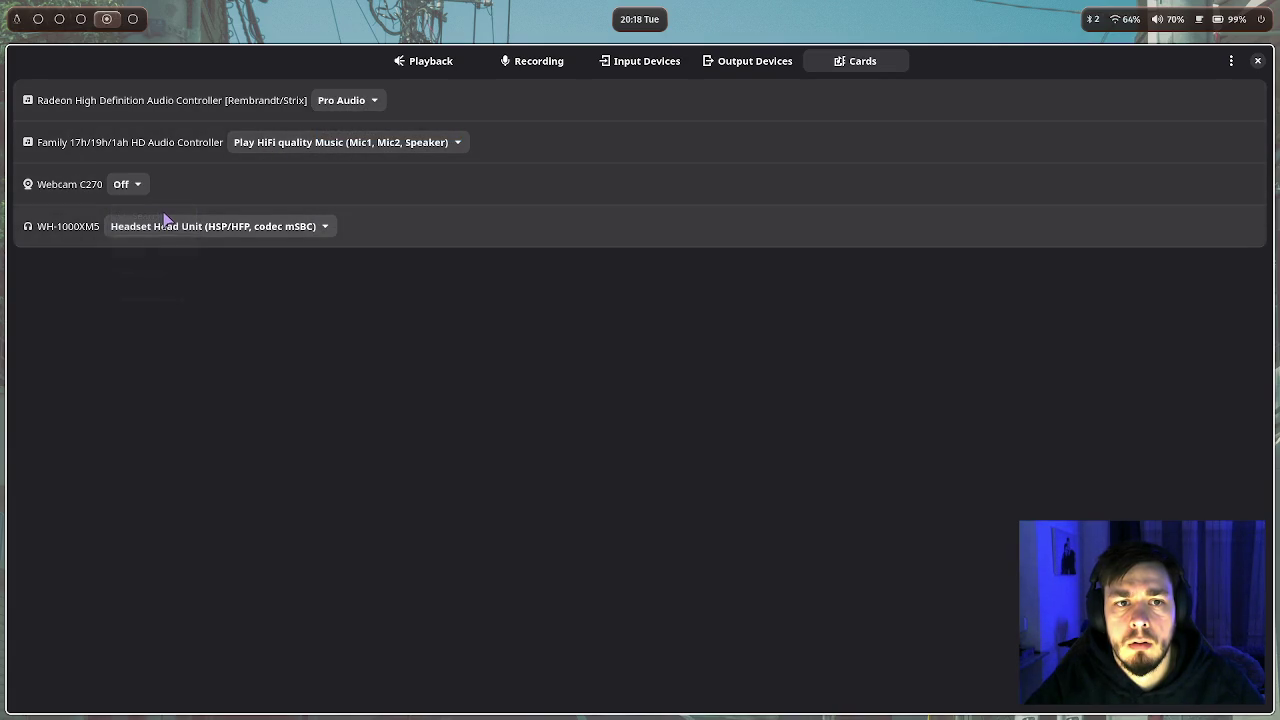
{"action": "left_click", "coordinate": [166, 226]}
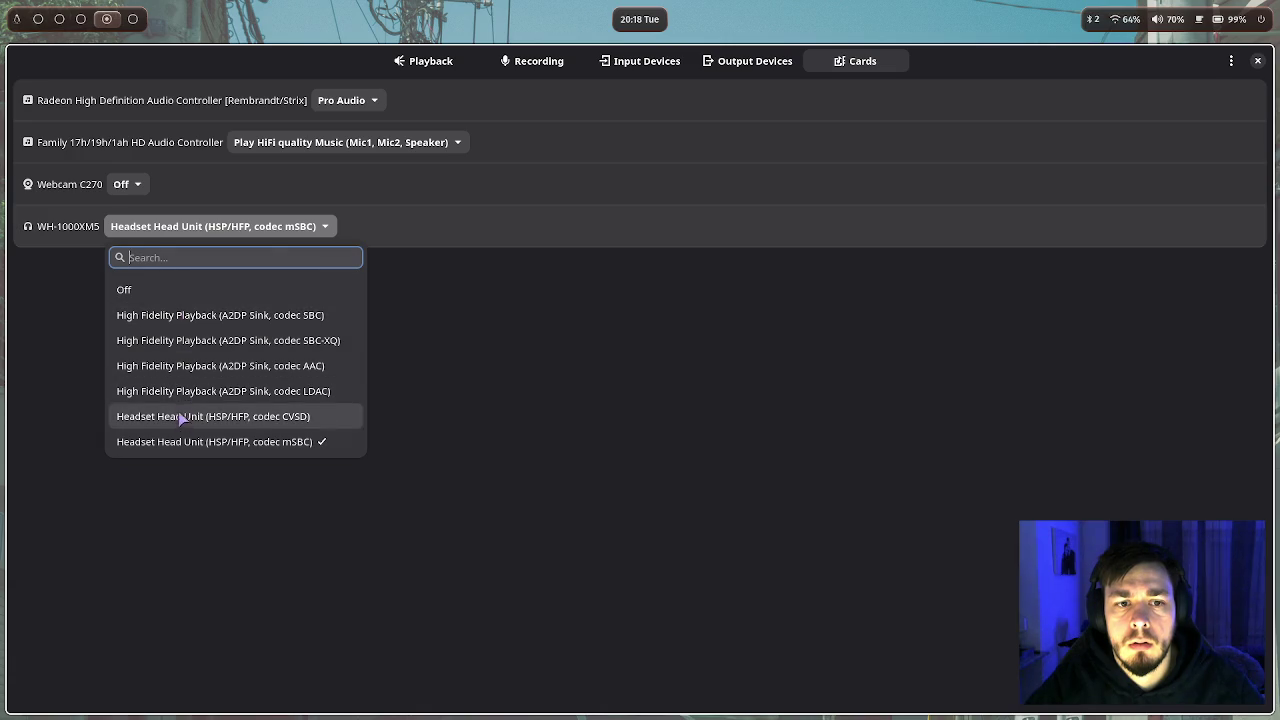
{"action": "left_click", "coordinate": [450, 350]}
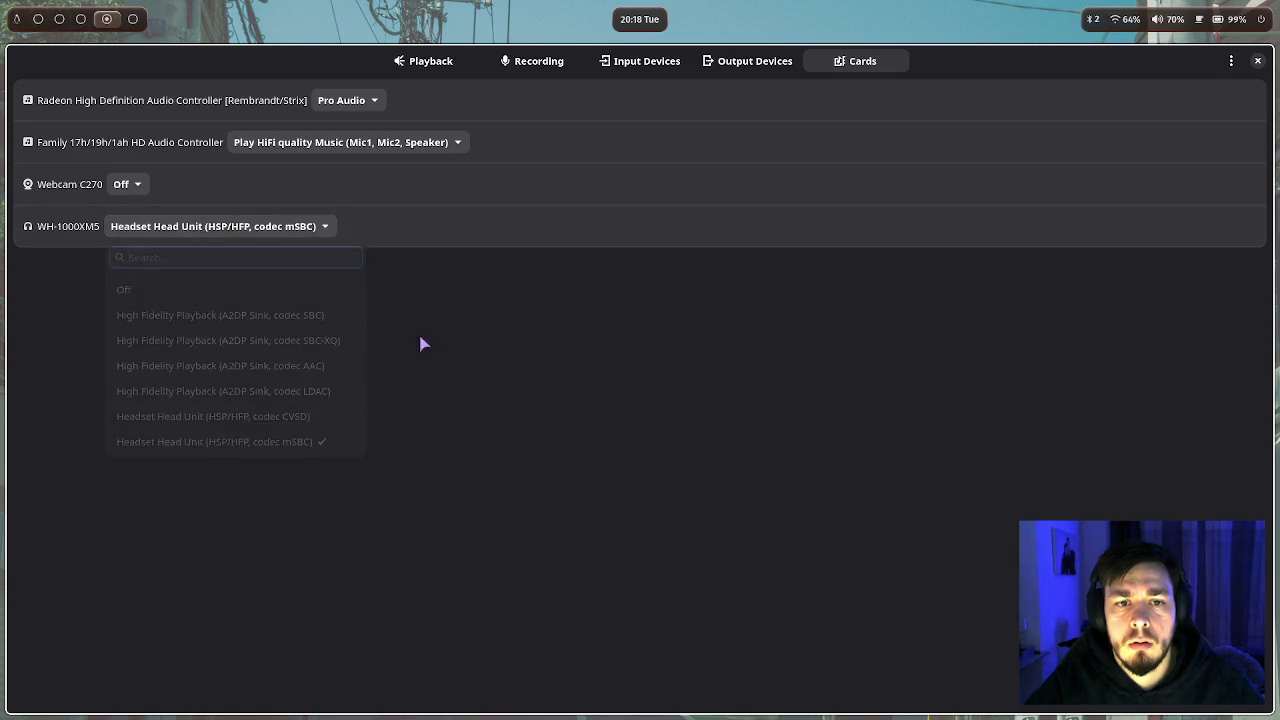
Route the Zen playback stream directly to WH-1000XM5, leaving Spotify on the default speaker.
{"action": "left_click", "coordinate": [429, 58]}
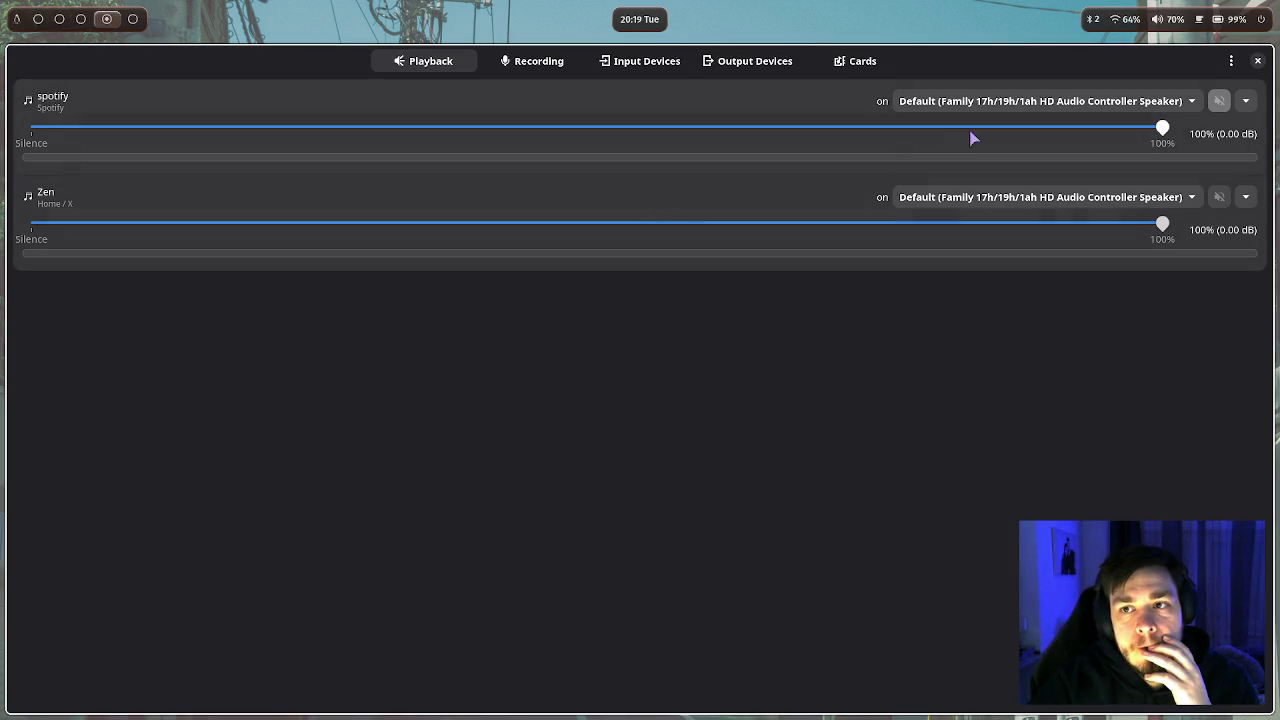
{"action": "left_click", "coordinate": [998, 198]}
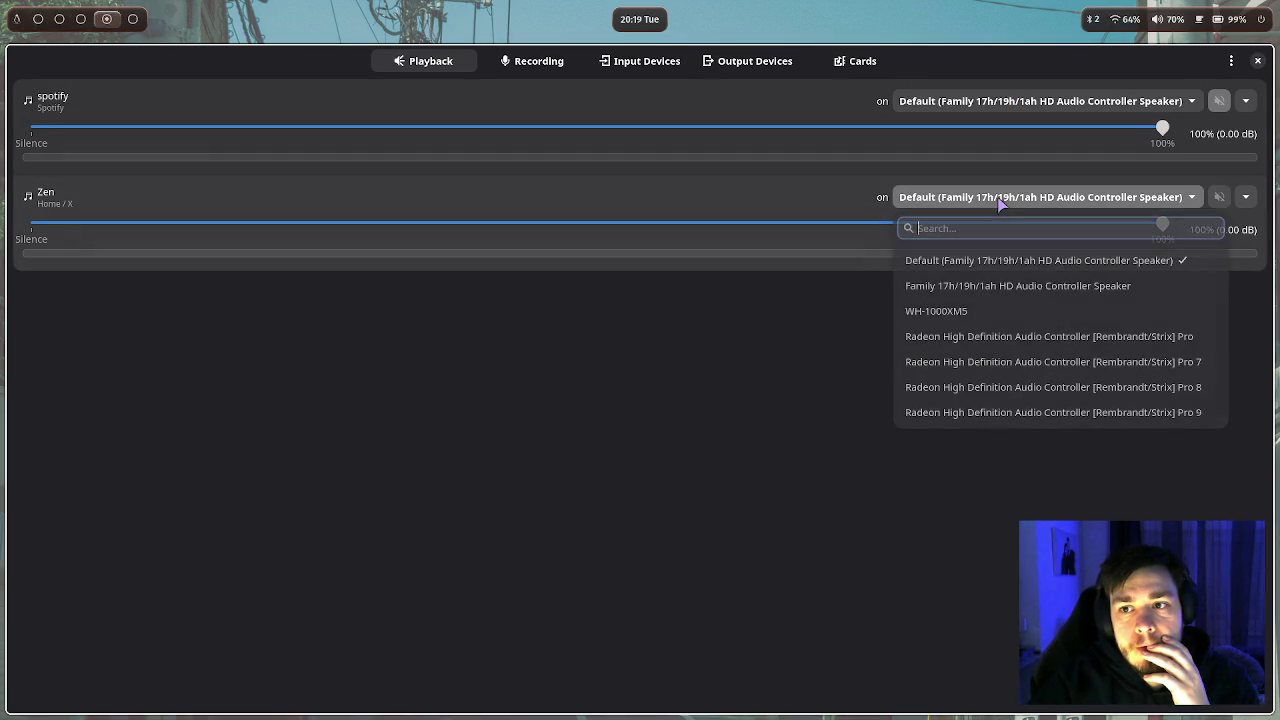
{"action": "left_click", "coordinate": [974, 310]}
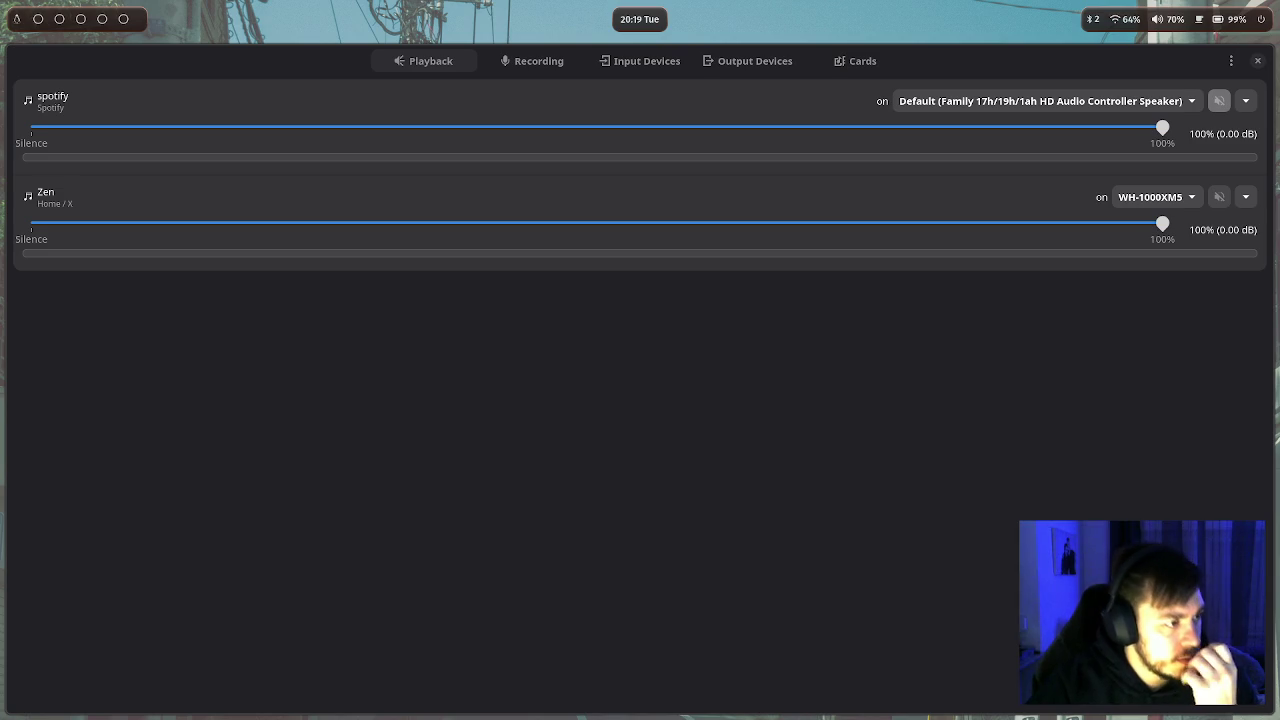
{"action": "left_click", "coordinate": [154, 452]}
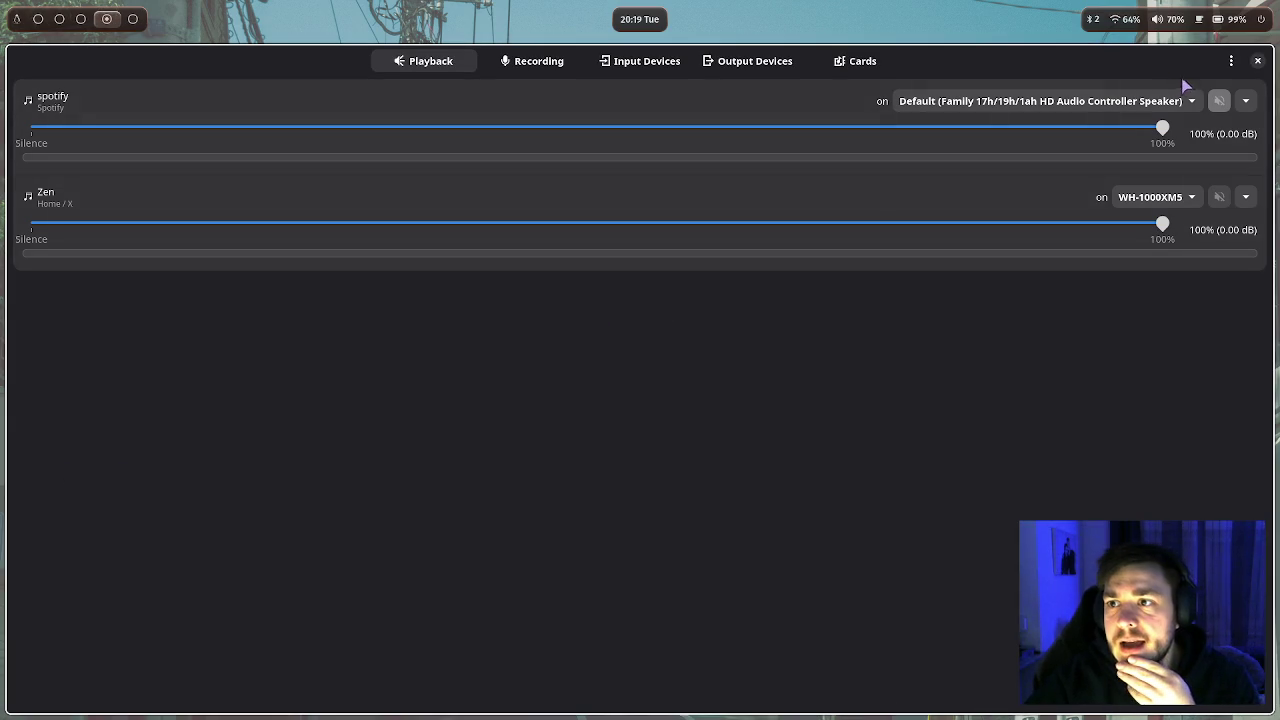
{"action": "left_click", "coordinate": [1245, 198]}
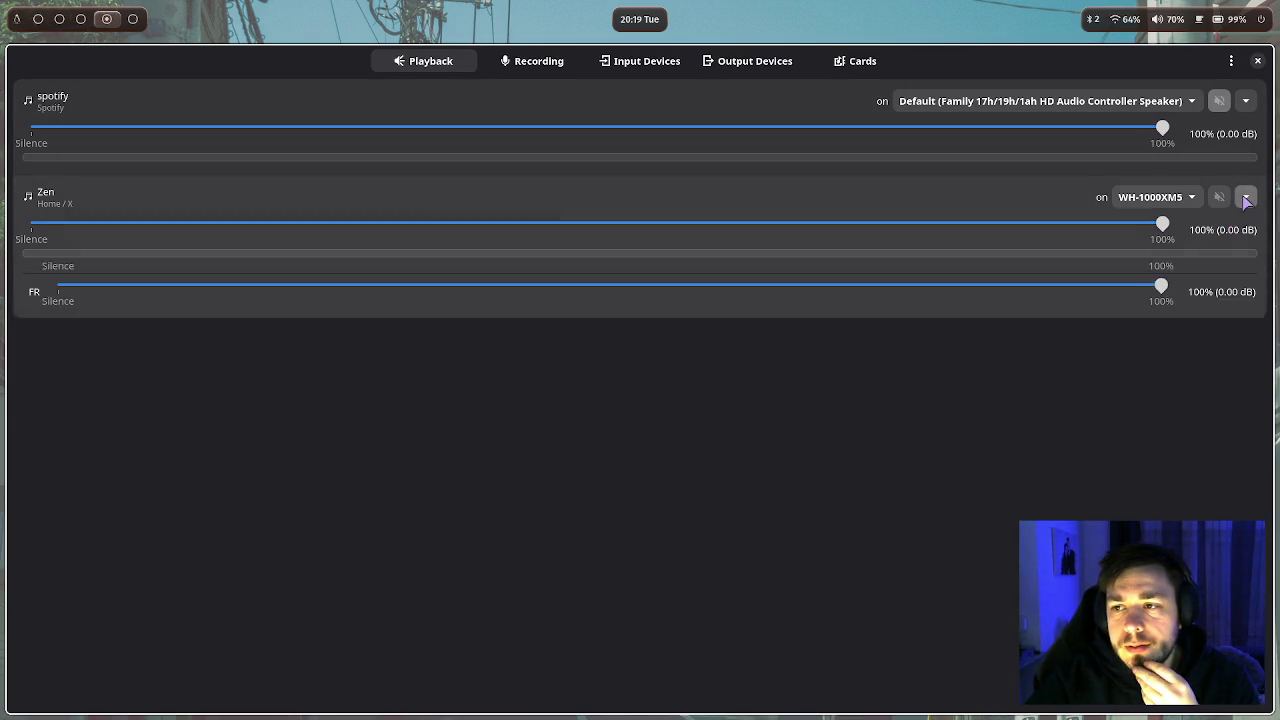
{"action": "left_click", "coordinate": [1245, 198]}
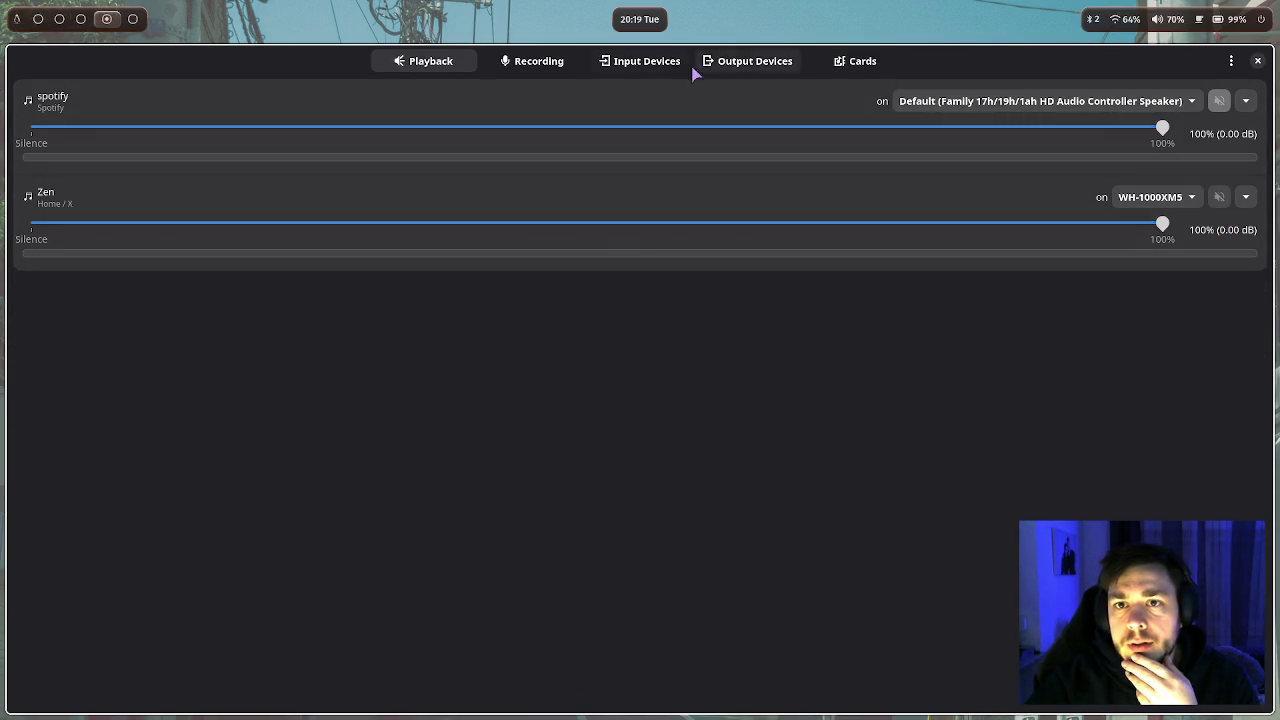
{"action": "left_click", "coordinate": [680, 64]}
Make WH-1000XM5 the default output device in the Output Devices list.
{"action": "left_click", "coordinate": [722, 62]}
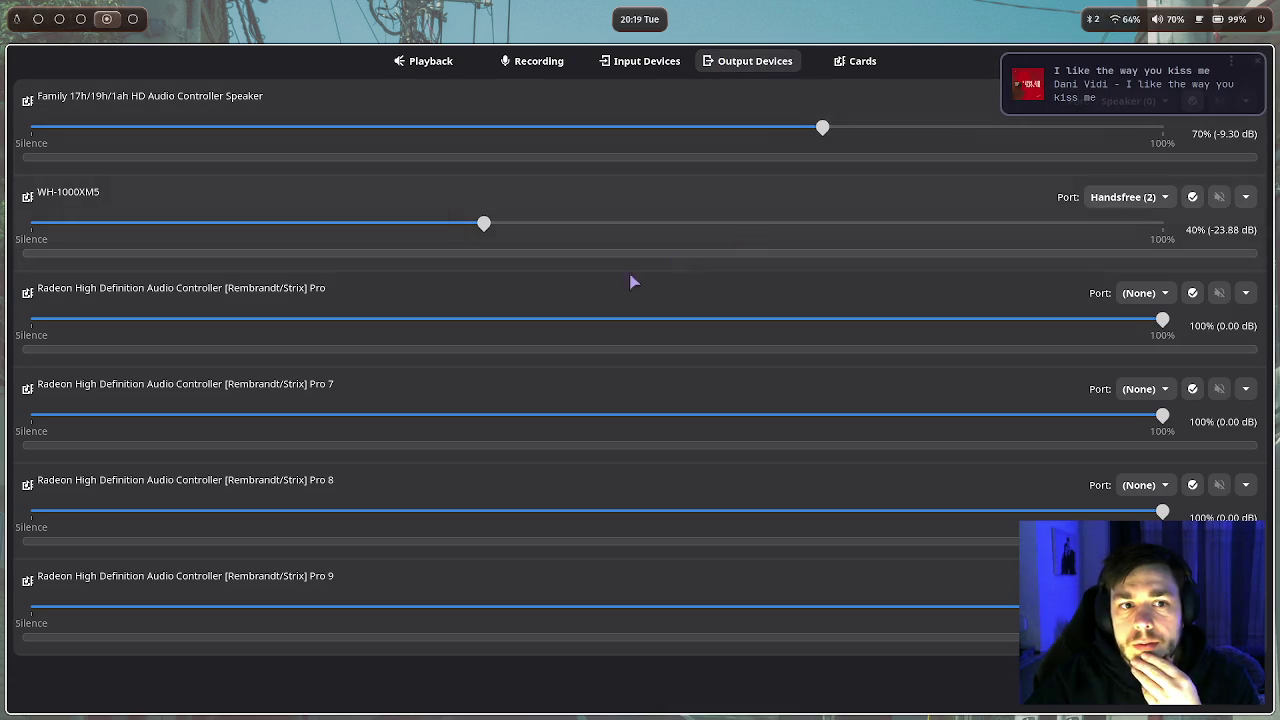
{"action": "scroll", "coordinate": [465, 341], "scroll_direction": "down", "scroll_amount": 2}
{"action": "scroll", "coordinate": [465, 344], "scroll_direction": "down", "scroll_amount": 1}
{"action": "scroll", "coordinate": [492, 345], "scroll_direction": "up", "scroll_amount": 3}
{"action": "scroll", "coordinate": [580, 222], "scroll_direction": "up", "scroll_amount": 5}
{"action": "scroll", "coordinate": [580, 222], "scroll_direction": "down", "scroll_amount": 4}
{"action": "scroll", "coordinate": [580, 222], "scroll_direction": "down", "scroll_amount": 1}
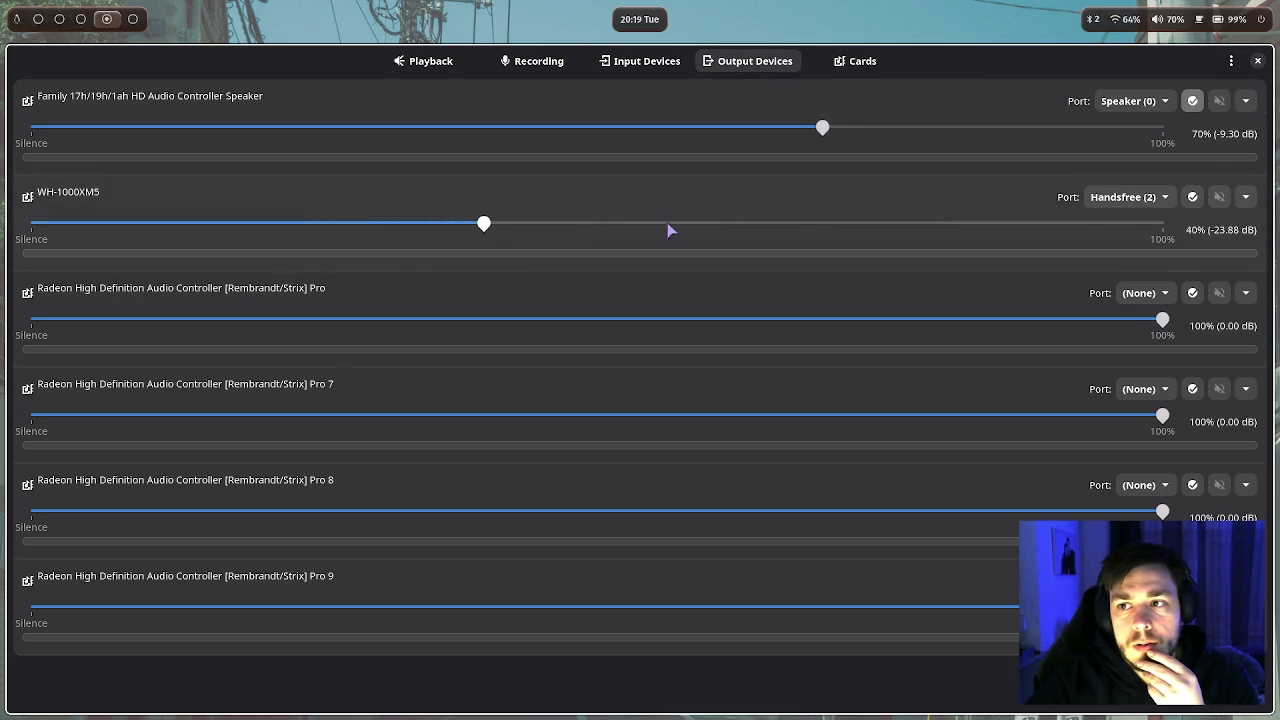
{"action": "left_click", "coordinate": [1192, 196]}
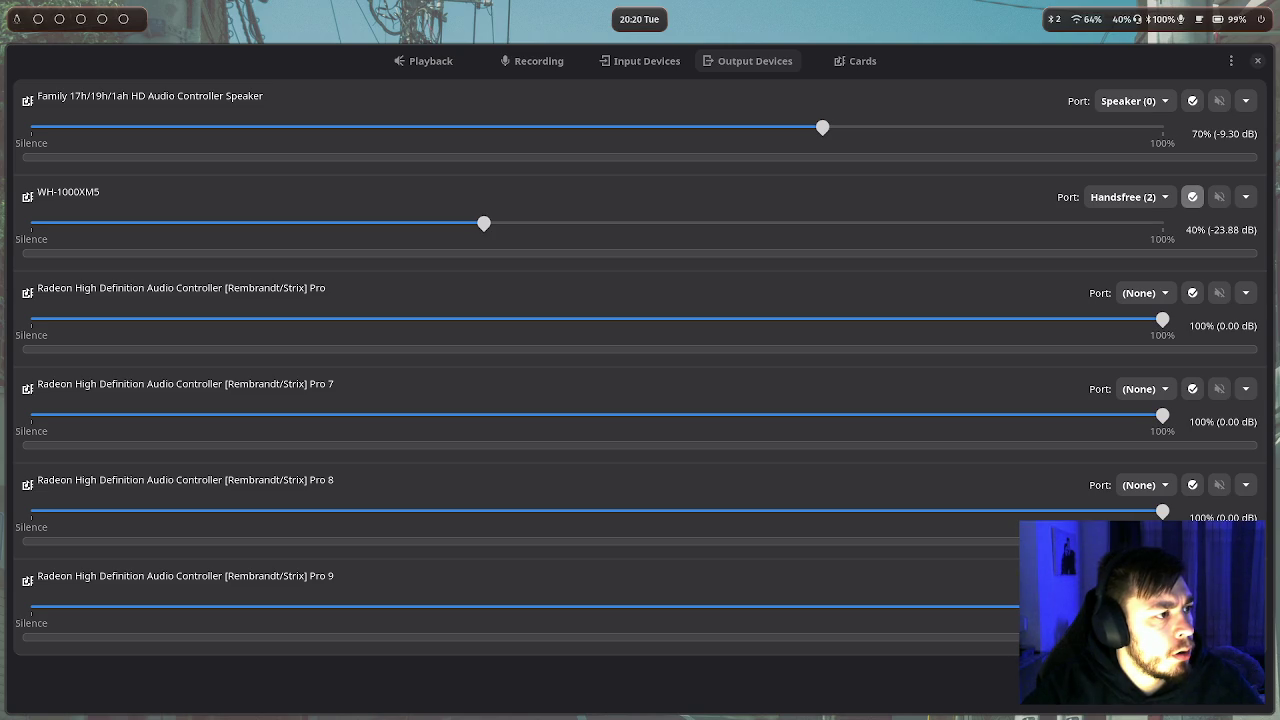
{"action": "left_click", "coordinate": [329, 443]}
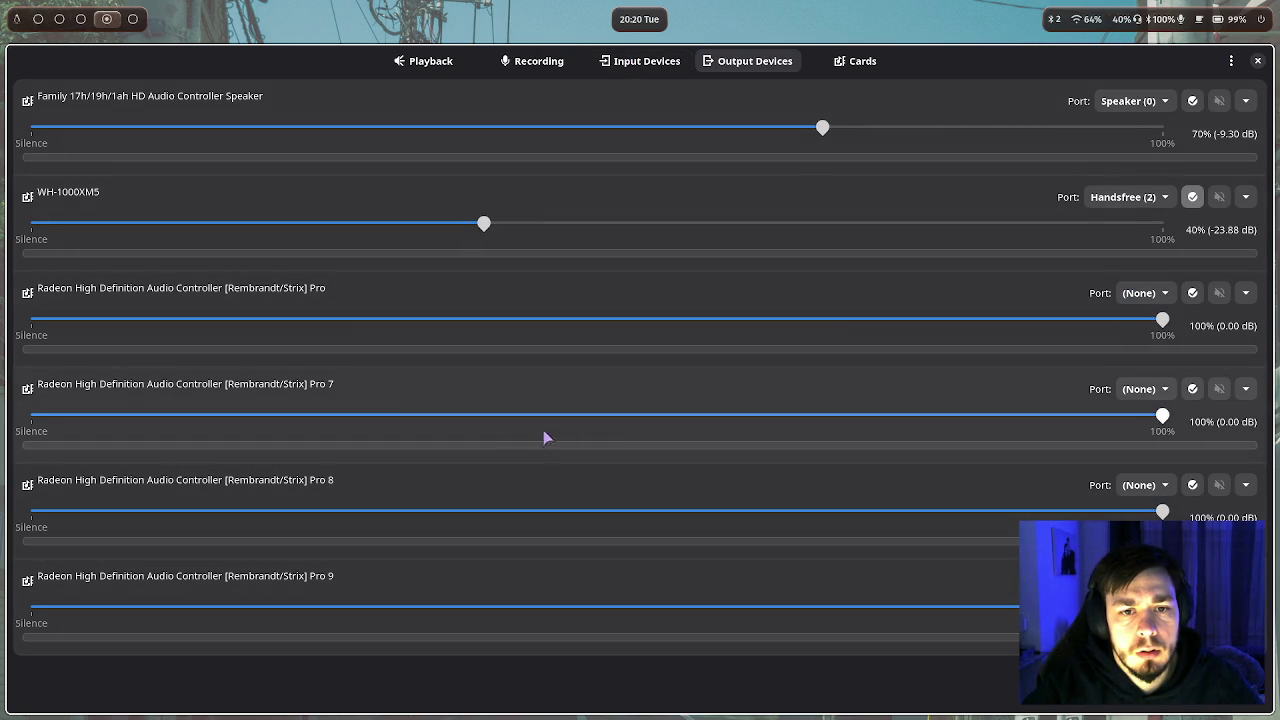
Turn the Radeon card profile Off, then view the OBS recording streams.
{"action": "left_click", "coordinate": [836, 66]}
{"action": "left_click", "coordinate": [341, 100]}
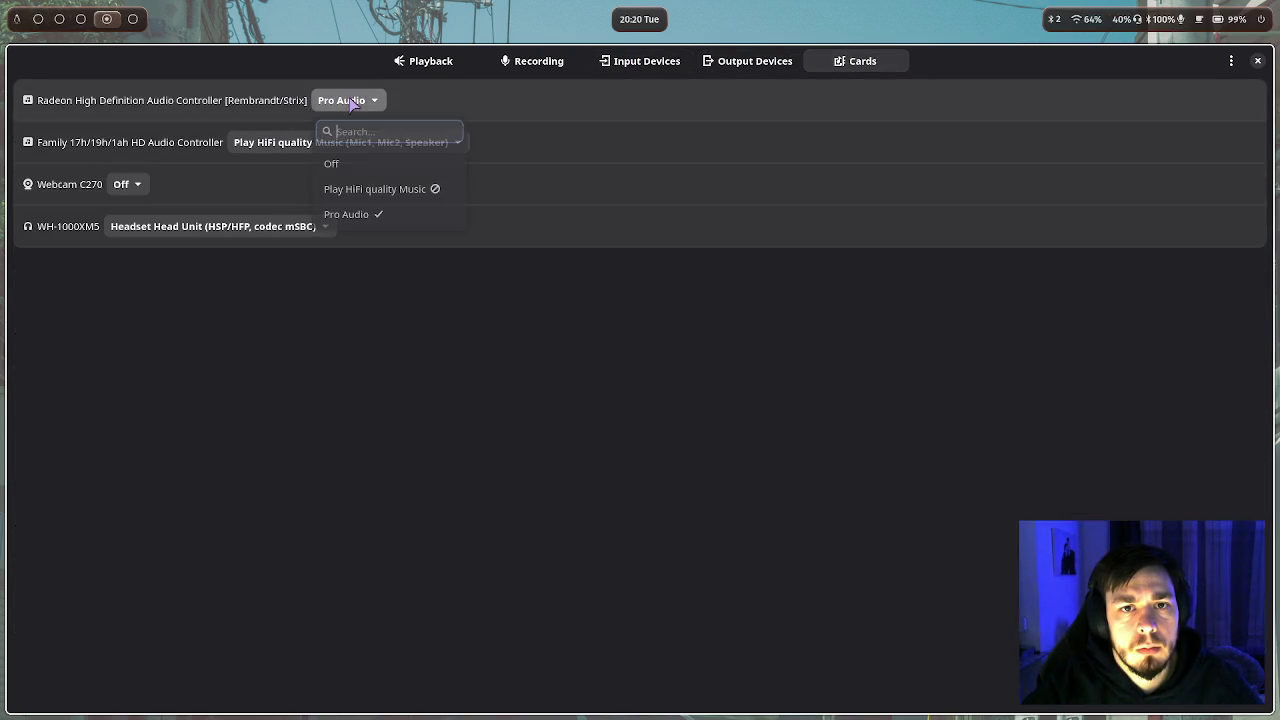
{"action": "left_click", "coordinate": [370, 170]}
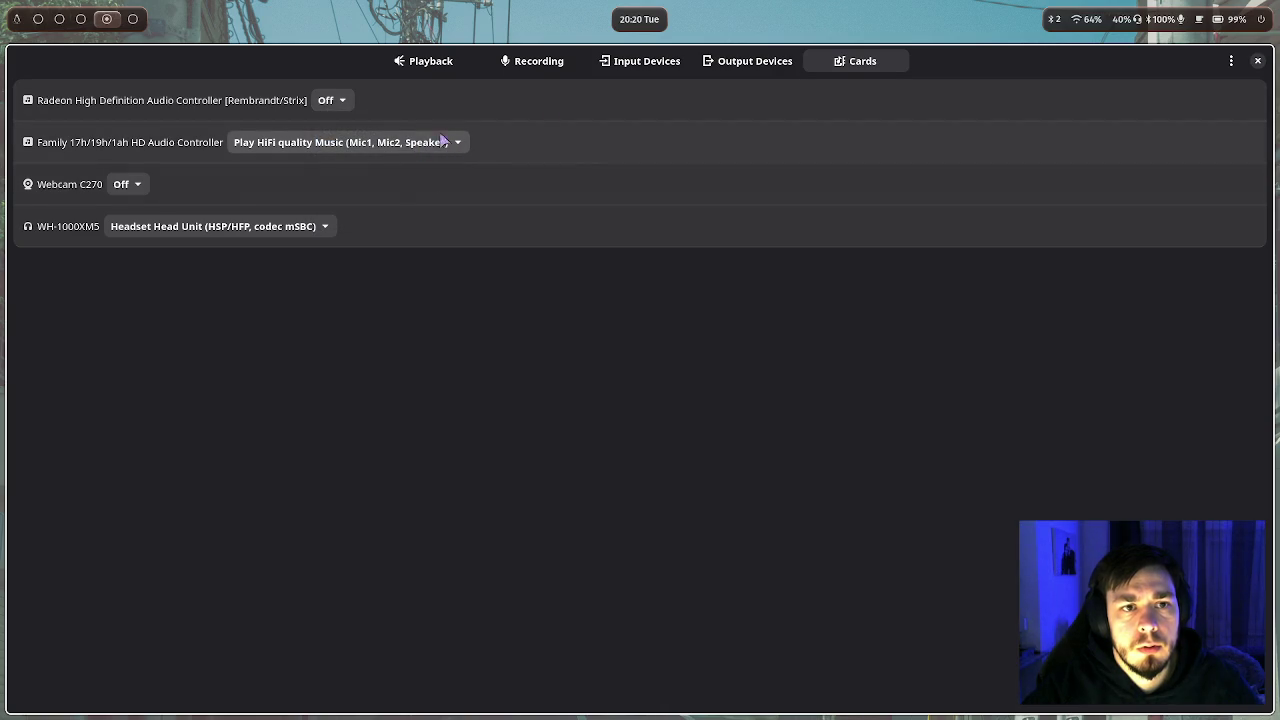
{"action": "left_click", "coordinate": [712, 63]}
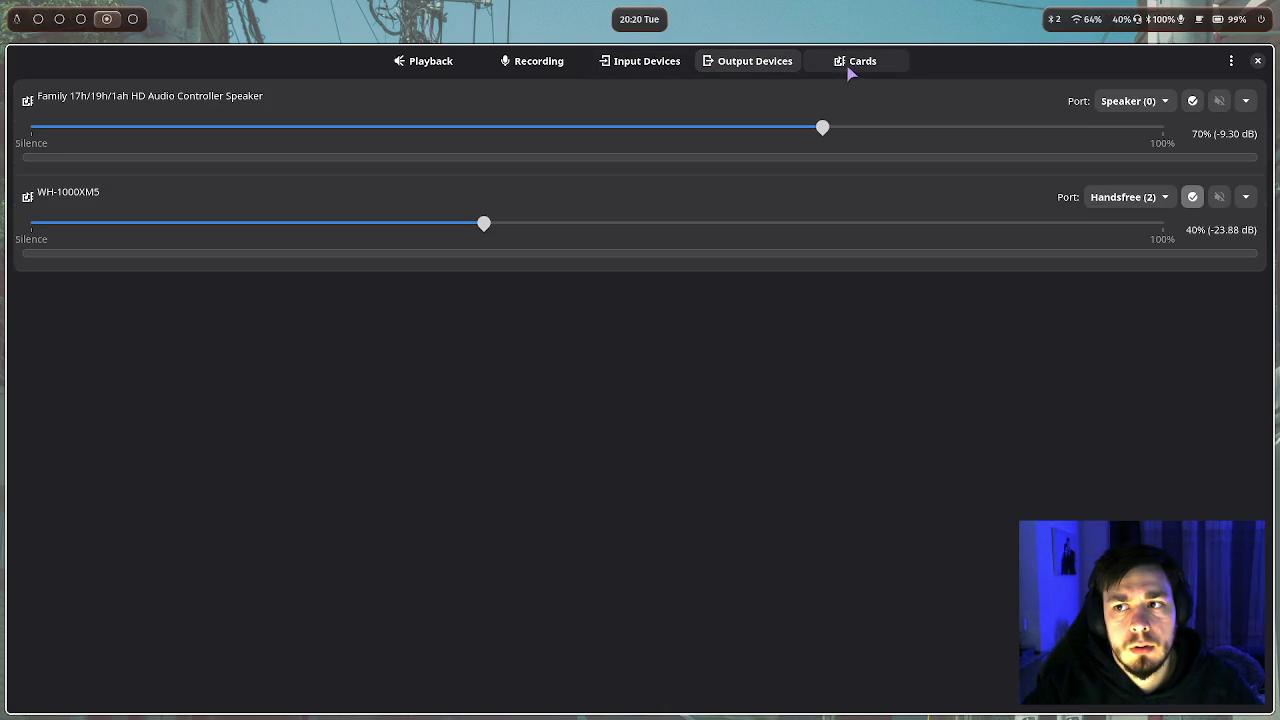
{"action": "left_click", "coordinate": [630, 68]}
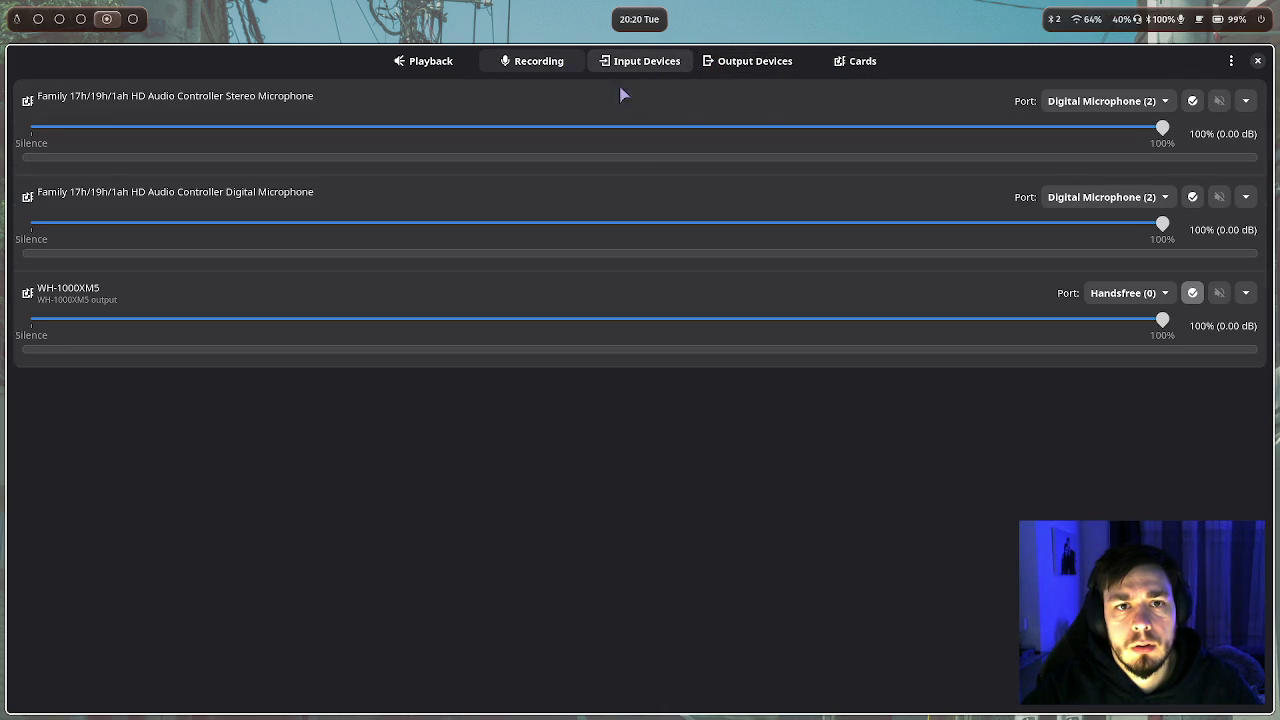
{"action": "left_click", "coordinate": [546, 66]}
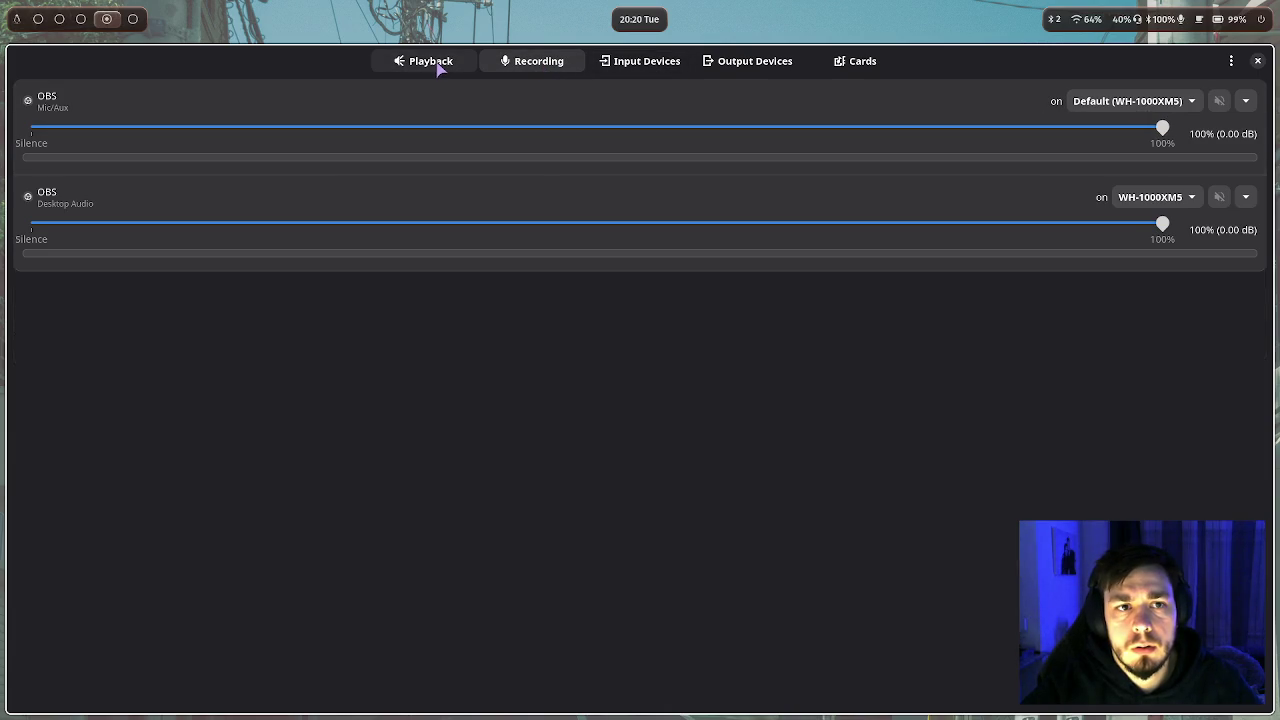
Set OBS Mic/Aux and Desktop Audio to capture directly from WH-1000XM5, after trying other sources.
{"action": "left_click", "coordinate": [1160, 200]}
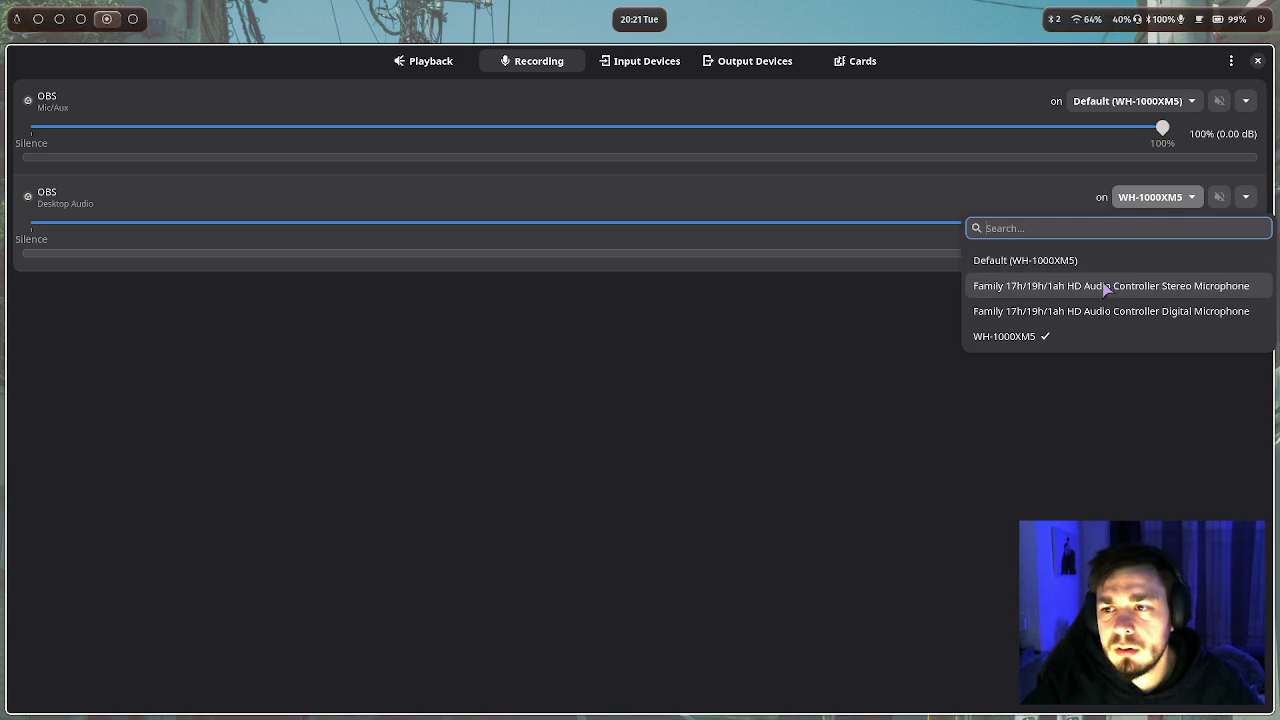
{"action": "left_click", "coordinate": [1094, 261]}
{"action": "left_click", "coordinate": [1128, 198]}
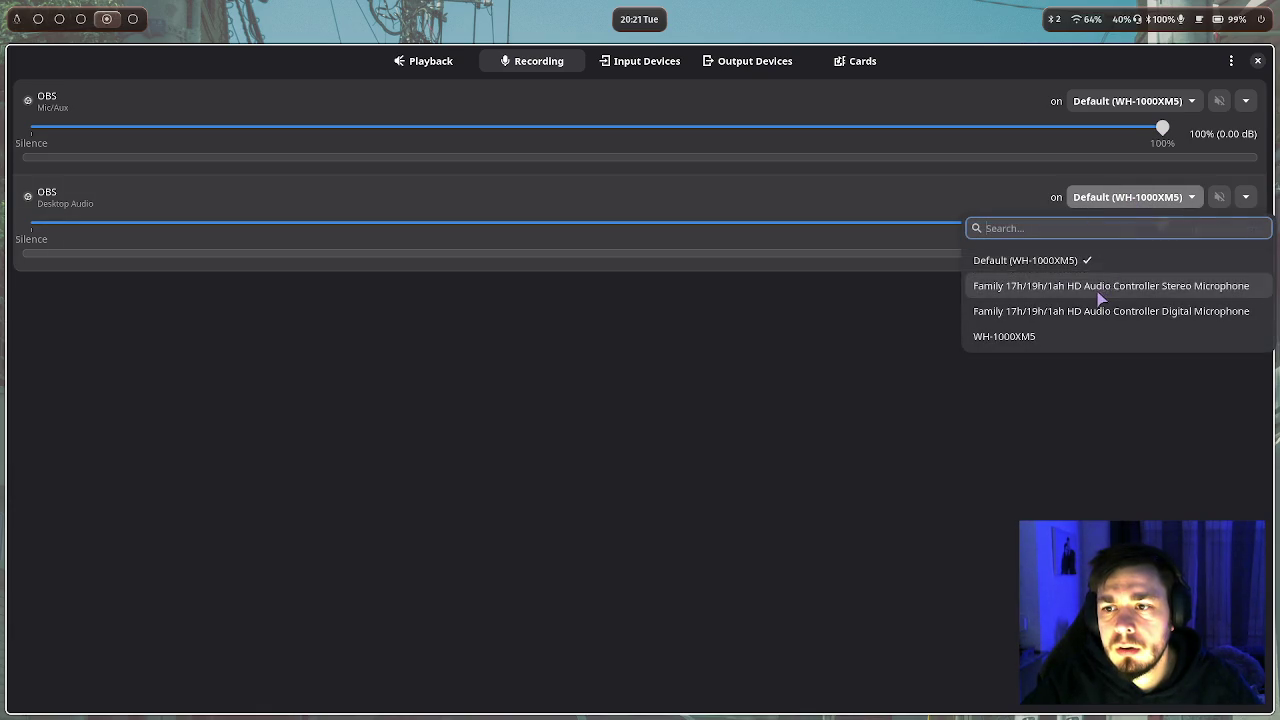
{"action": "left_click", "coordinate": [1115, 105]}
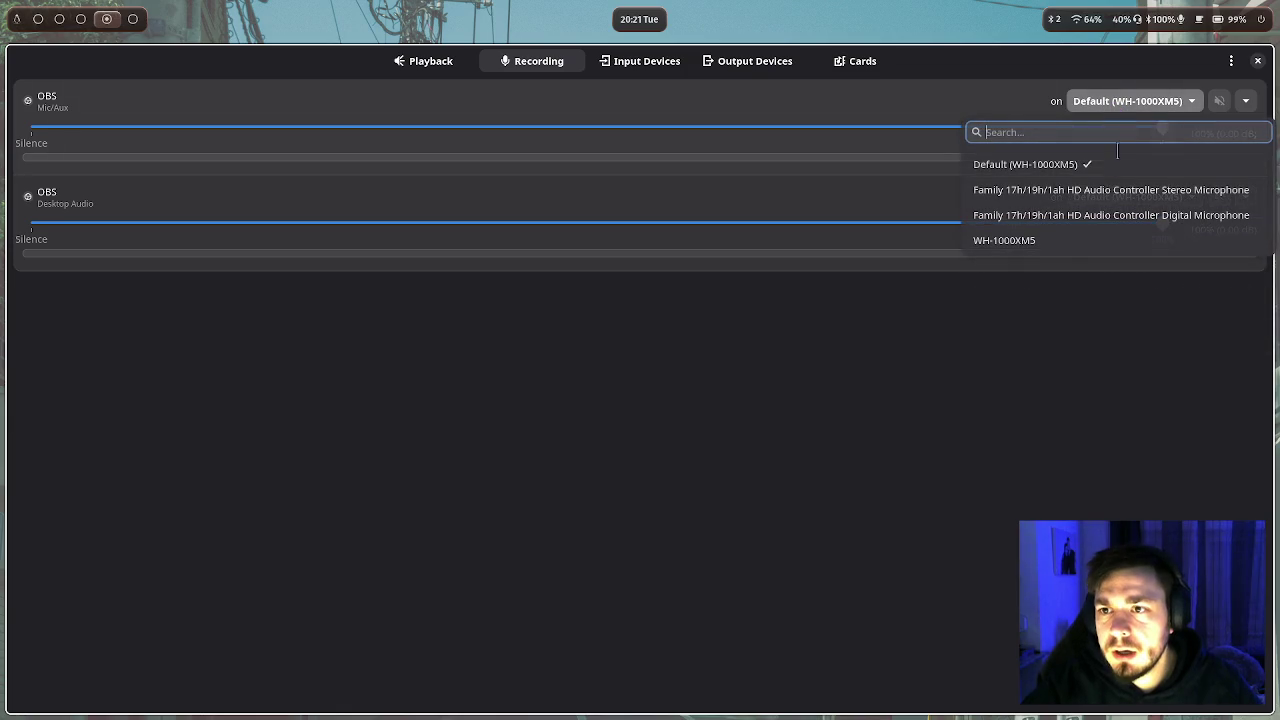
{"action": "left_click", "coordinate": [1101, 238]}
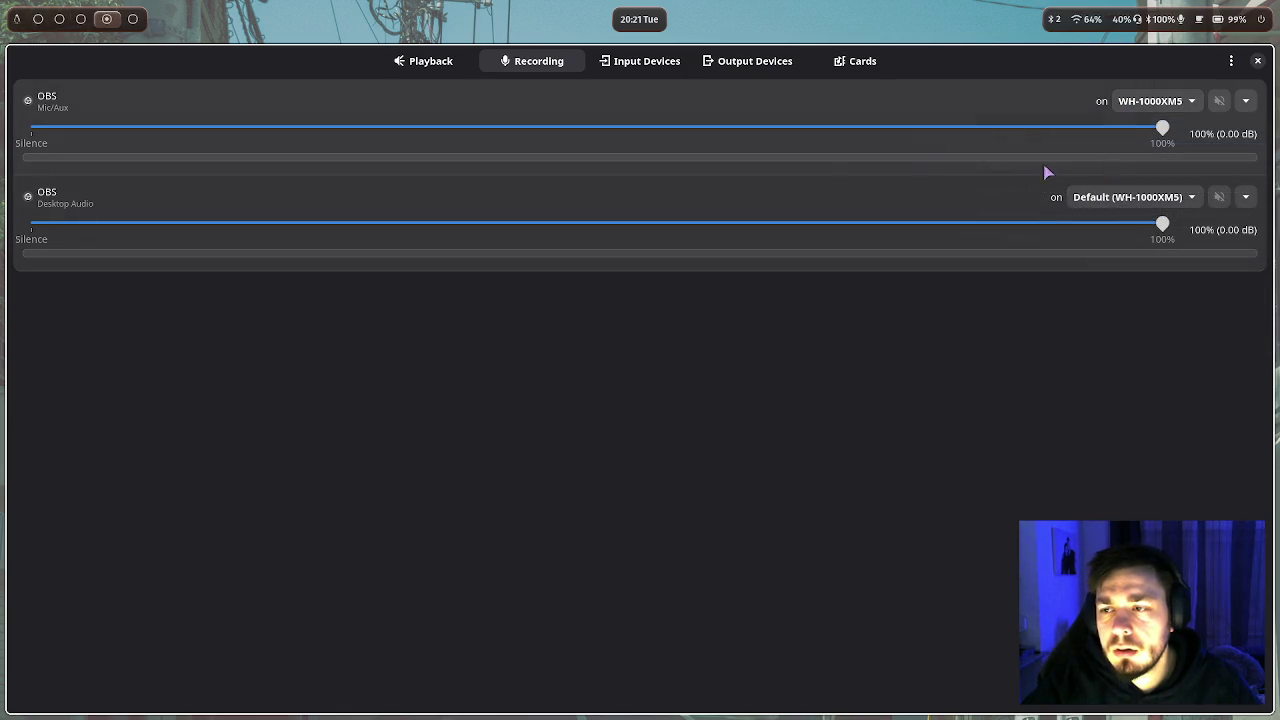
{"action": "left_click", "coordinate": [1088, 200]}
{"action": "left_click", "coordinate": [1112, 286]}
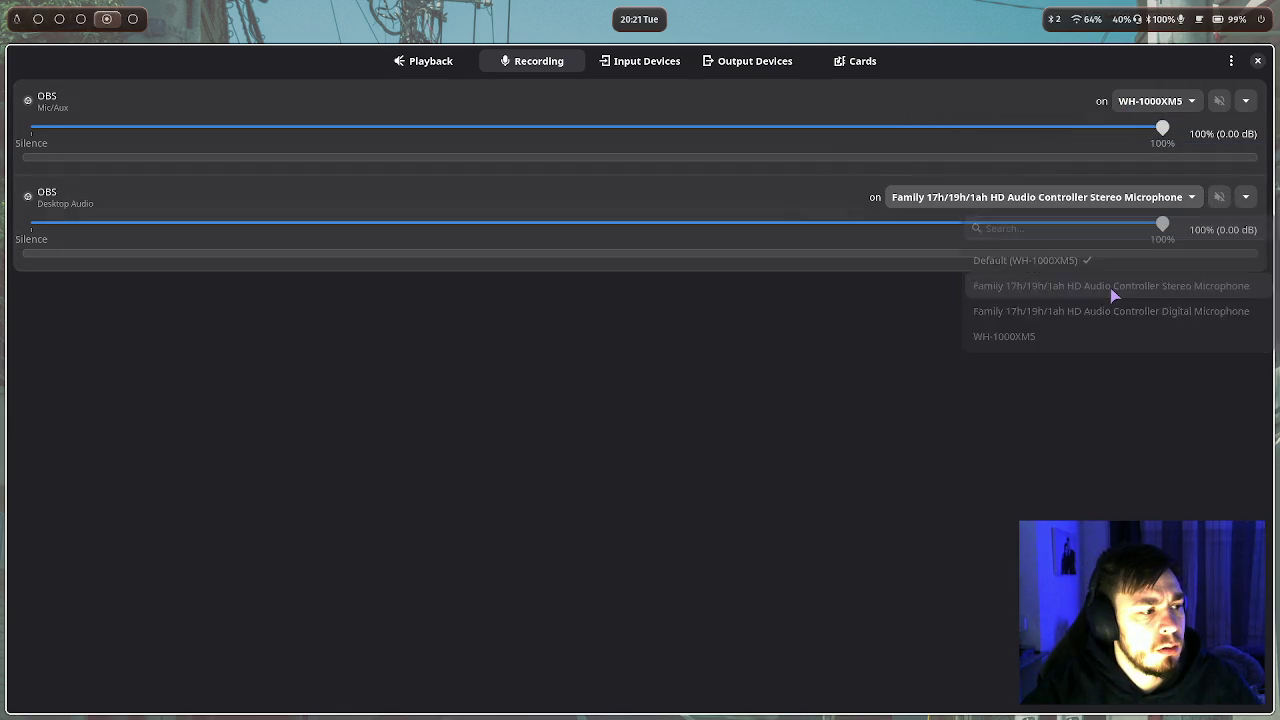
{"action": "left_click", "coordinate": [1110, 197]}
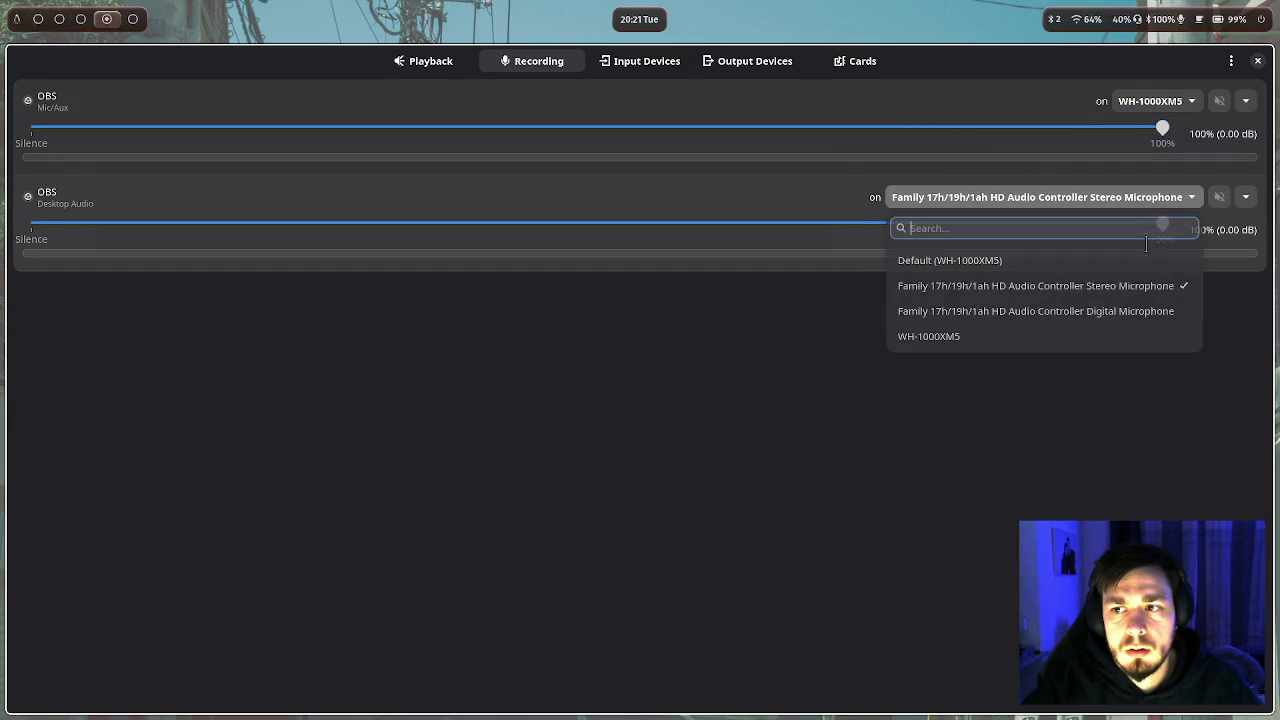
{"action": "left_click", "coordinate": [1133, 311]}
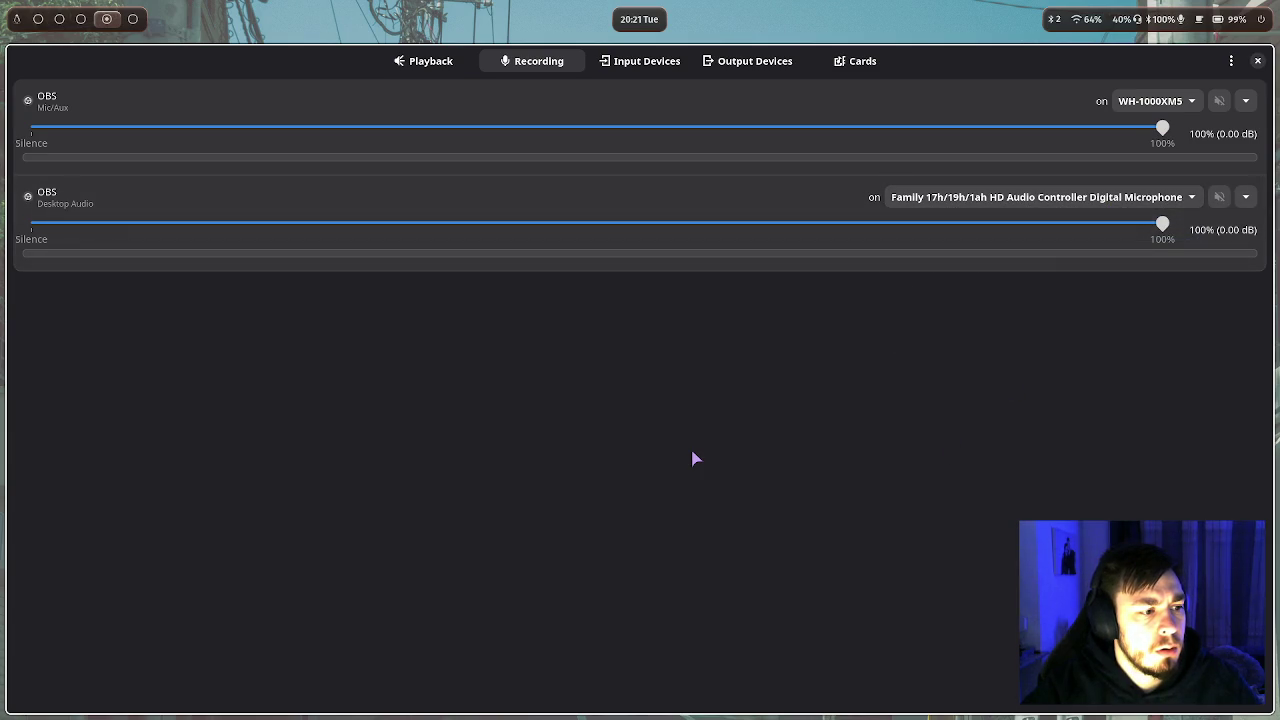
{"action": "left_click", "coordinate": [1055, 197]}
{"action": "left_click", "coordinate": [1028, 336]}
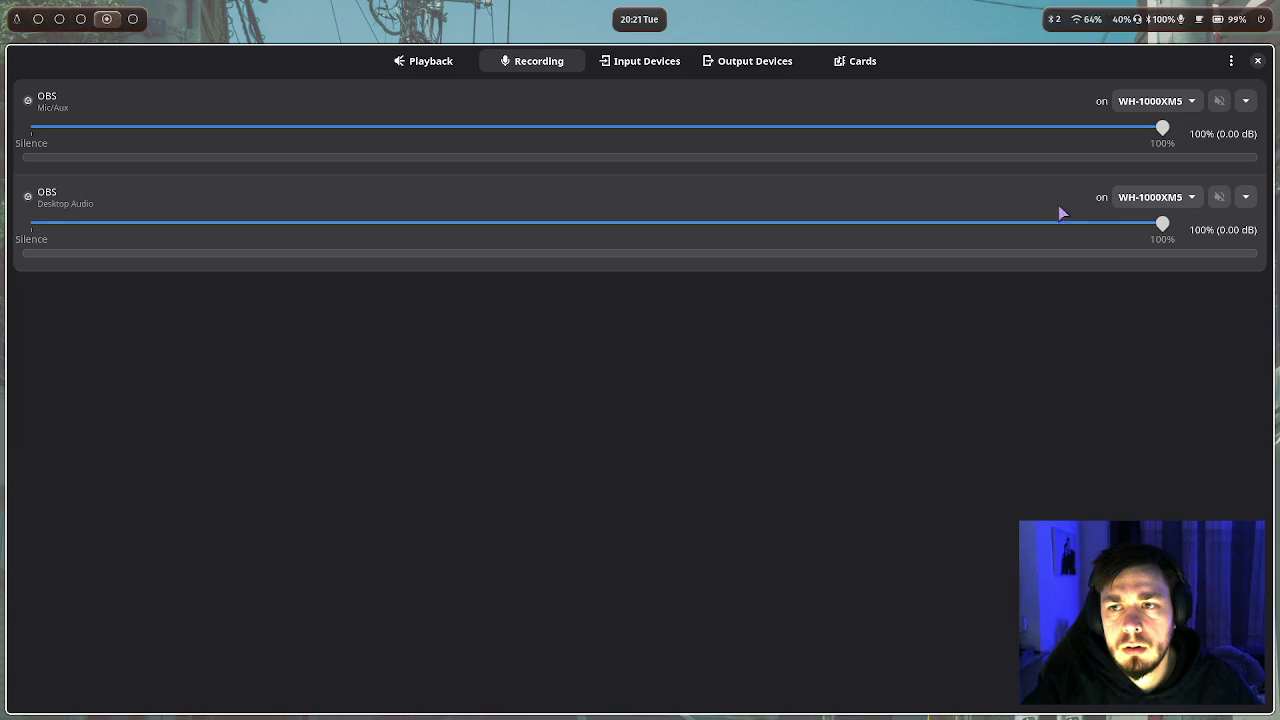
{"action": "left_click", "coordinate": [462, 63]}
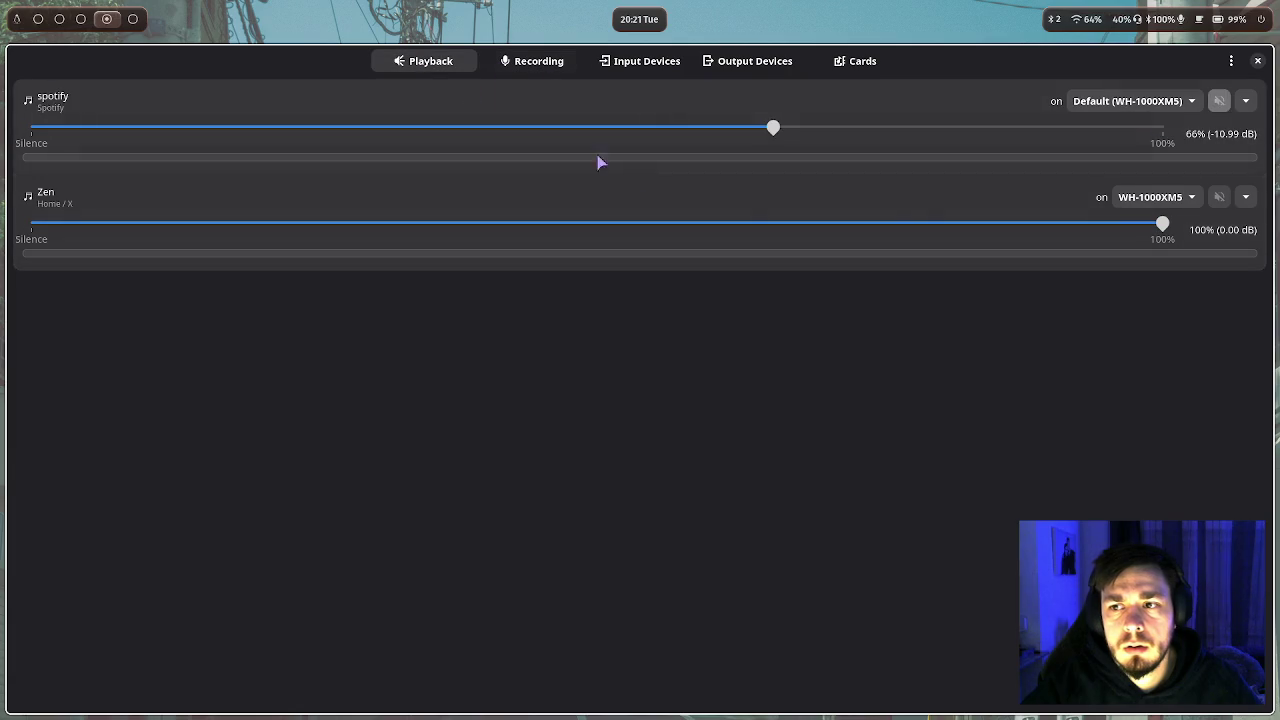
Send Spotify directly to WH-1000XM5 and Zen to Default (WH-1000XM5).
{"action": "left_click", "coordinate": [1152, 101]}
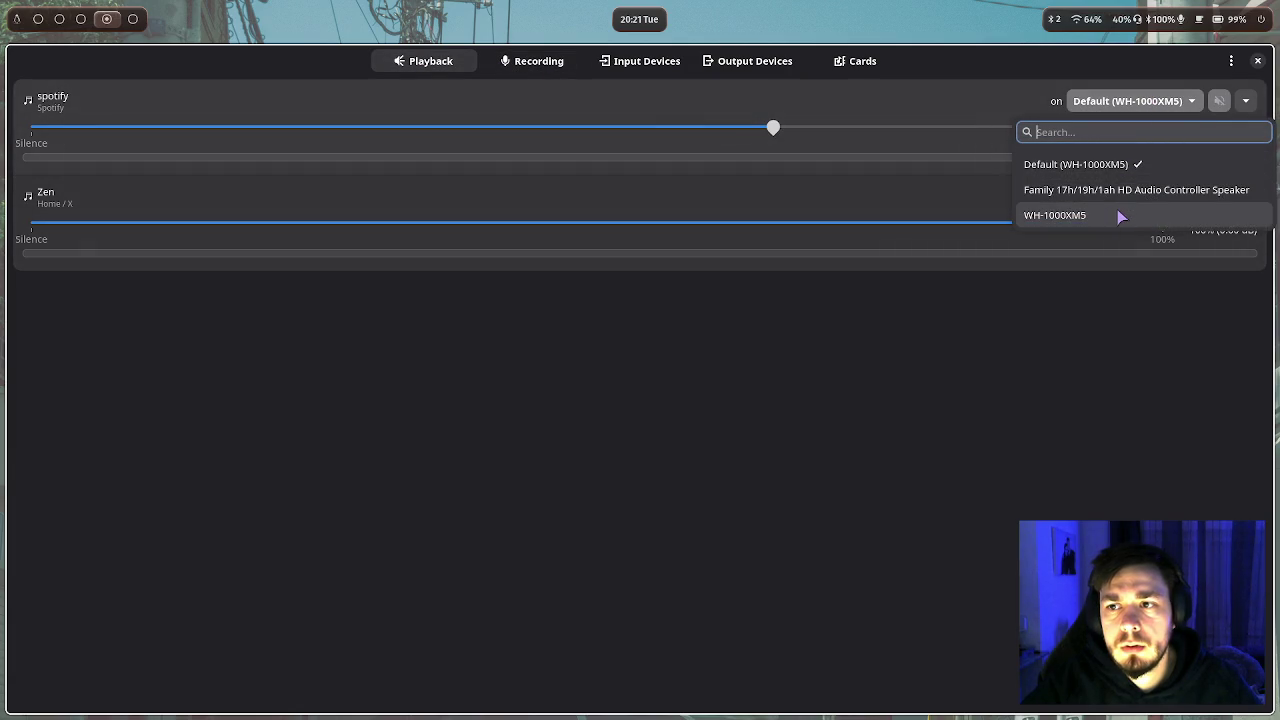
{"action": "left_click", "coordinate": [1120, 215]}
{"action": "left_click", "coordinate": [1130, 103]}
{"action": "left_click", "coordinate": [1131, 190]}
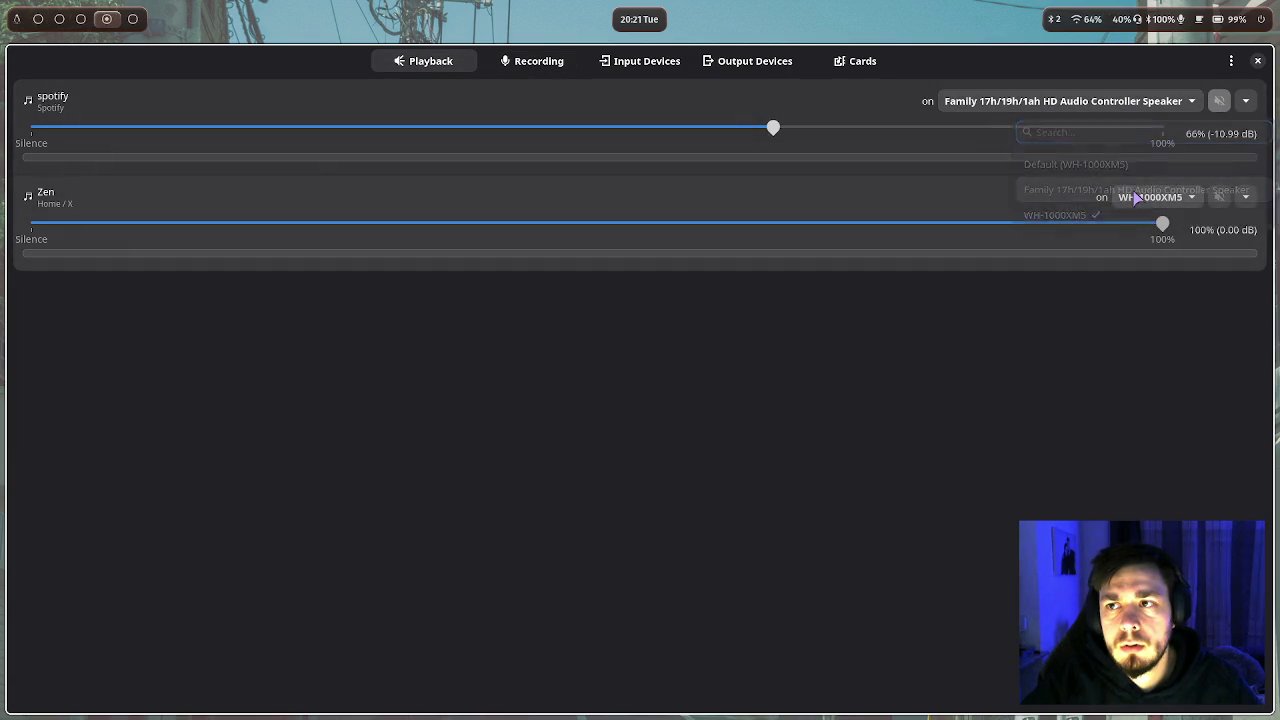
{"action": "left_click", "coordinate": [1150, 198]}
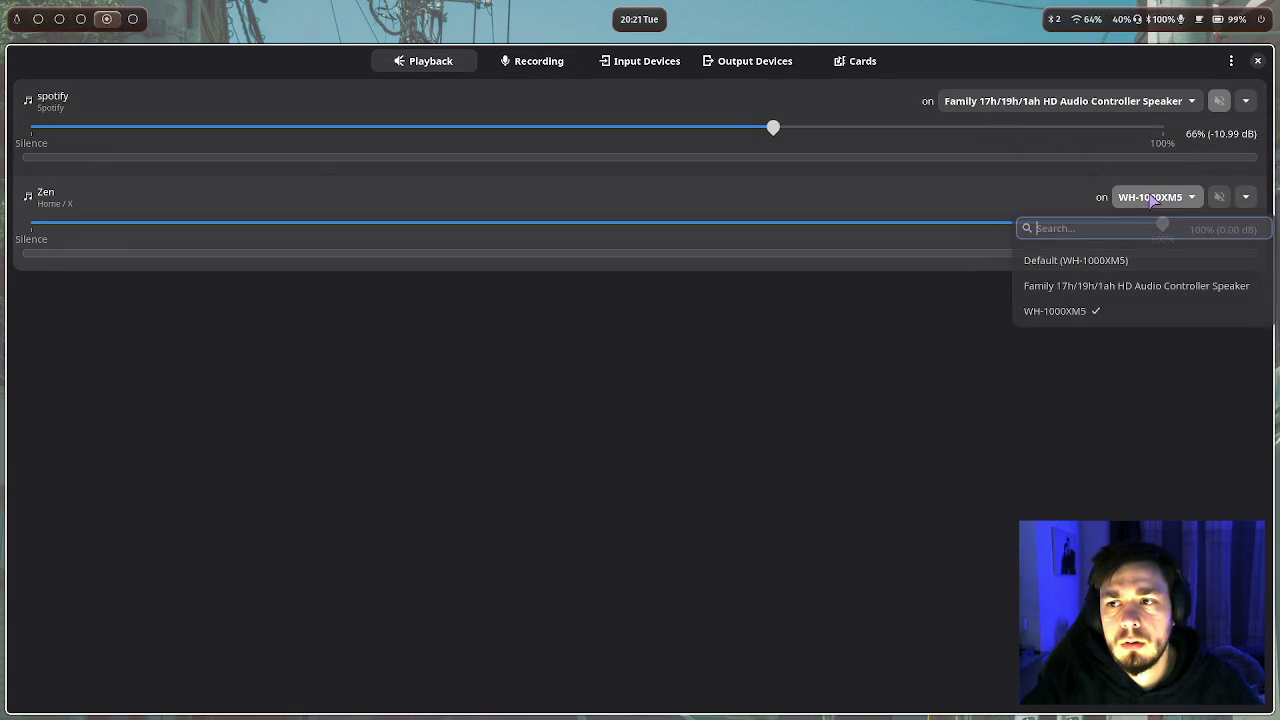
{"action": "left_click", "coordinate": [1134, 260]}
{"action": "left_click", "coordinate": [1150, 101]}
{"action": "left_click", "coordinate": [1120, 164]}
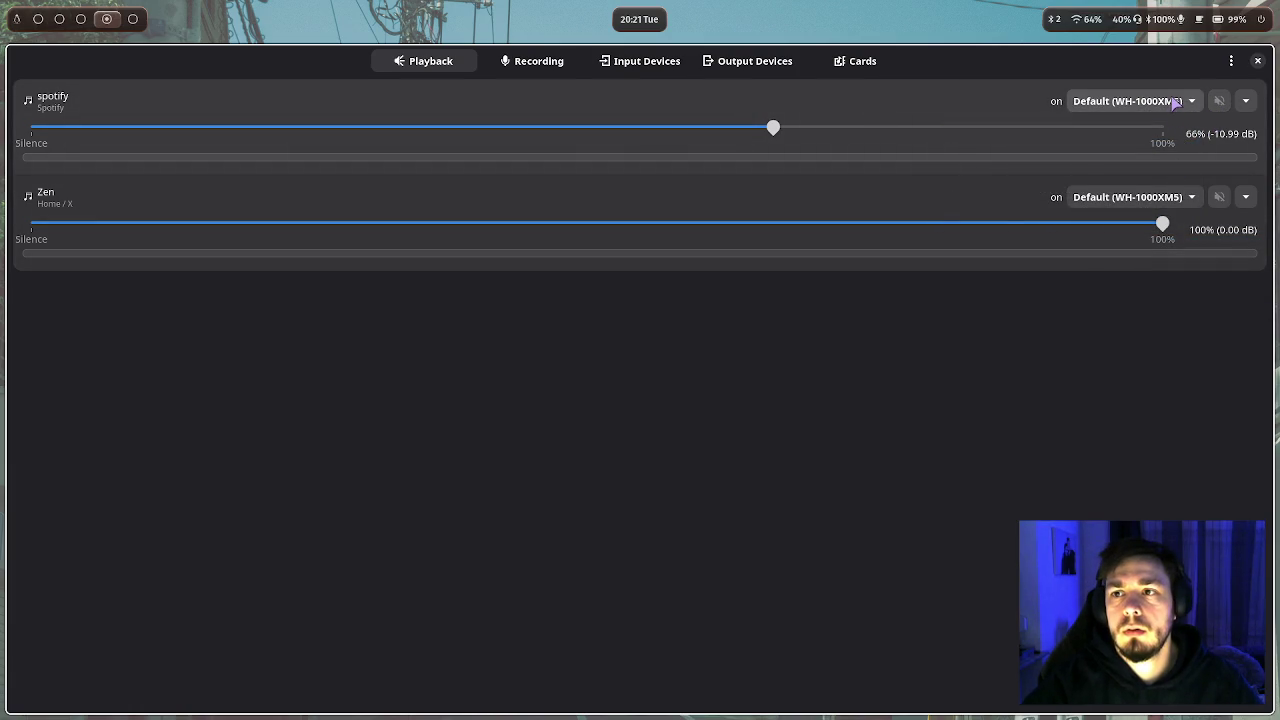
{"action": "left_click", "coordinate": [1175, 104]}
{"action": "left_click", "coordinate": [1144, 212]}
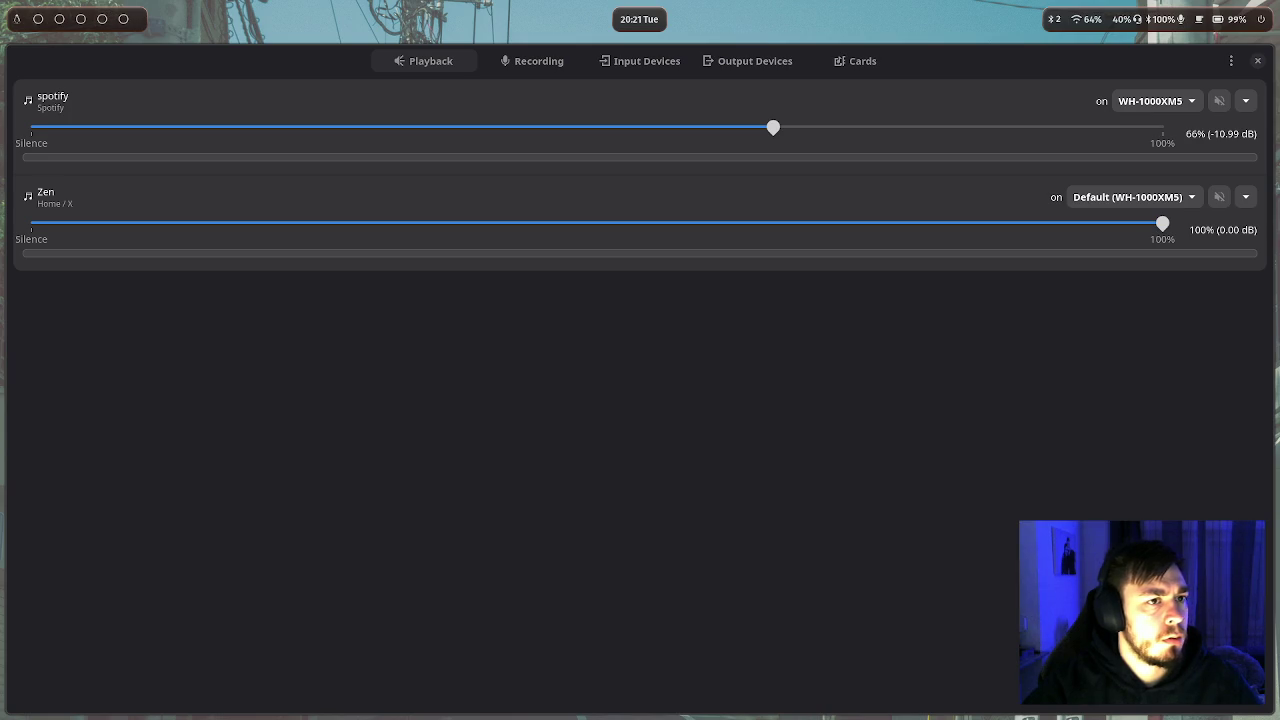
Raise spotify's left and right channel volumes to 100% (0.00 dB).
{"action": "left_click", "coordinate": [549, 62]}
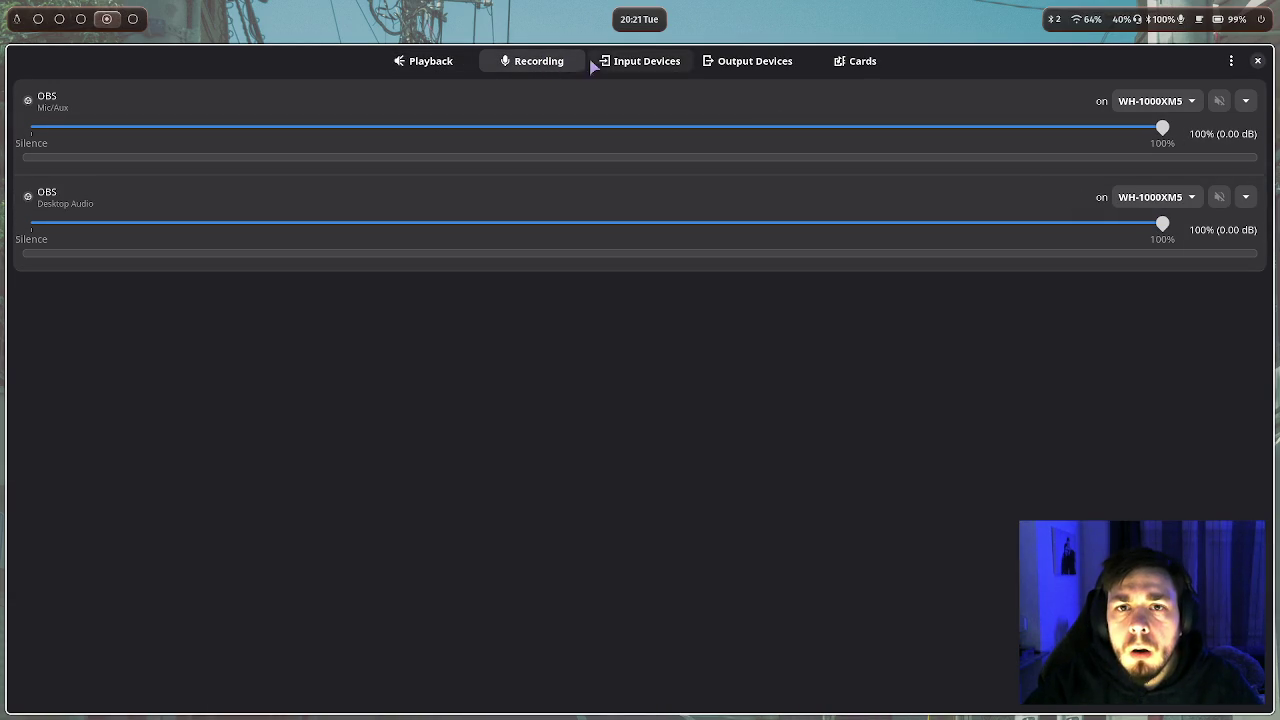
{"action": "left_click", "coordinate": [443, 64]}
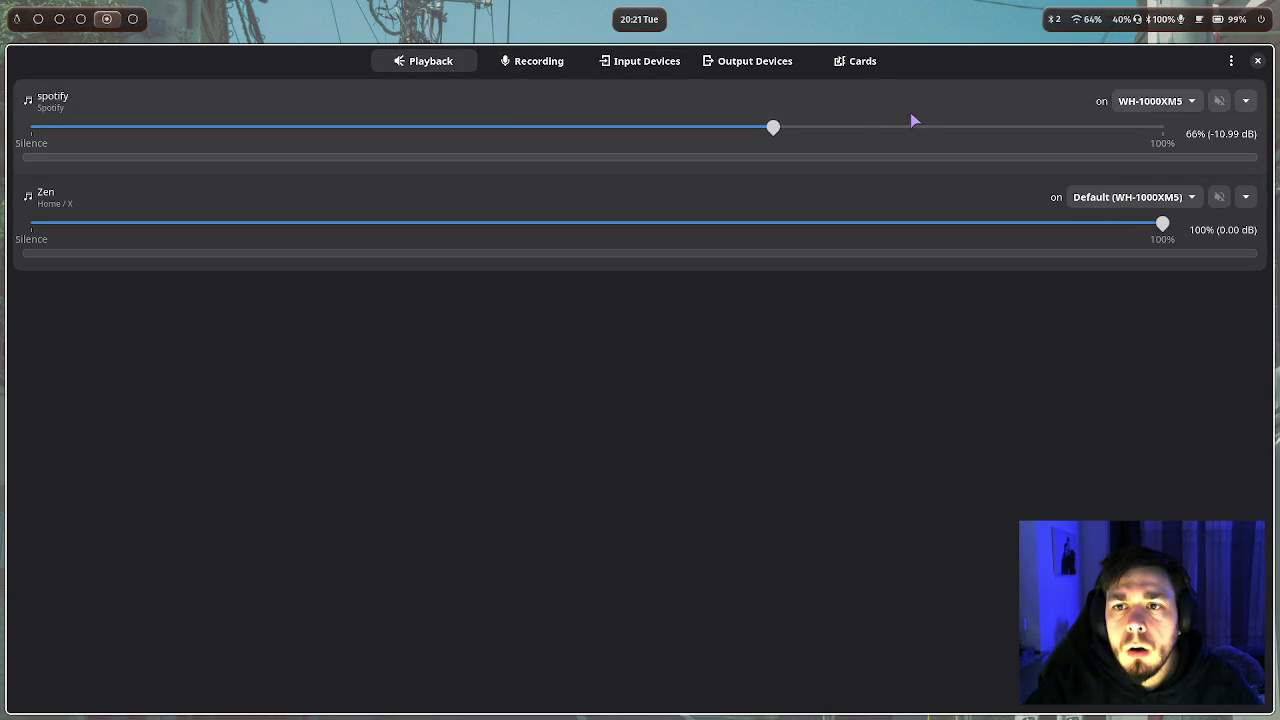
{"action": "left_click", "coordinate": [1245, 102]}
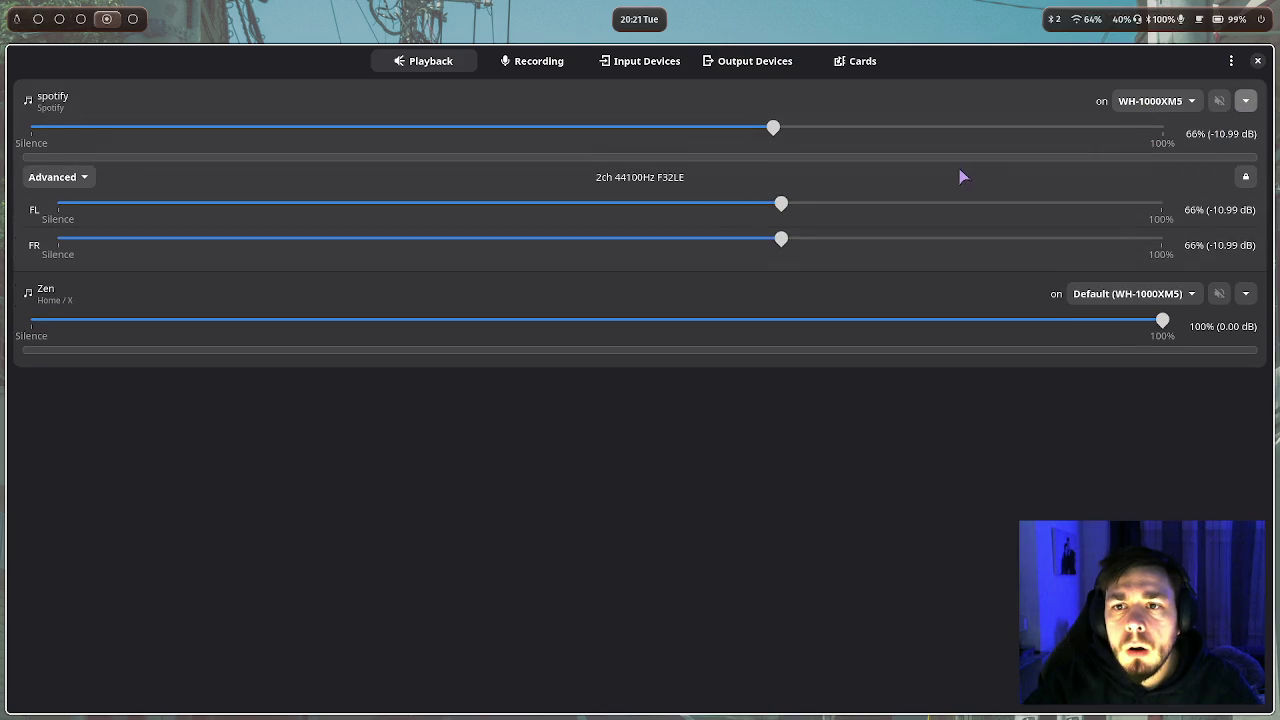
{"action": "left_click_drag", "start_coordinate": [785, 203], "coordinate": [1160, 203]}
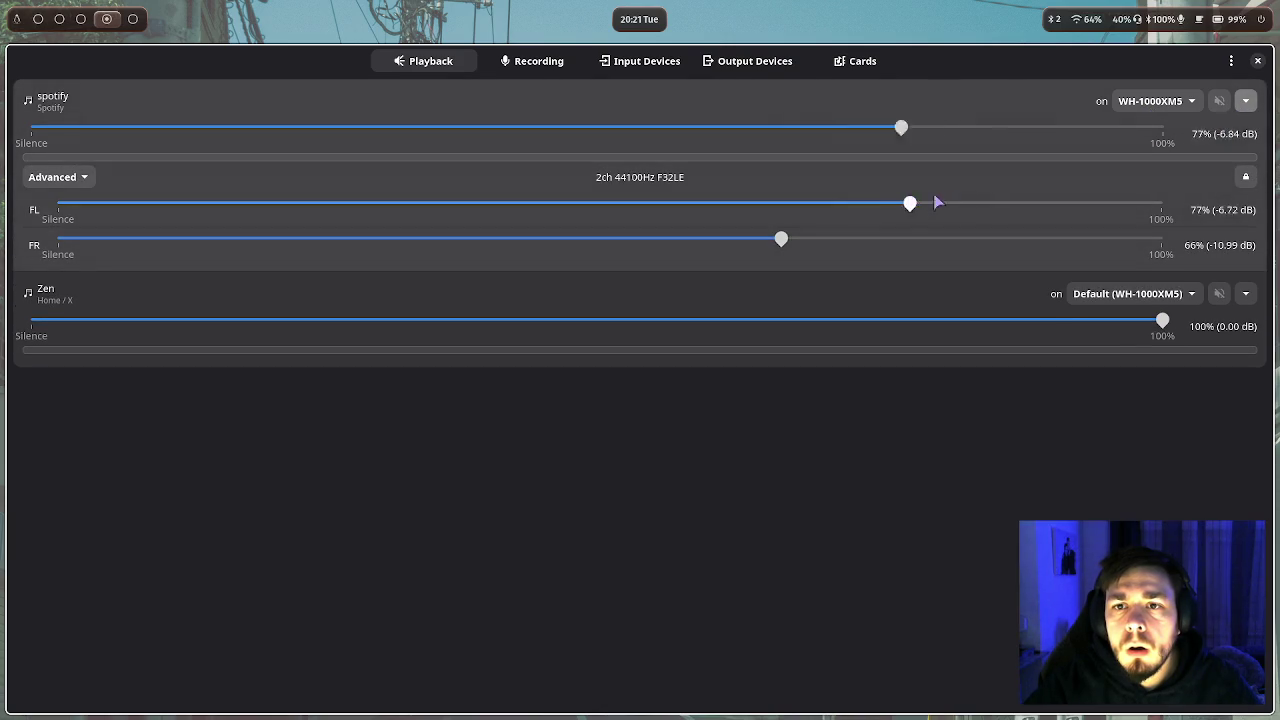
{"action": "left_click_drag", "start_coordinate": [781, 239], "coordinate": [1160, 239]}
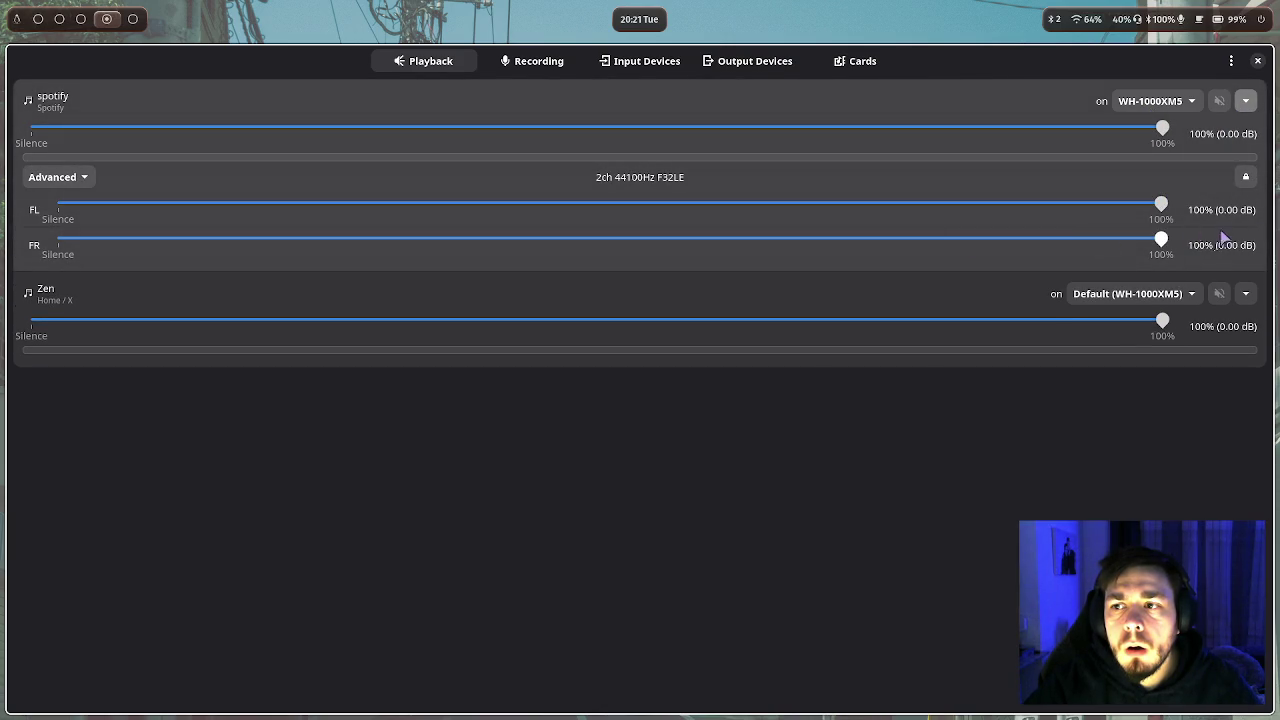
{"action": "left_click", "coordinate": [52, 177]}
{"action": "left_click", "coordinate": [309, 152]}
Set both the Radeon and Family audio cards to the Pro Audio profile.
{"action": "left_click", "coordinate": [854, 64]}
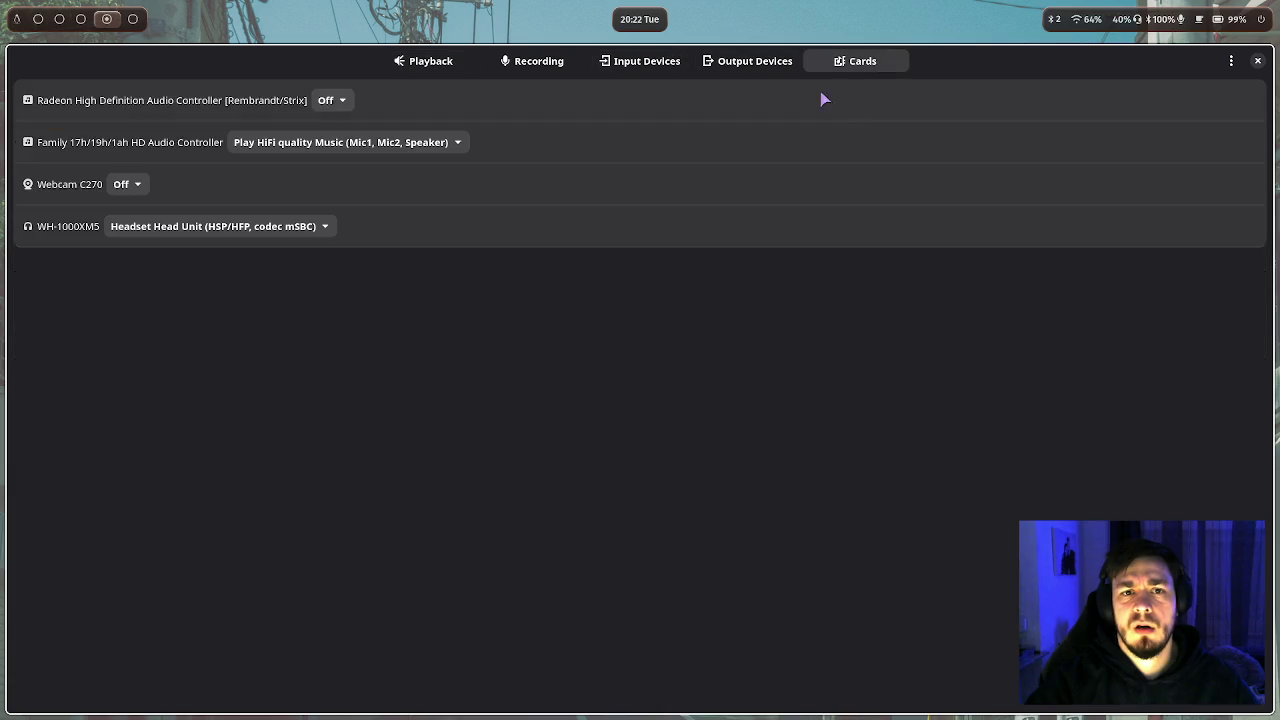
{"action": "left_click", "coordinate": [332, 100]}
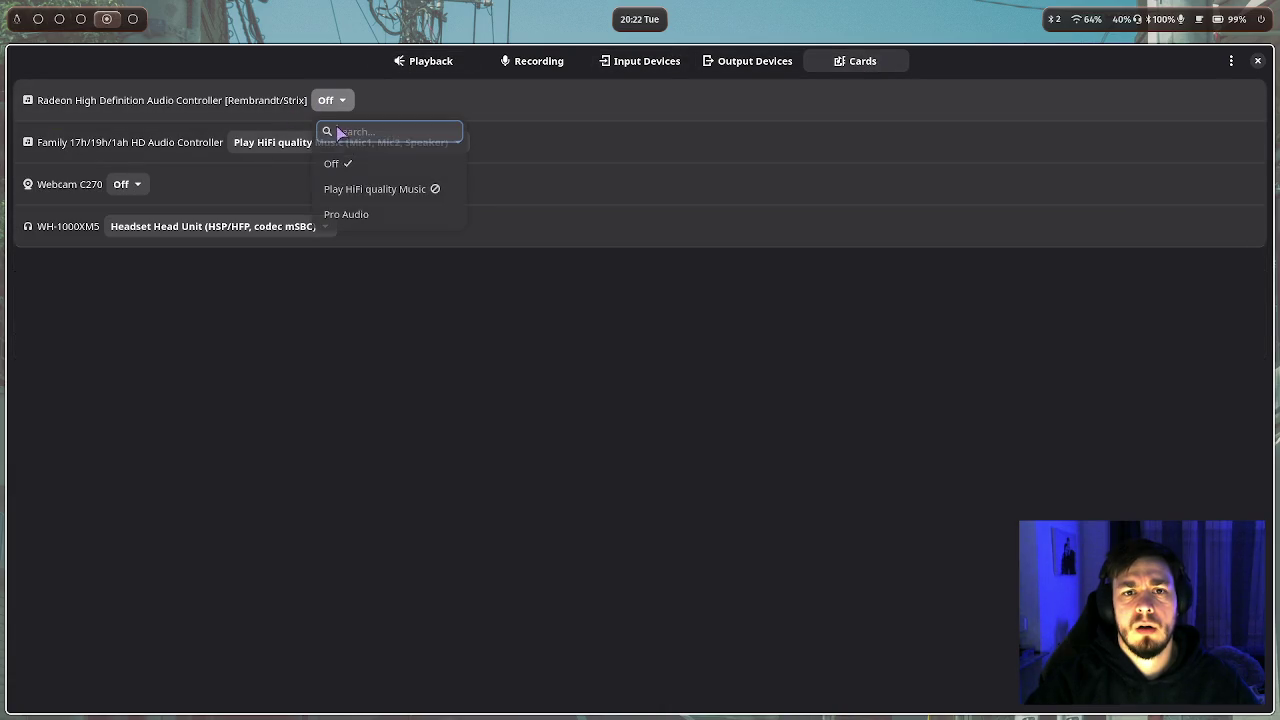
{"action": "left_click", "coordinate": [370, 212]}
{"action": "left_click", "coordinate": [246, 146]}
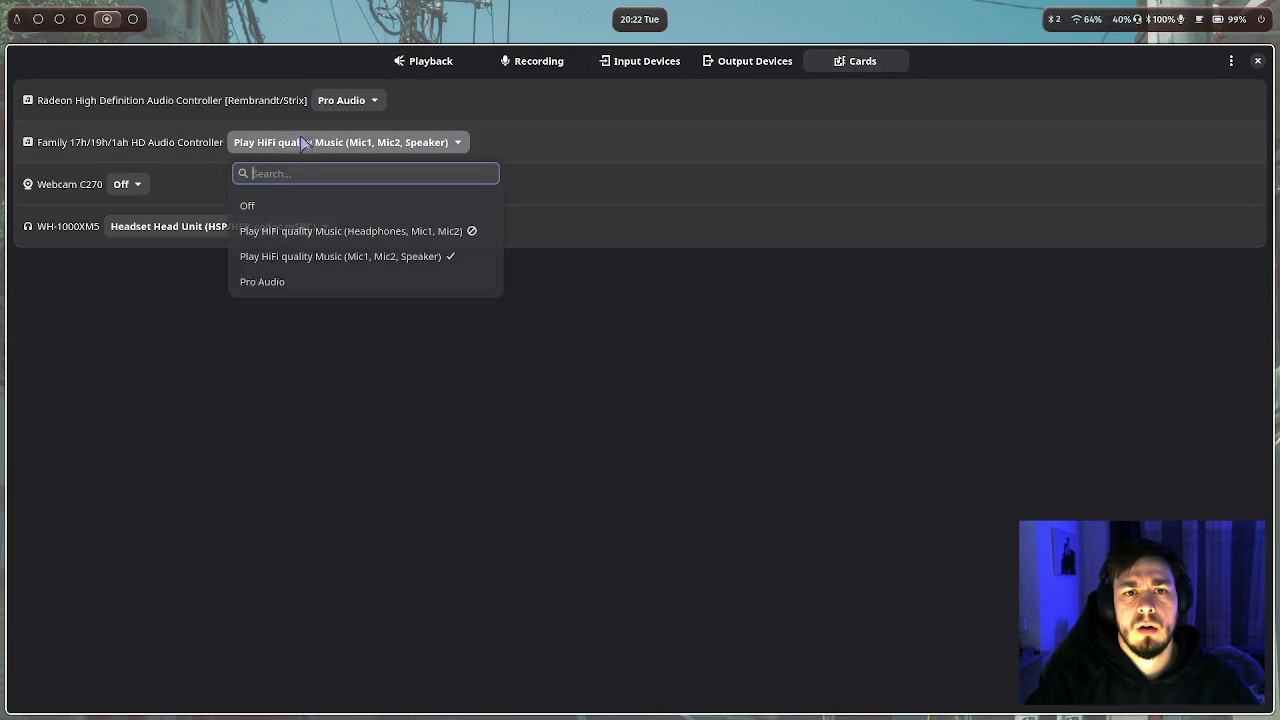
{"action": "left_click", "coordinate": [290, 281]}
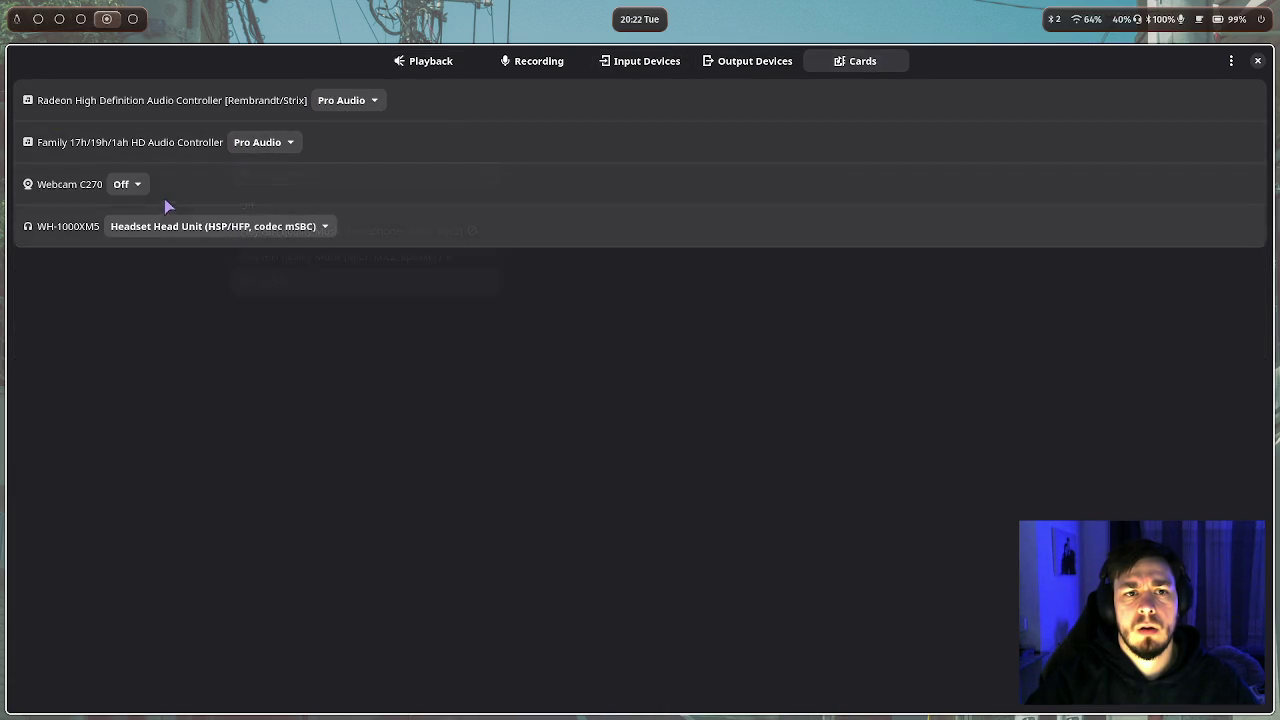
Switch the WH-1000XM5 to High Fidelity Playback (A2DP Sink, codec SBC).
{"action": "left_click", "coordinate": [157, 226]}
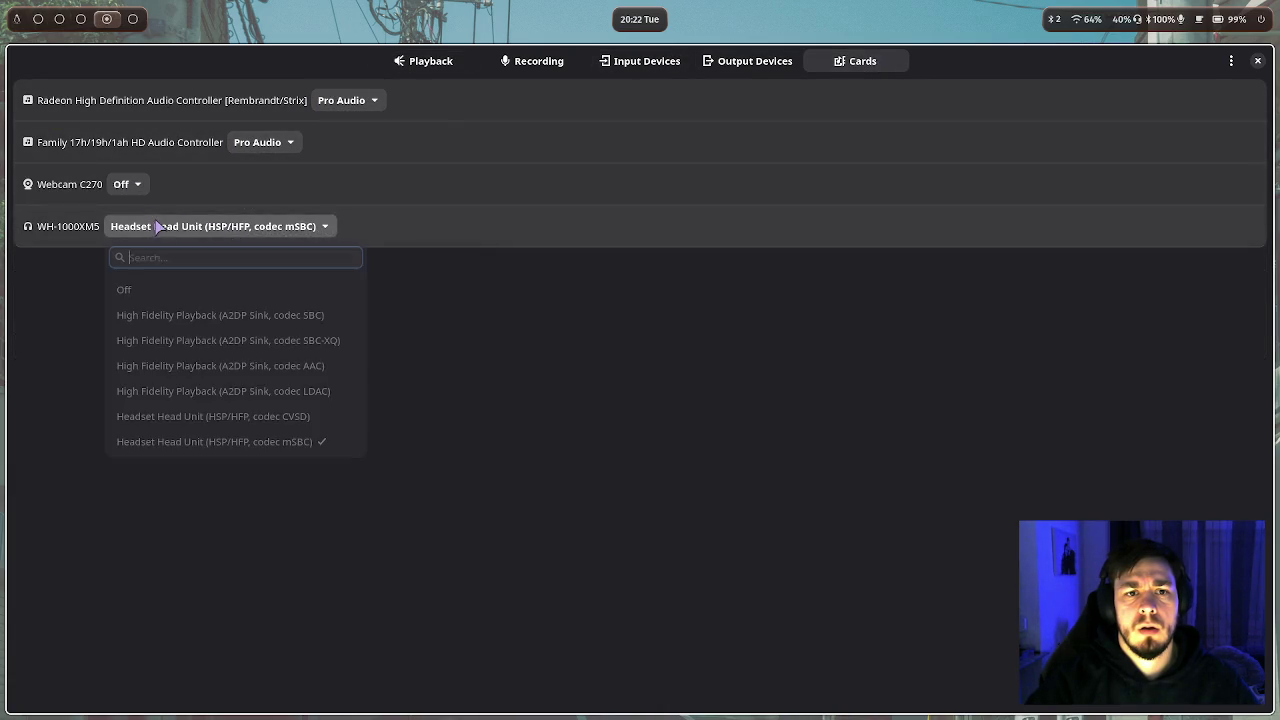
{"action": "left_click", "coordinate": [205, 292]}
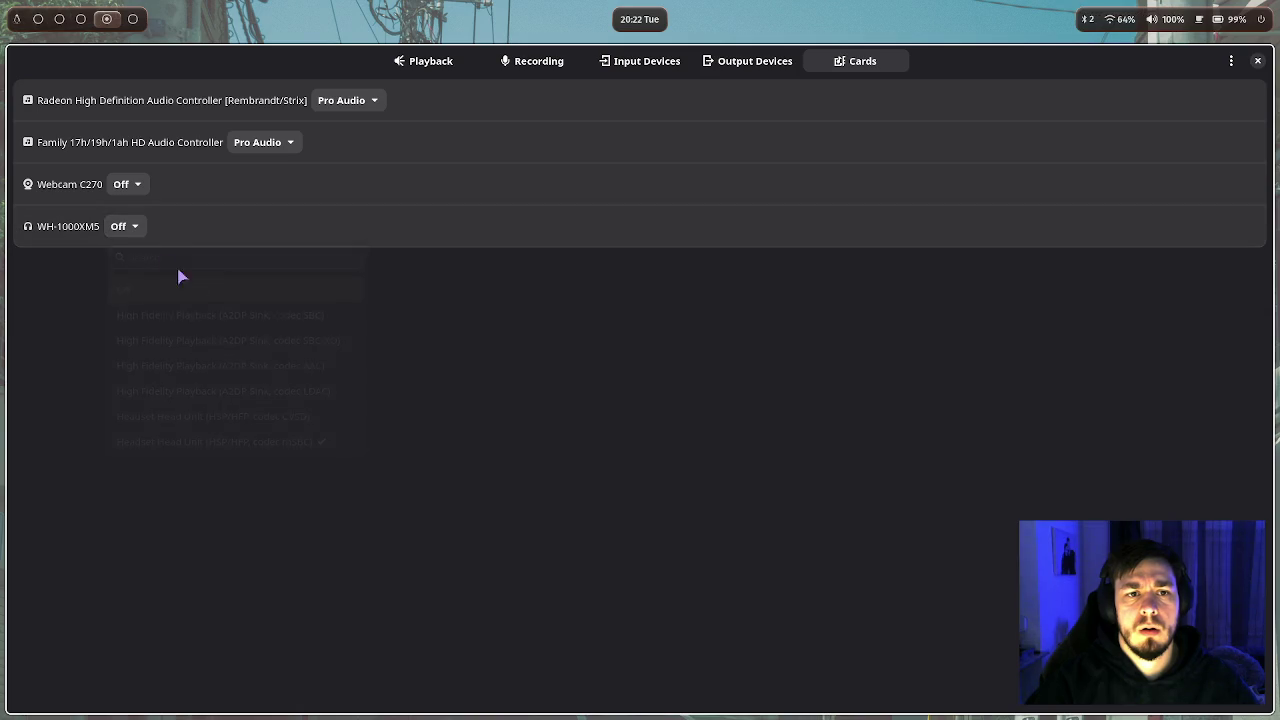
{"action": "left_click", "coordinate": [135, 232]}
{"action": "left_click", "coordinate": [190, 315]}
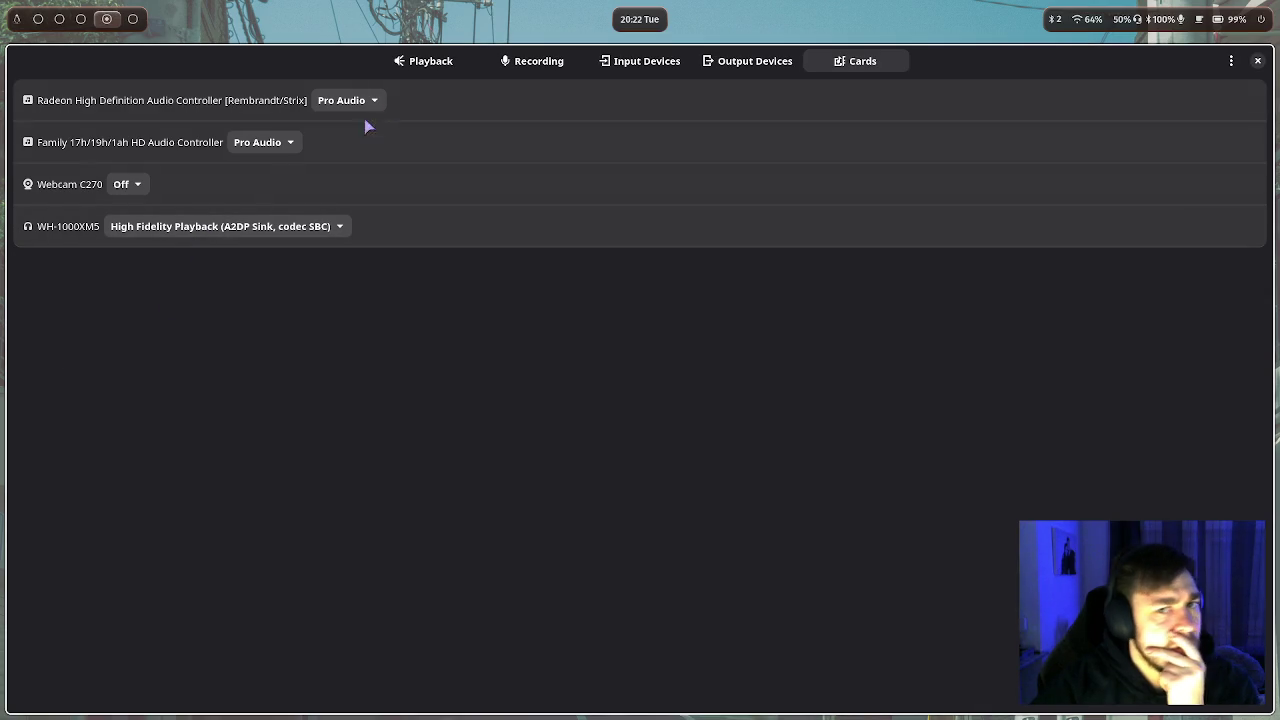
{"action": "left_click", "coordinate": [428, 61]}
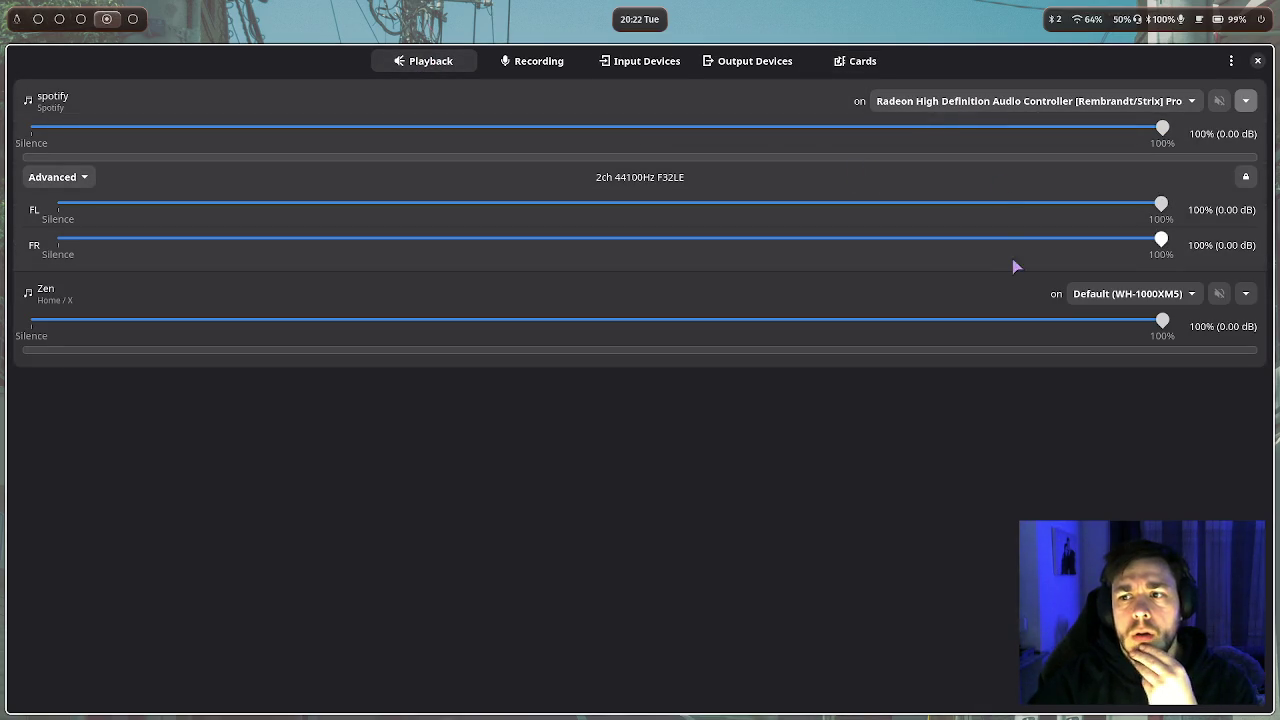
Route spotify's playback from the Radeon controller to Default (WH-1000XM5).
{"action": "left_click", "coordinate": [1058, 104]}
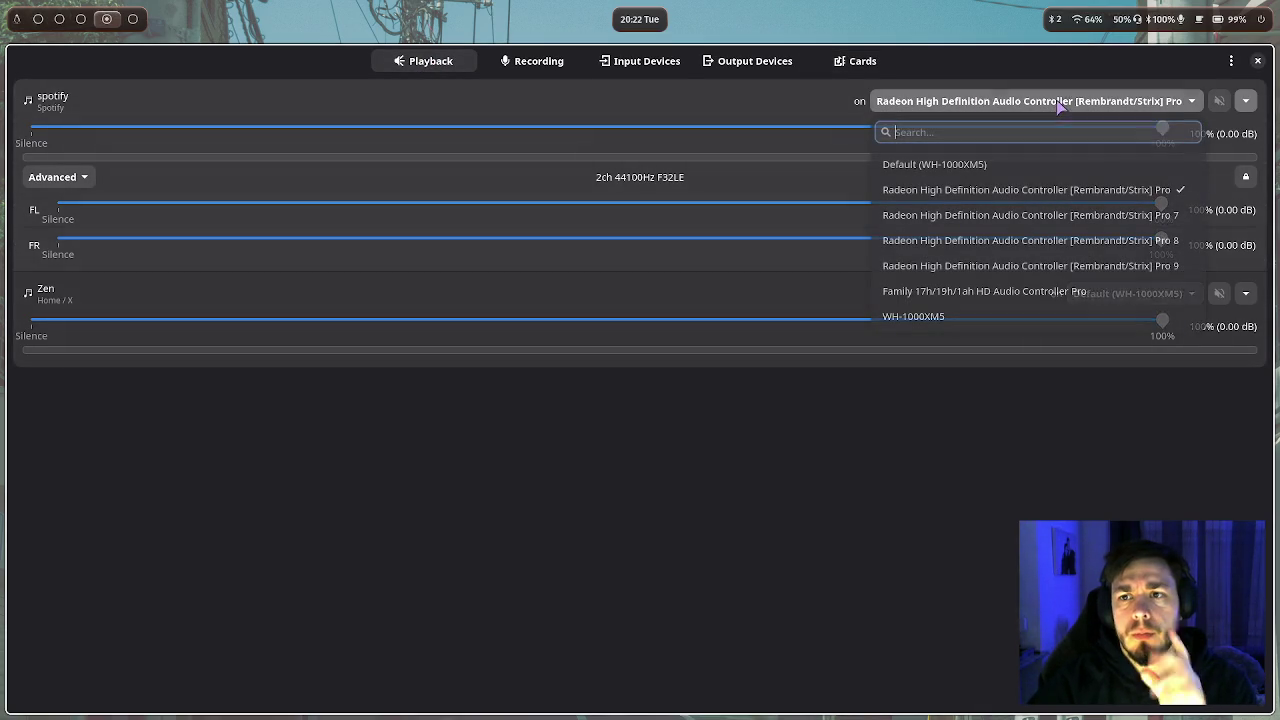
{"action": "left_click", "coordinate": [986, 168]}
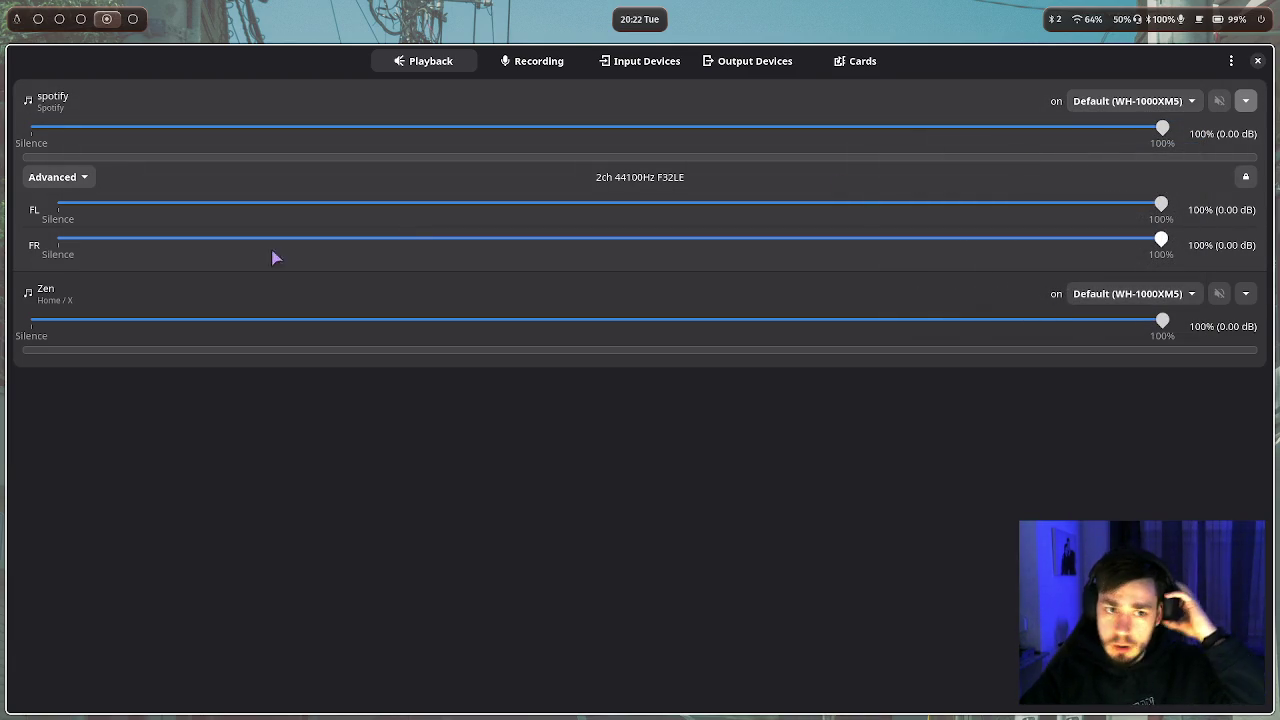
{"action": "key", "text": "super"}
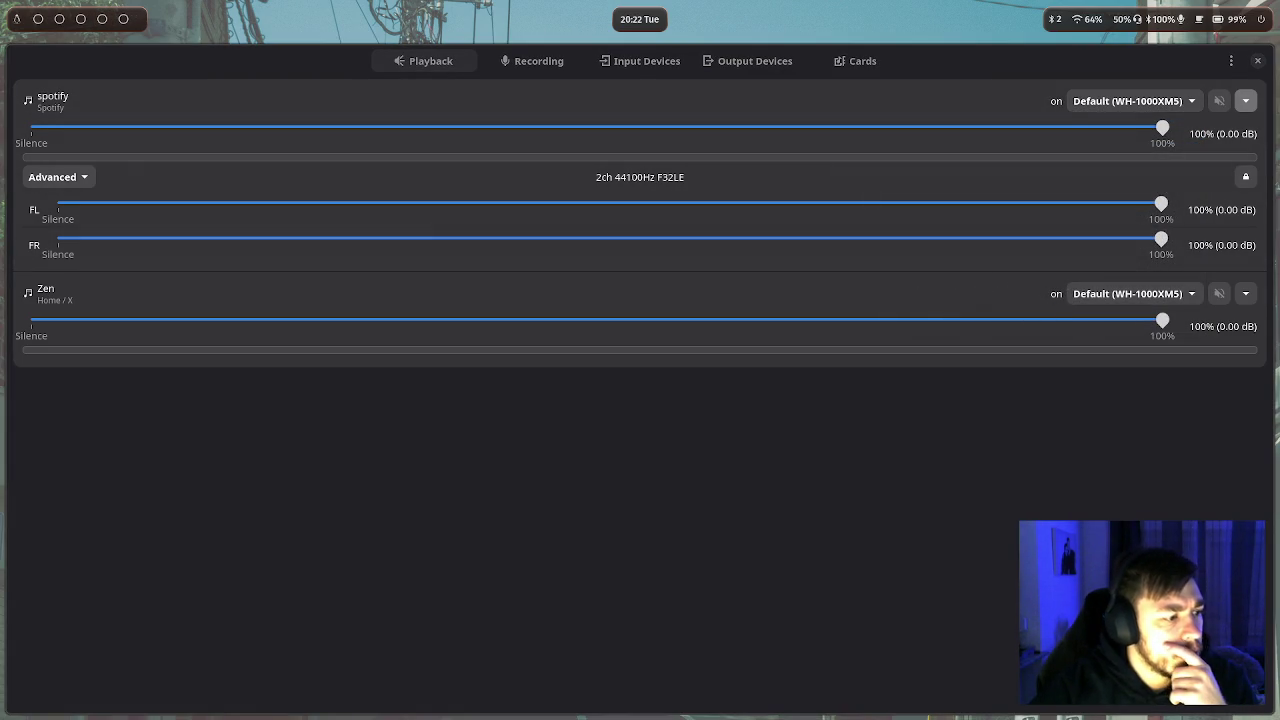
{"action": "key", "text": "super"}
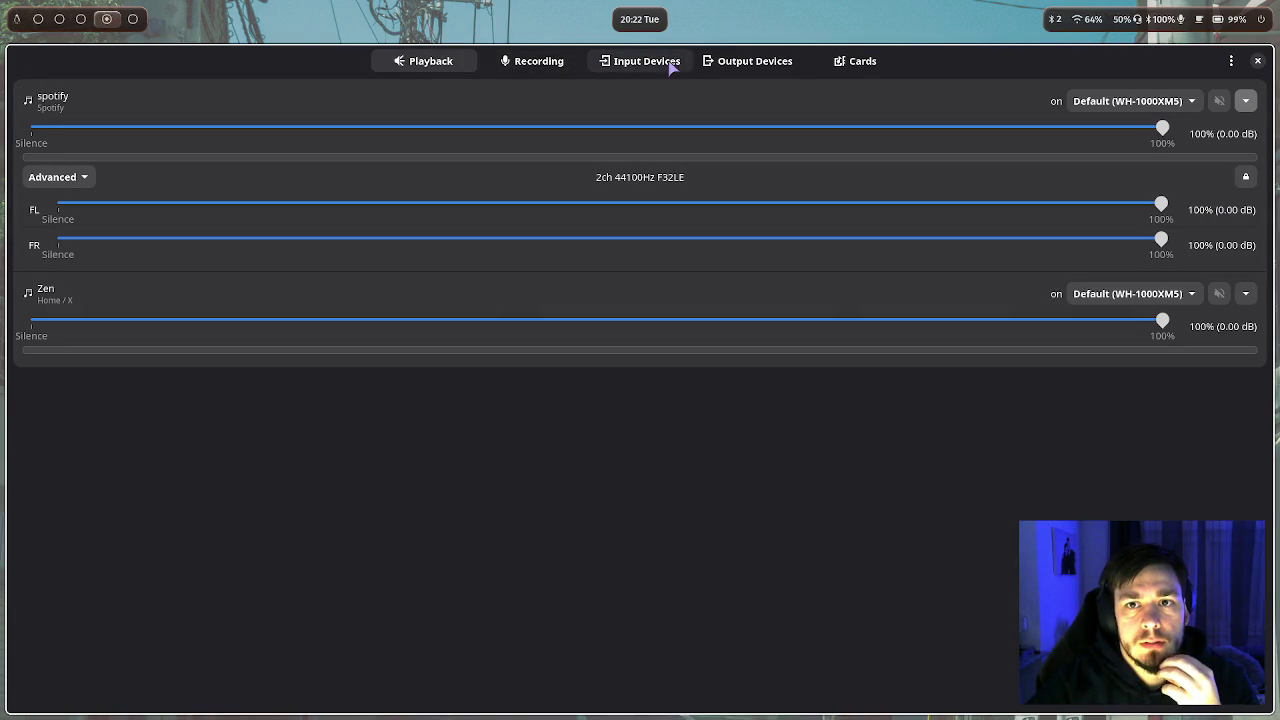
{"action": "left_click", "coordinate": [737, 62]}
Set both OBS Mic/Aux and Desktop Audio to capture from Default (WH-1000XM5).
{"action": "left_click", "coordinate": [674, 66]}
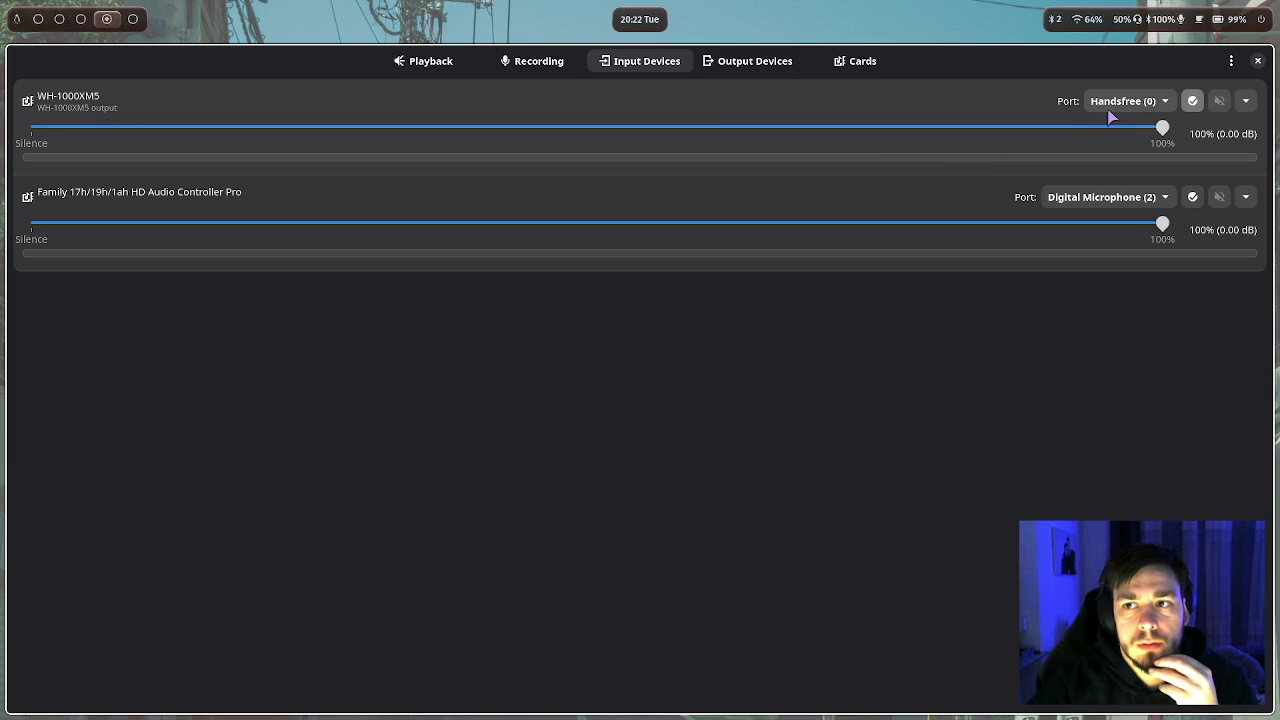
{"action": "left_click", "coordinate": [553, 62]}
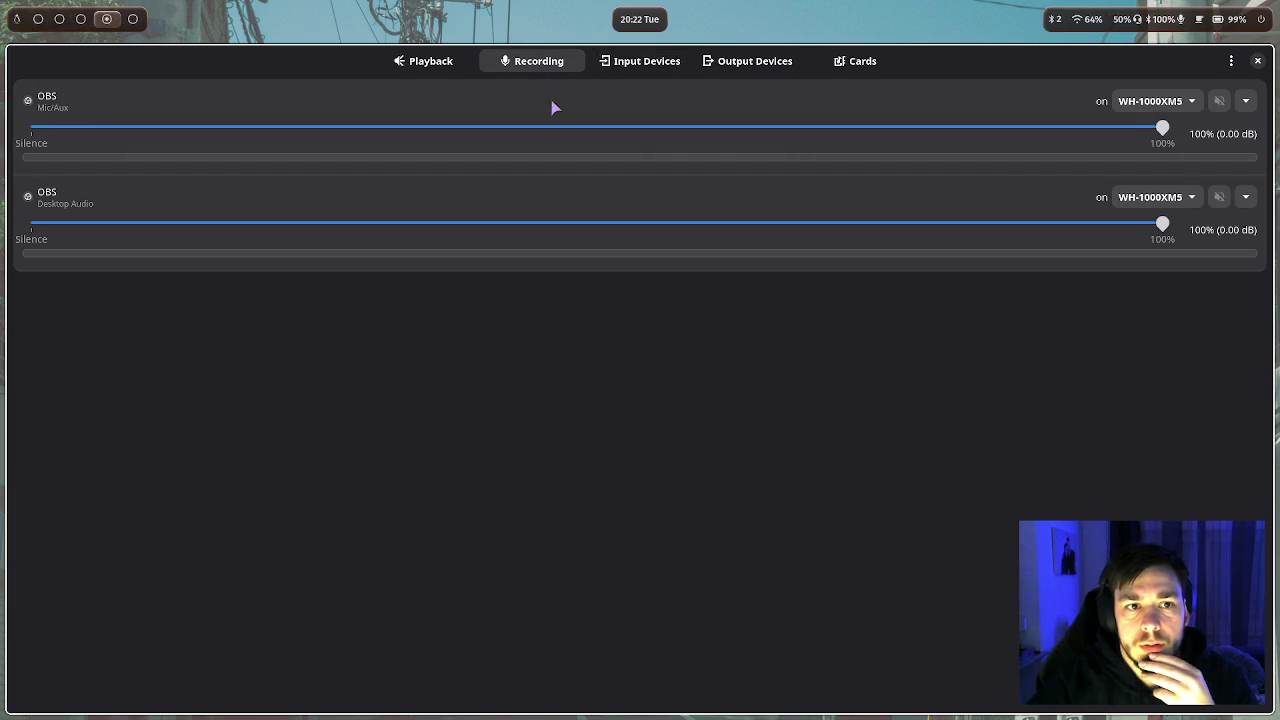
{"action": "left_click", "coordinate": [1185, 101]}
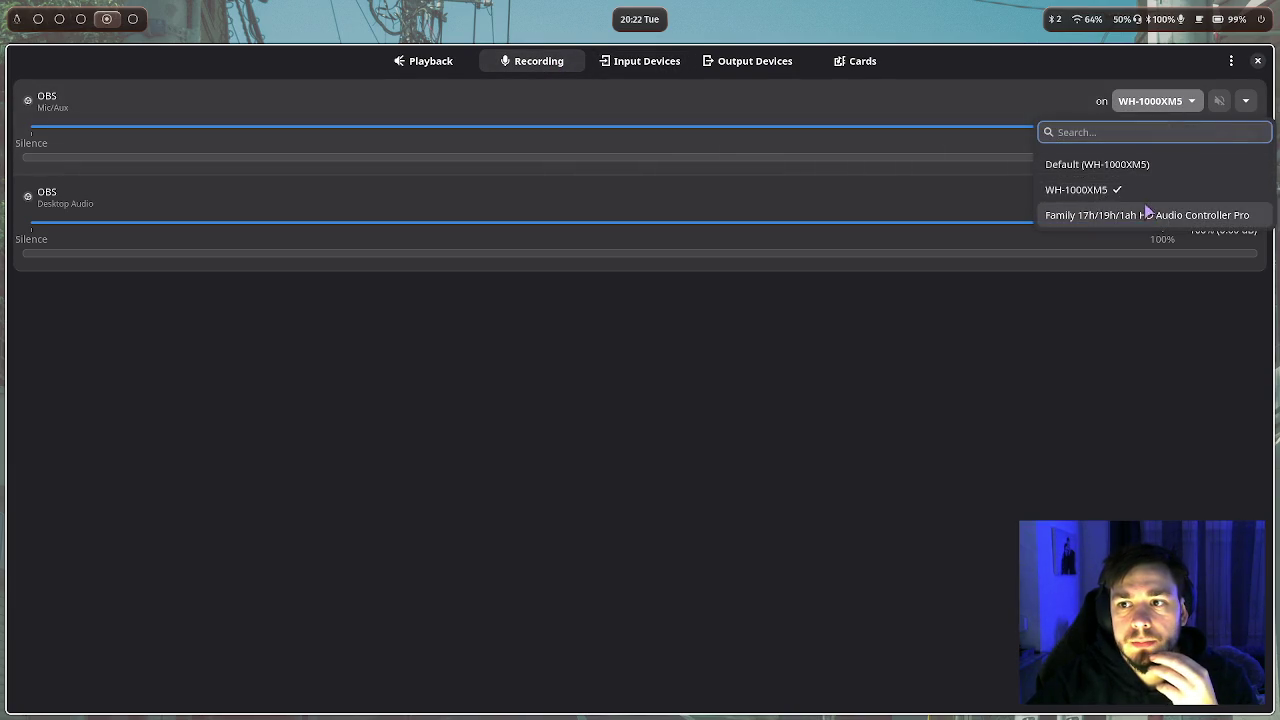
{"action": "left_click", "coordinate": [1140, 164]}
{"action": "left_click", "coordinate": [1150, 199]}
{"action": "left_click", "coordinate": [1140, 260]}
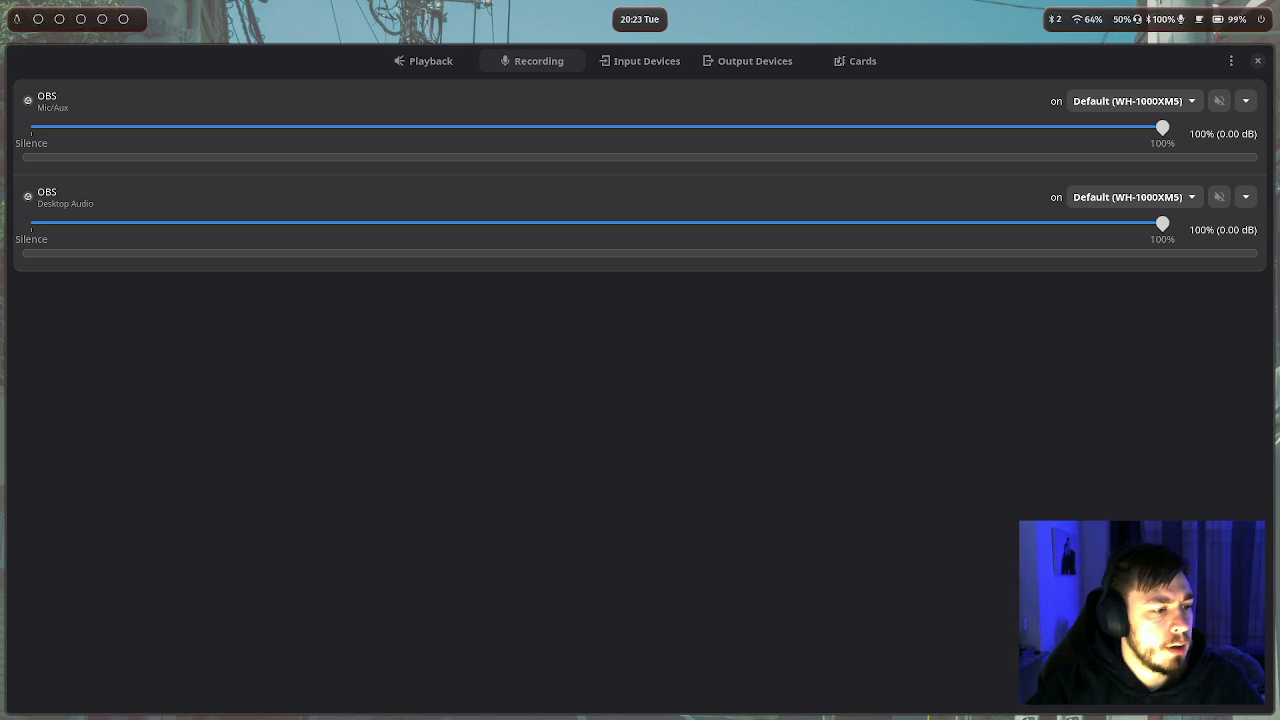
Mute and then unmute the WH-1000XM5 headset microphone input.
{"action": "left_click", "coordinate": [637, 61]}
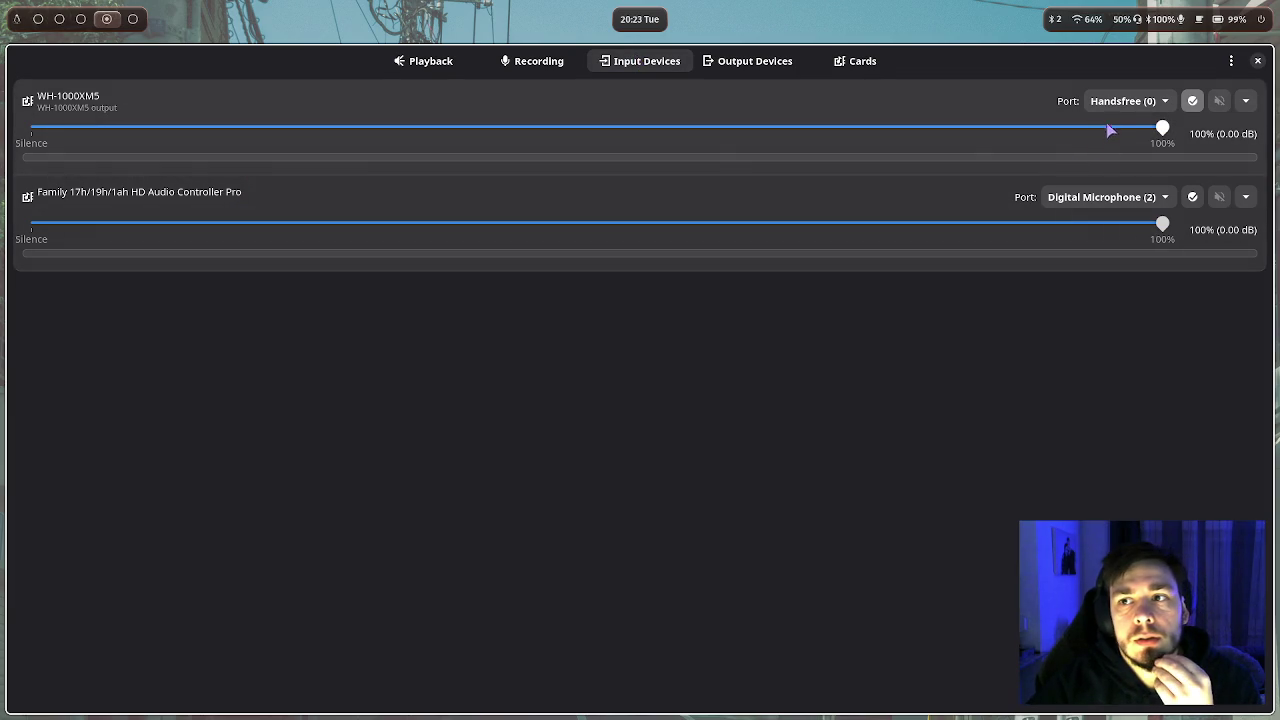
{"action": "left_click", "coordinate": [1219, 101]}
{"action": "left_click", "coordinate": [1220, 104]}
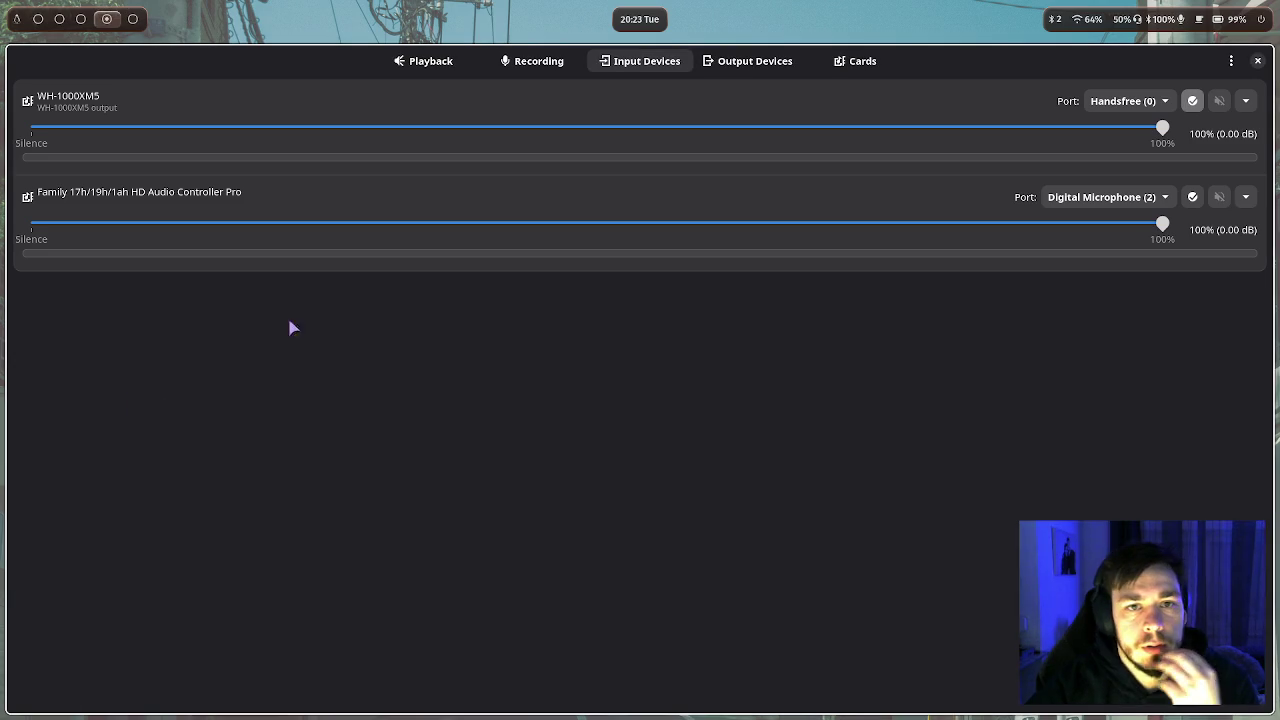
Change the Family HD Audio controller's input port, leaving the headset's port unchanged.
{"action": "left_click", "coordinate": [1150, 197]}
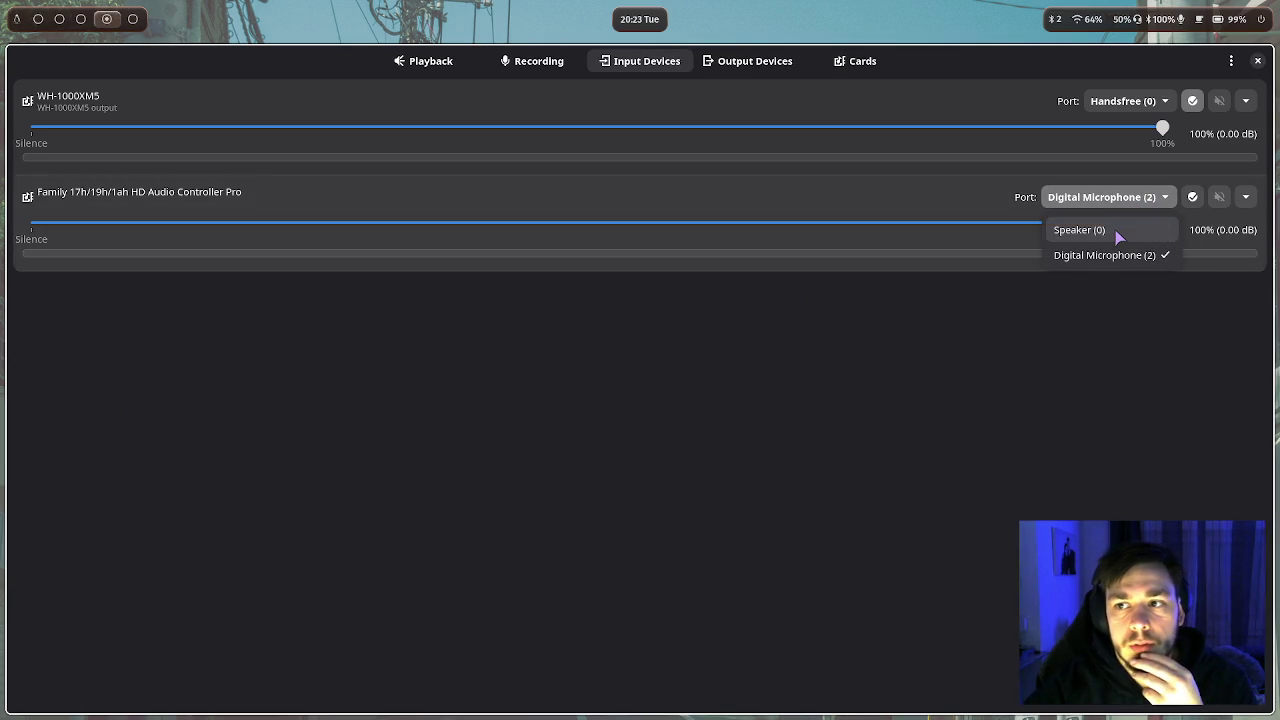
{"action": "left_click", "coordinate": [1117, 232]}
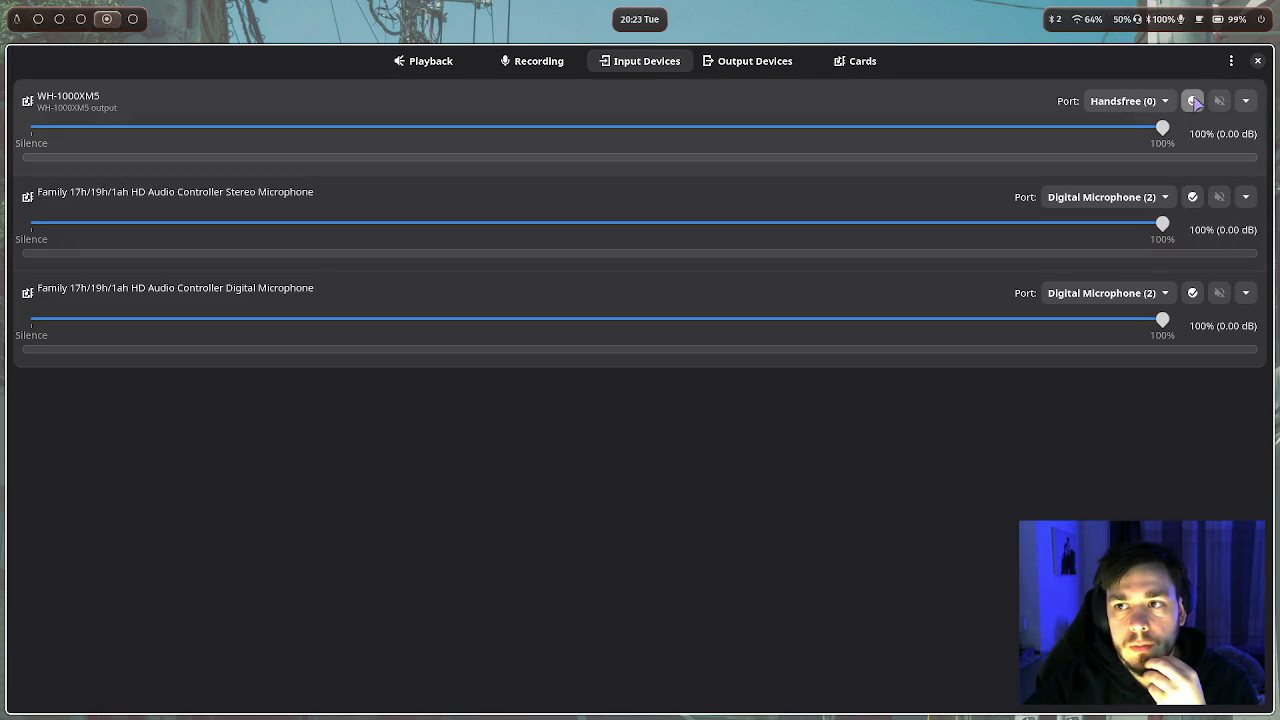
{"action": "left_click", "coordinate": [1162, 102]}
{"action": "left_click", "coordinate": [1127, 133]}
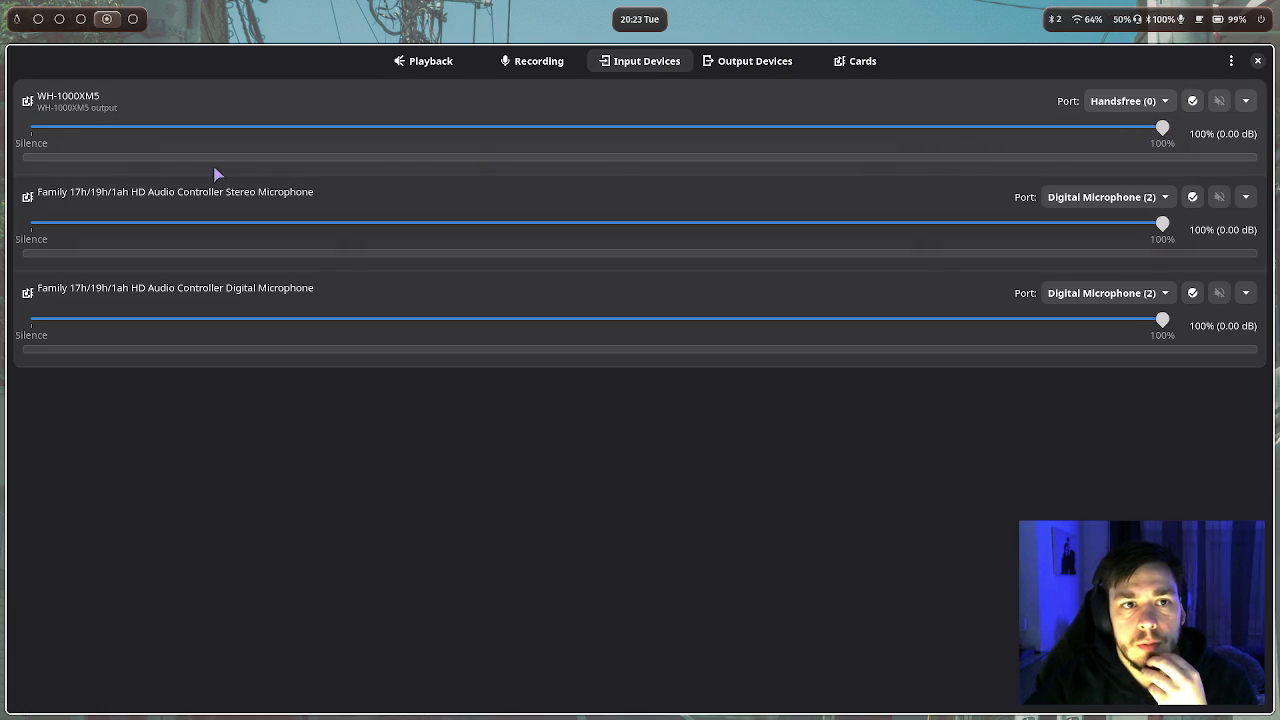
{"action": "left_click", "coordinate": [836, 62]}
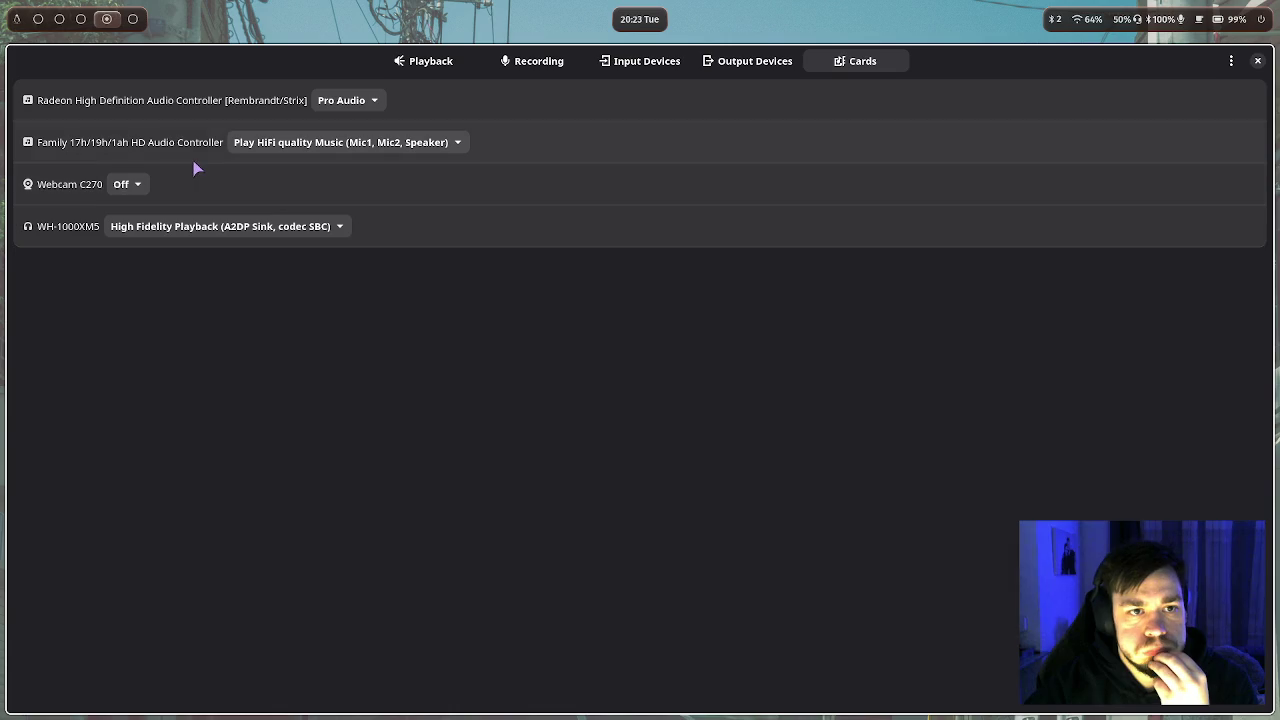
{"action": "left_click", "coordinate": [218, 226]}
{"action": "left_click", "coordinate": [305, 340]}
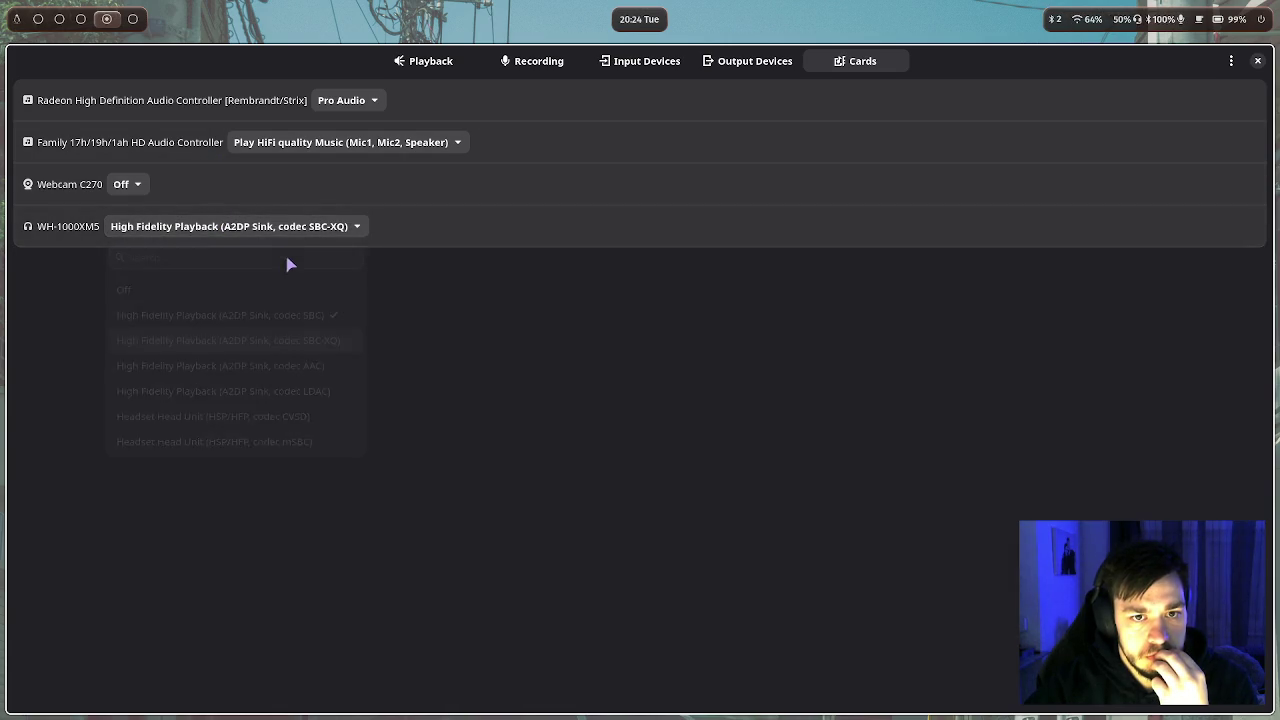
{"action": "left_click", "coordinate": [287, 228]}
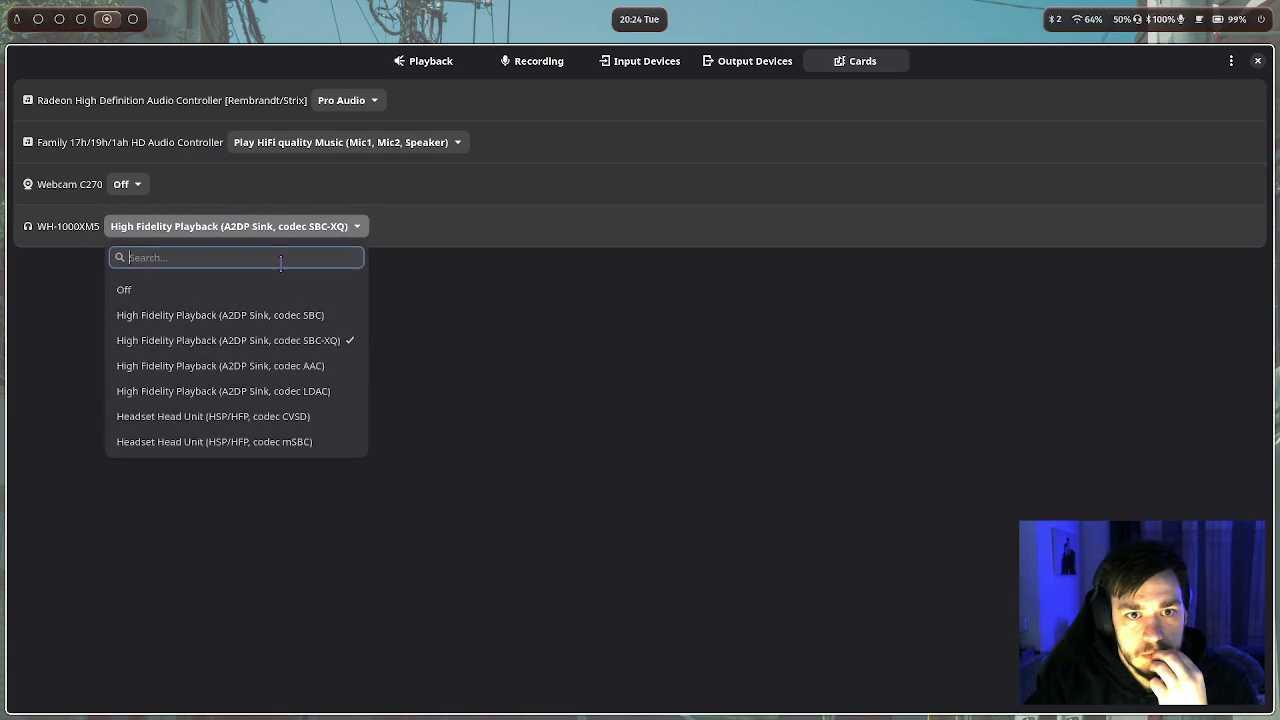
{"action": "left_click", "coordinate": [277, 316]}
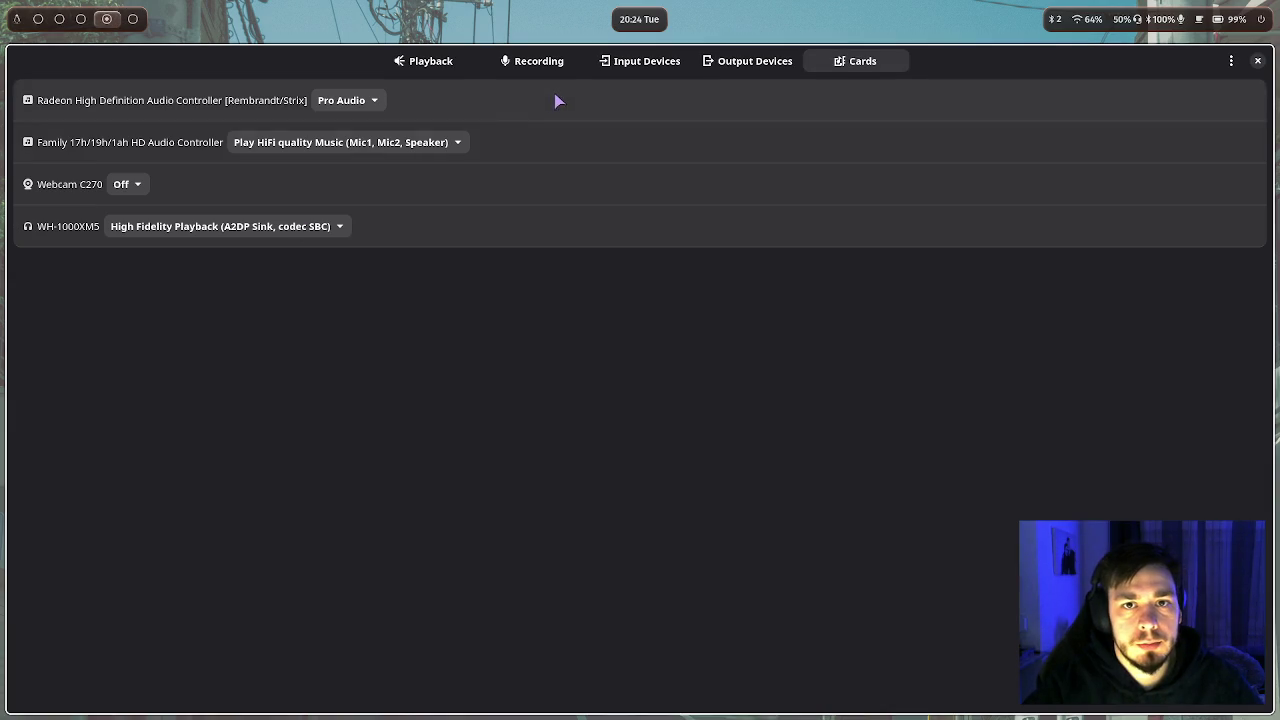
{"action": "left_click", "coordinate": [534, 62]}
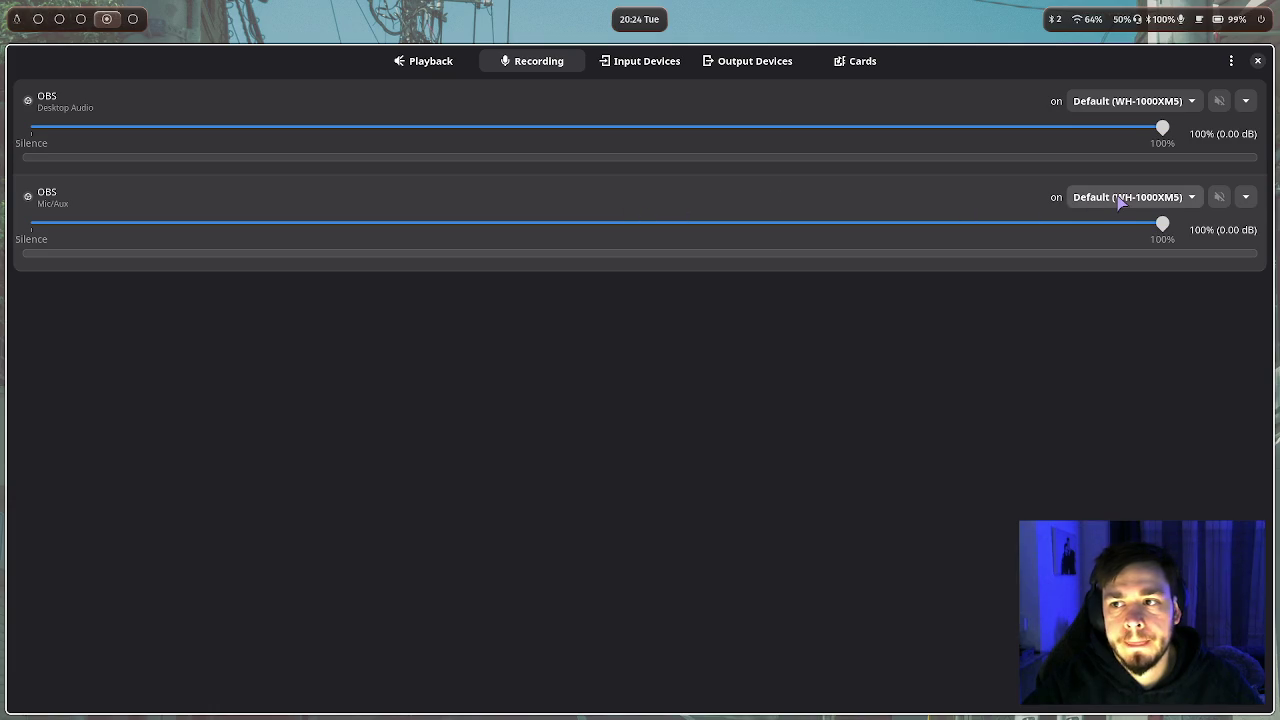
Toggle mute on the OBS Mic/Aux stream twice so it ends unmuted.
{"action": "left_click", "coordinate": [1219, 197]}
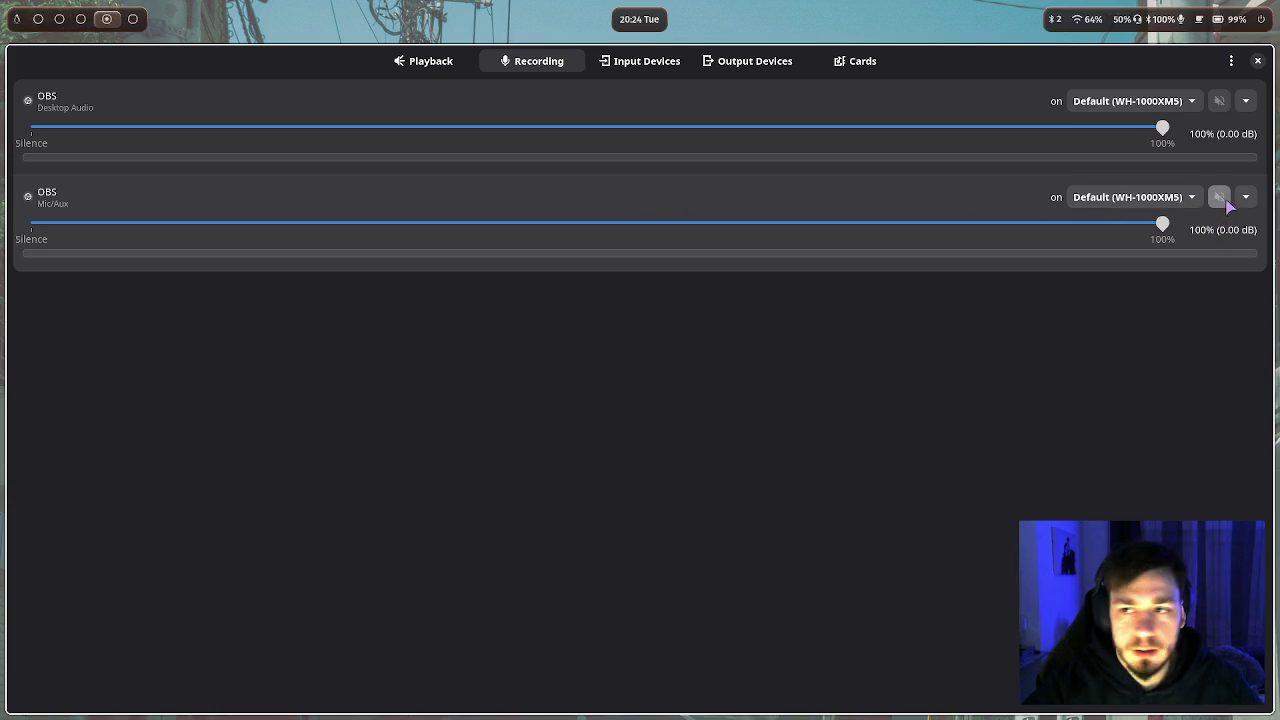
{"action": "left_click", "coordinate": [1226, 200]}
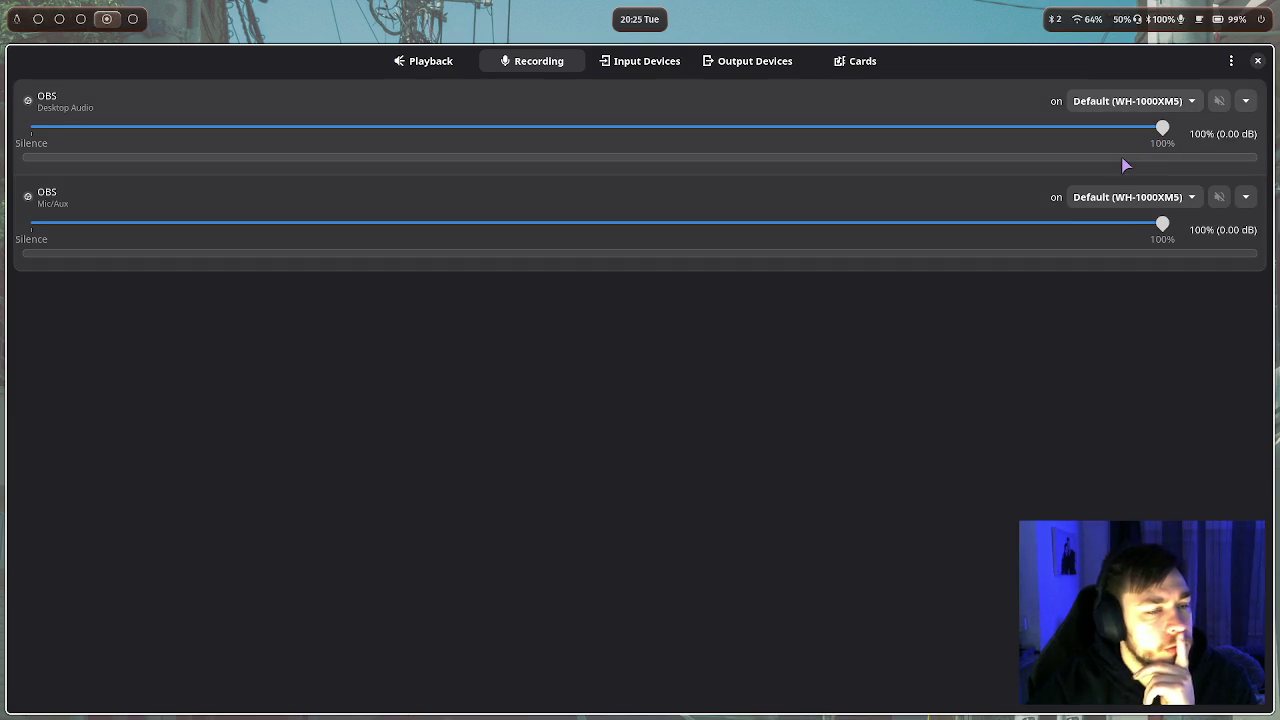
{"action": "left_click", "coordinate": [643, 61]}
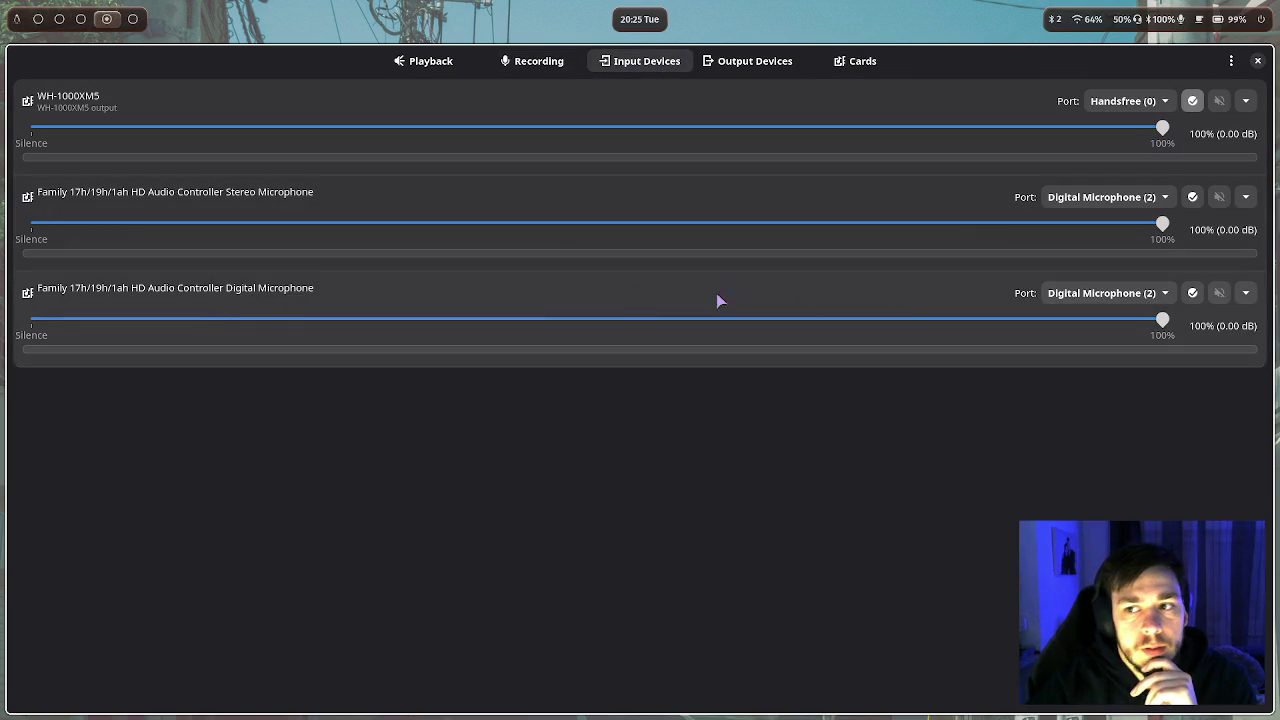
Make the HD Audio Controller's Digital Microphone the default input device.
{"action": "left_click", "coordinate": [1192, 294]}
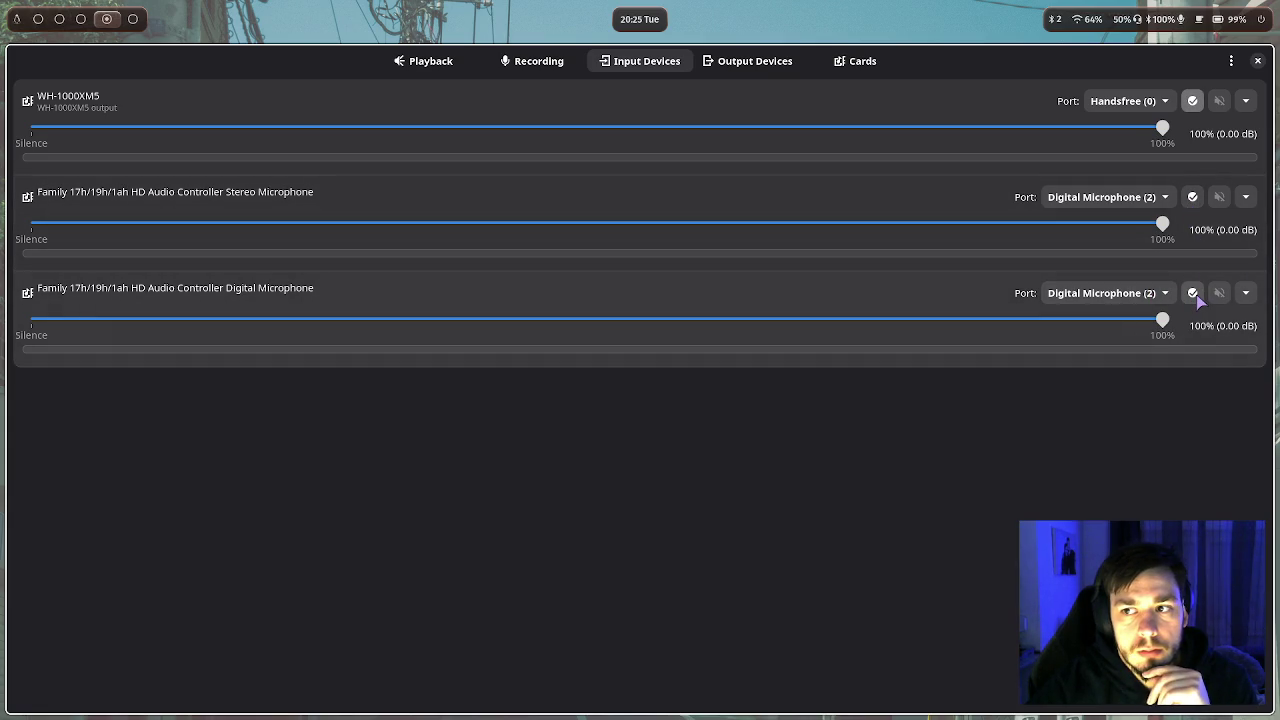
{"action": "left_click", "coordinate": [1196, 296]}
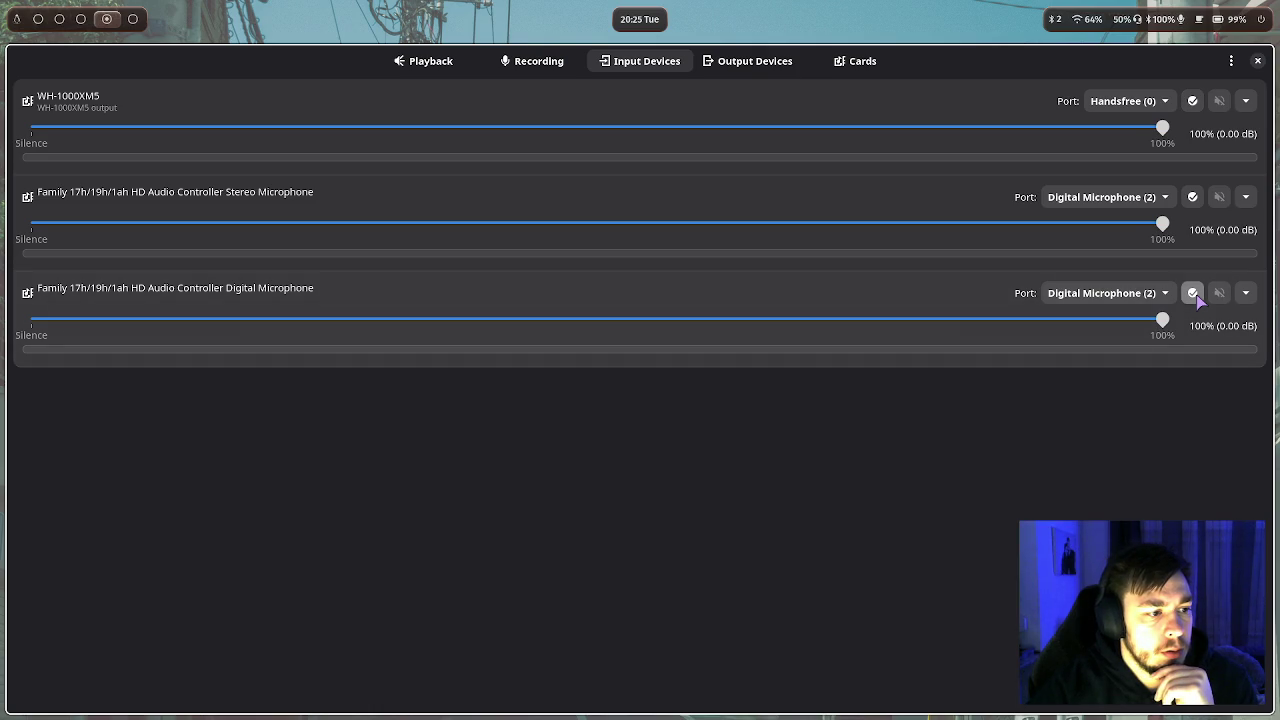
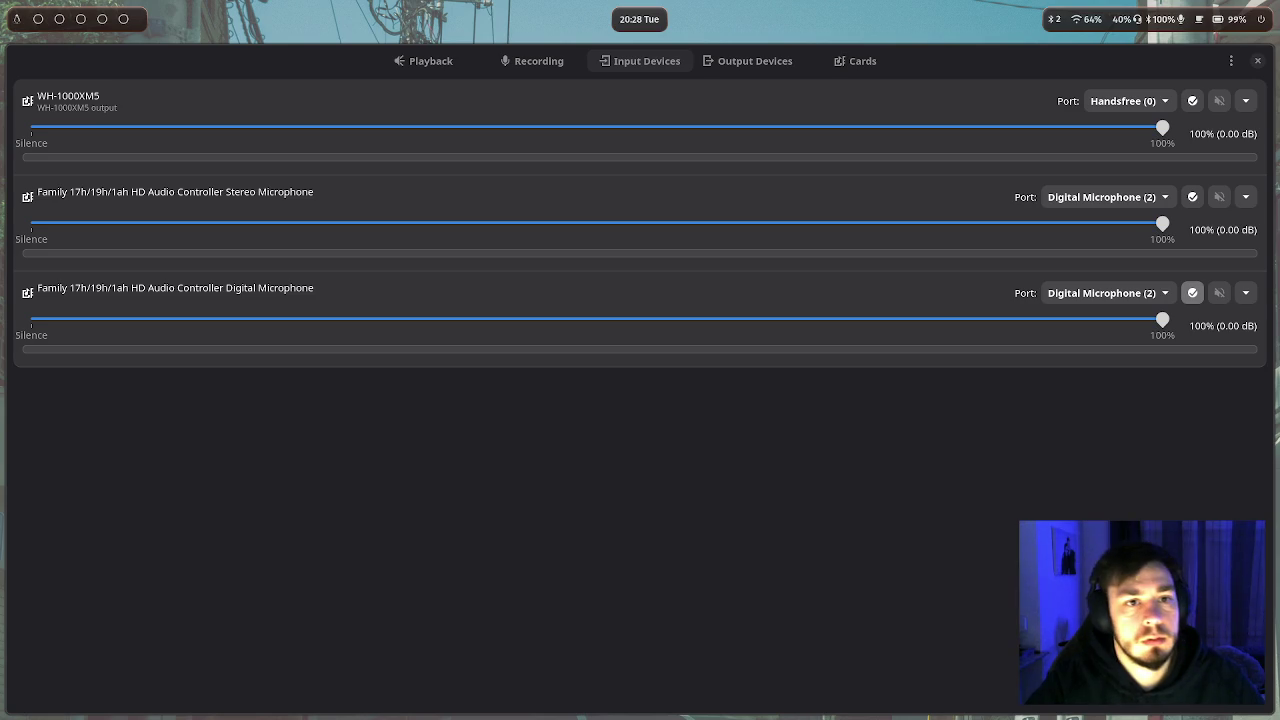
Switch the WH-1000XM5 card to High Fidelity Playback (A2DP Sink, codec SBC), then close the mixer and return to Obsidian.
{"action": "left_click", "coordinate": [860, 61]}
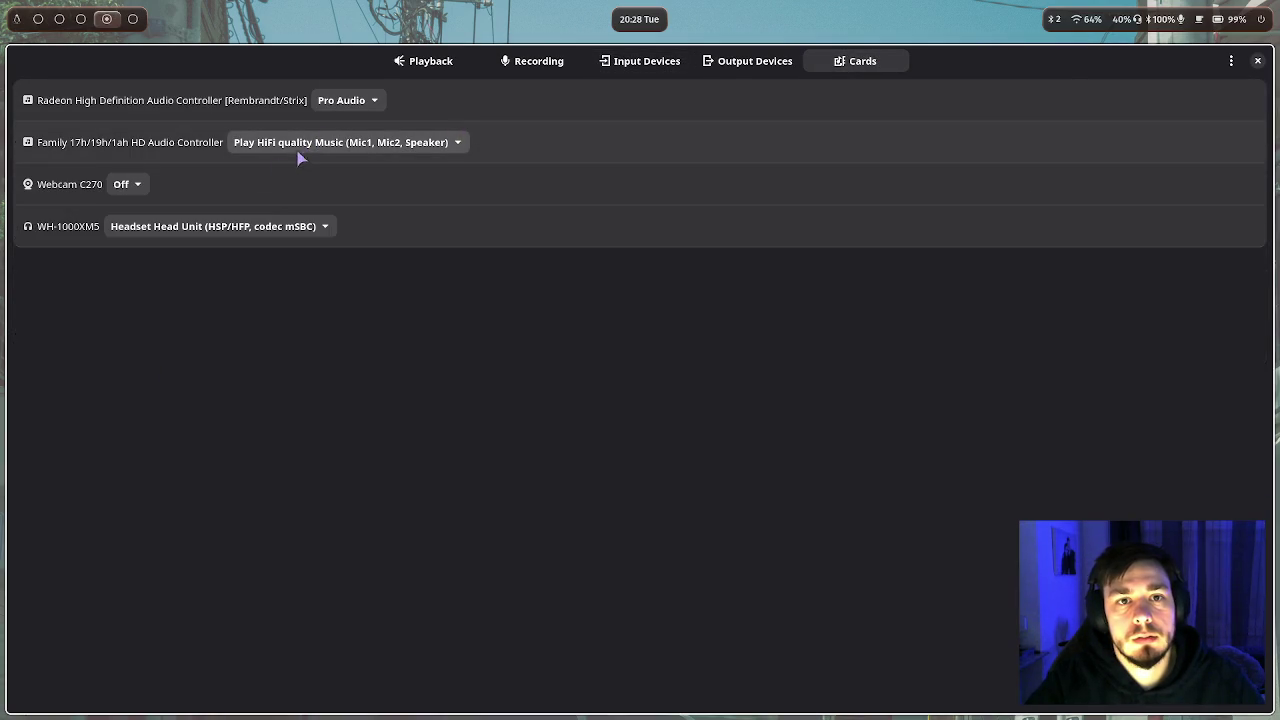
{"action": "left_click", "coordinate": [226, 228]}
{"action": "left_click", "coordinate": [214, 315]}
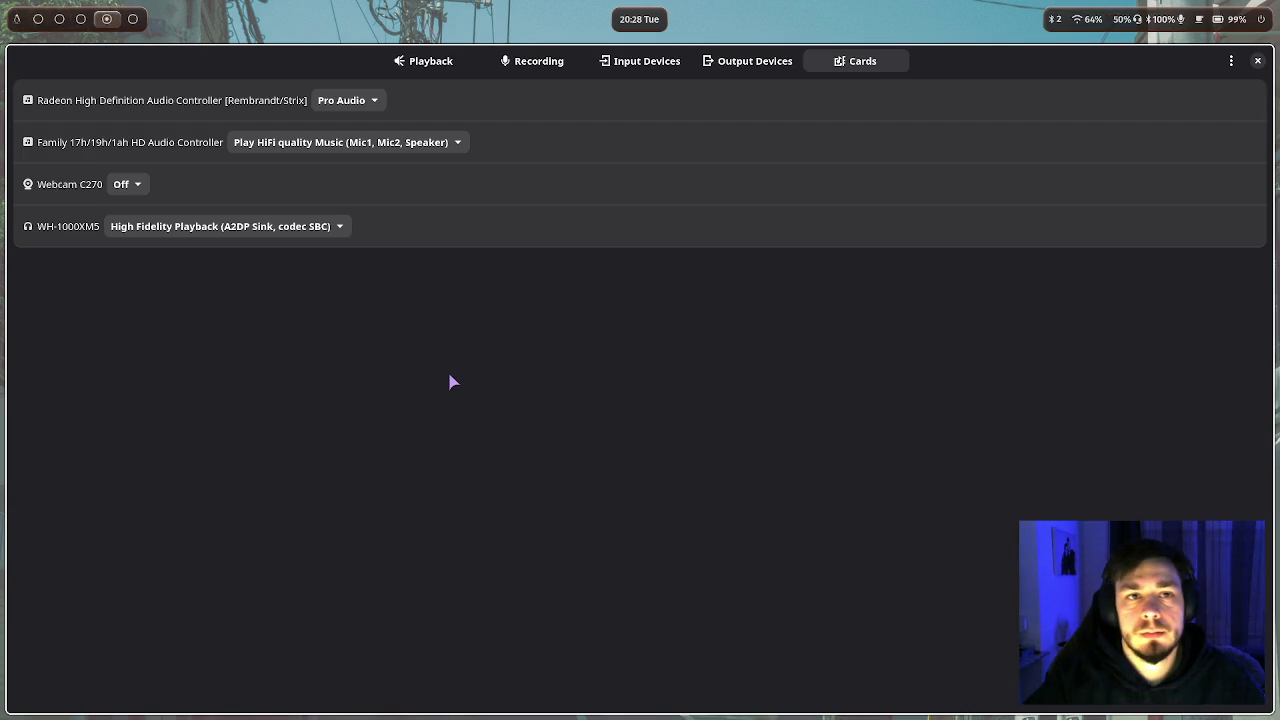
{"action": "key", "text": "super+q"}
{"action": "key", "text": "super+4"}
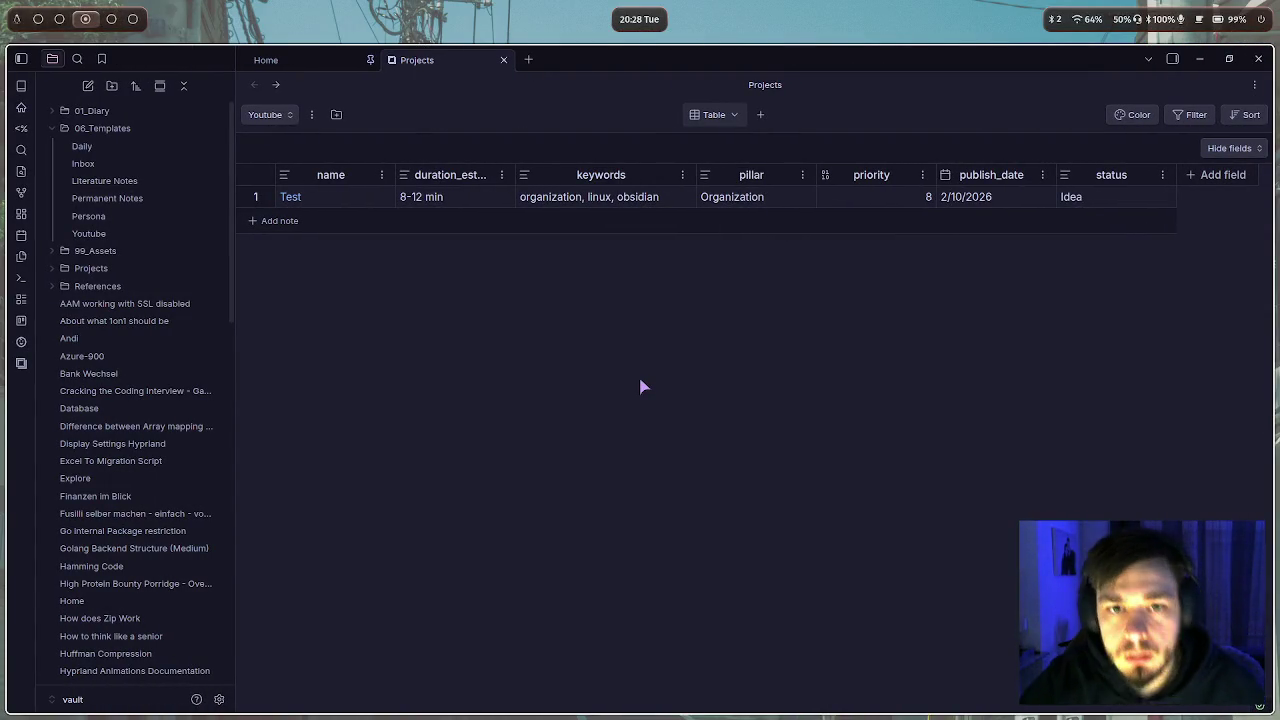
Delete the Test row and create a Youtube-template note named 'Pomodoro Nvim' in the Projects base.
{"action": "right_click", "coordinate": [250, 199]}
{"action": "left_click", "coordinate": [273, 231]}
{"action": "left_click", "coordinate": [268, 208]}
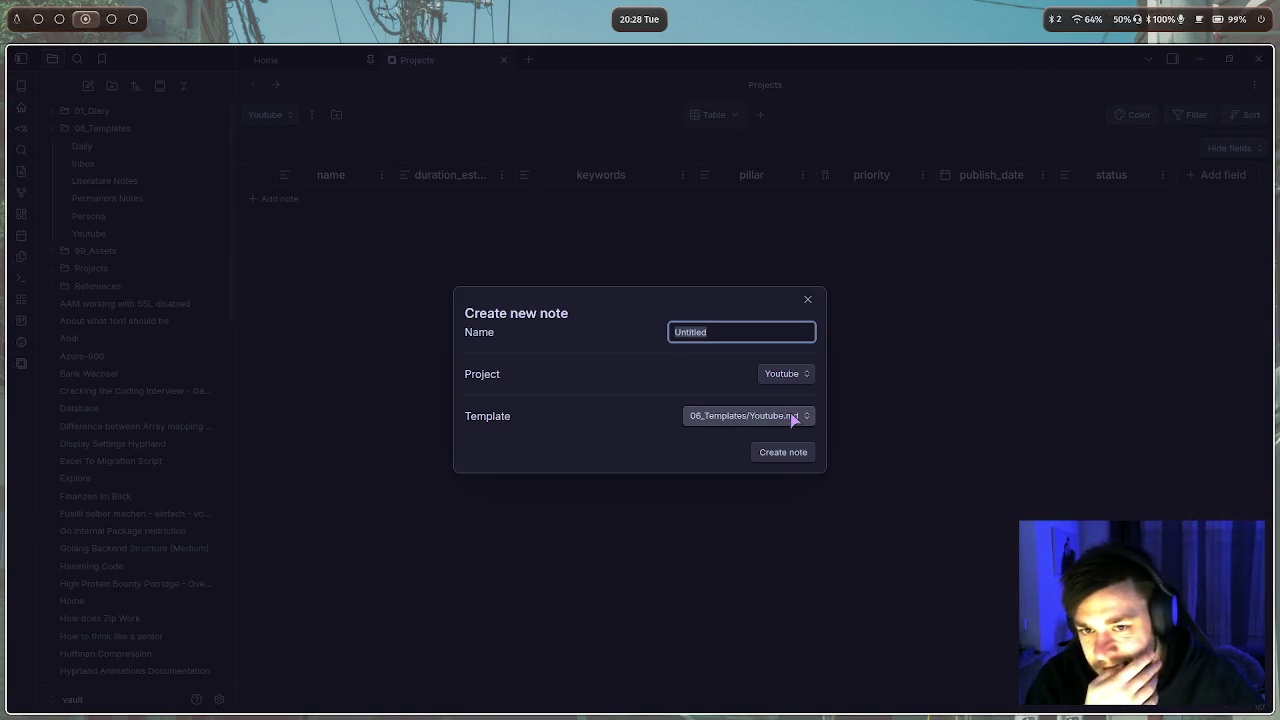
{"action": "type", "text": "Pomodoro Nvim"}
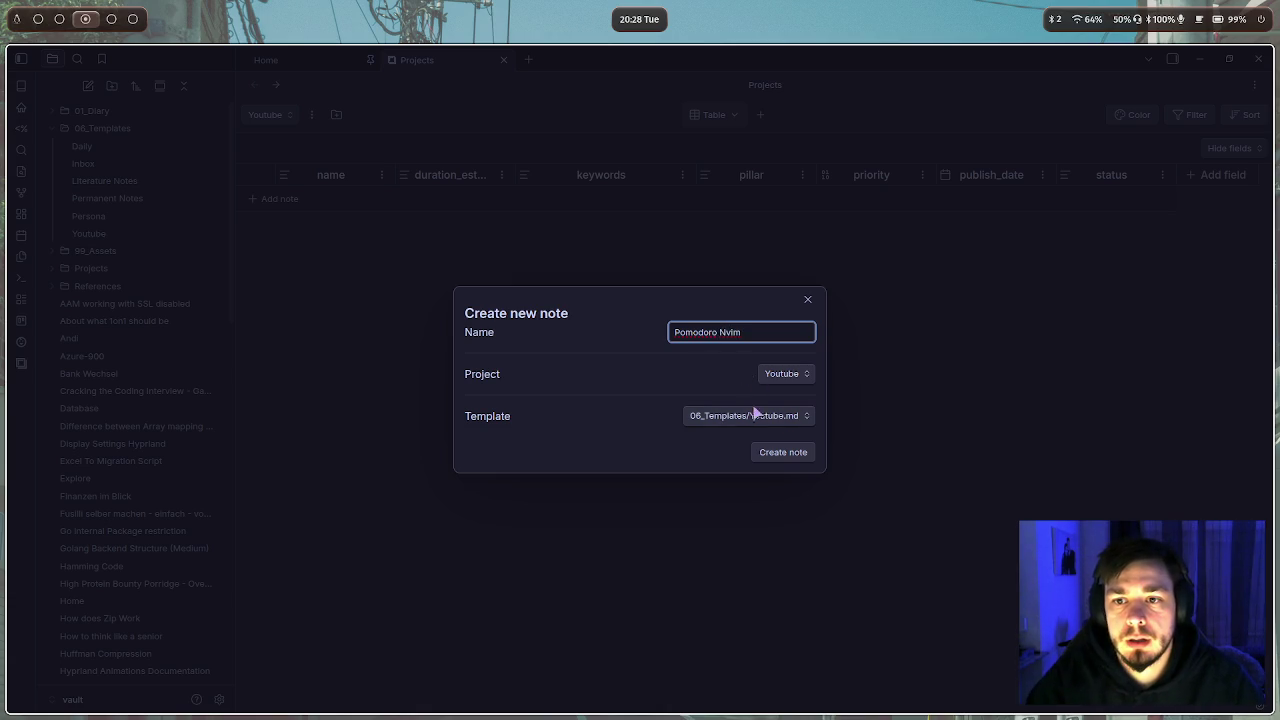
{"action": "left_click", "coordinate": [789, 454]}
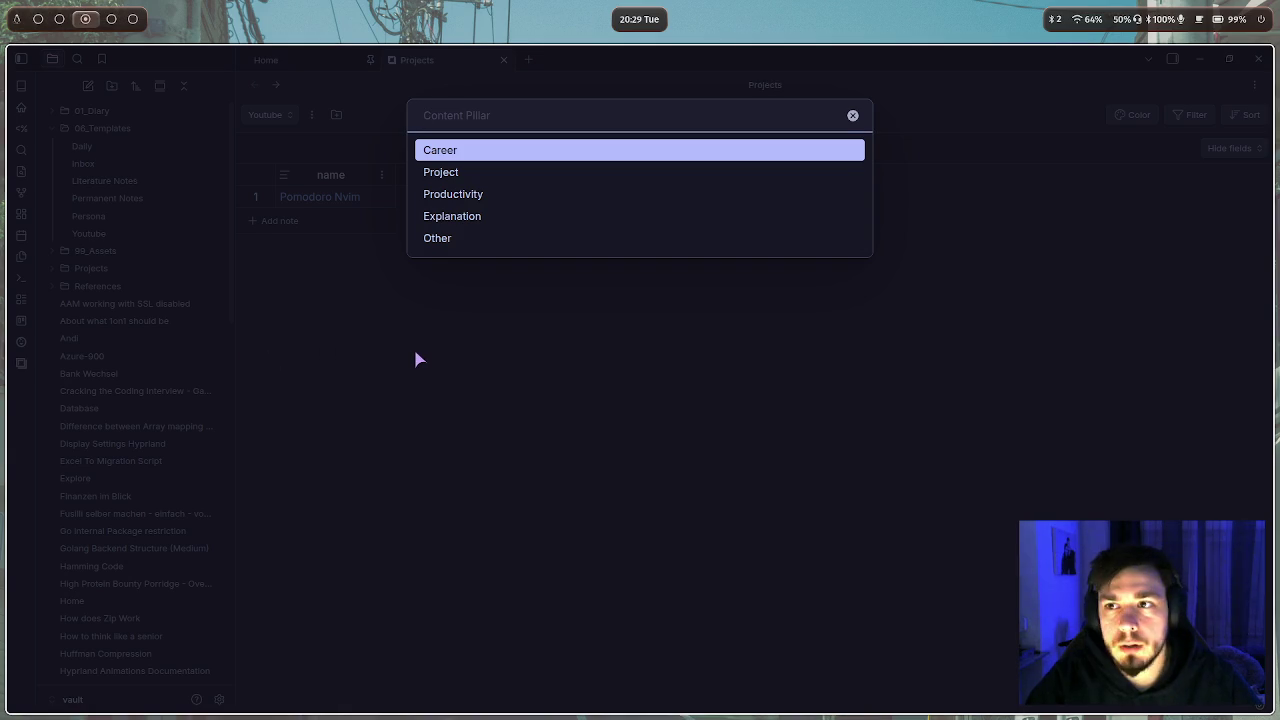
{"action": "key", "text": "super+5"}
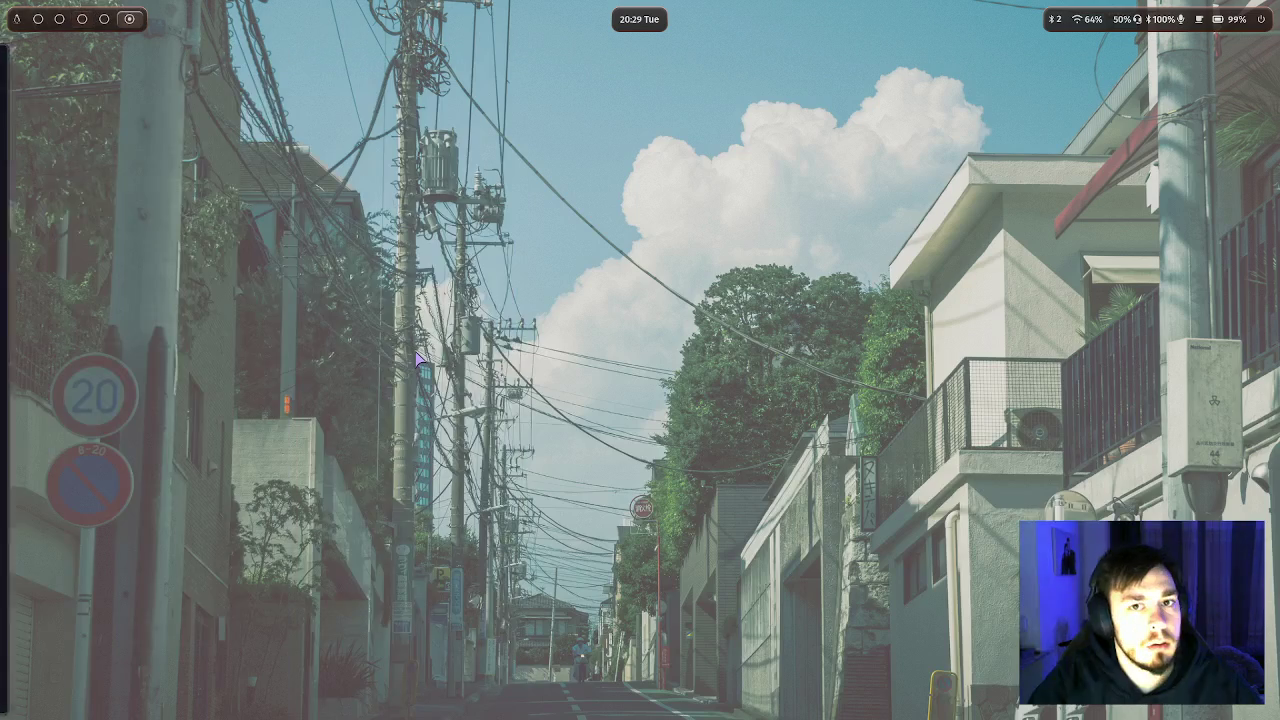
Launch the pwvucontrol volume mixer from the application launcher.
{"action": "key", "text": "super+Return"}
{"action": "key", "text": "super+q"}
{"action": "key", "text": "super+d"}
{"action": "type", "text": "p"}
{"action": "key", "text": "Down"}
{"action": "key", "text": "Down"}
{"action": "key", "text": "Down"}
{"action": "key", "text": "Down"}
{"action": "key", "text": "Return"}
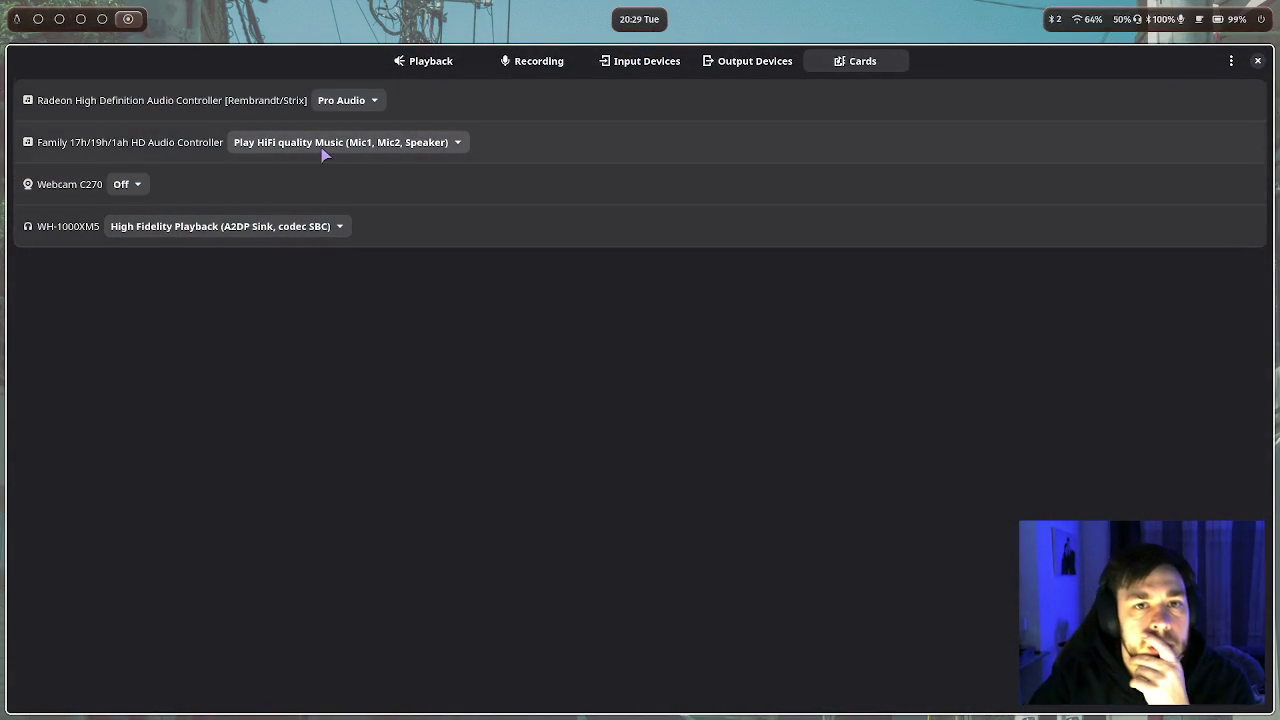
Record both OBS Desktop Audio and OBS Mic/Aux from the WH-1000XM5 headphones.
{"action": "left_click", "coordinate": [565, 63]}
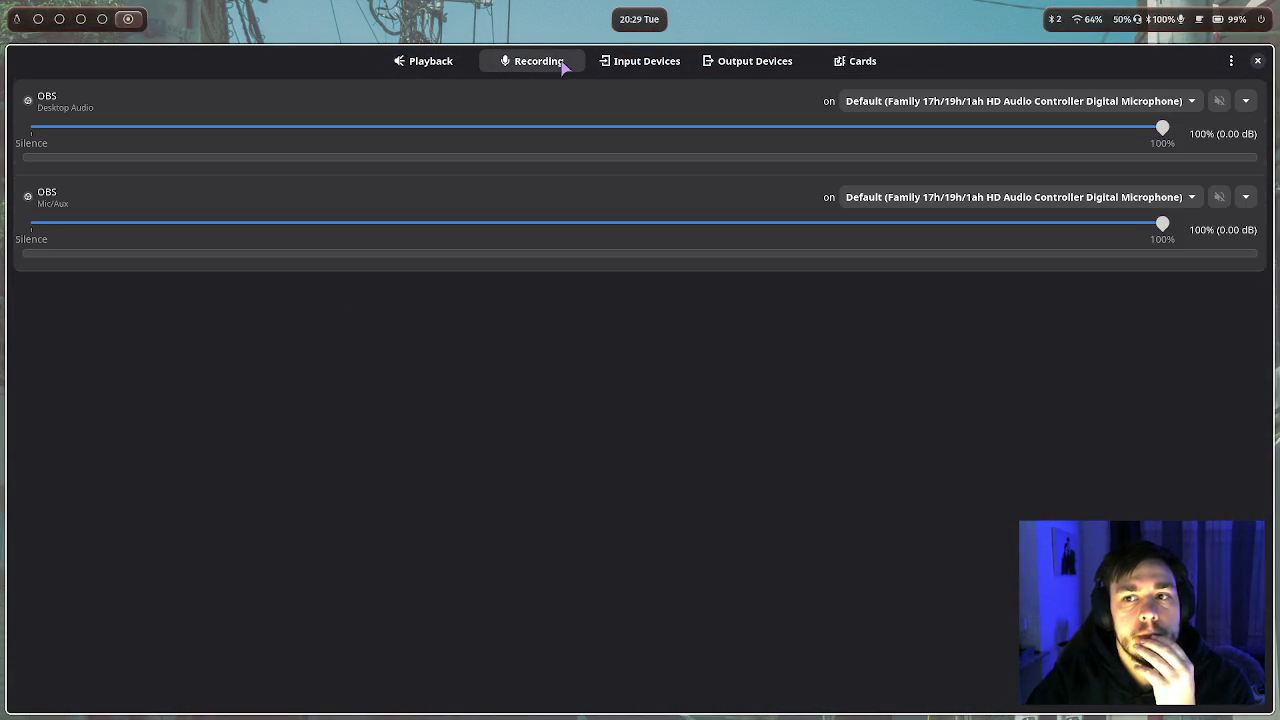
{"action": "left_click", "coordinate": [905, 101]}
{"action": "left_click", "coordinate": [918, 190]}
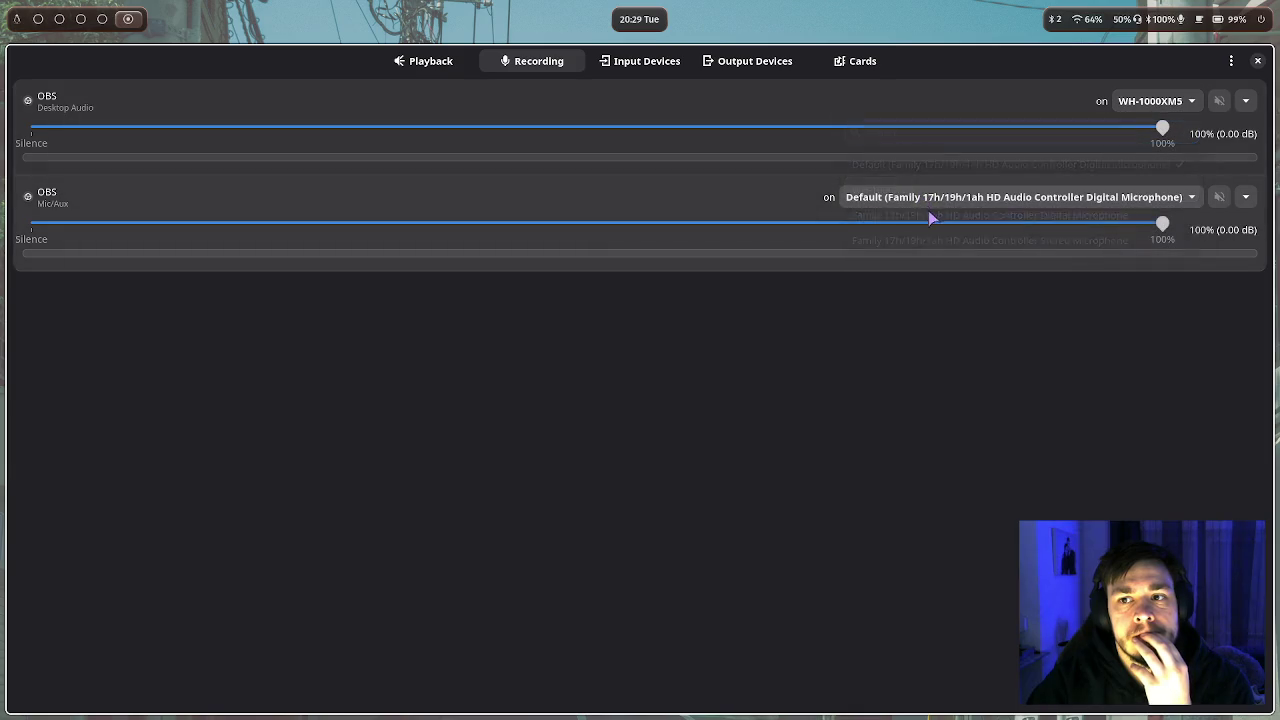
{"action": "left_click", "coordinate": [930, 286]}
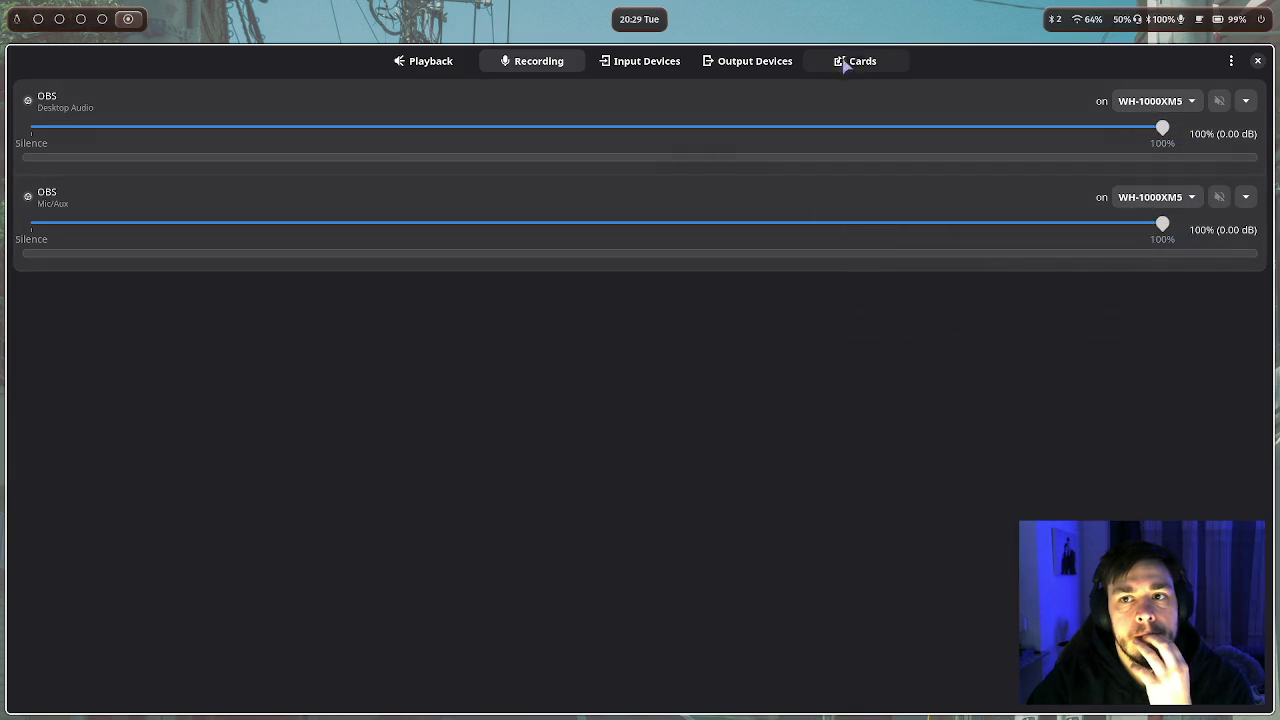
{"action": "left_click", "coordinate": [848, 61]}
{"action": "left_click", "coordinate": [246, 228]}
Make the WH-1000XM5 the default input device, then review the playback streams.
{"action": "left_click", "coordinate": [717, 67]}
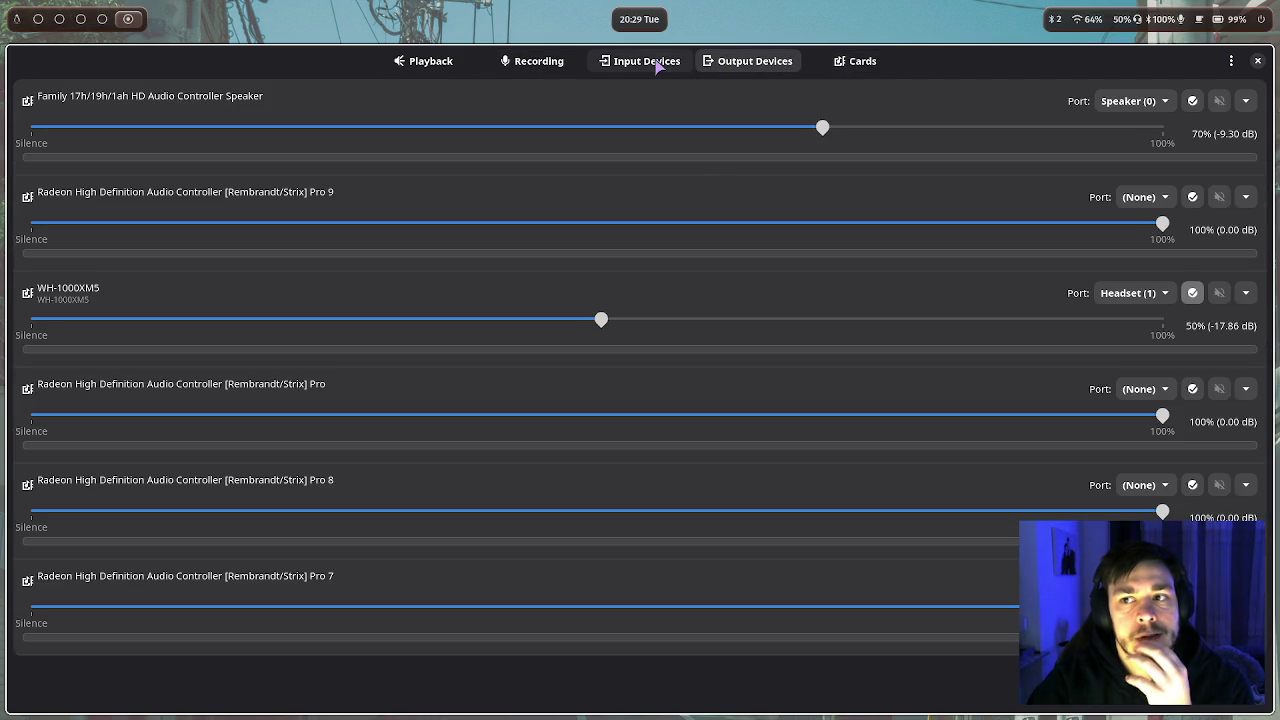
{"action": "left_click", "coordinate": [650, 62]}
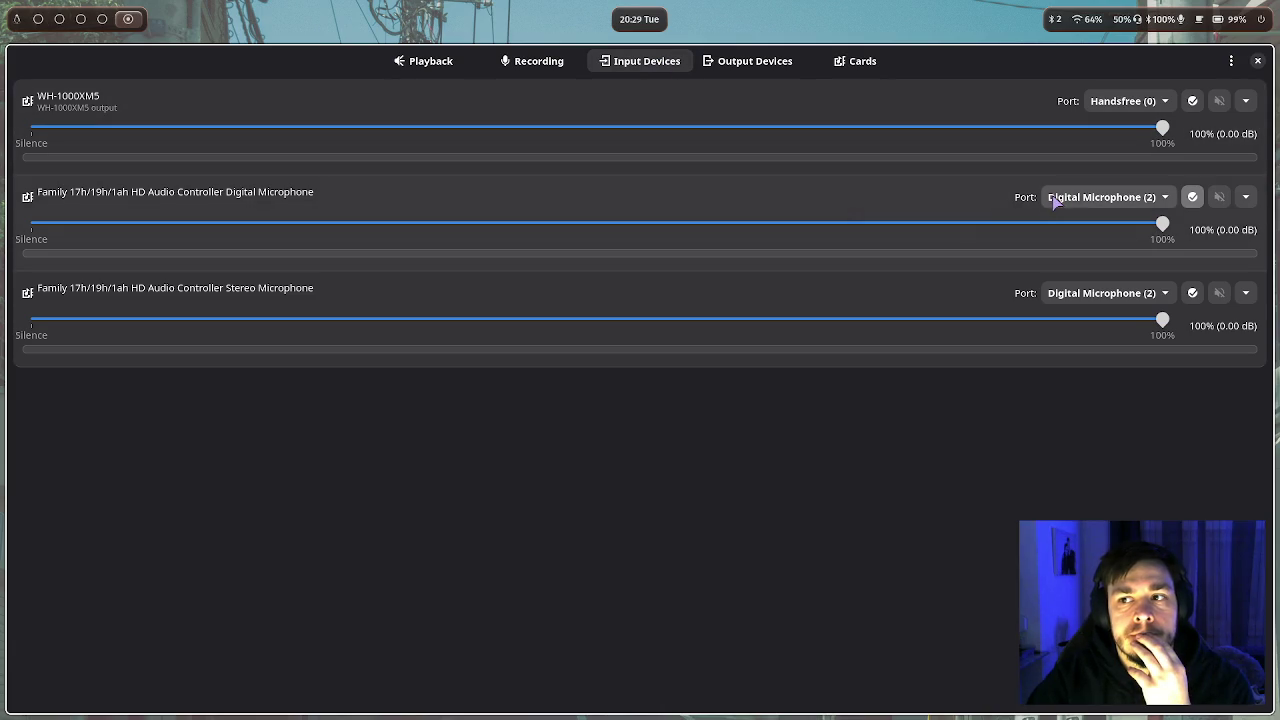
{"action": "left_click", "coordinate": [1194, 104]}
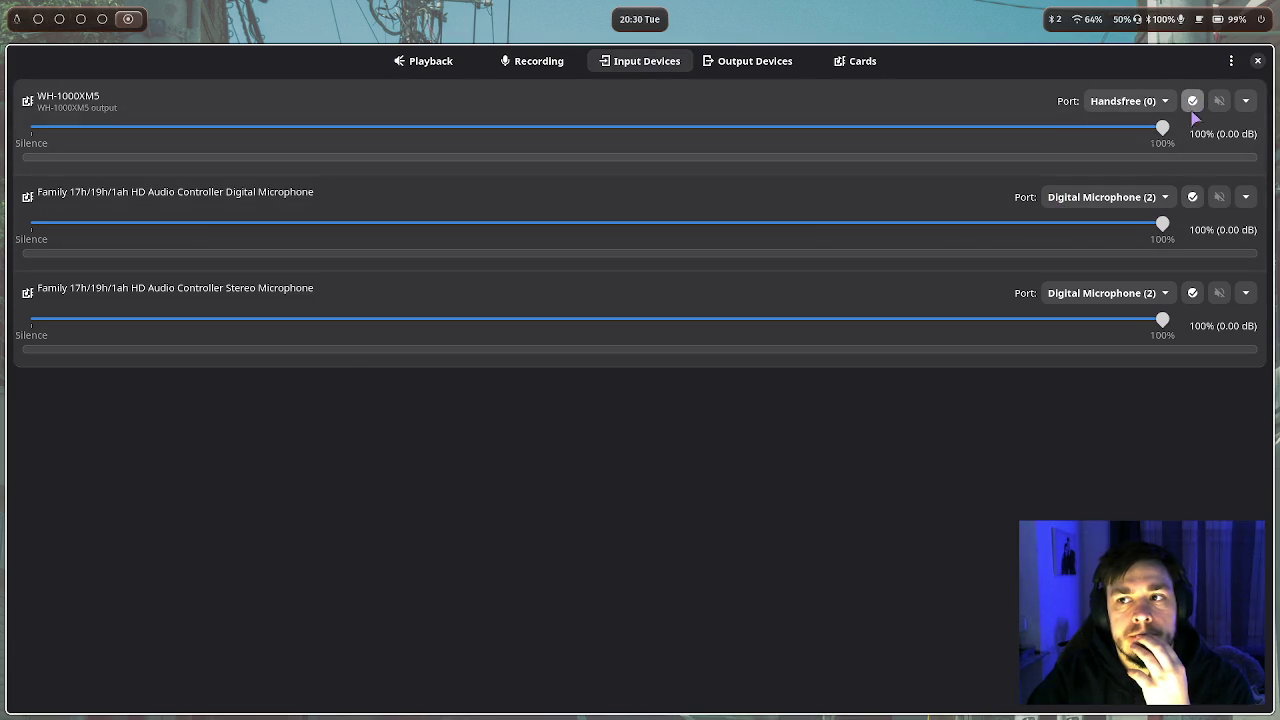
{"action": "left_click", "coordinate": [731, 64]}
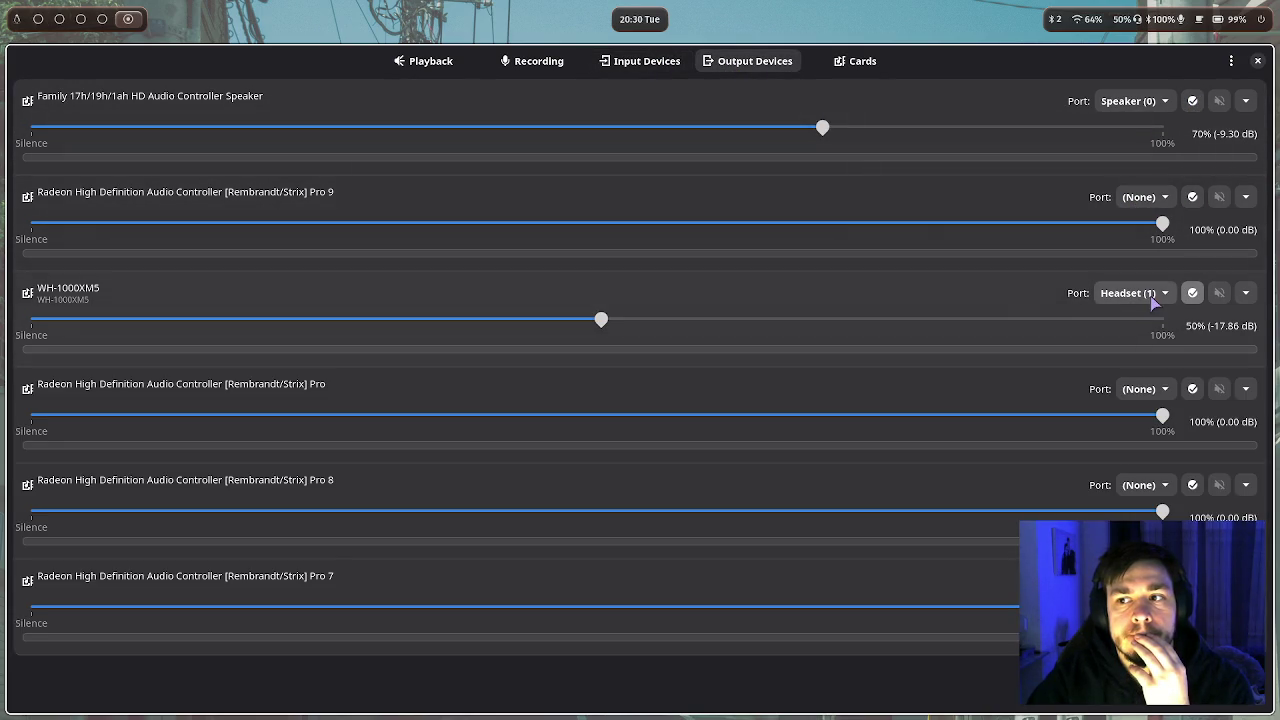
{"action": "left_click", "coordinate": [540, 62]}
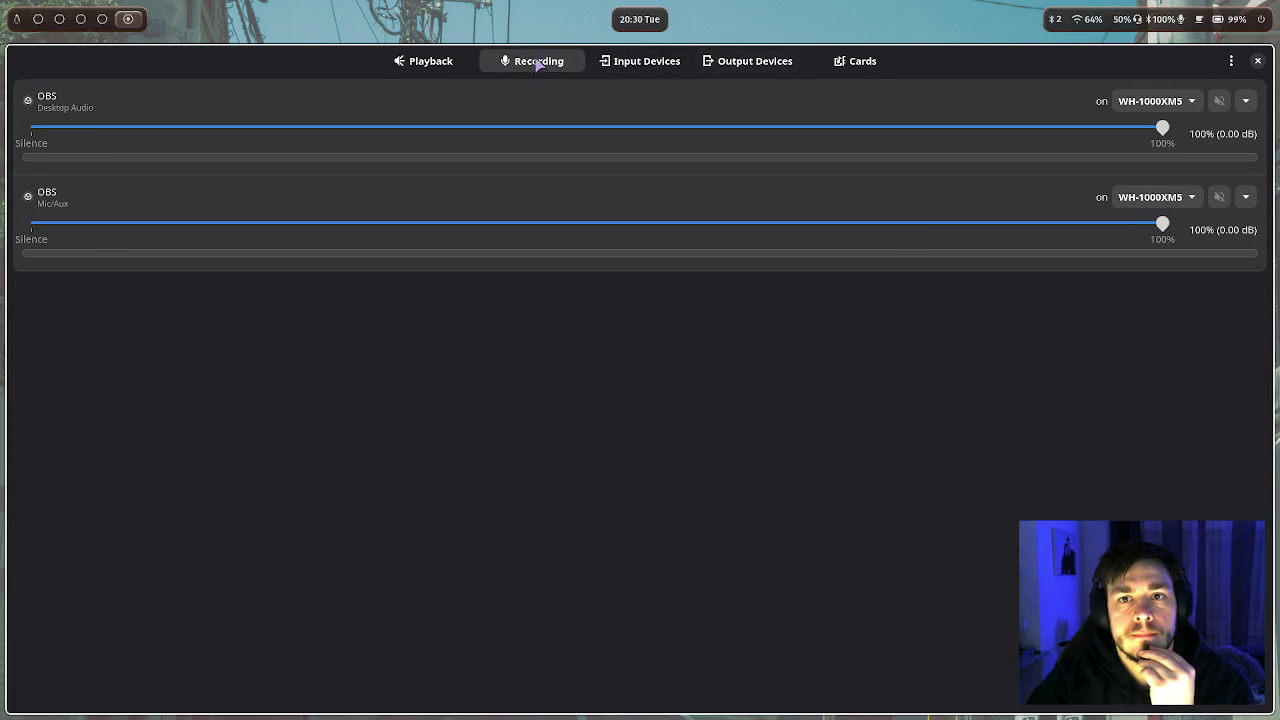
{"action": "left_click", "coordinate": [460, 66]}
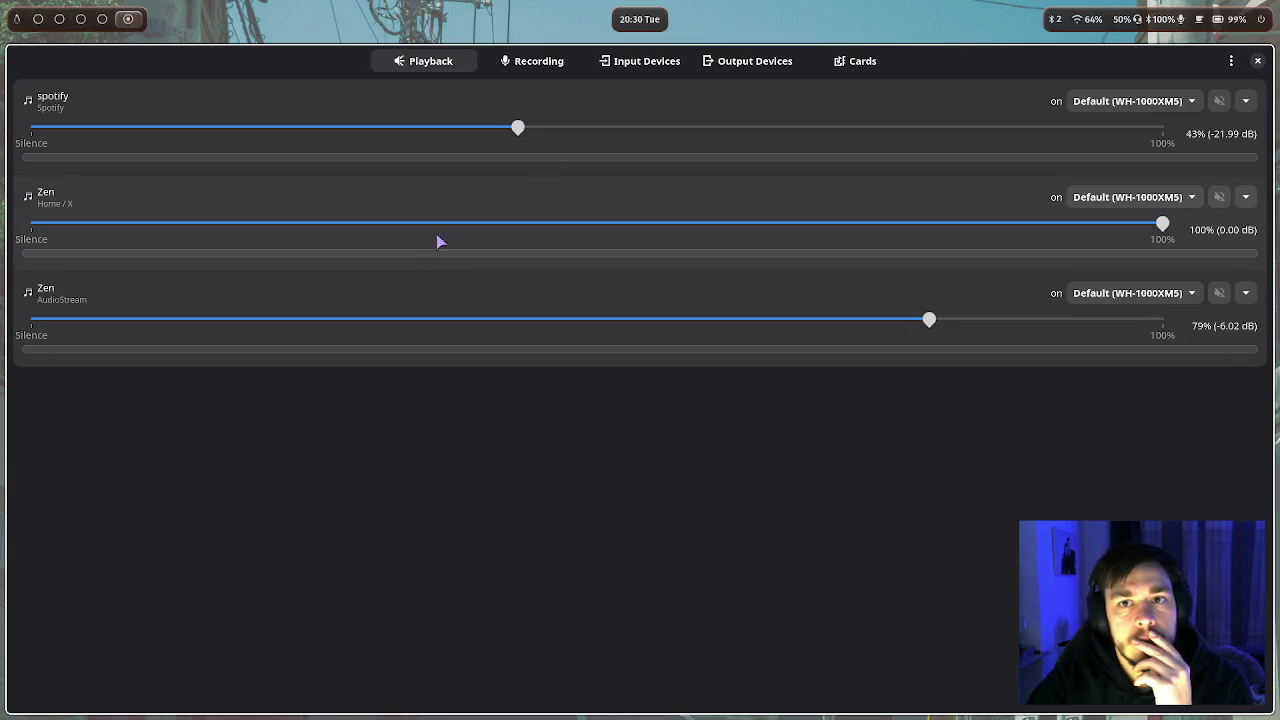
Try the WH-1000XM5 profiles Off, headset mSBC, A2DP SBC and headset CVSD.
{"action": "left_click", "coordinate": [860, 61]}
{"action": "left_click", "coordinate": [230, 226]}
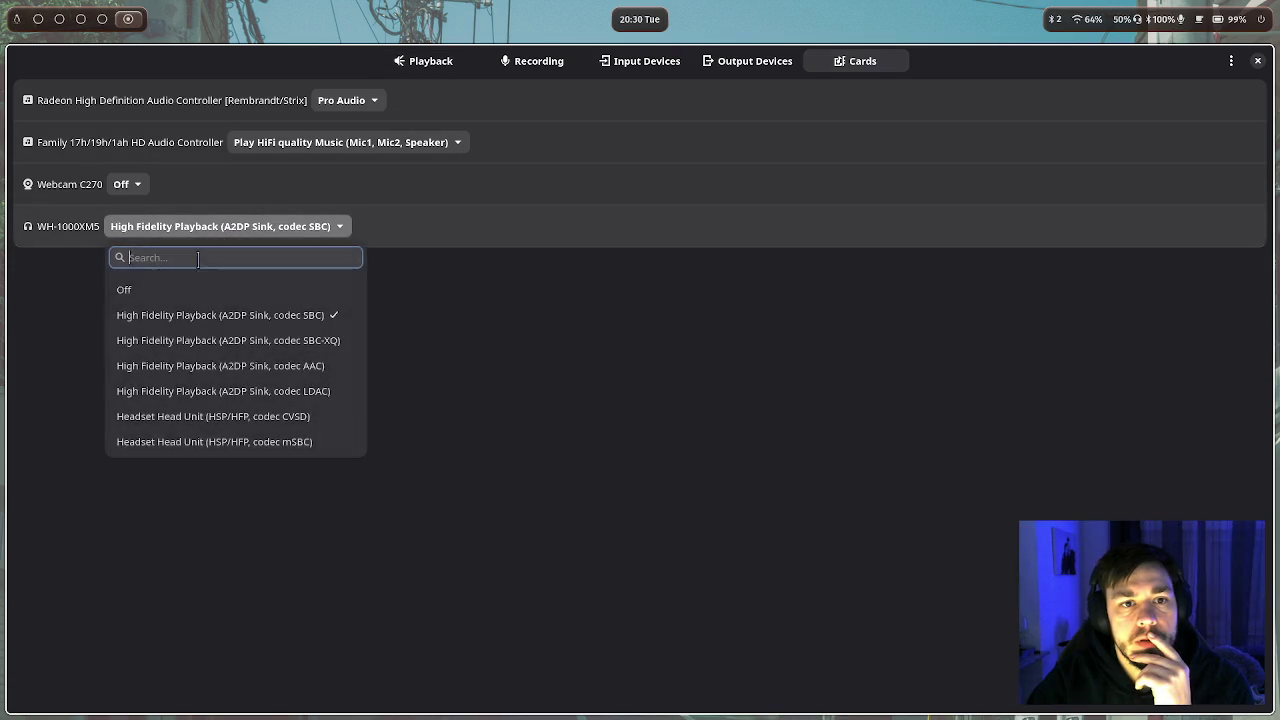
{"action": "left_click", "coordinate": [177, 290]}
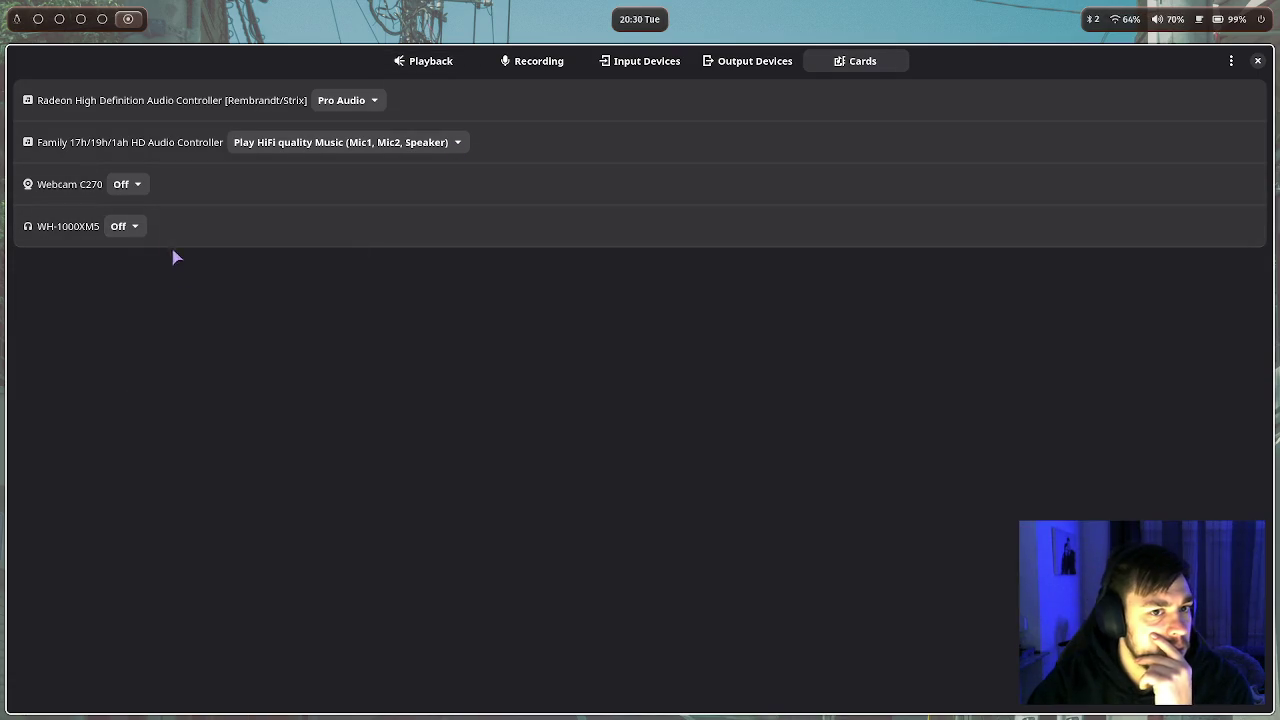
{"action": "left_click", "coordinate": [124, 226]}
{"action": "left_click", "coordinate": [207, 443]}
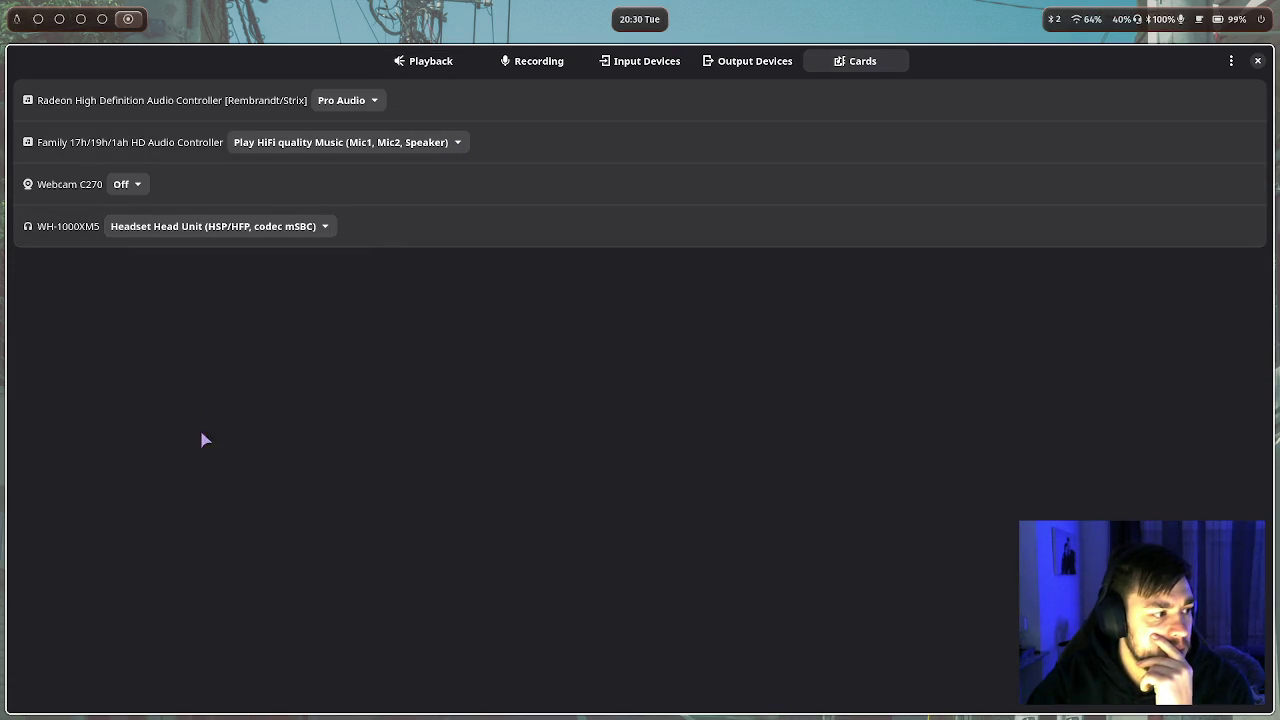
{"action": "left_click", "coordinate": [235, 228]}
{"action": "left_click", "coordinate": [237, 316]}
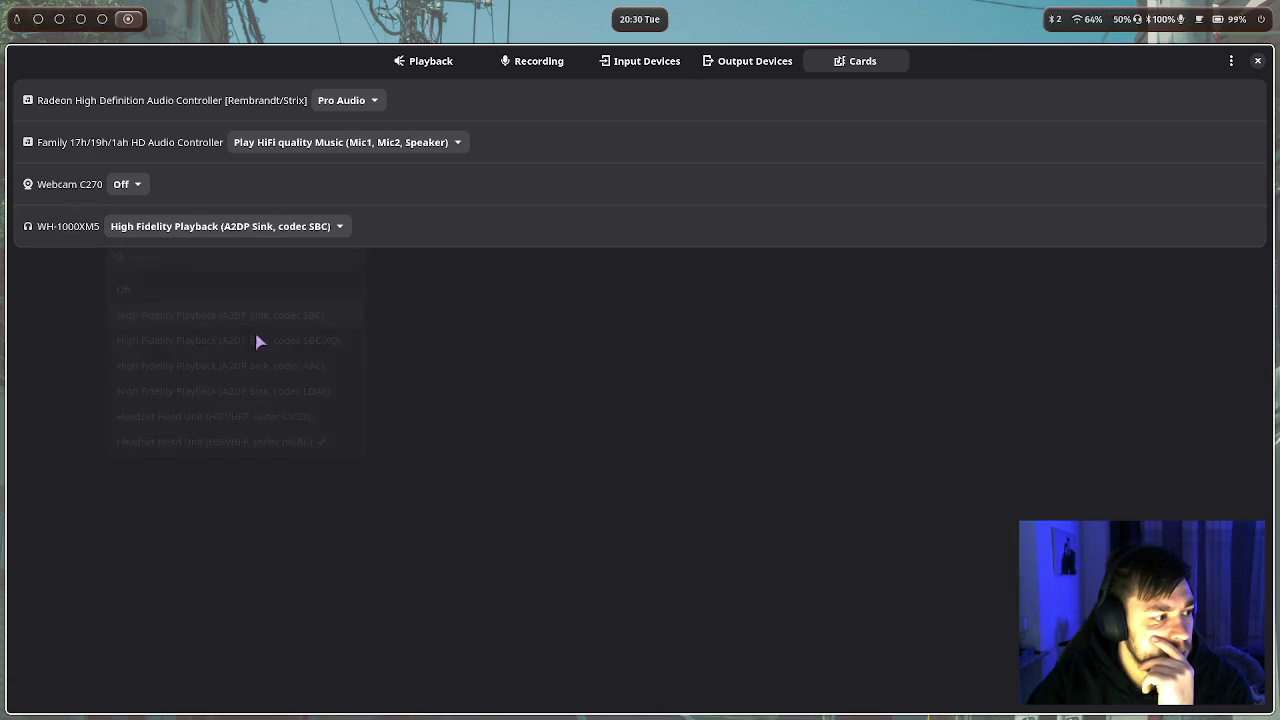
{"action": "left_click", "coordinate": [278, 227]}
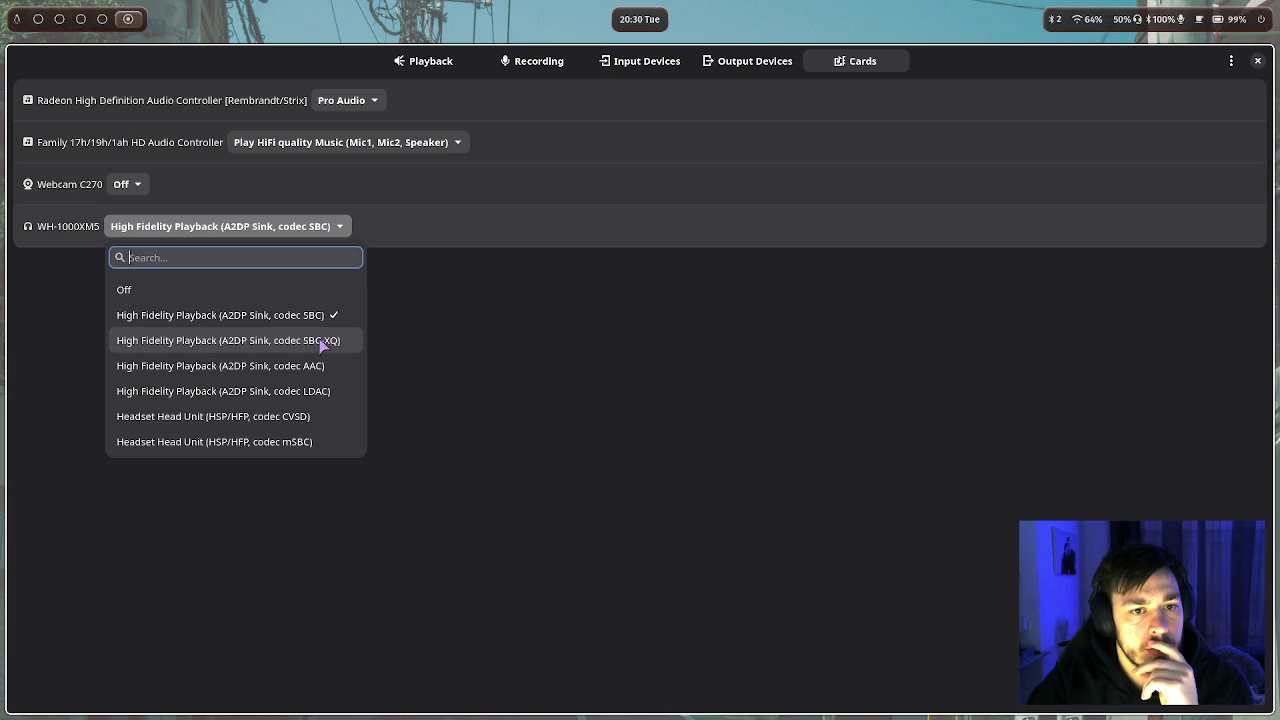
{"action": "left_click", "coordinate": [302, 417]}
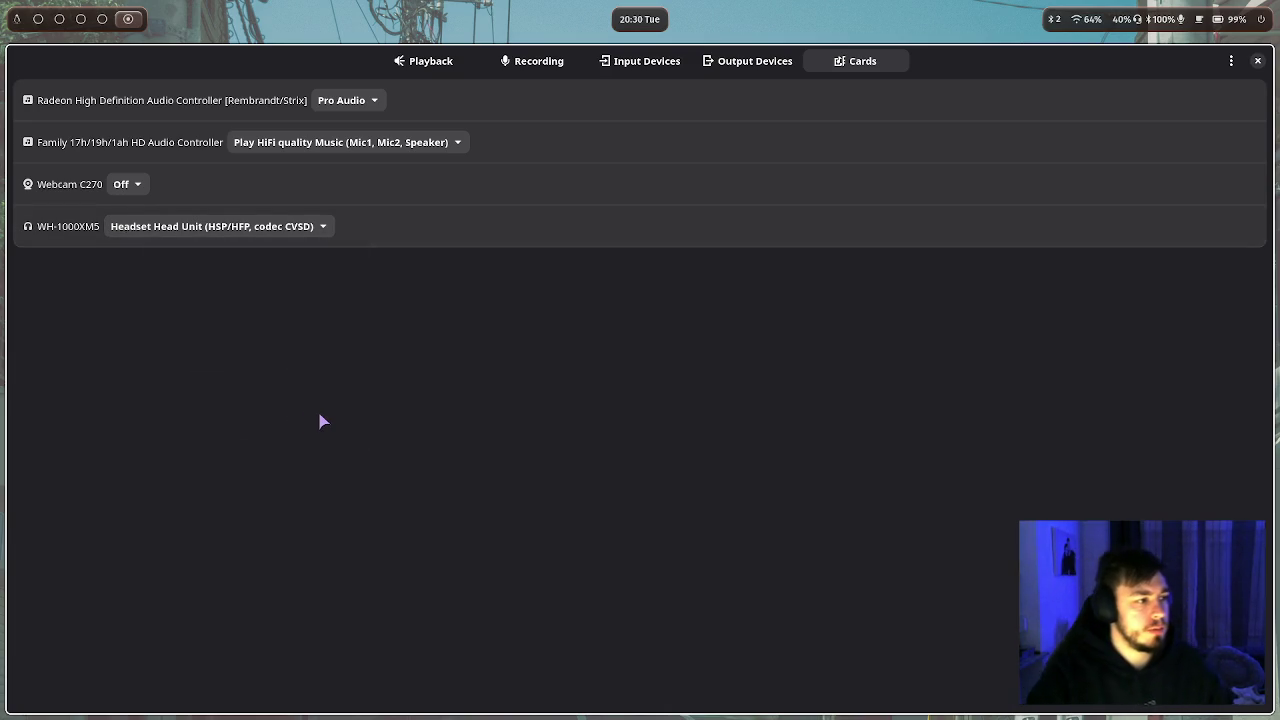
{"action": "left_click", "coordinate": [91, 19]}
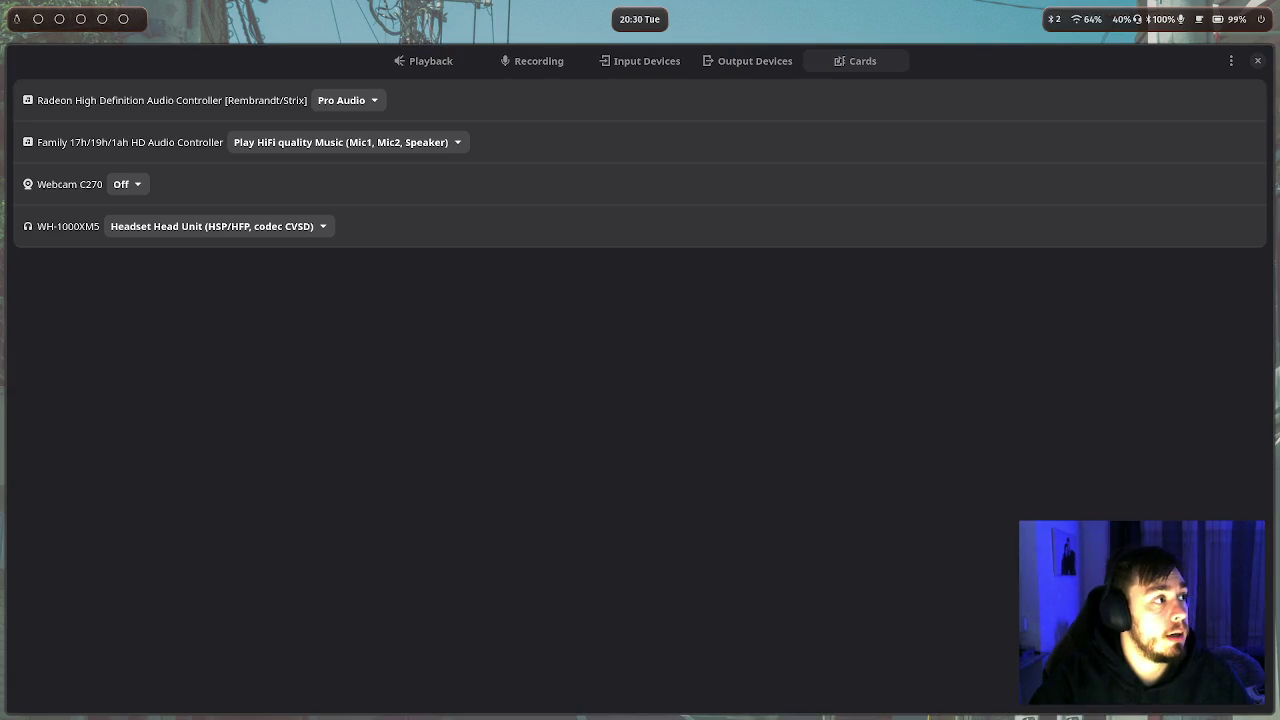
Cycle through LDAC, AAC, SBC-XQ and SBC, settling on Headset Head Unit (HSP/HFP, codec mSBC).
{"action": "left_click", "coordinate": [277, 228]}
{"action": "left_click", "coordinate": [265, 391]}
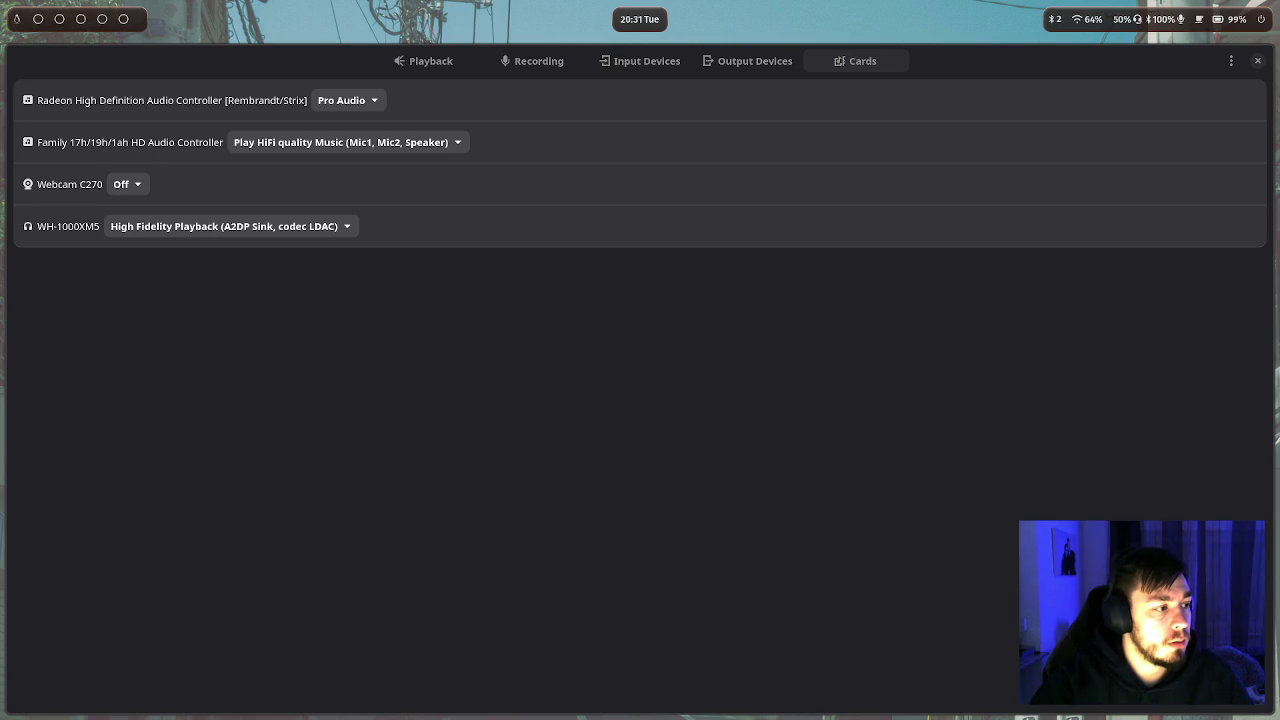
{"action": "left_click", "coordinate": [143, 226]}
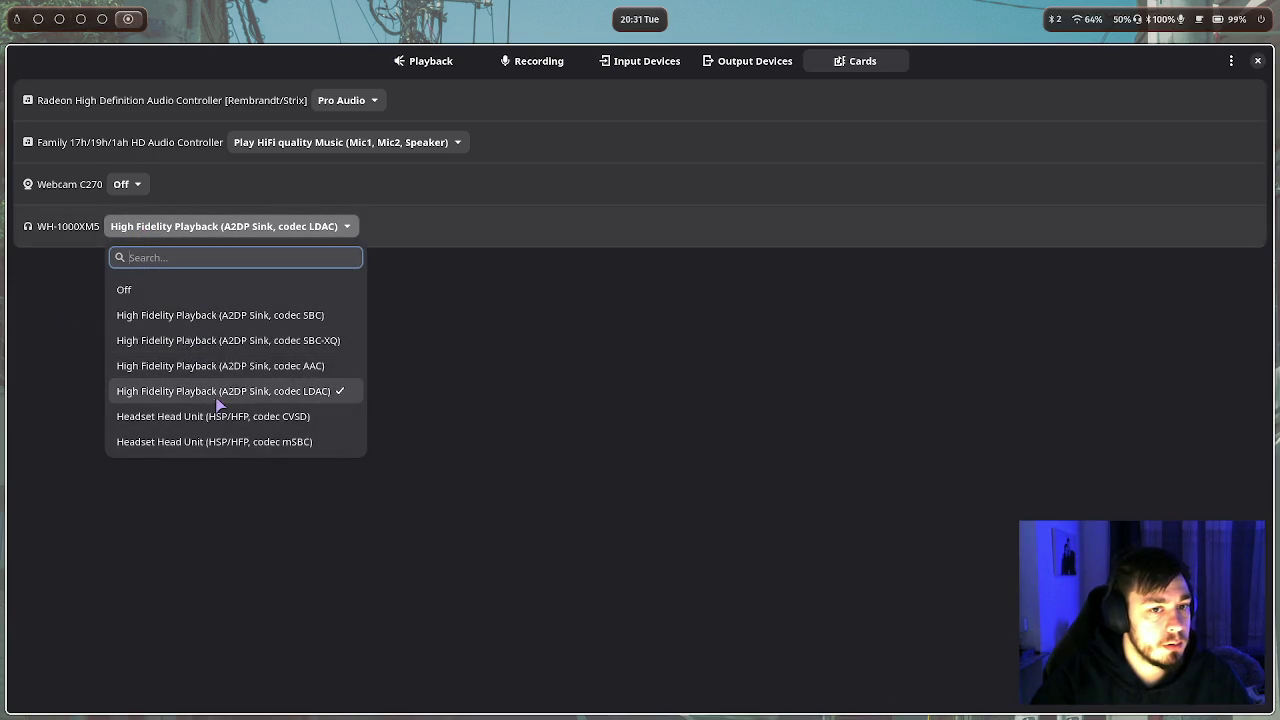
{"action": "left_click", "coordinate": [245, 366]}
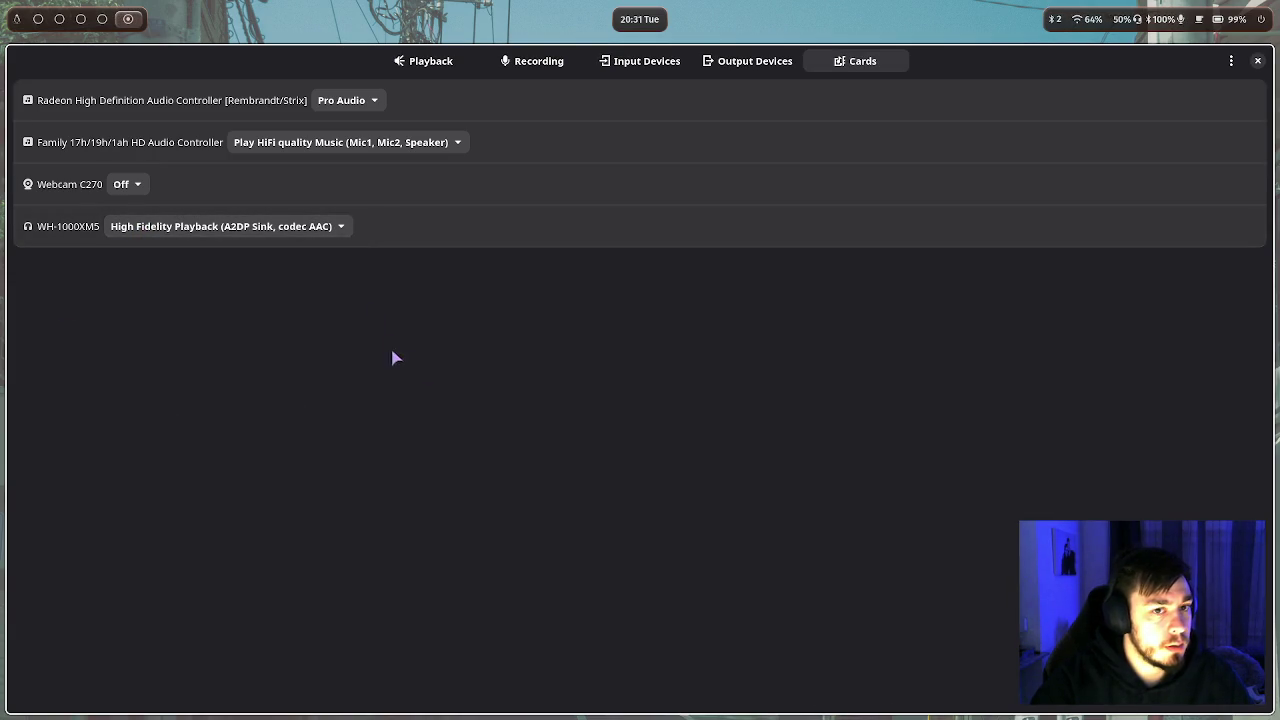
{"action": "left_click", "coordinate": [329, 230]}
{"action": "left_click", "coordinate": [270, 340]}
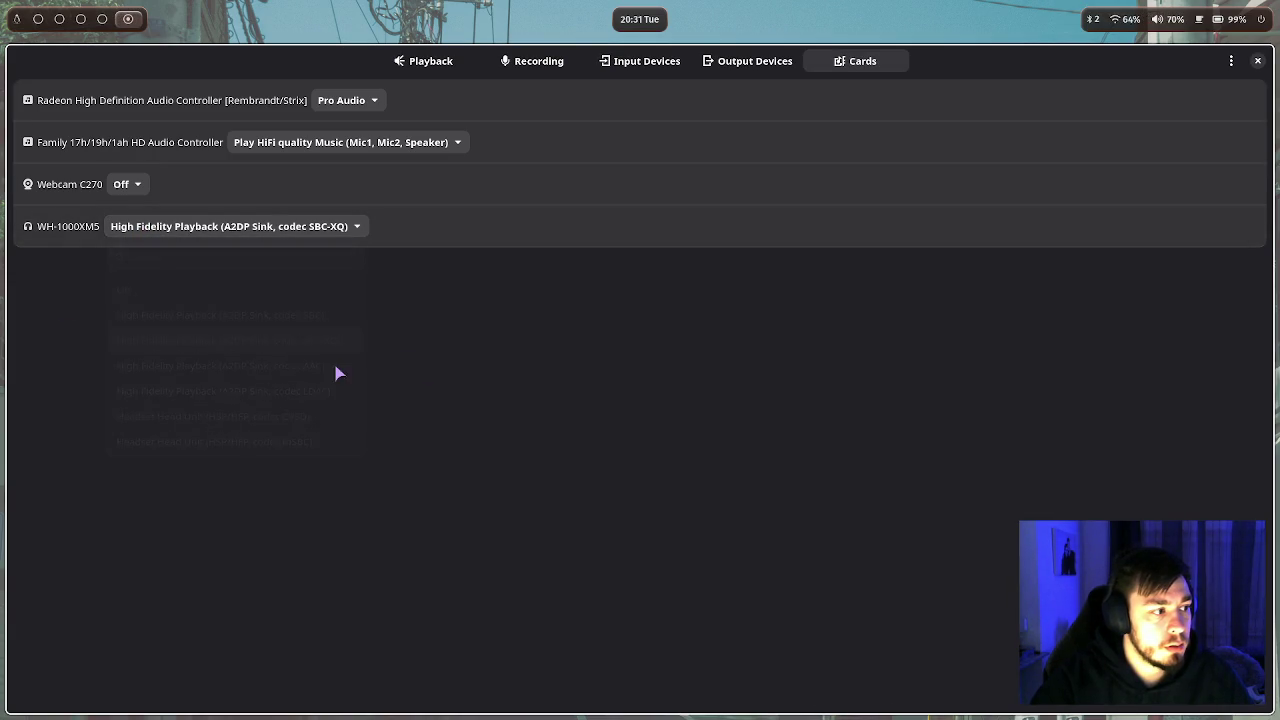
{"action": "left_click", "coordinate": [289, 228]}
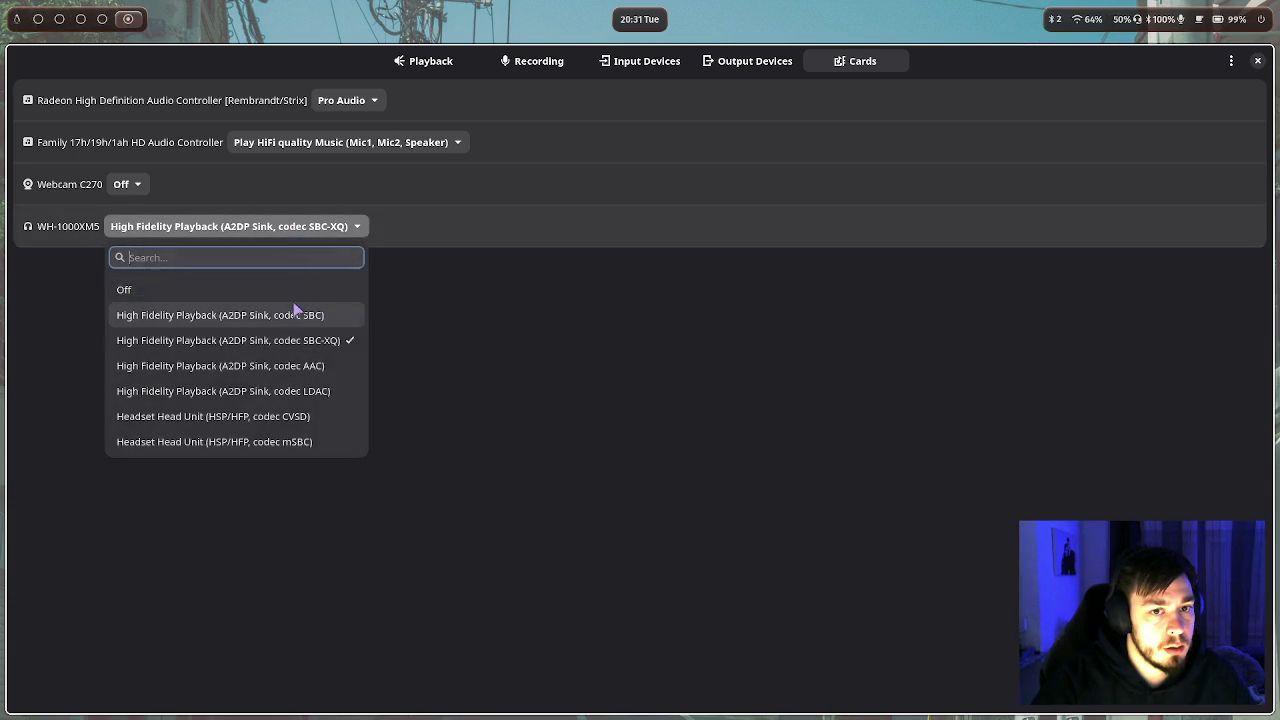
{"action": "left_click", "coordinate": [296, 314]}
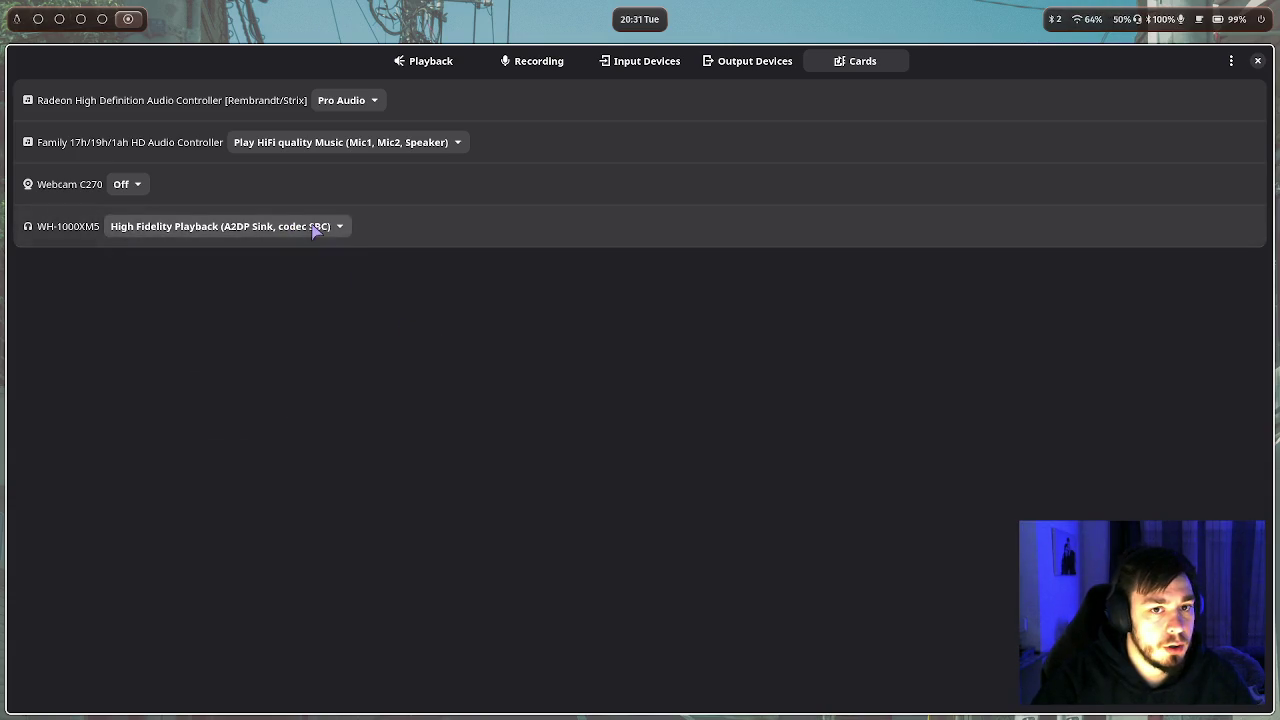
{"action": "left_click", "coordinate": [314, 228]}
{"action": "left_click", "coordinate": [271, 290]}
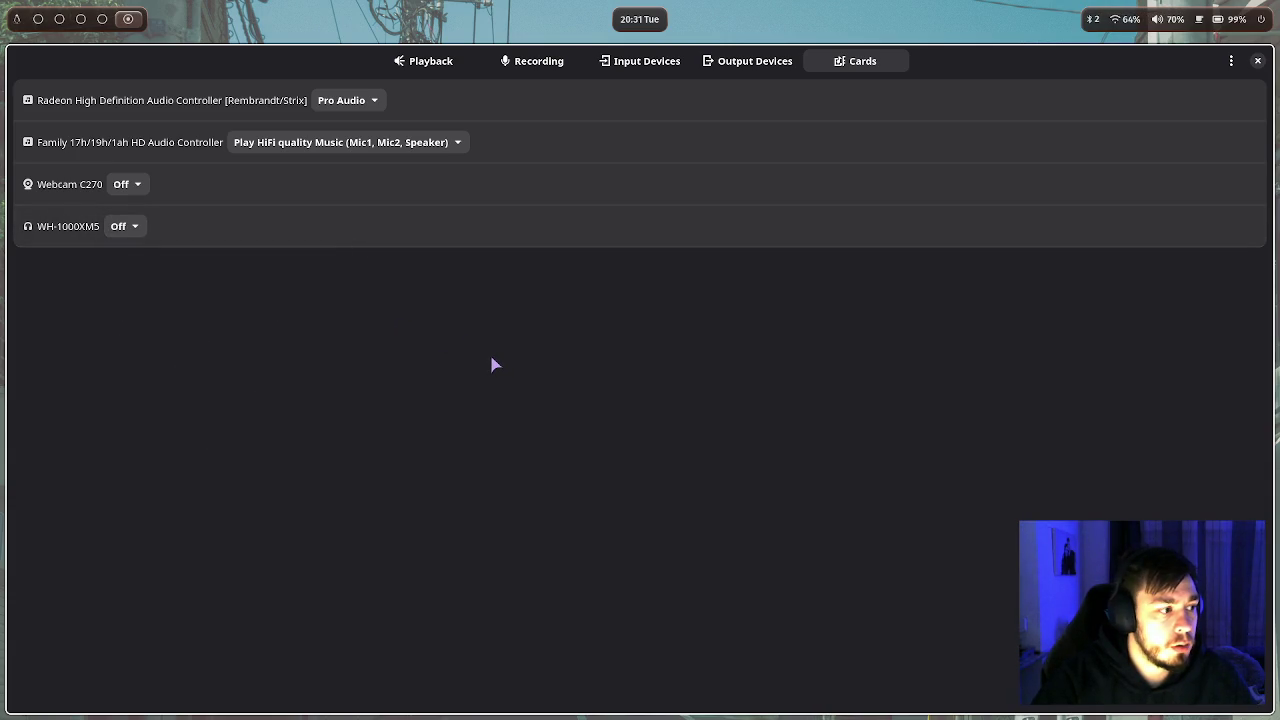
{"action": "left_click", "coordinate": [134, 227]}
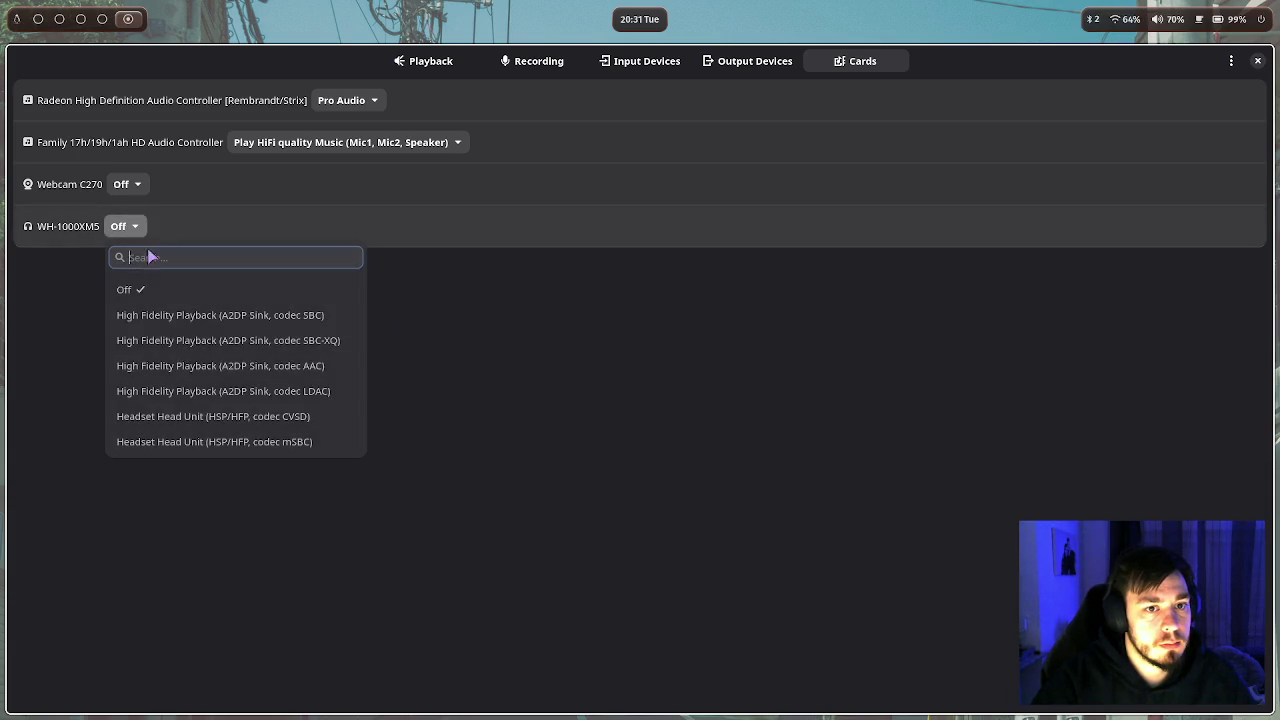
{"action": "left_click", "coordinate": [196, 443]}
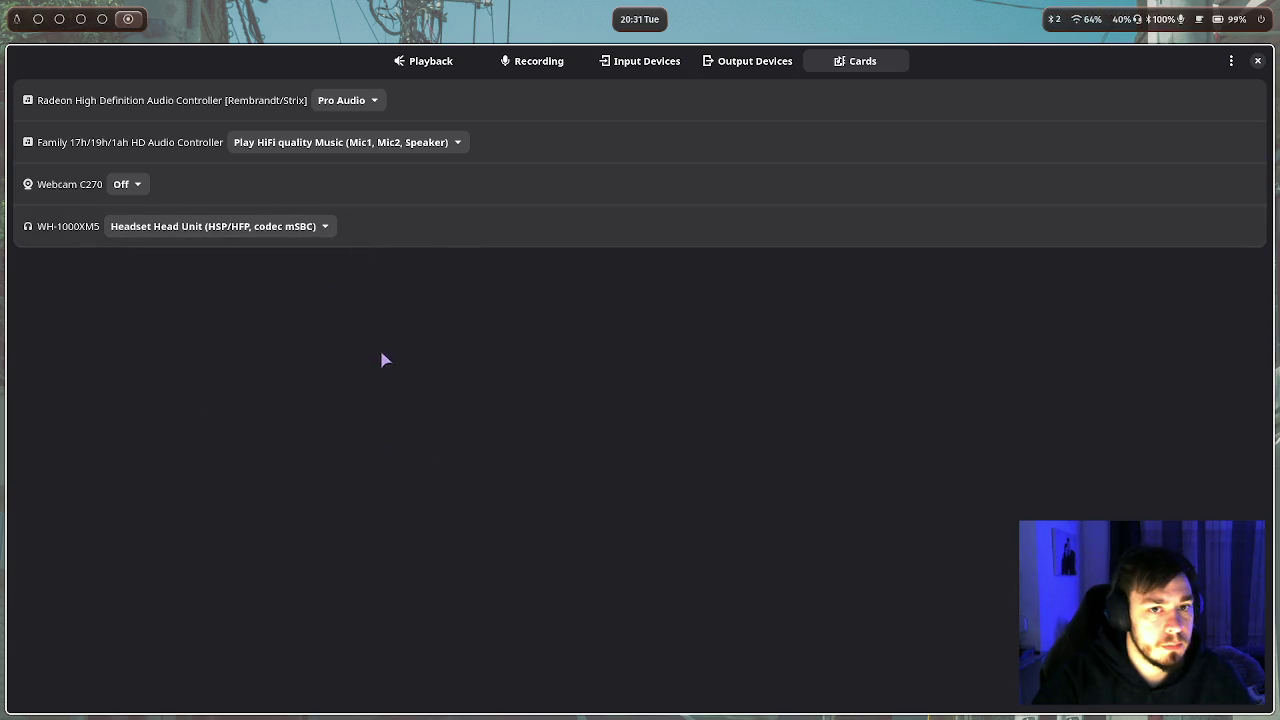
Set Webcam C270 to Mono Input and WH-1000XM5 to High Fidelity Playback (A2DP Sink, codec SBC).
{"action": "left_click", "coordinate": [352, 102]}
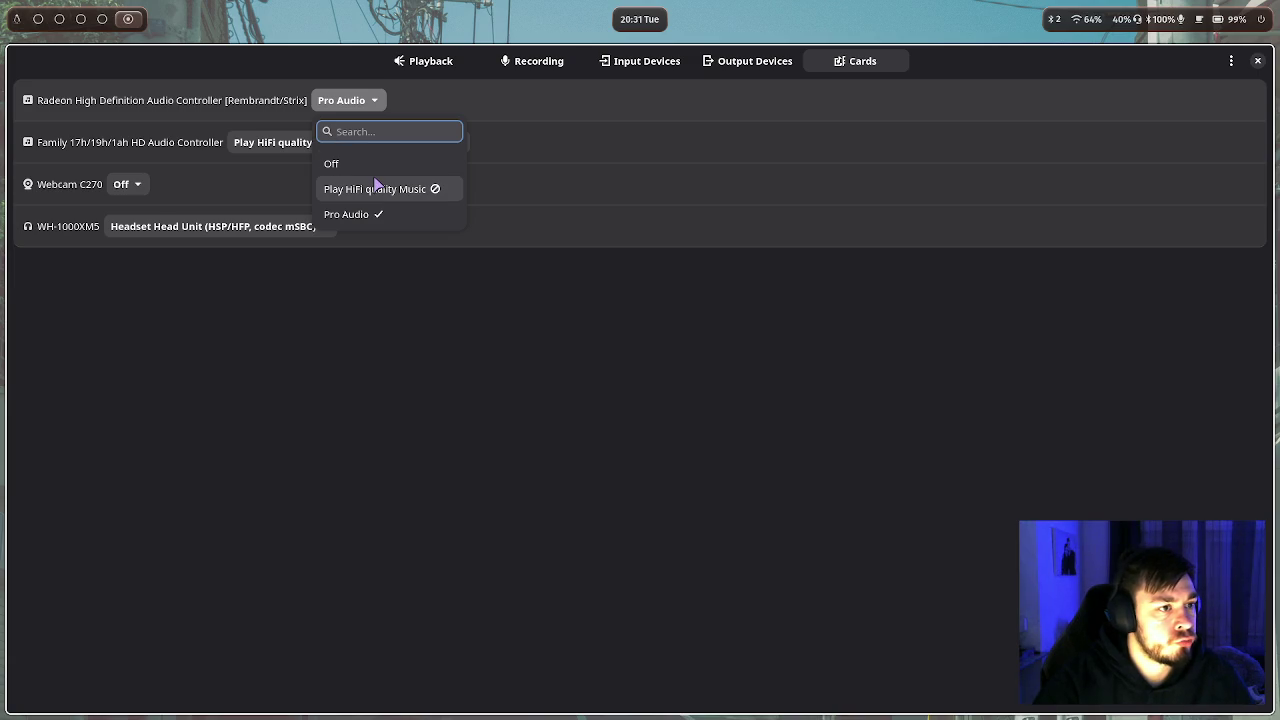
{"action": "left_click", "coordinate": [126, 186]}
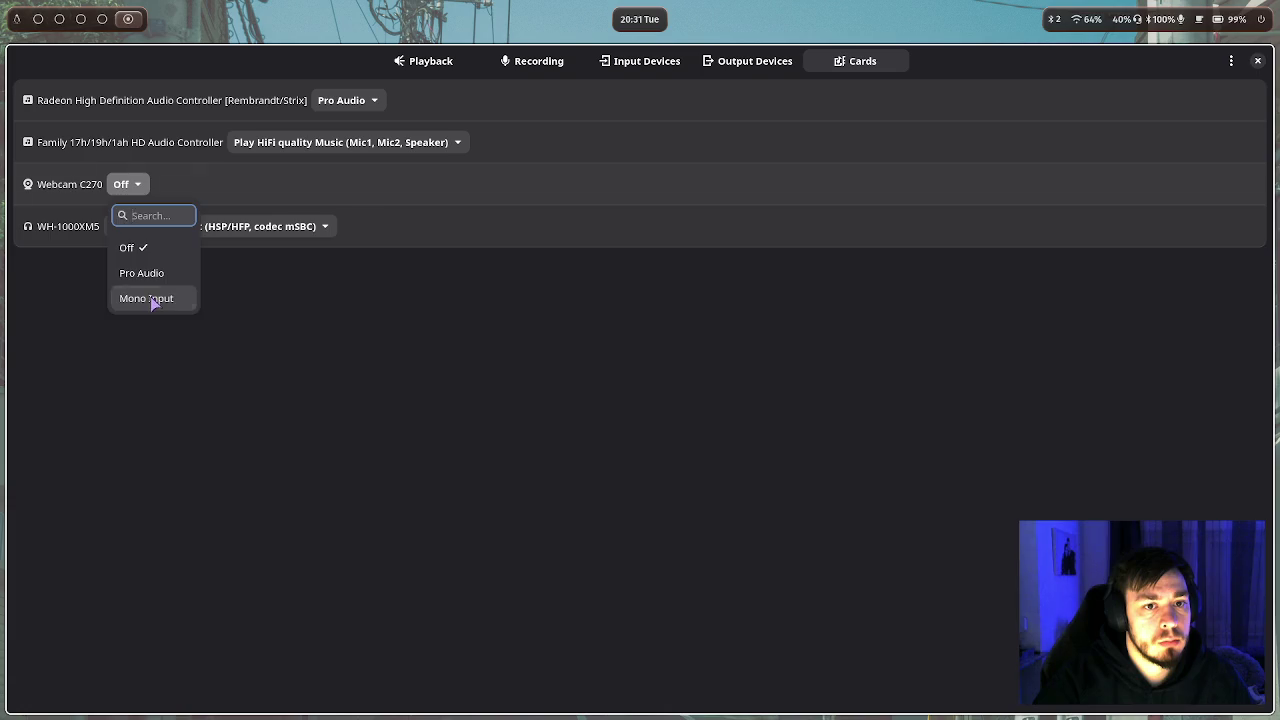
{"action": "left_click", "coordinate": [150, 298]}
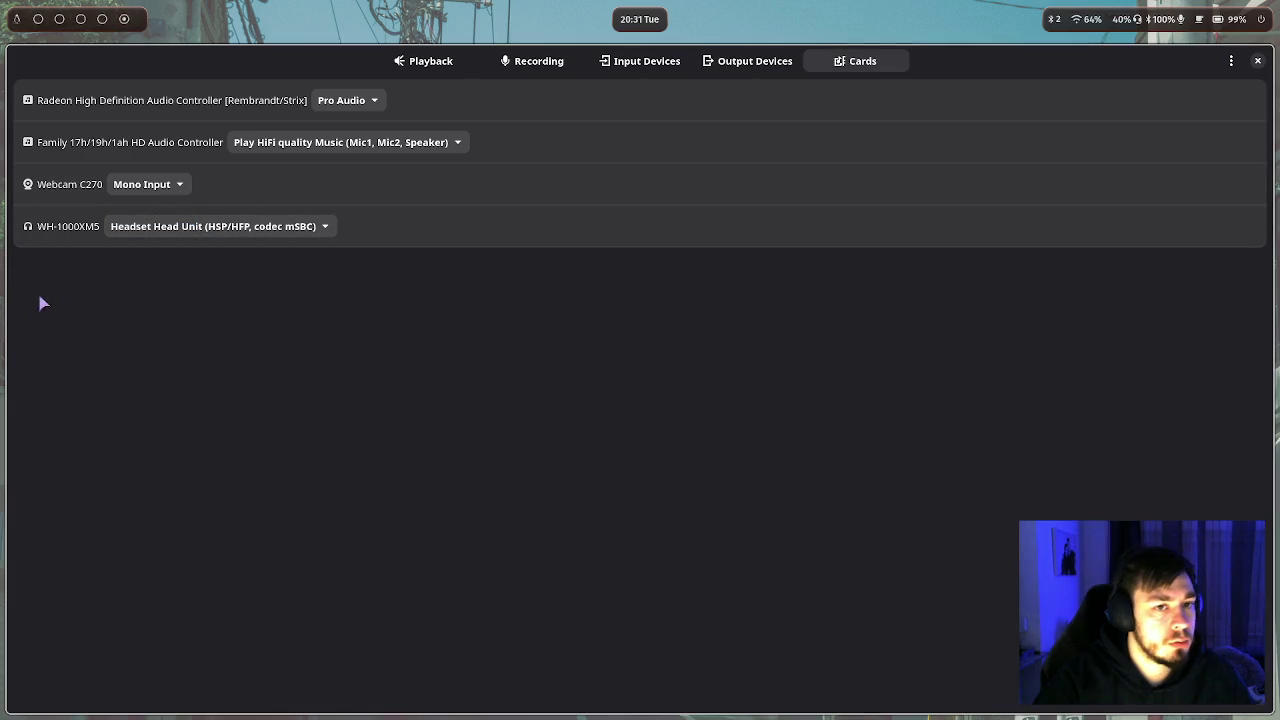
{"action": "left_click", "coordinate": [186, 228]}
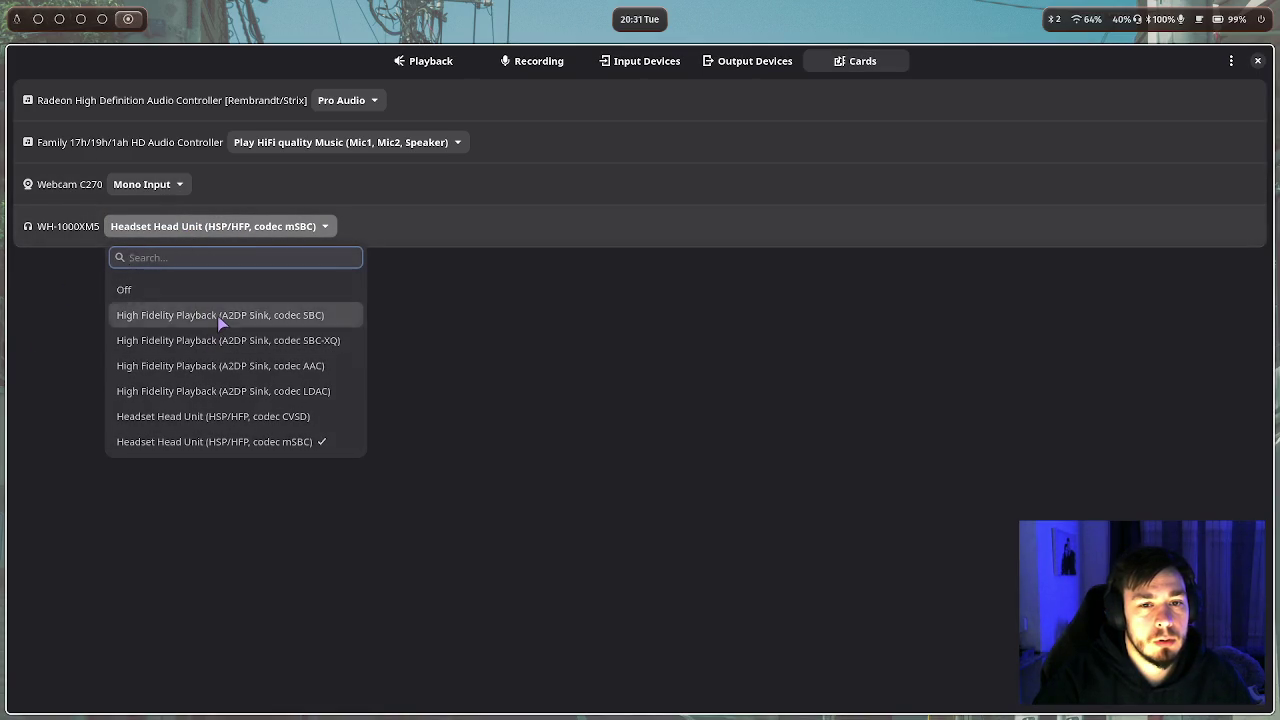
{"action": "left_click", "coordinate": [221, 317]}
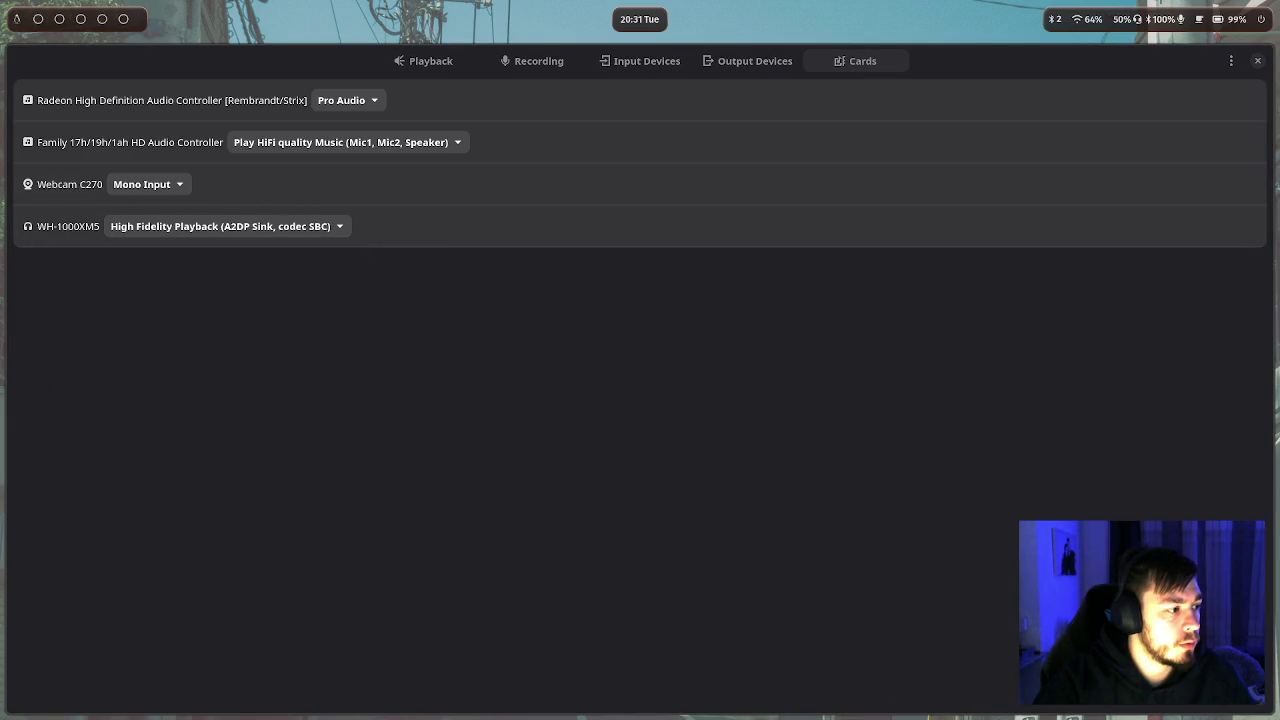
Record OBS Mic/Aux from Webcam C270 Mono and Desktop Audio from Default (WH-1000XM5), then close the mixer.
{"action": "left_click", "coordinate": [549, 70]}
{"action": "left_click", "coordinate": [1152, 101]}
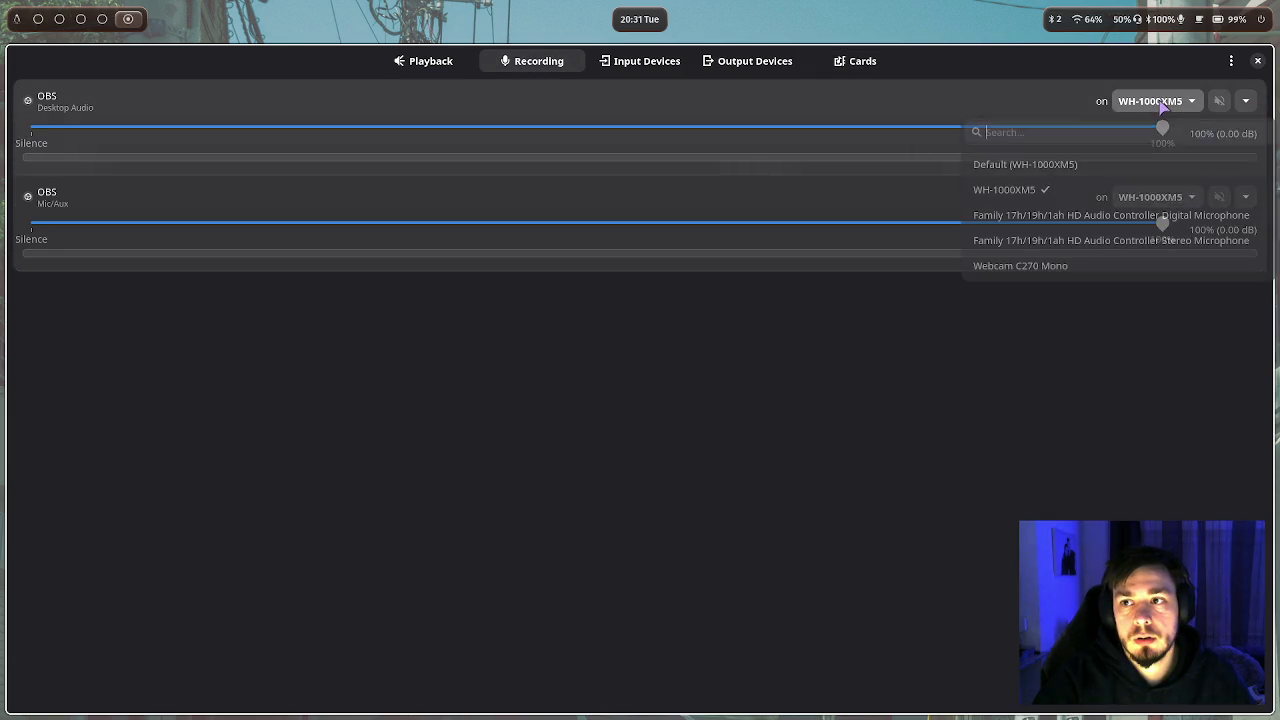
{"action": "left_click", "coordinate": [1065, 266]}
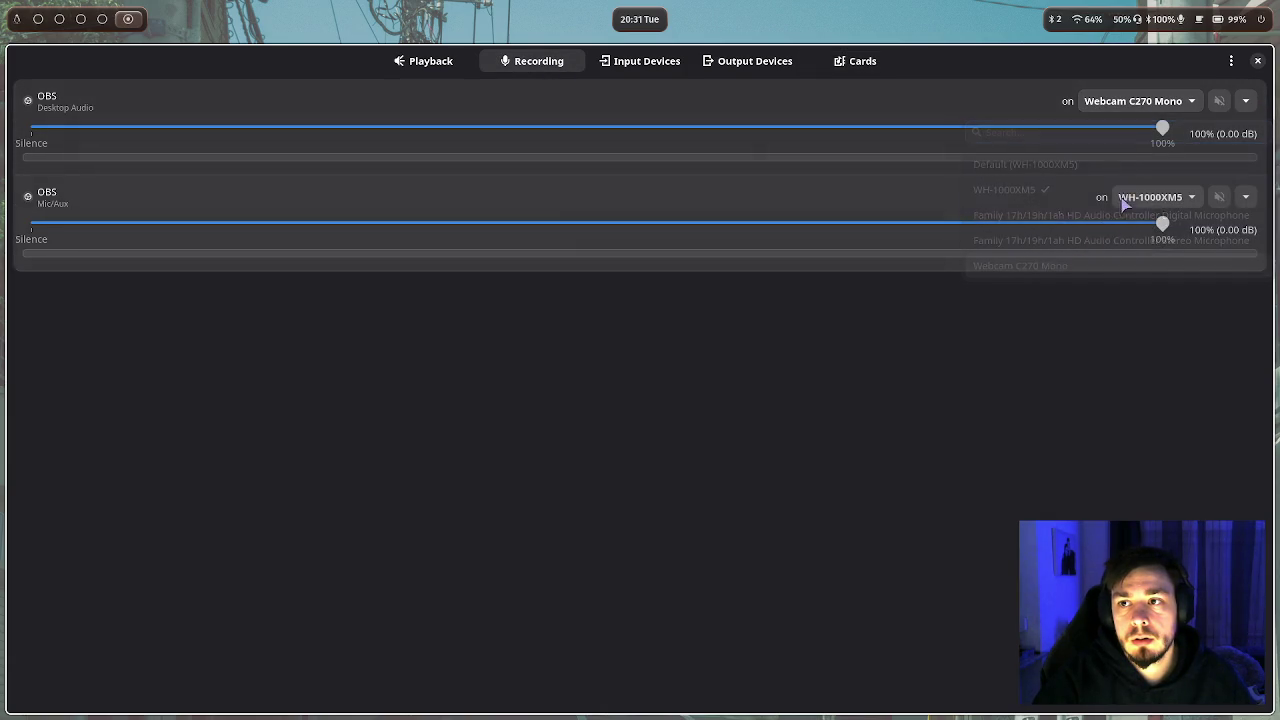
{"action": "left_click", "coordinate": [1150, 197]}
{"action": "left_click", "coordinate": [1110, 362]}
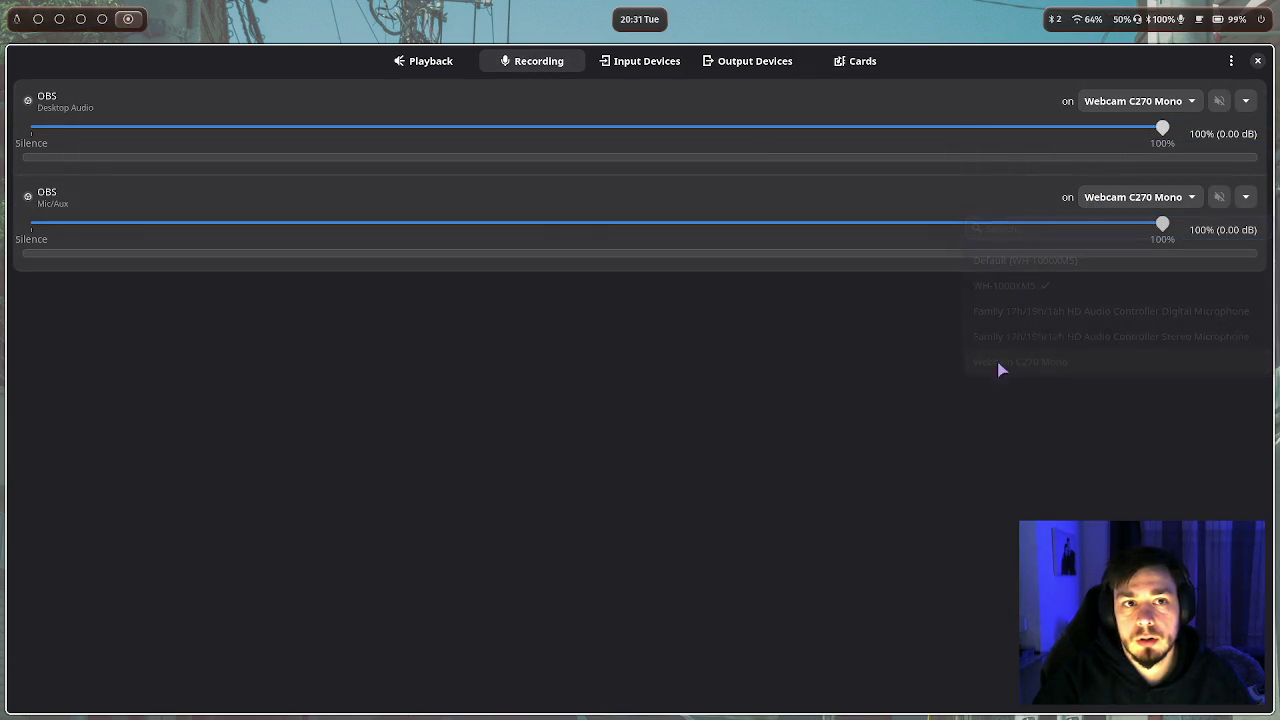
{"action": "left_click", "coordinate": [1112, 108]}
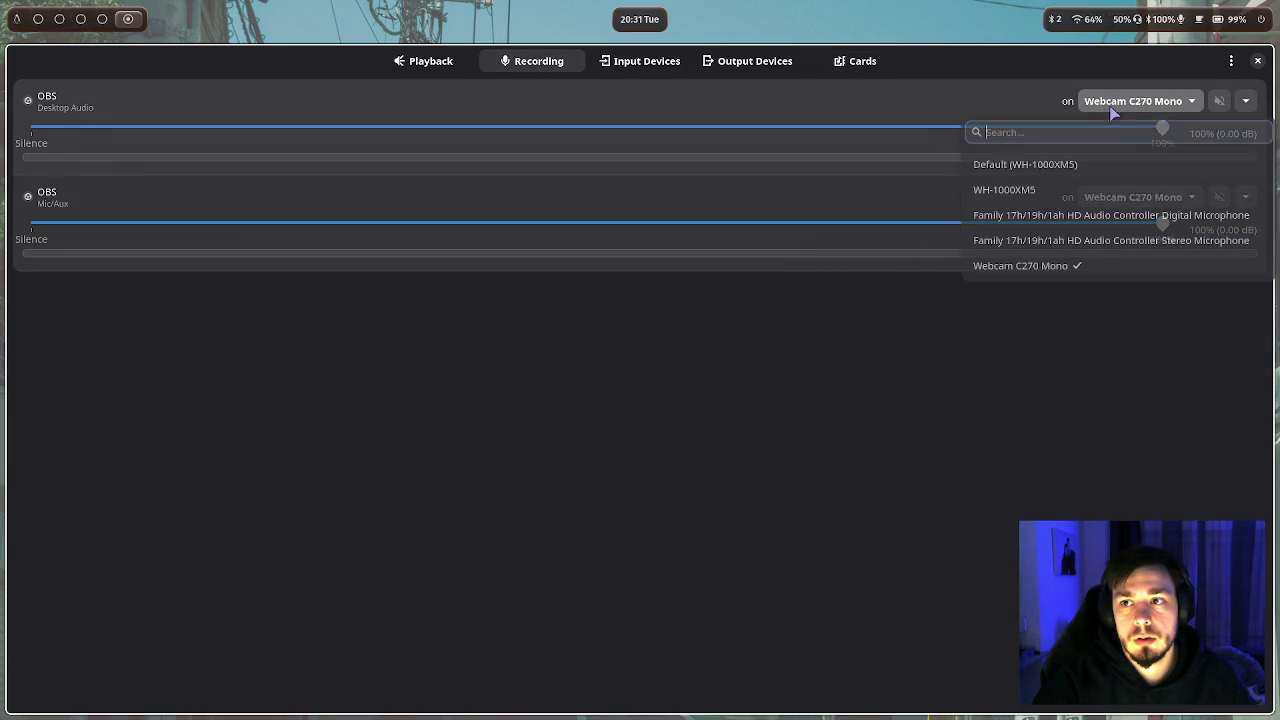
{"action": "left_click", "coordinate": [1096, 166]}
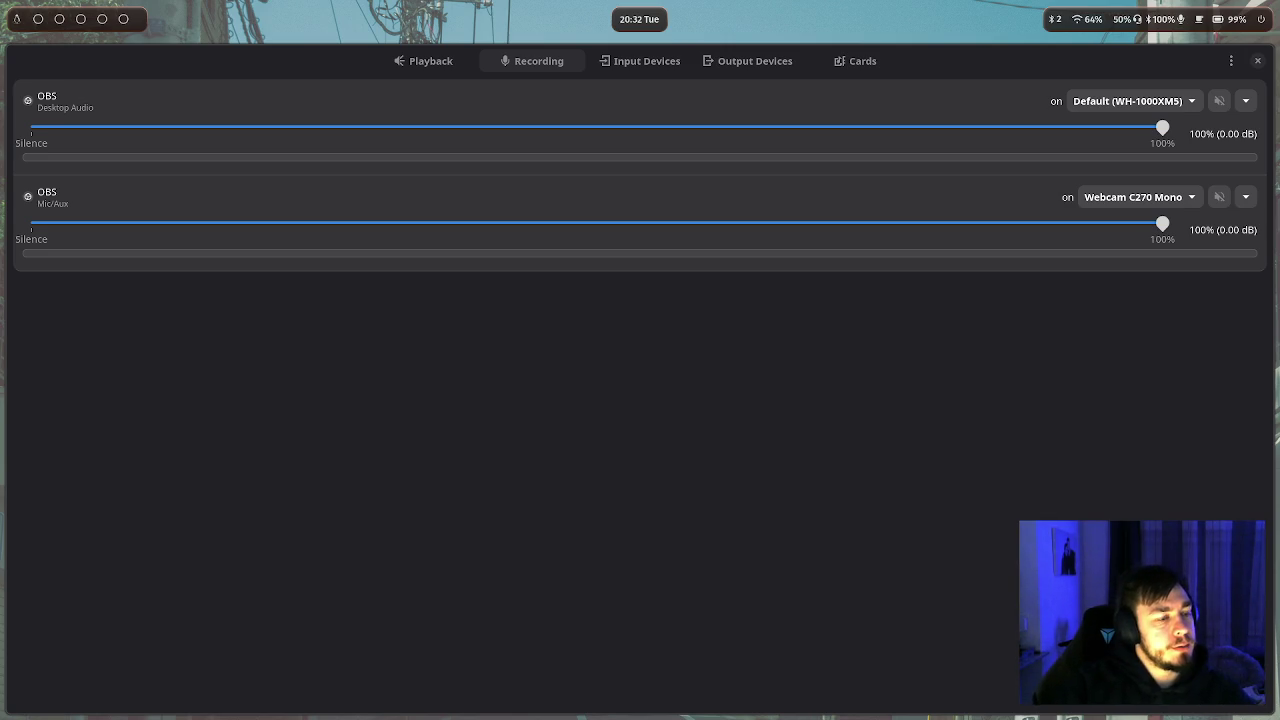
{"action": "key", "text": "super+q"}
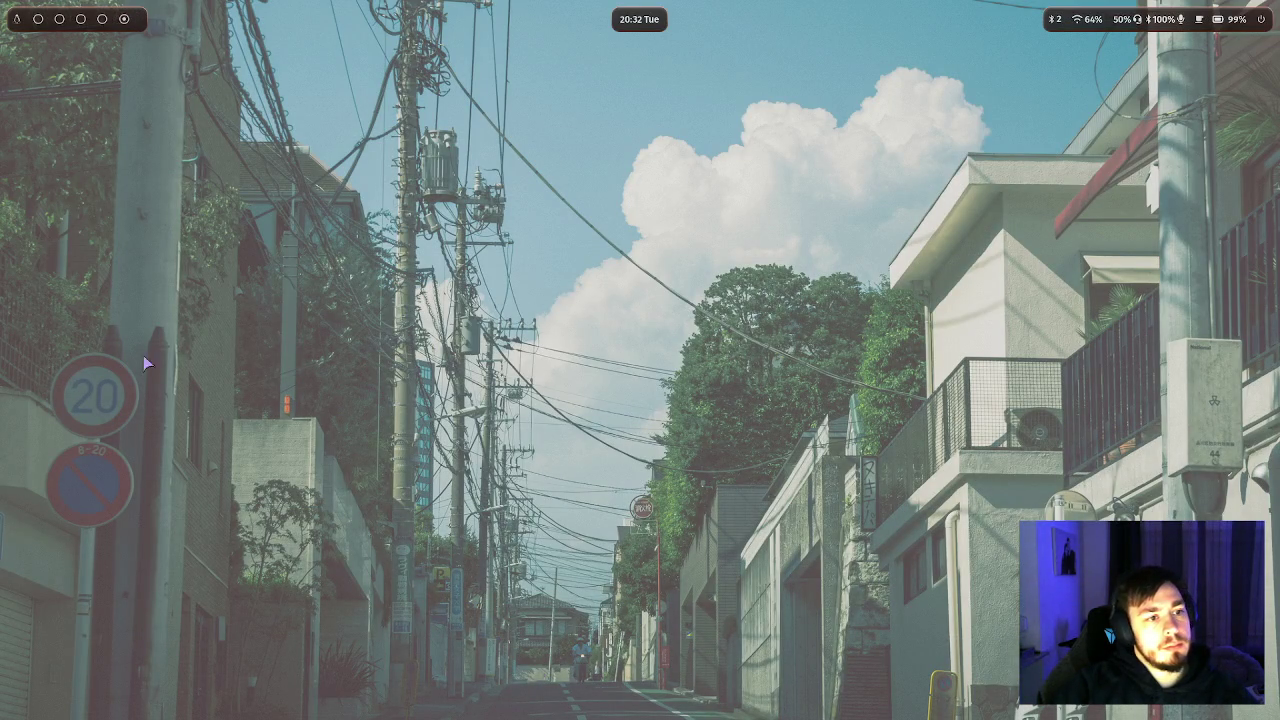
Back in Obsidian, choose Project as the Pomodoro Nvim content pillar and begin typing its summary.
{"action": "left_click", "coordinate": [102, 18]}
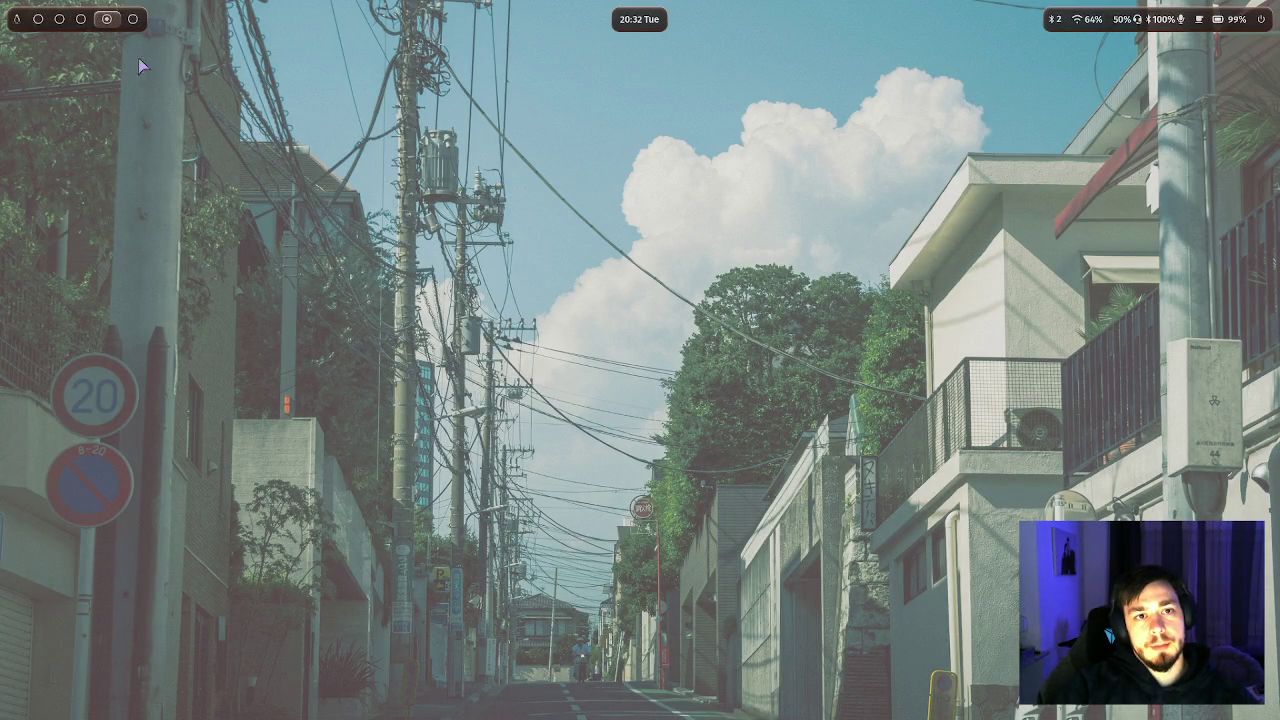
{"action": "left_click", "coordinate": [81, 18]}
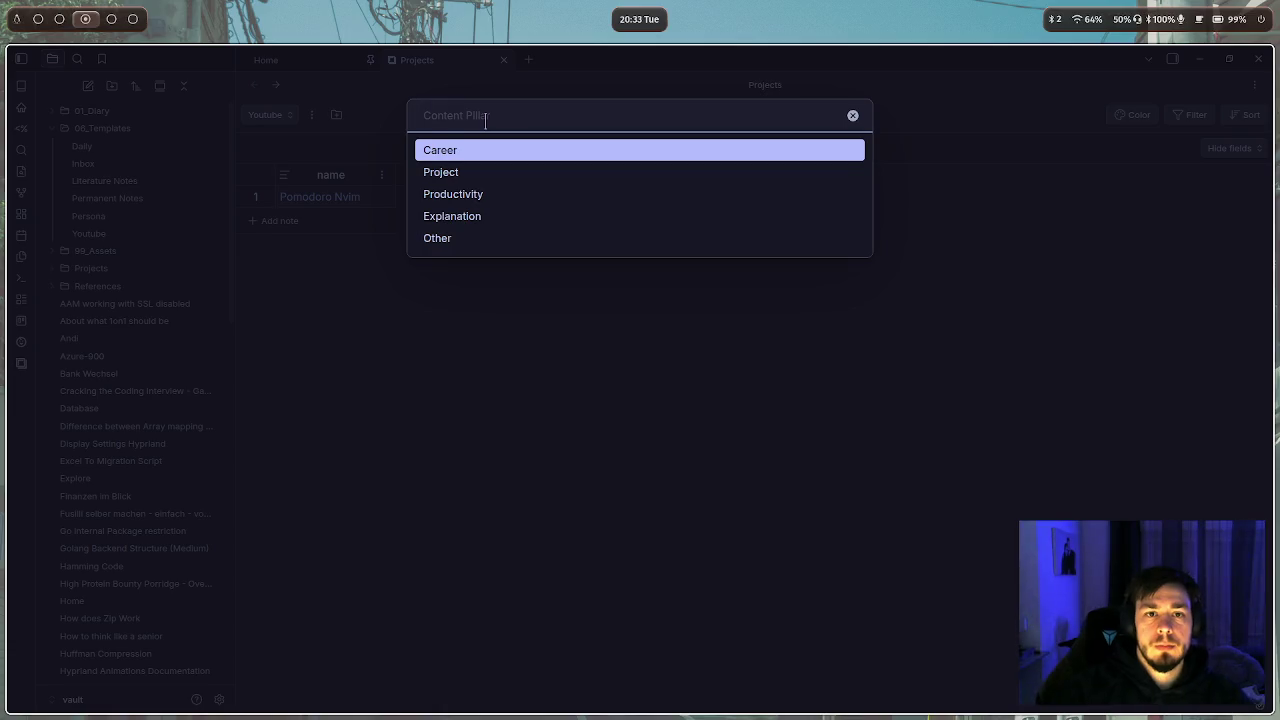
{"action": "key", "text": "Down"}
{"action": "key", "text": "Down"}
{"action": "key", "text": "Up"}
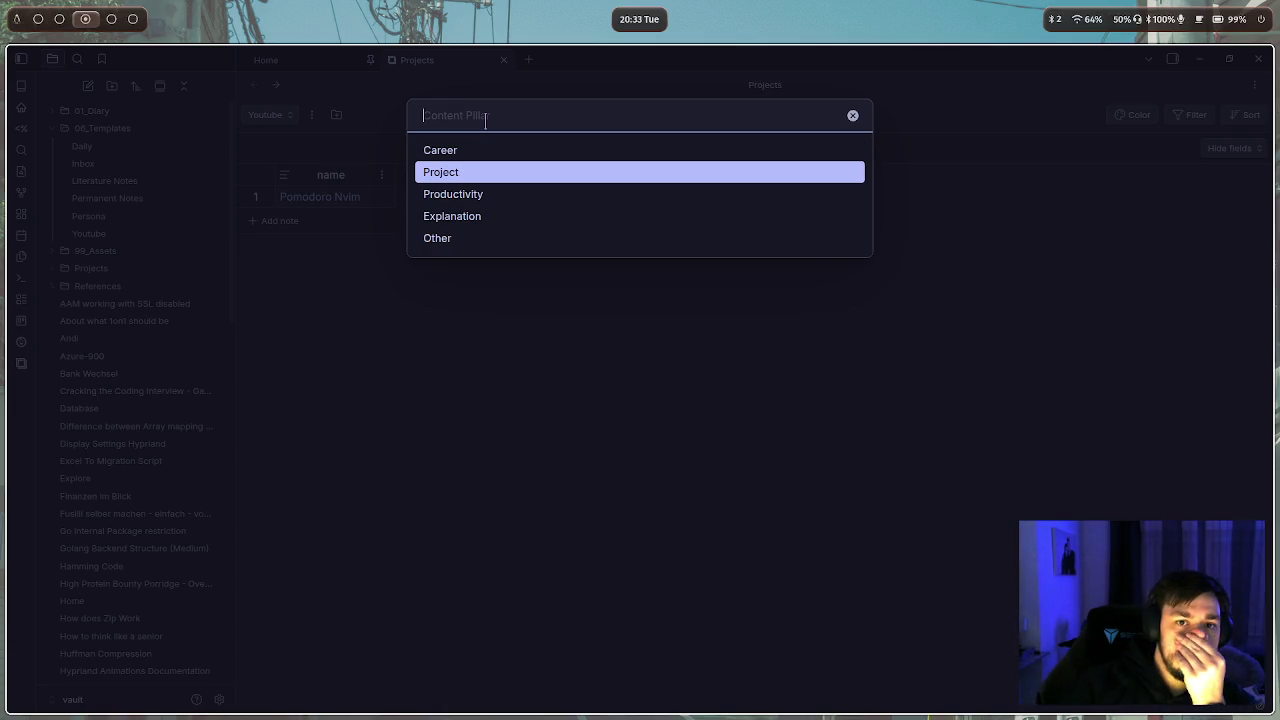
{"action": "key", "text": "Return"}
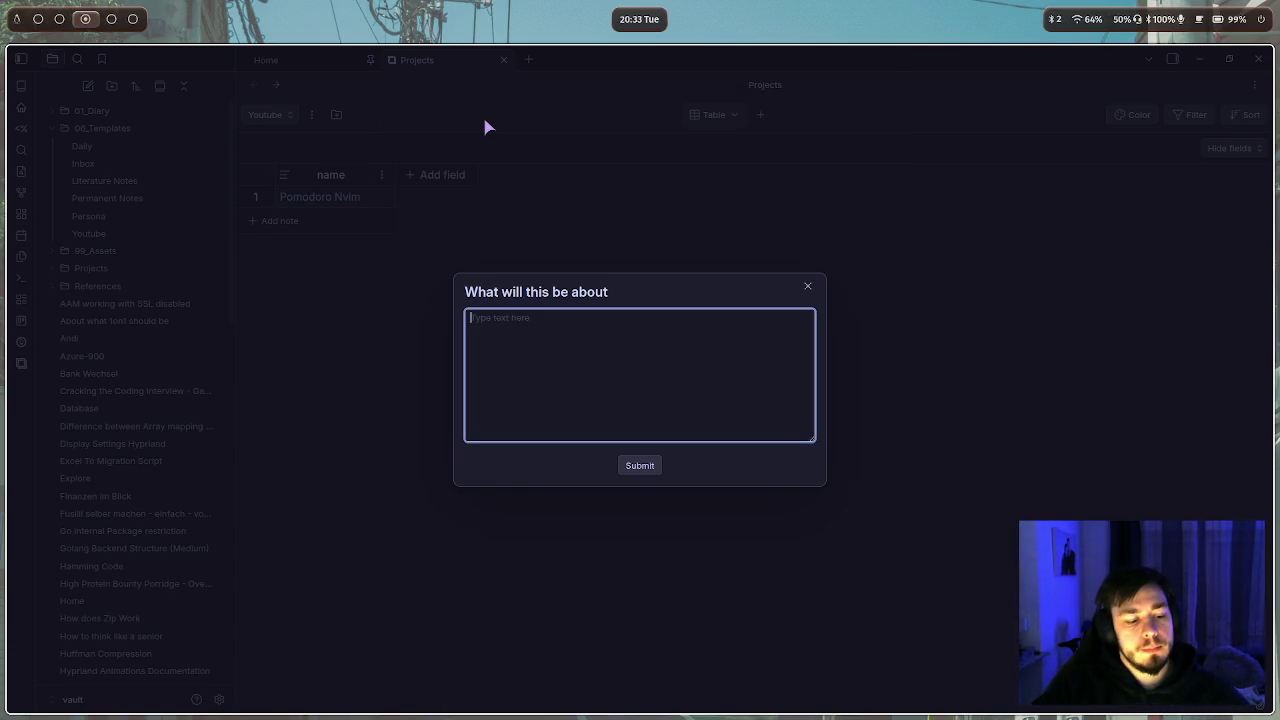
{"action": "type", "text": "A tool where i can start a pomodoro timer. And"}
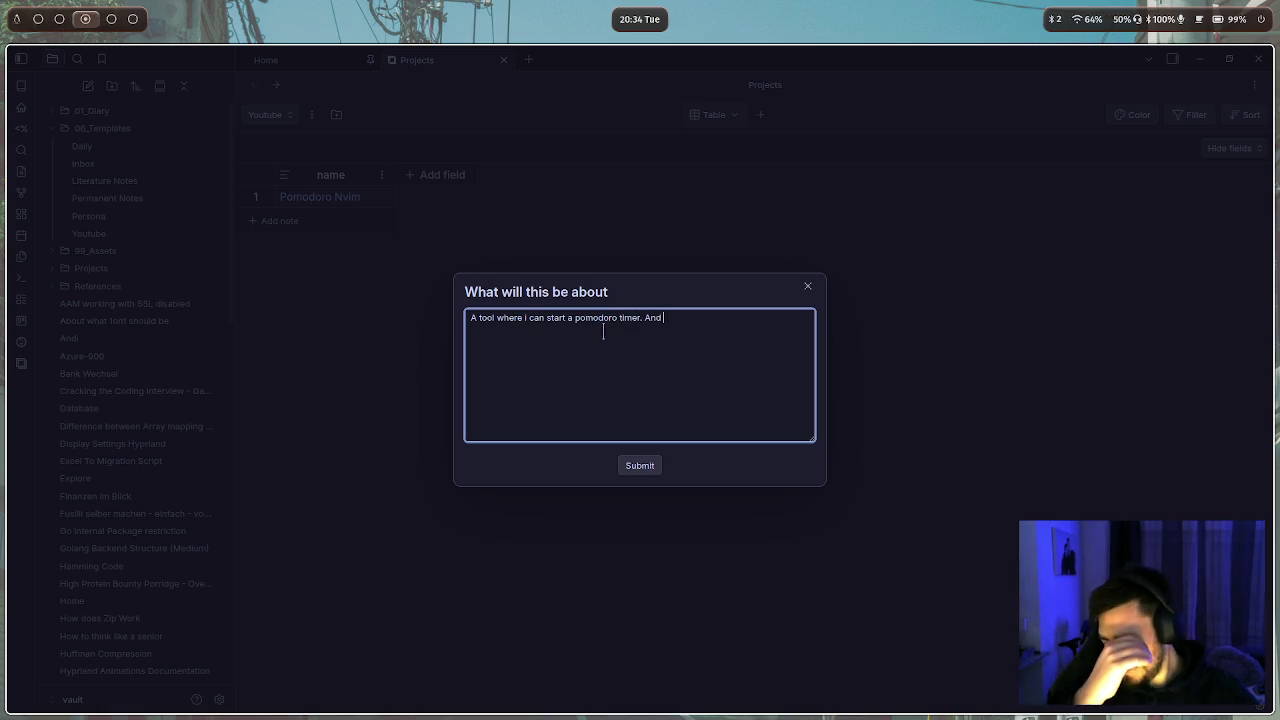
Finish the pomodoro-timer summary, mentioning viewing stats per day, and submit it.
{"action": "type", "text": "we can also"}
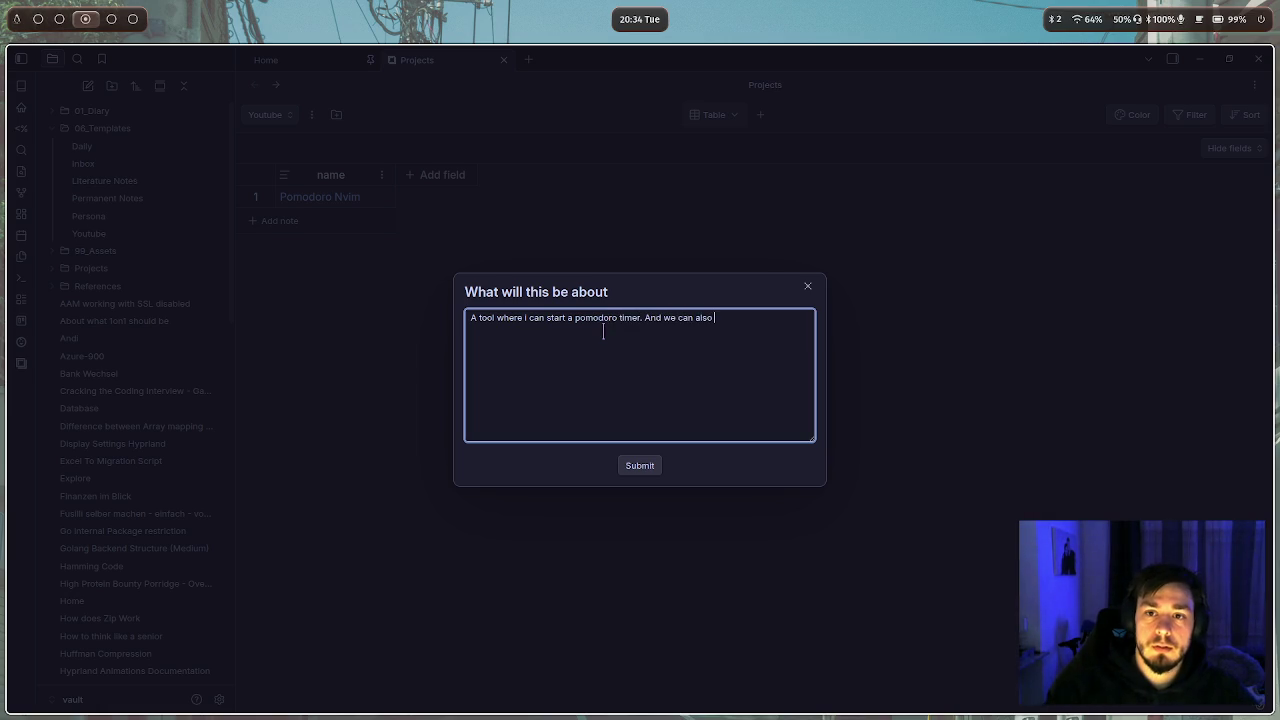
{"action": "type", "text": " view stats of"}
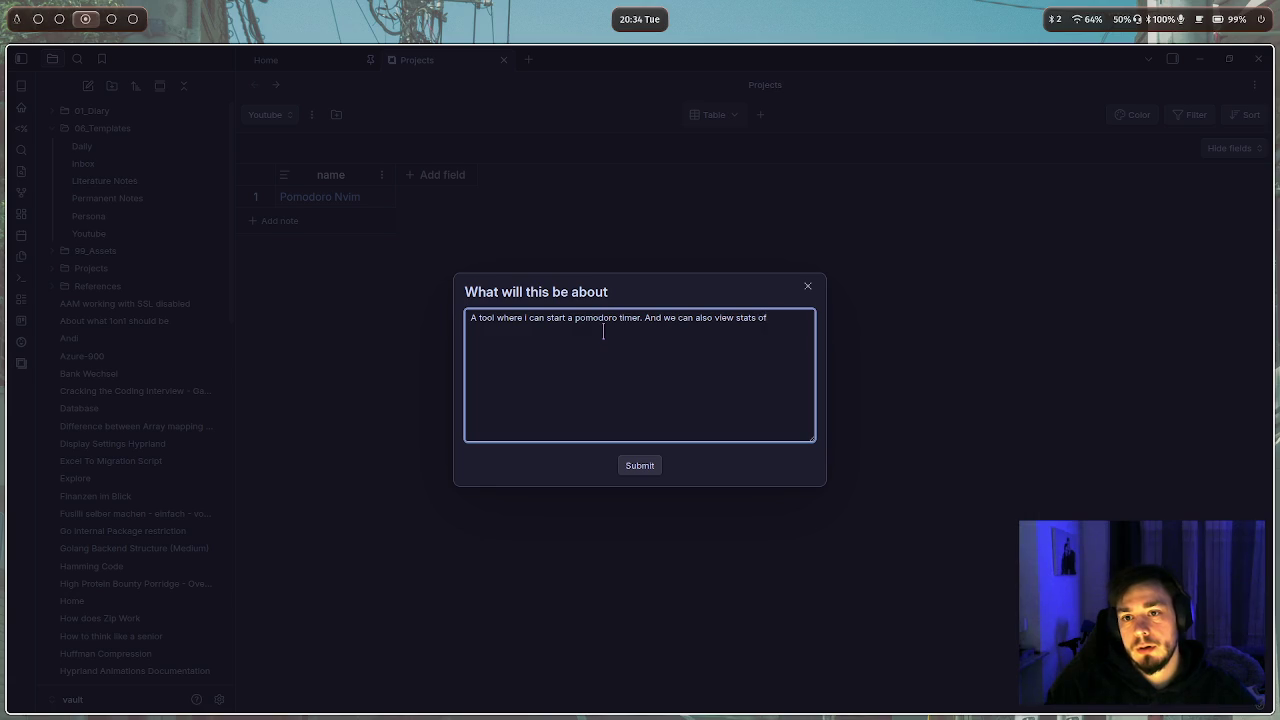
{"action": "type", "text": "l"}
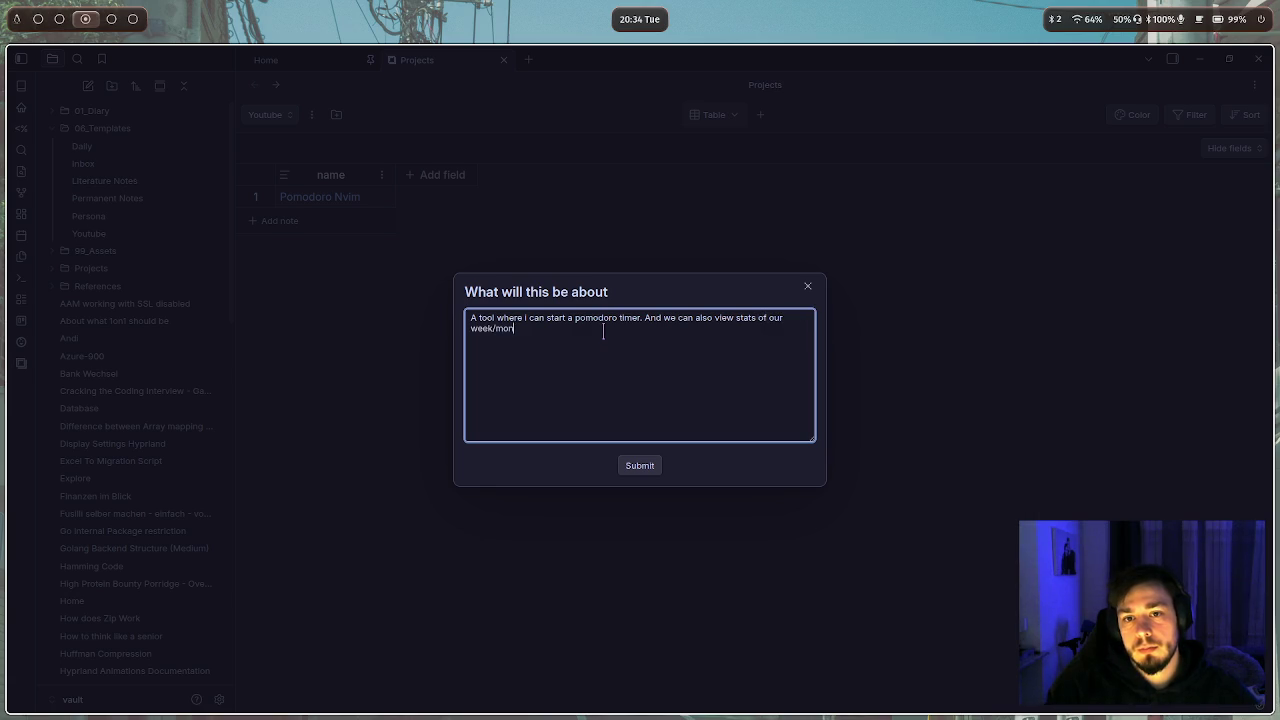
{"action": "type", "text": "/ l"}
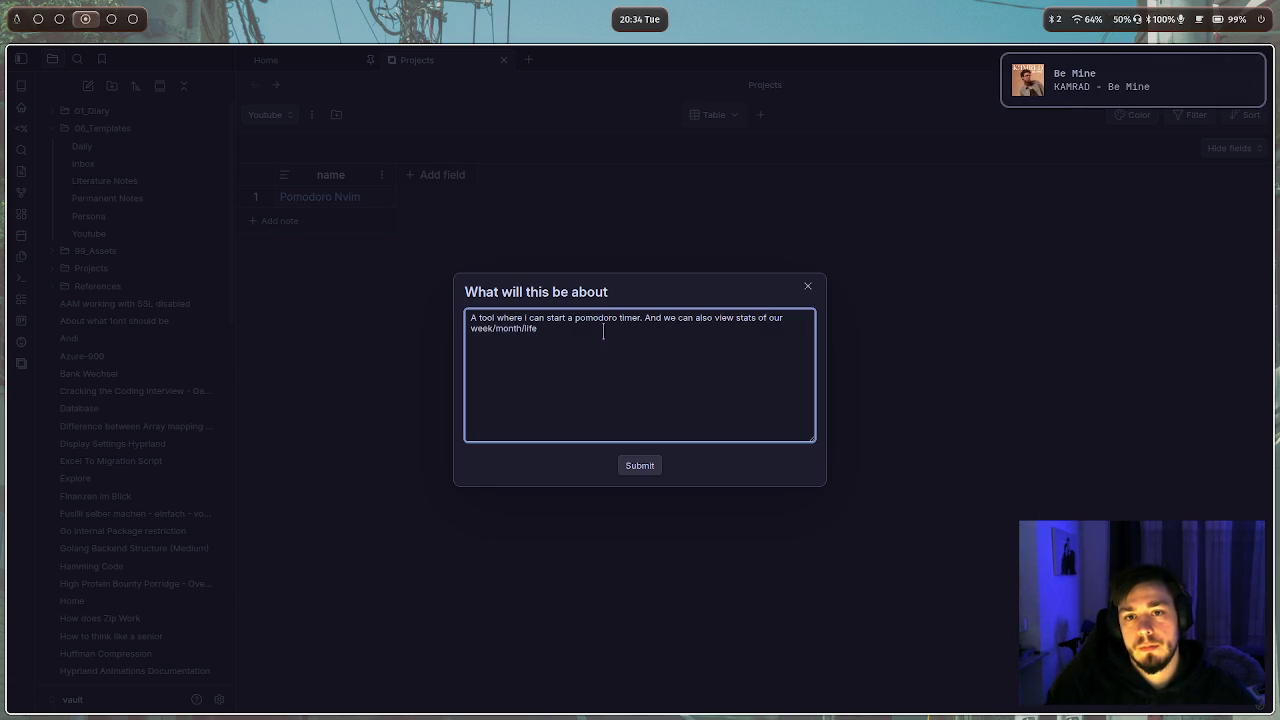
{"action": "type", "text": "day/"}
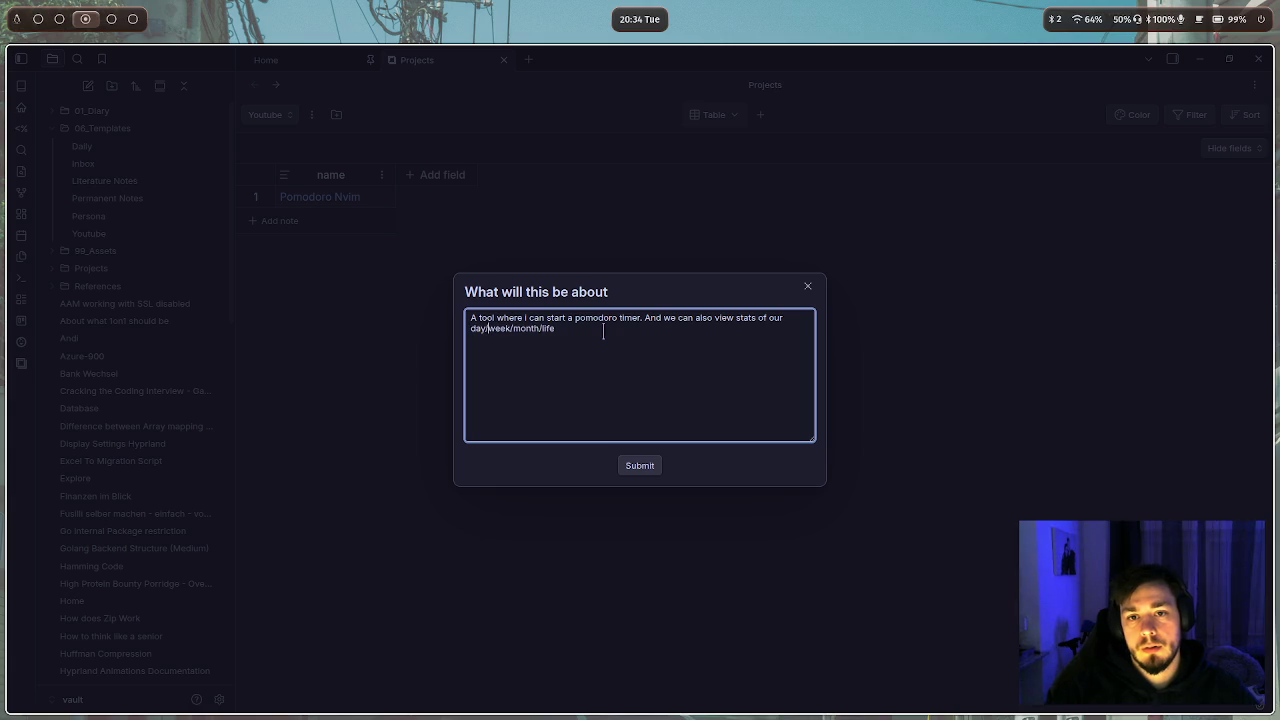
{"action": "key", "text": "ctrl+Return"}
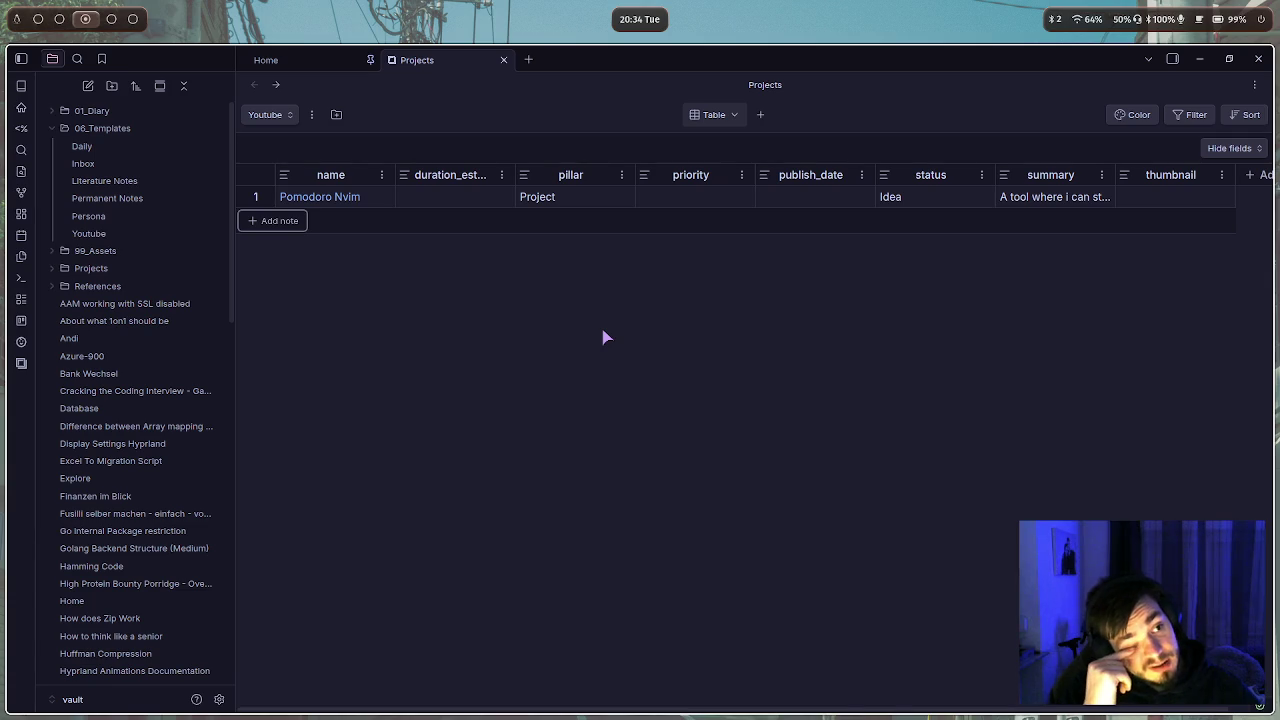
Give Pomodoro Nvim priority 8 and convert the priority property to a number type.
{"action": "left_click", "coordinate": [701, 203]}
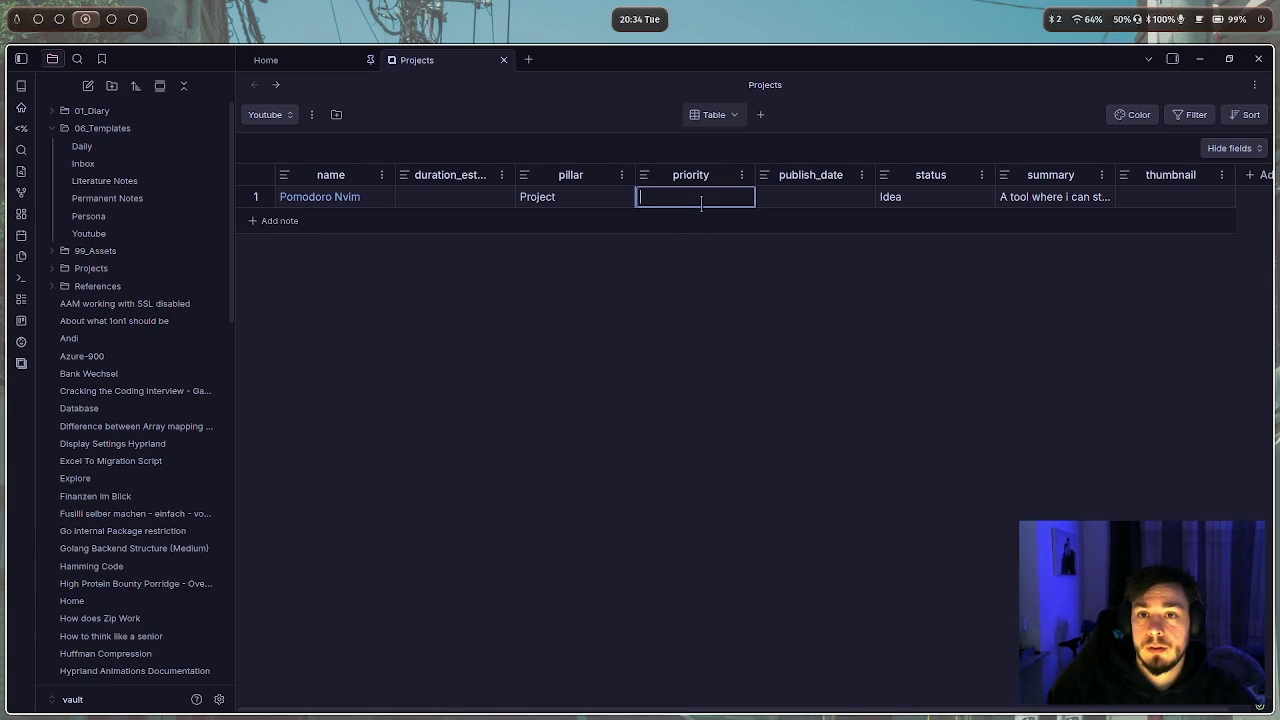
{"action": "type", "text": "8"}
{"action": "key", "text": "Return"}
{"action": "left_click", "coordinate": [700, 277]}
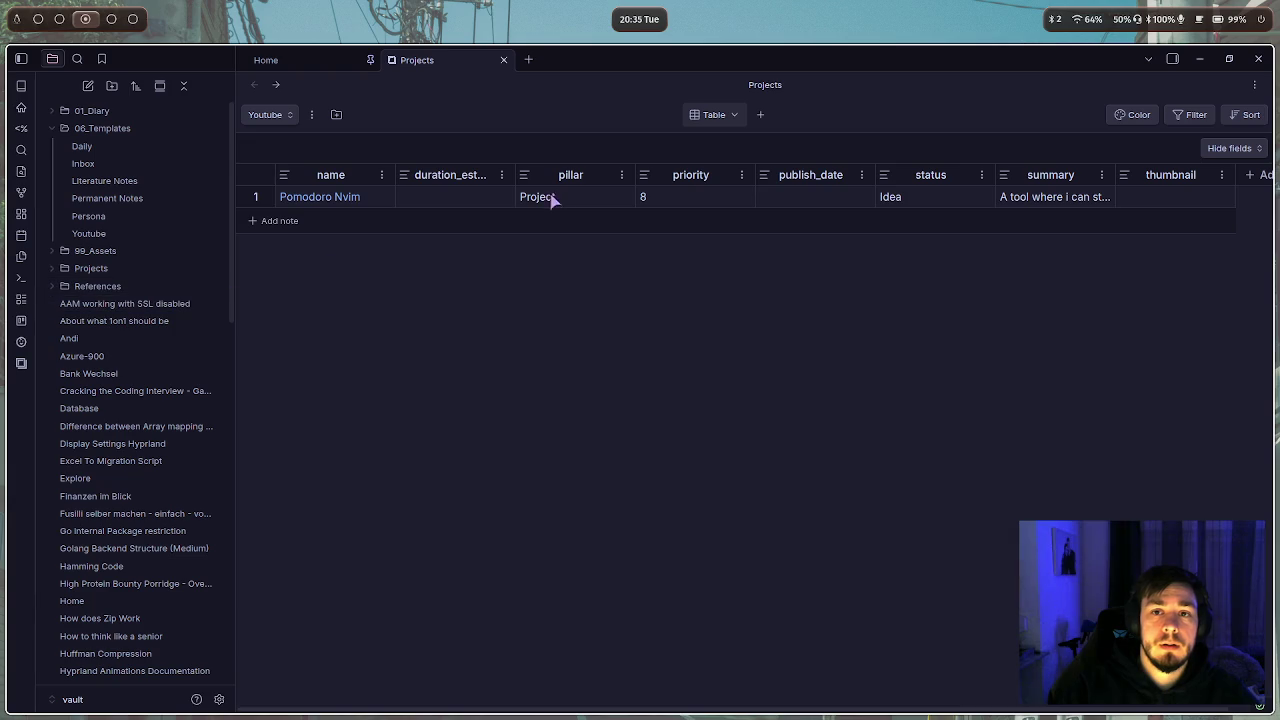
{"action": "left_click", "coordinate": [320, 198]}
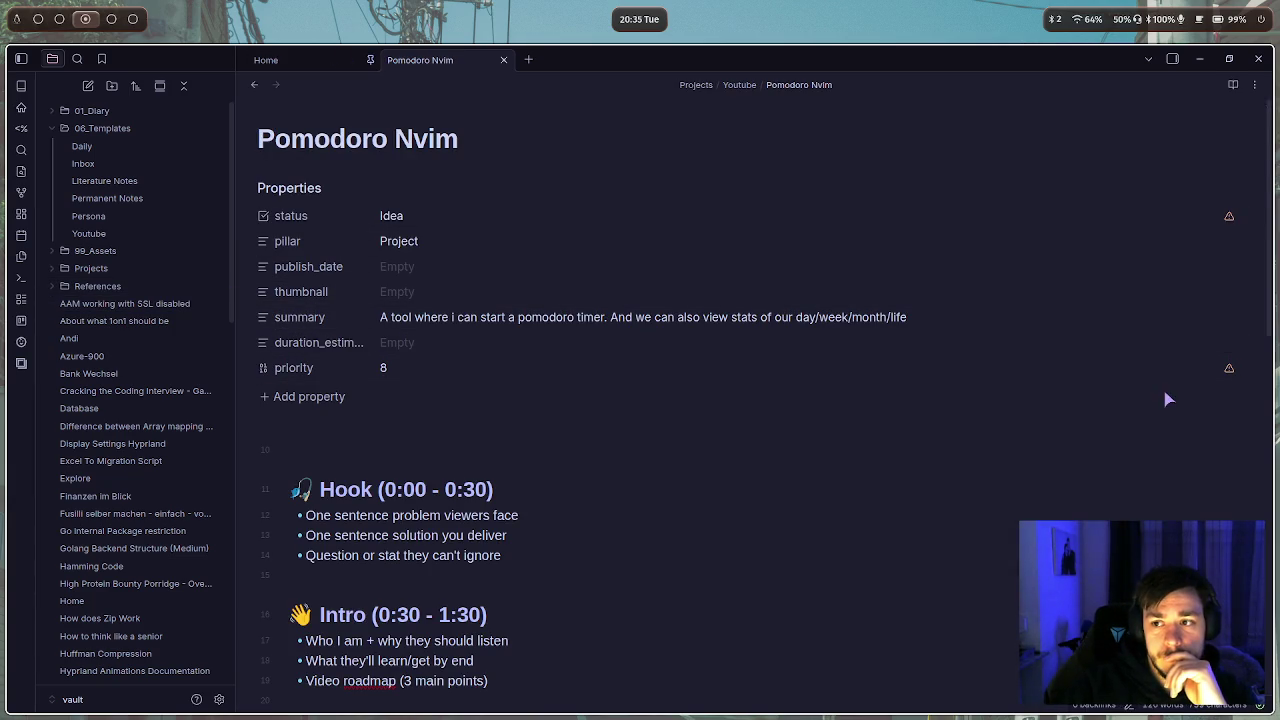
{"action": "left_click", "coordinate": [1217, 370]}
{"action": "left_click", "coordinate": [742, 424]}
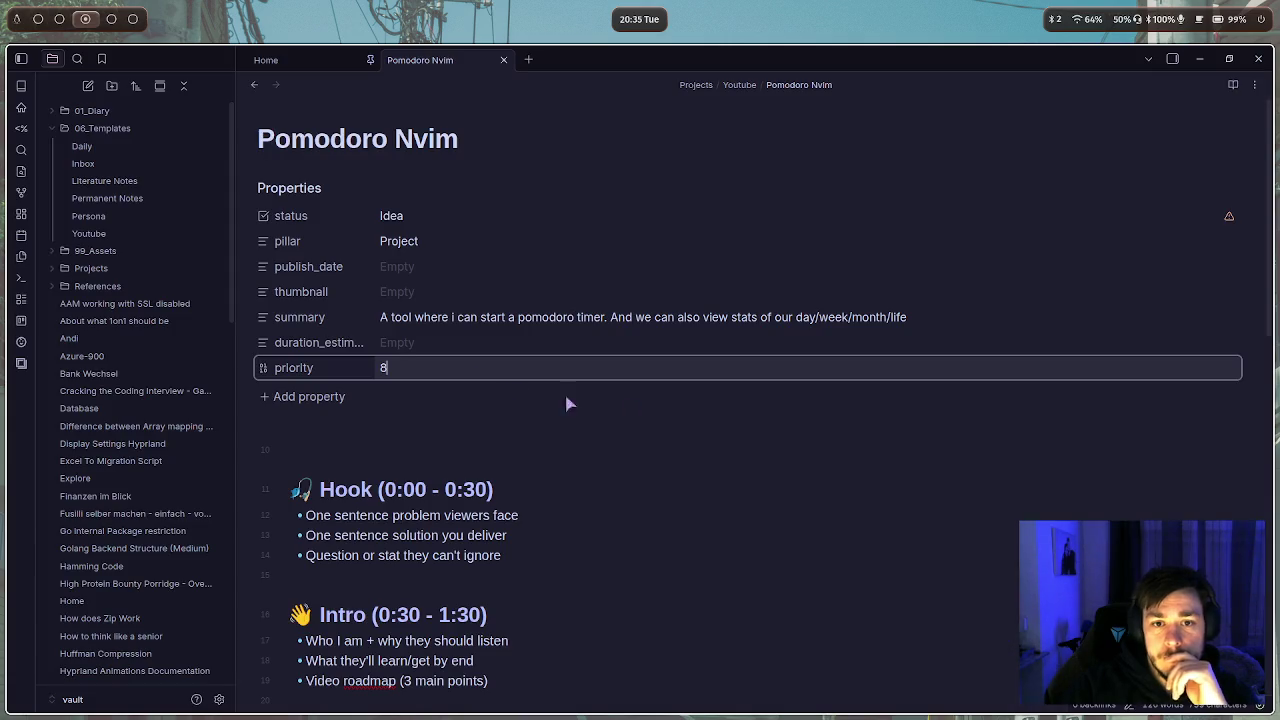
{"action": "left_click", "coordinate": [254, 84]}
{"action": "left_click", "coordinate": [740, 197]}
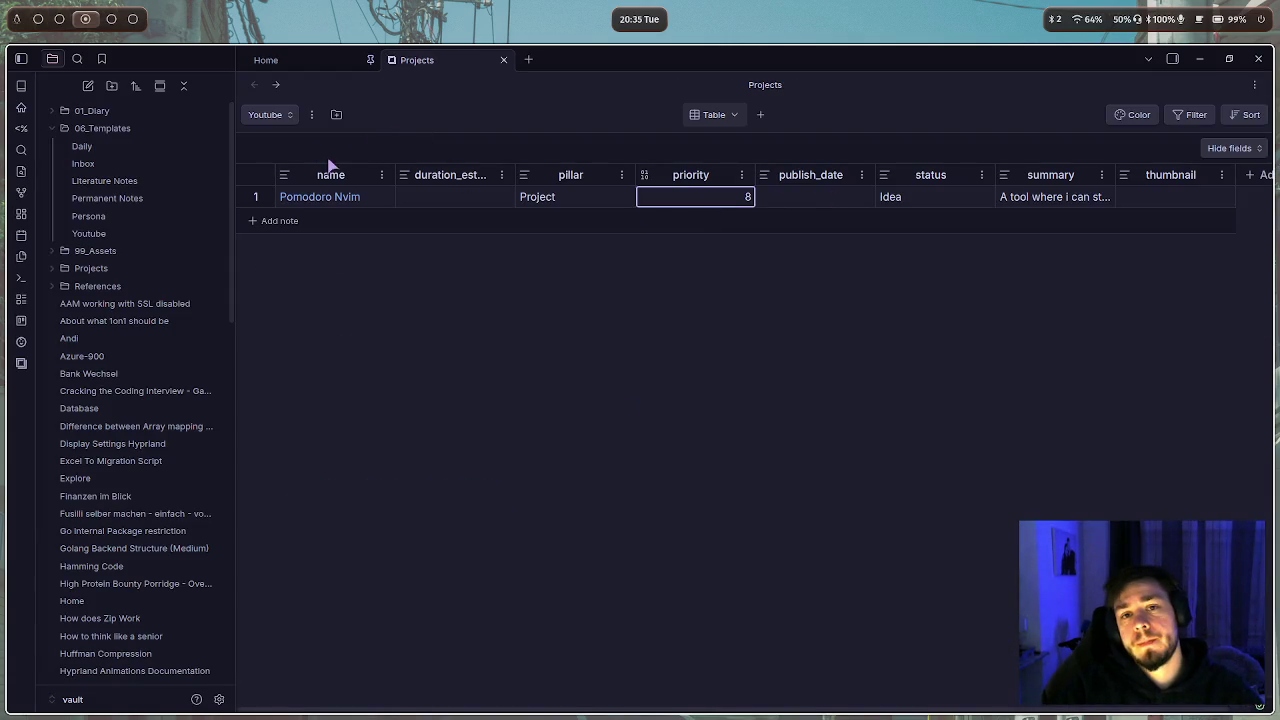
{"action": "left_click", "coordinate": [895, 284]}
Add a colour rule matching rows whose pillar contains 'Project'.
{"action": "left_click", "coordinate": [1140, 115]}
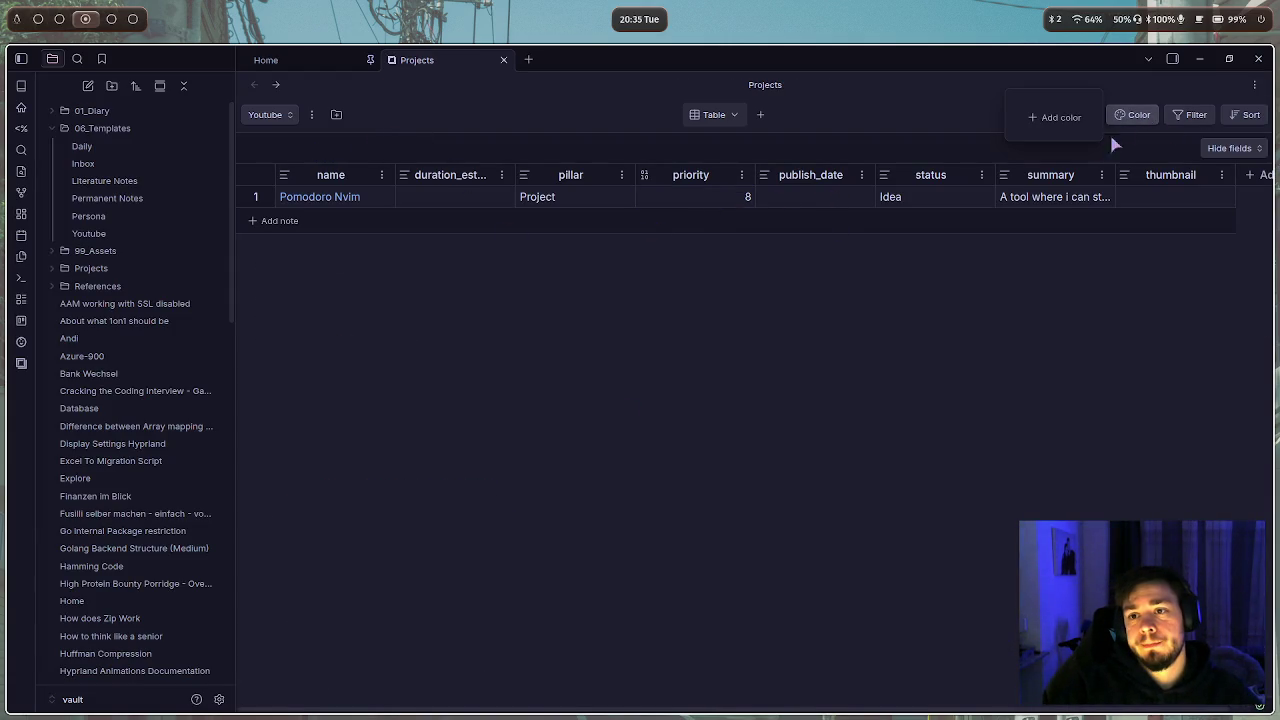
{"action": "left_click", "coordinate": [1060, 117]}
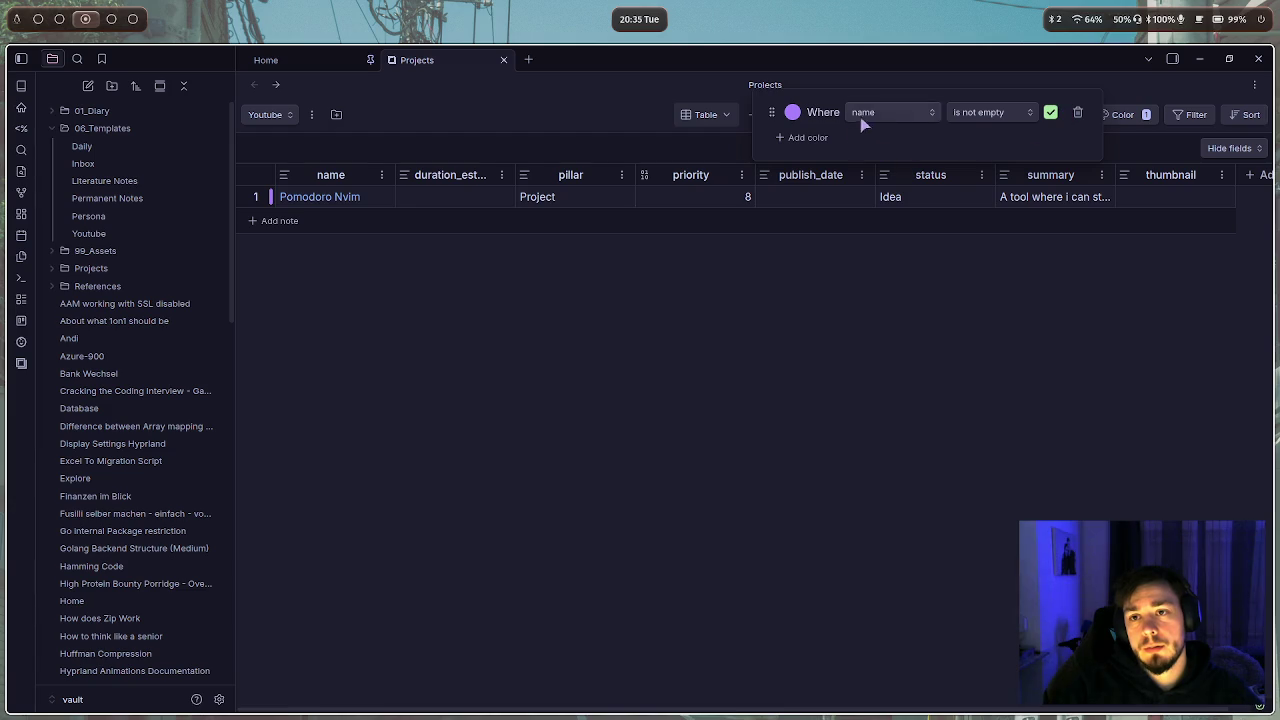
{"action": "left_click", "coordinate": [866, 114]}
{"action": "left_click", "coordinate": [900, 178]}
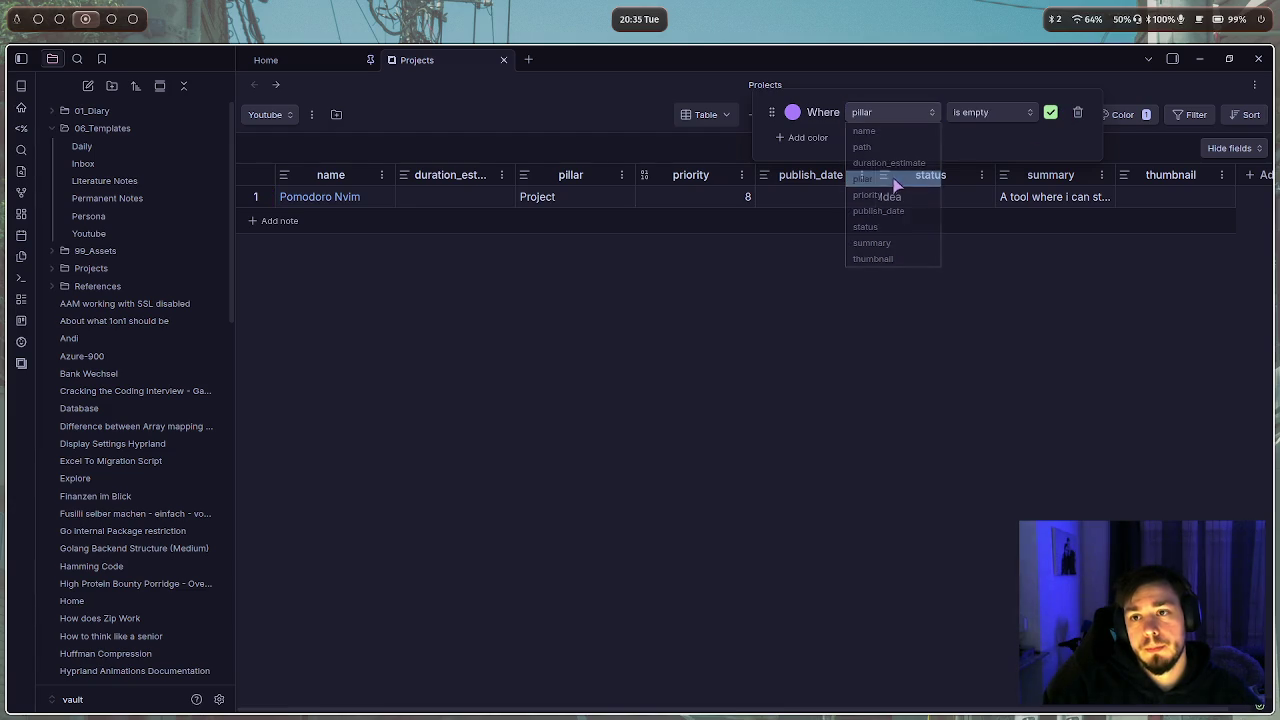
{"action": "left_click", "coordinate": [990, 114]}
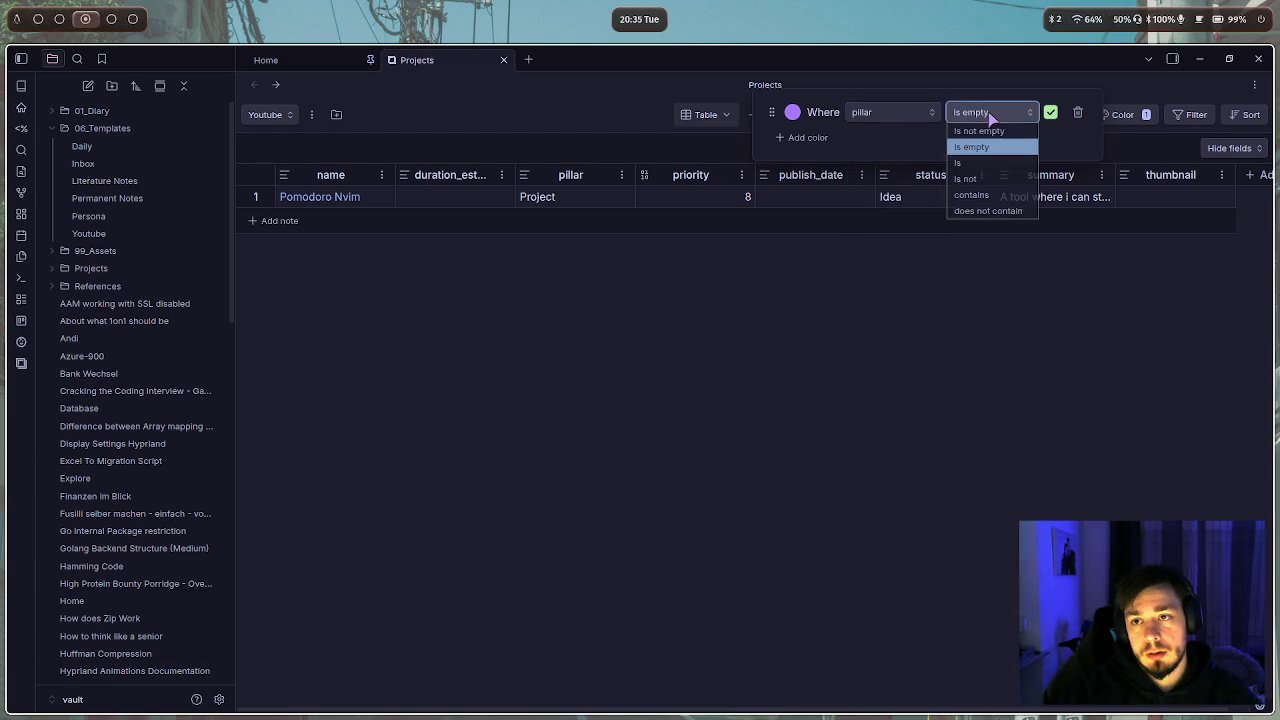
{"action": "left_click", "coordinate": [985, 194]}
{"action": "left_click", "coordinate": [954, 111]}
{"action": "type", "text": "Pr"}
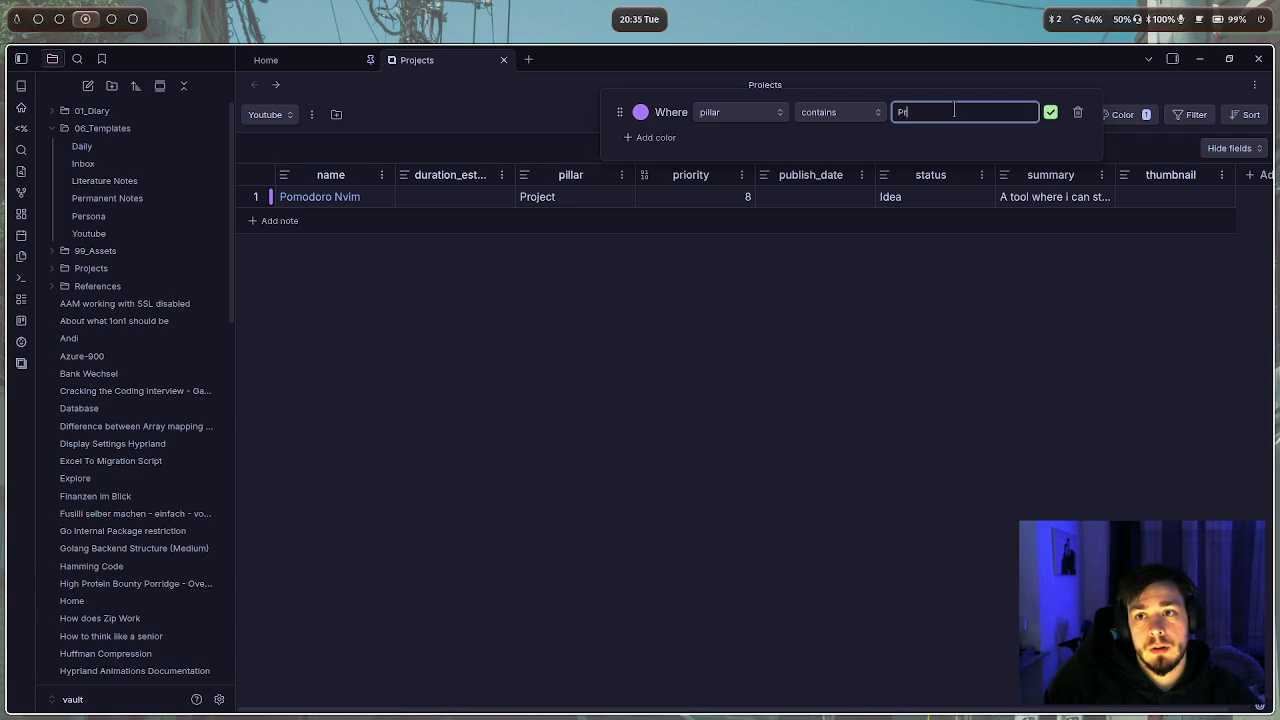
{"action": "type", "text": "t"}
{"action": "left_click", "coordinate": [636, 121]}
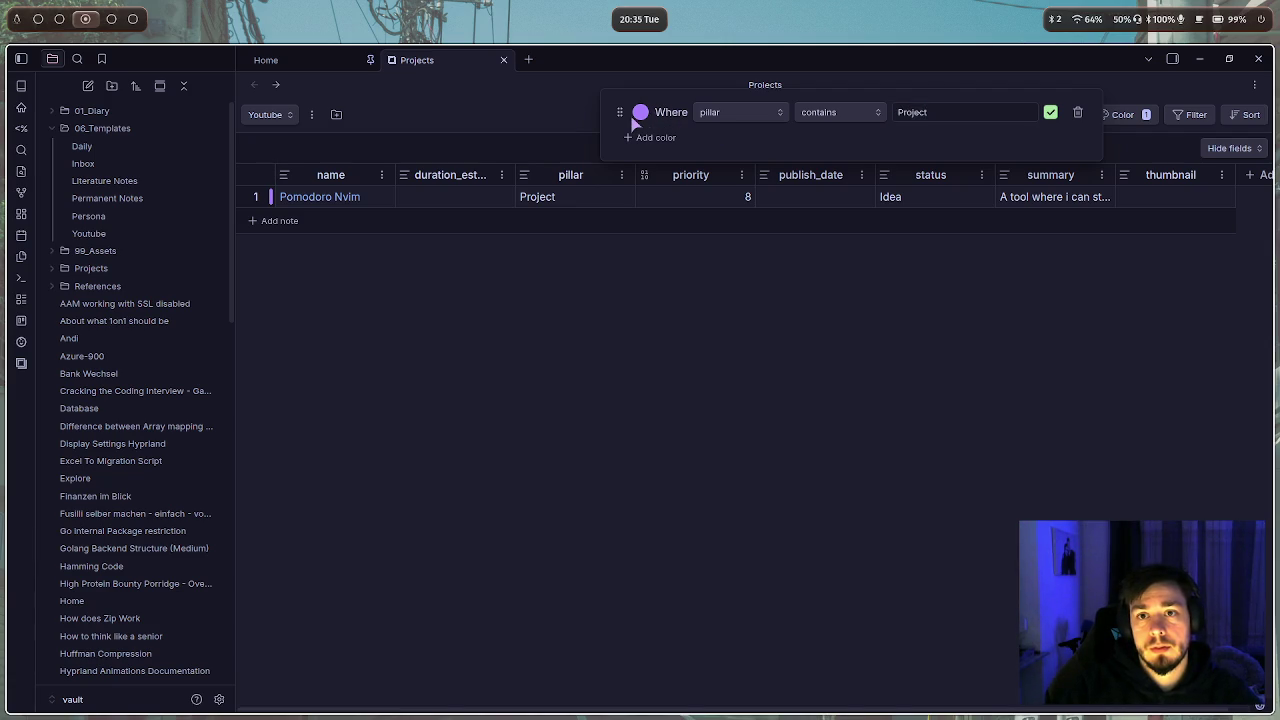
Set the pillar rule's colour to teal and close the colour rules panel.
{"action": "left_click", "coordinate": [636, 121]}
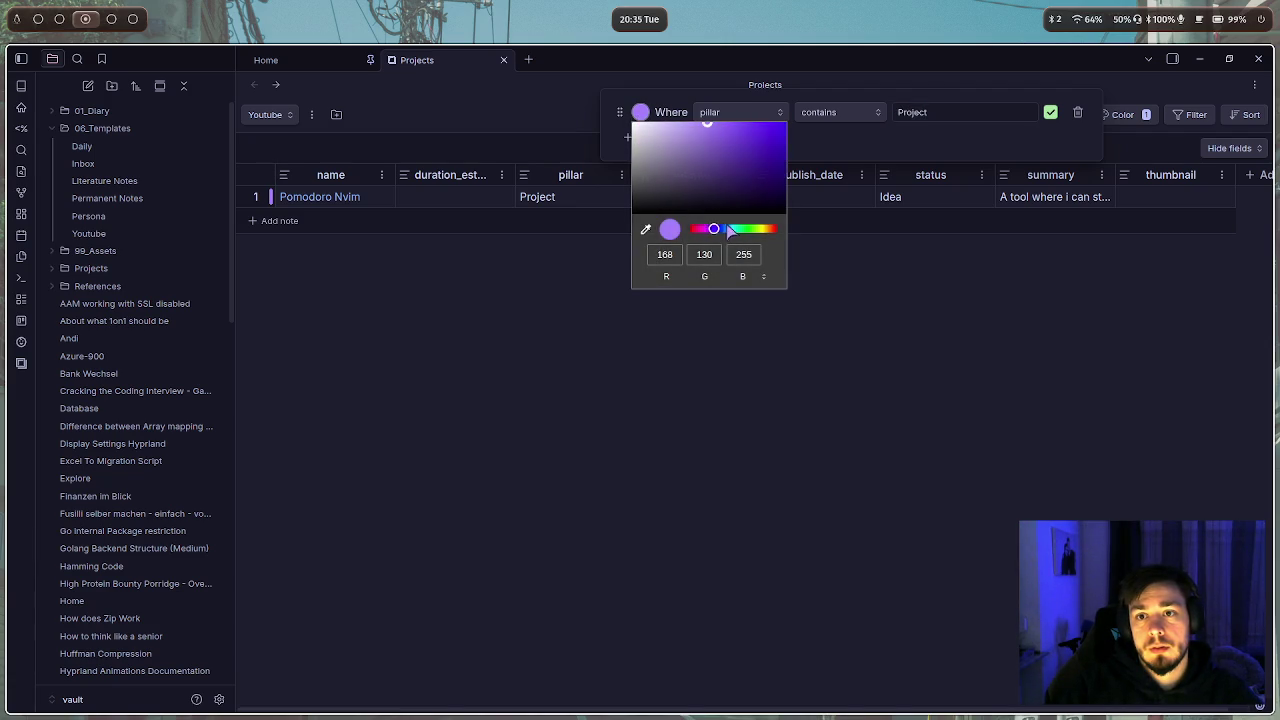
{"action": "left_click", "coordinate": [737, 231]}
{"action": "left_click_drag", "start_coordinate": [740, 232], "coordinate": [743, 230]}
{"action": "left_click", "coordinate": [755, 134]}
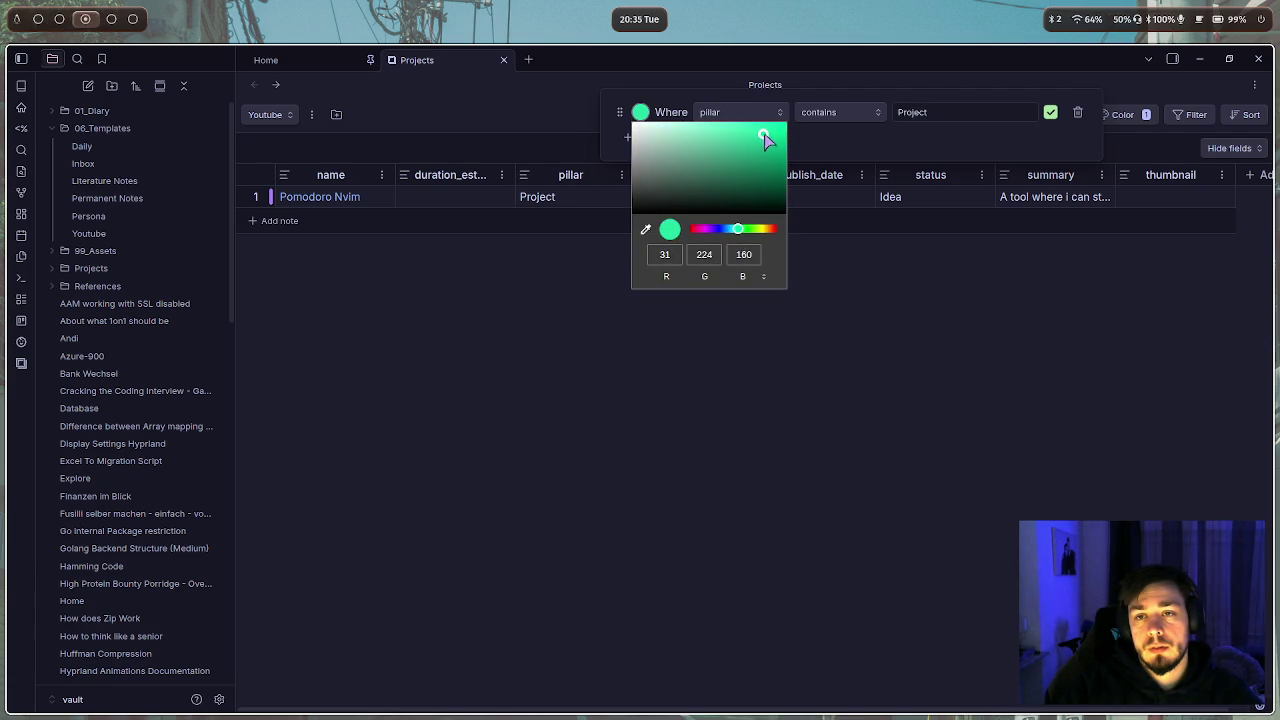
{"action": "left_click", "coordinate": [875, 156]}
{"action": "left_click", "coordinate": [830, 300]}
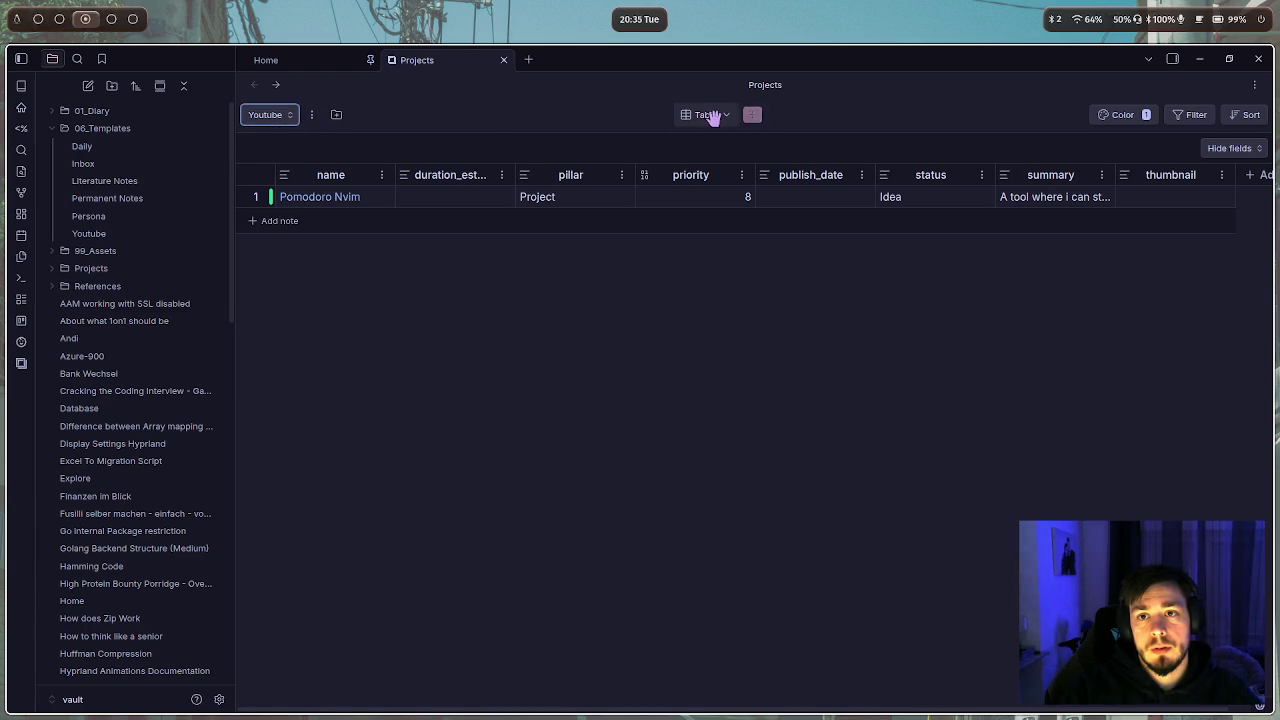
{"action": "left_click", "coordinate": [752, 114]}
Add a Board view to the Projects base with columns grouped by status.
{"action": "left_click", "coordinate": [772, 331]}
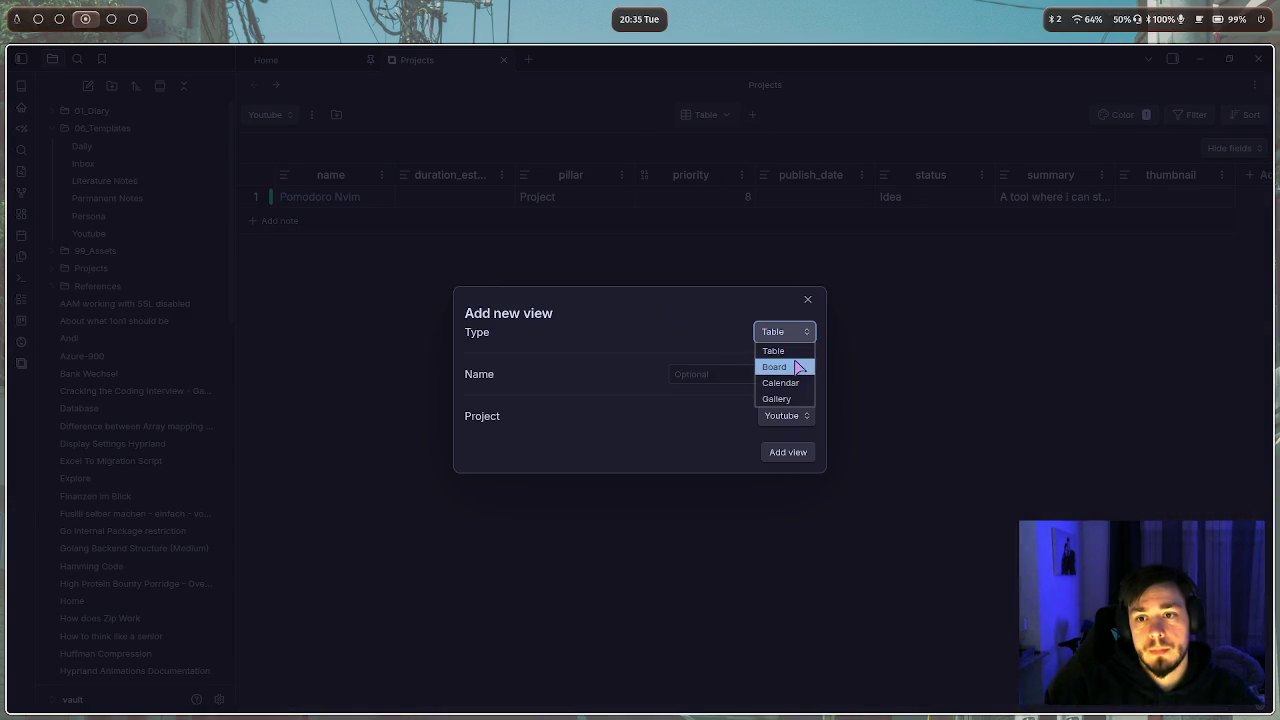
{"action": "left_click", "coordinate": [786, 366]}
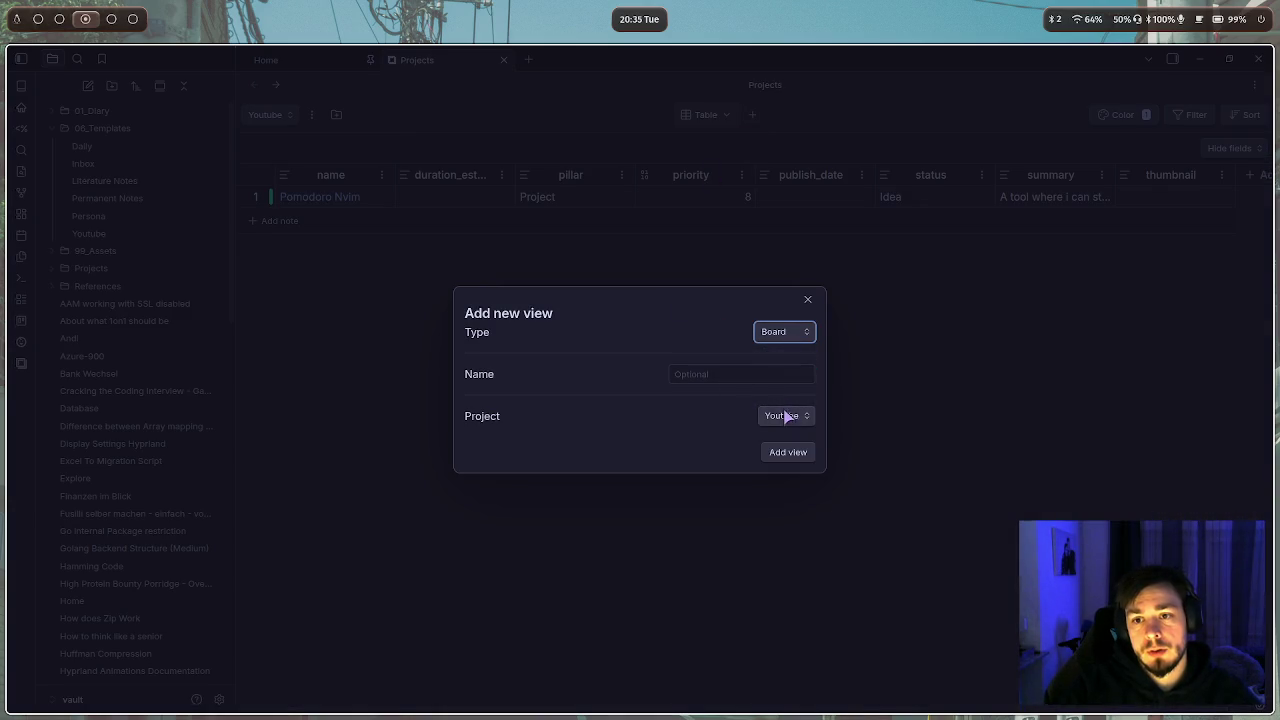
{"action": "left_click", "coordinate": [787, 456]}
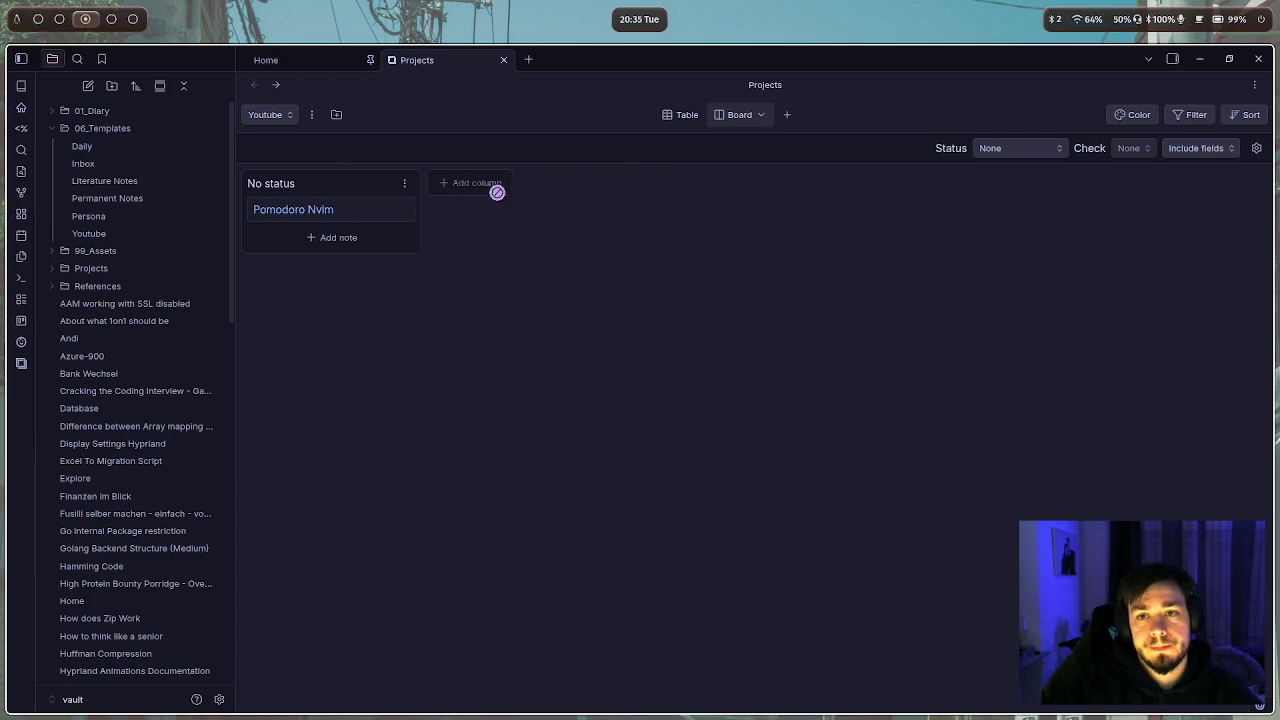
{"action": "left_click", "coordinate": [1045, 152]}
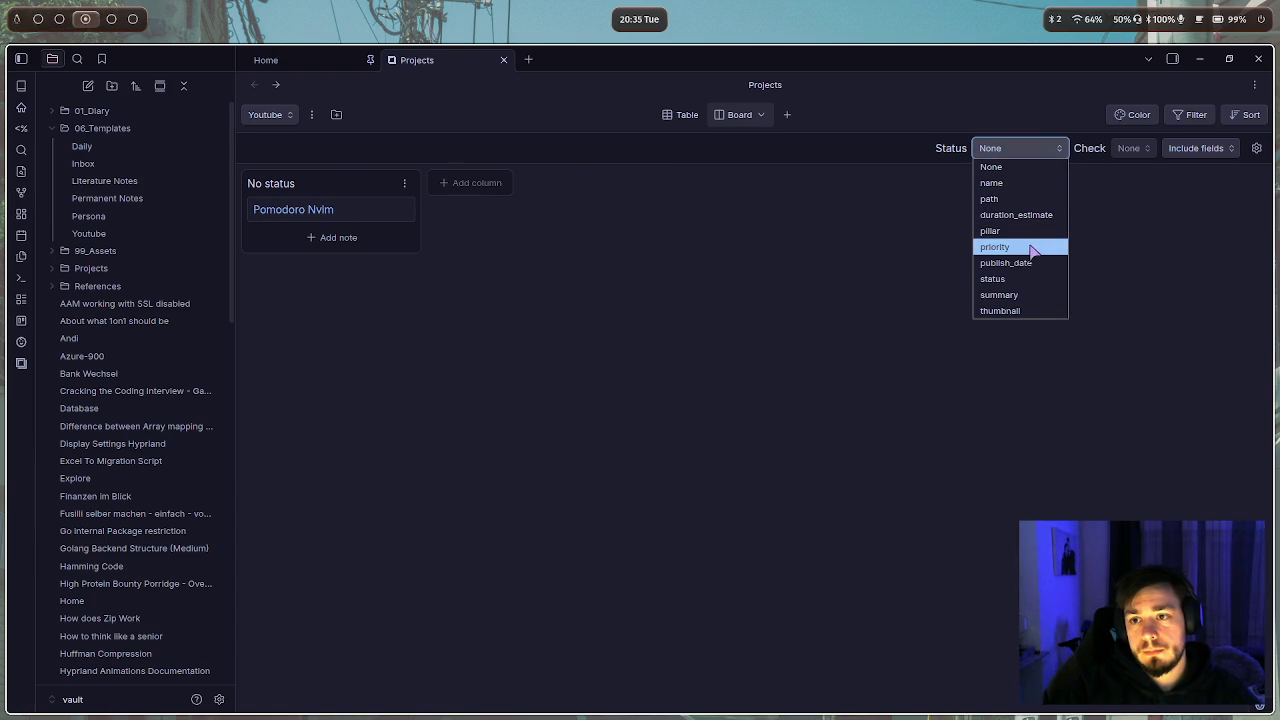
{"action": "left_click", "coordinate": [1040, 279]}
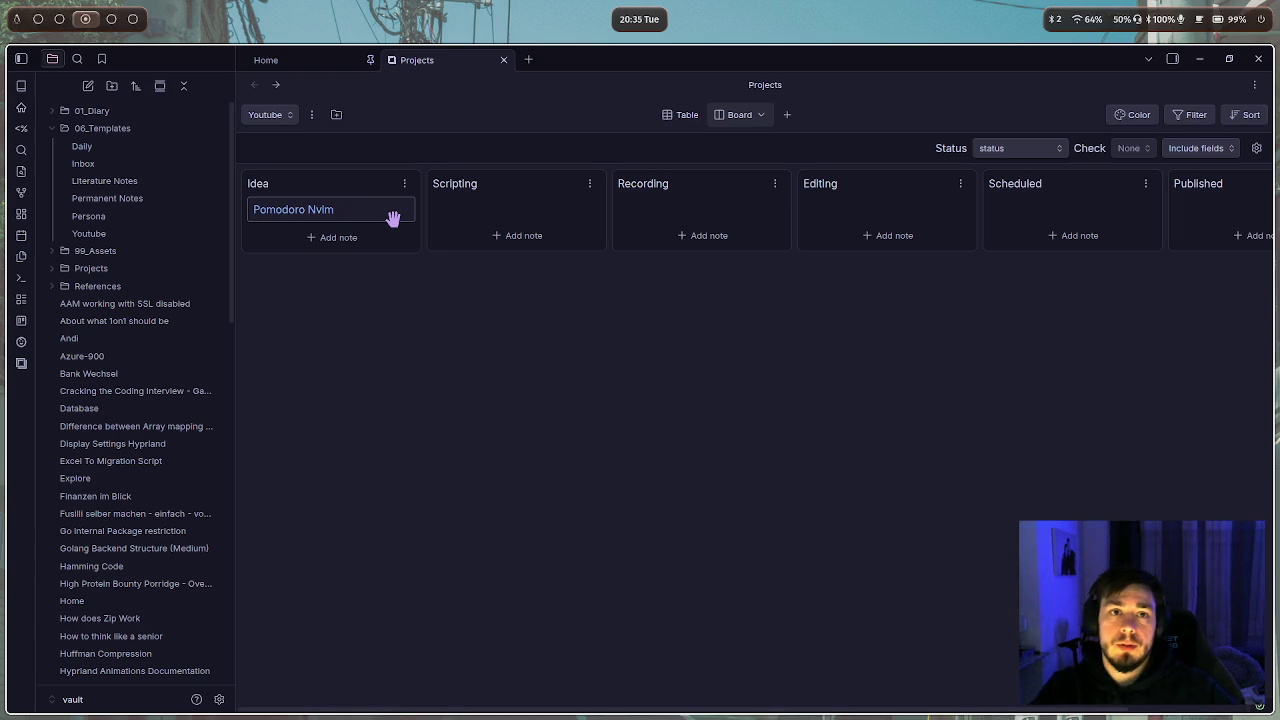
Hide the file sidebar and flip between the table and board views.
{"action": "left_click", "coordinate": [22, 60]}
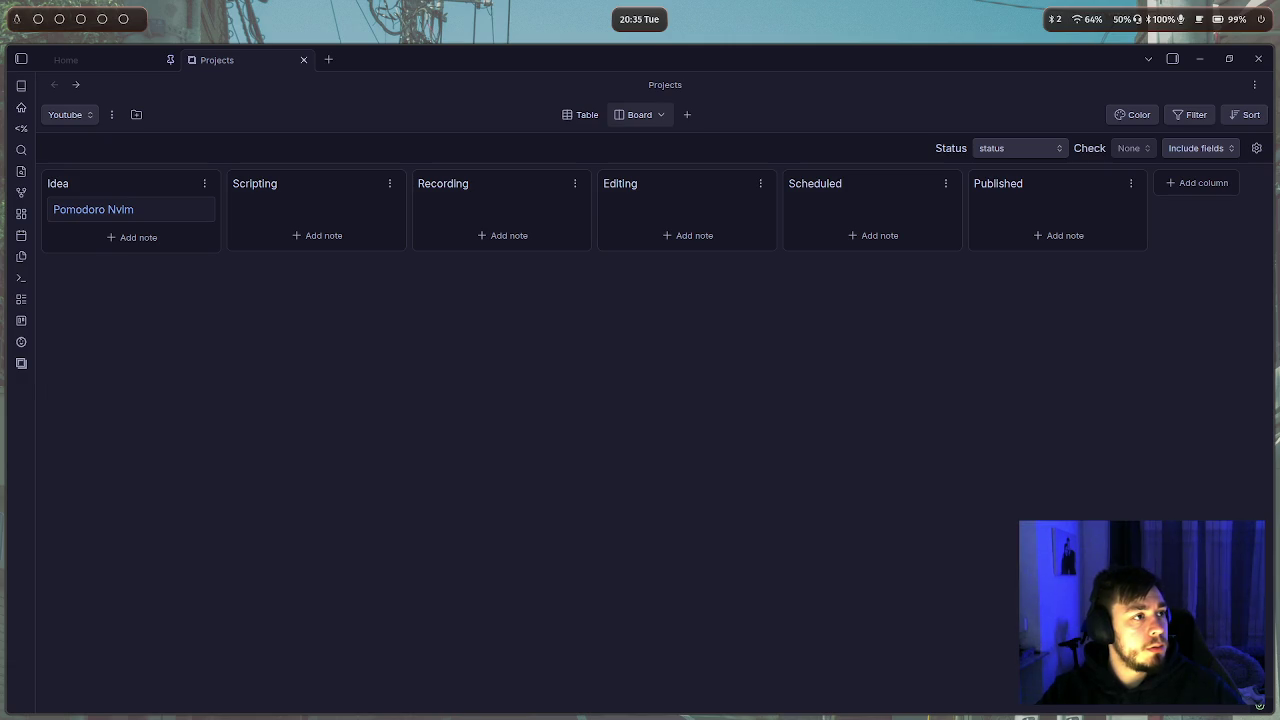
{"action": "left_click", "coordinate": [581, 114]}
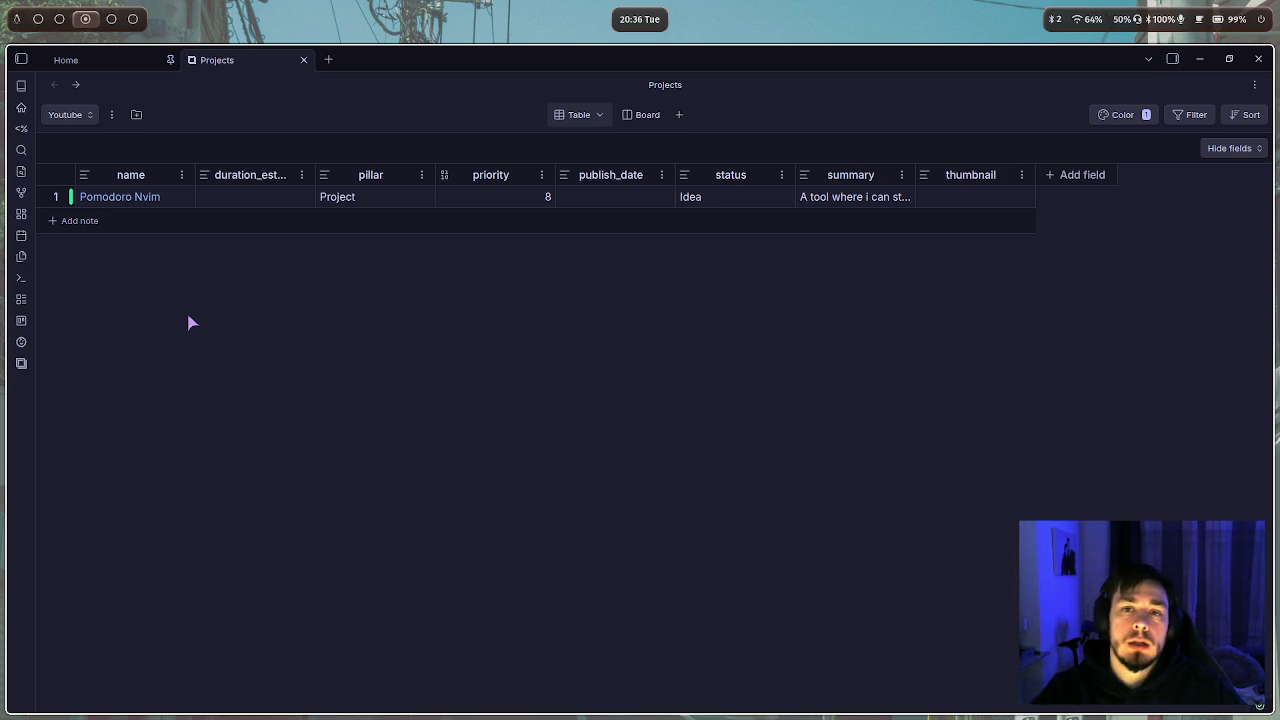
{"action": "left_click", "coordinate": [638, 114]}
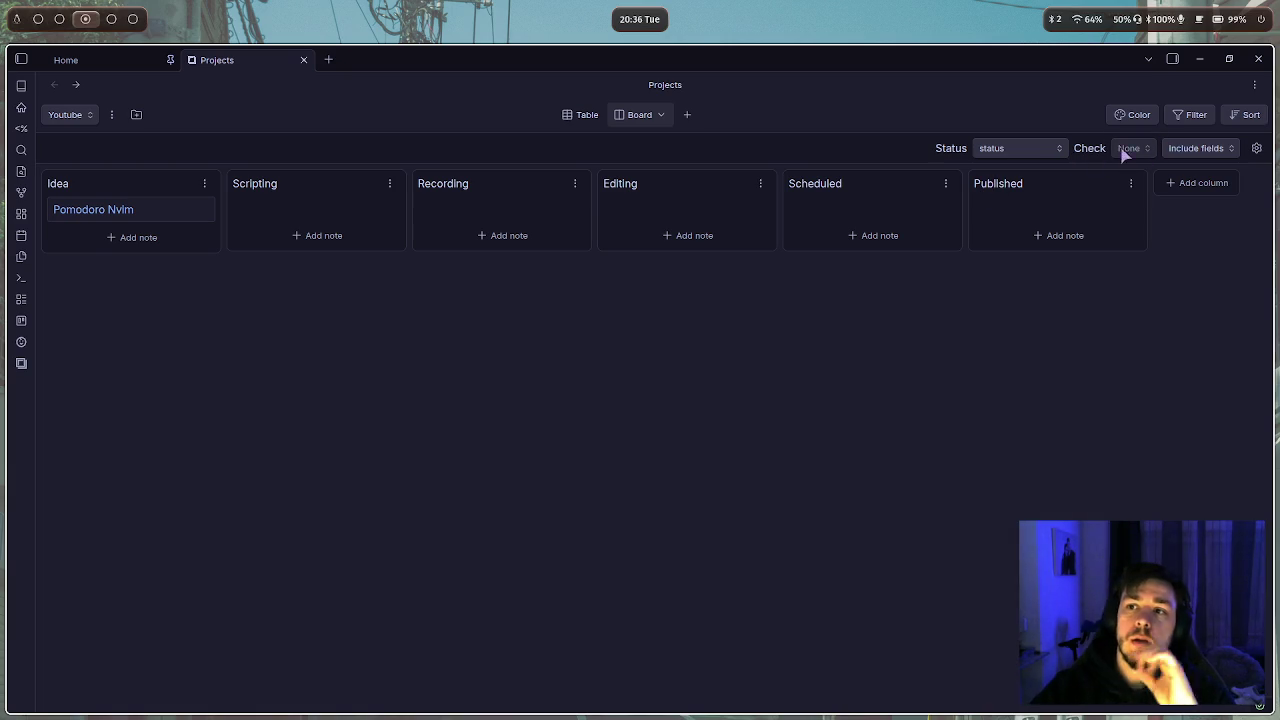
{"action": "left_click", "coordinate": [1245, 114]}
Sort the board by priority, highest first (9 to 1).
{"action": "left_click", "coordinate": [1150, 114]}
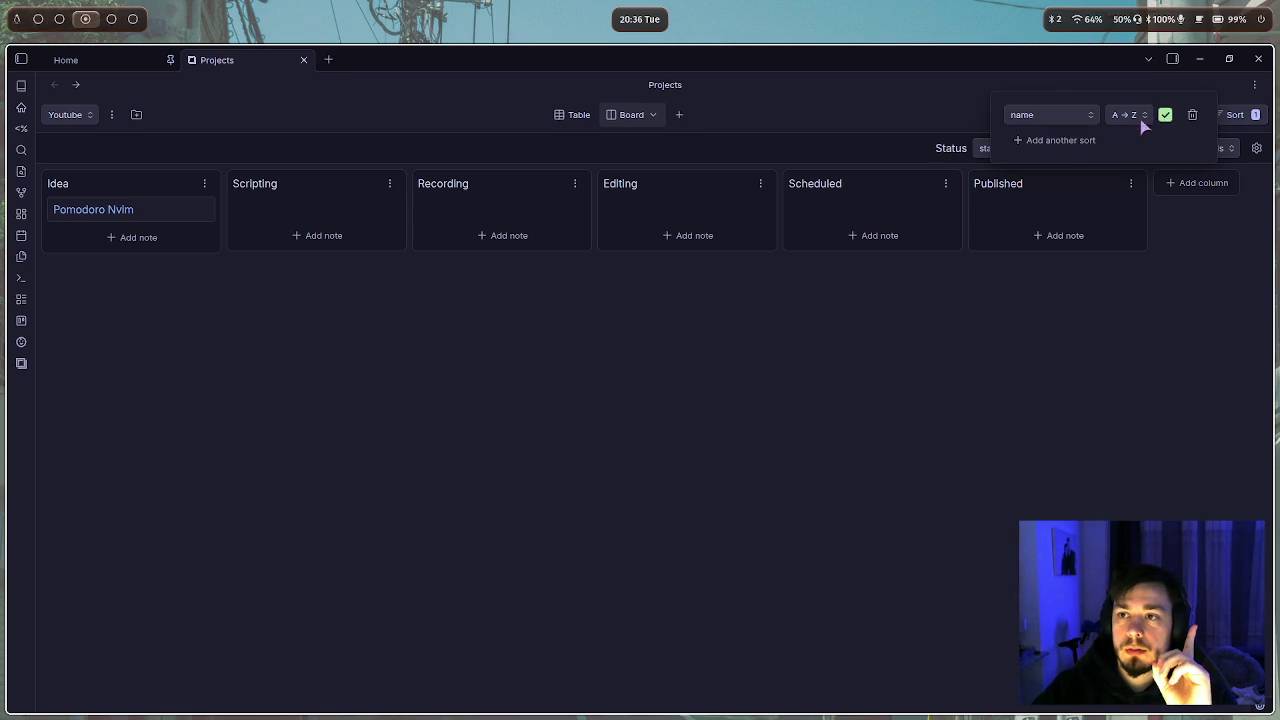
{"action": "left_click", "coordinate": [1040, 114]}
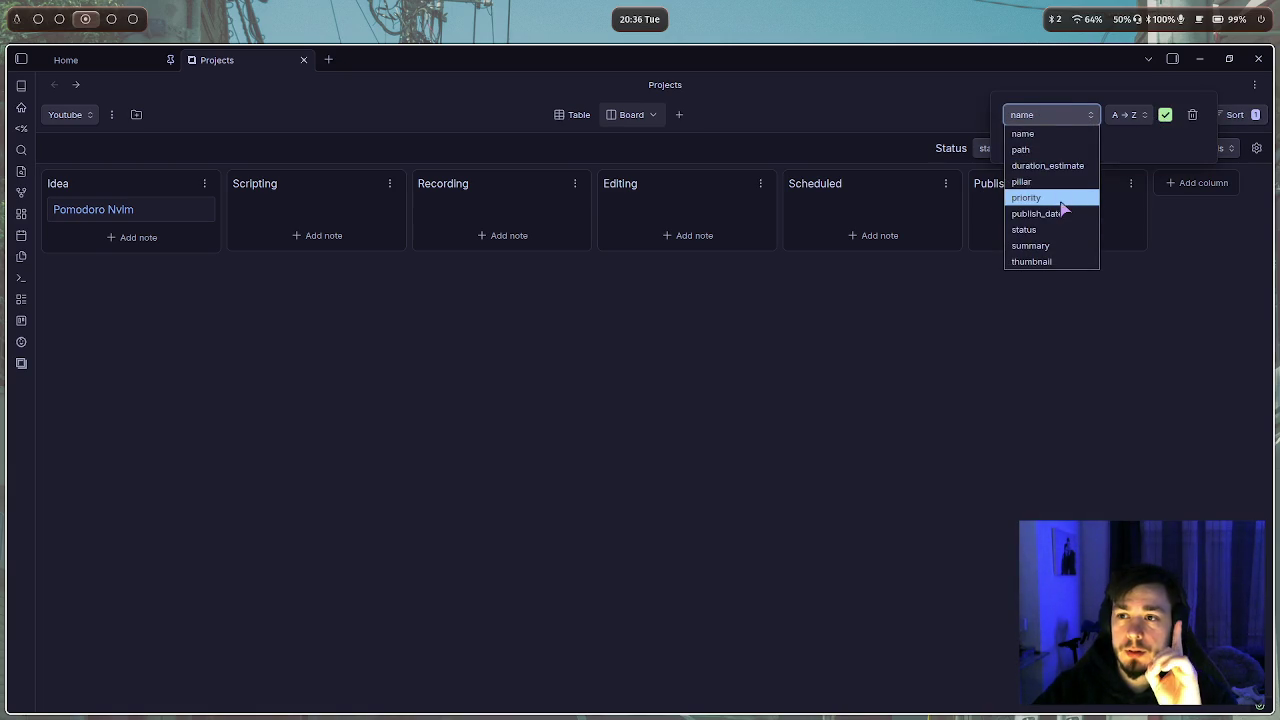
{"action": "left_click", "coordinate": [1060, 198]}
{"action": "left_click", "coordinate": [1124, 116]}
{"action": "left_click", "coordinate": [1129, 150]}
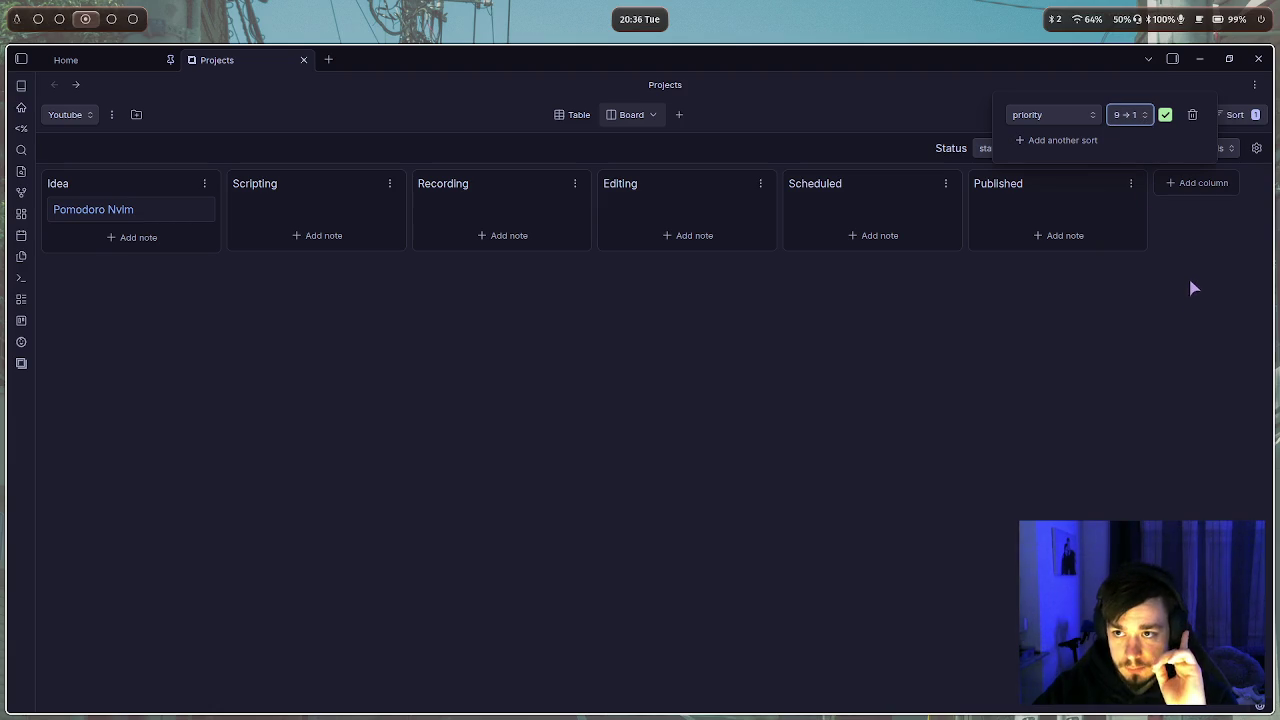
{"action": "left_click", "coordinate": [1205, 165]}
Show priority on the board cards, toggling pillar on and off again.
{"action": "left_click", "coordinate": [1203, 150]}
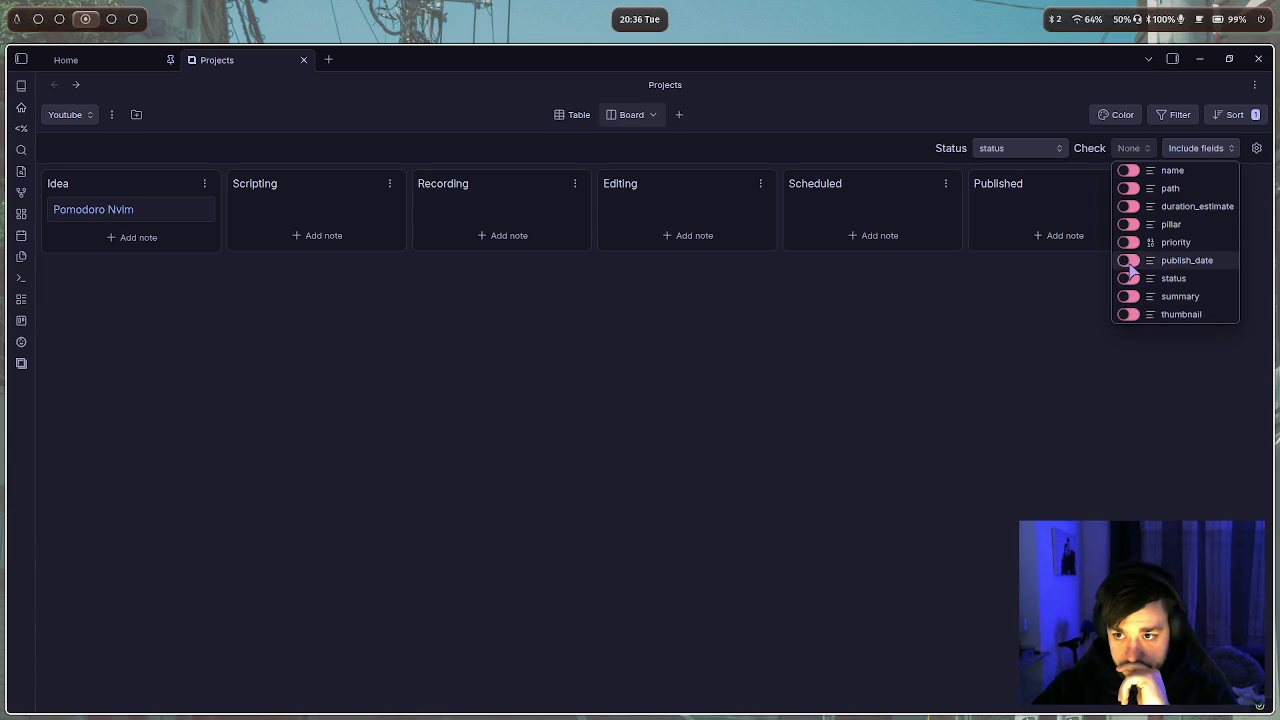
{"action": "left_click", "coordinate": [1129, 242]}
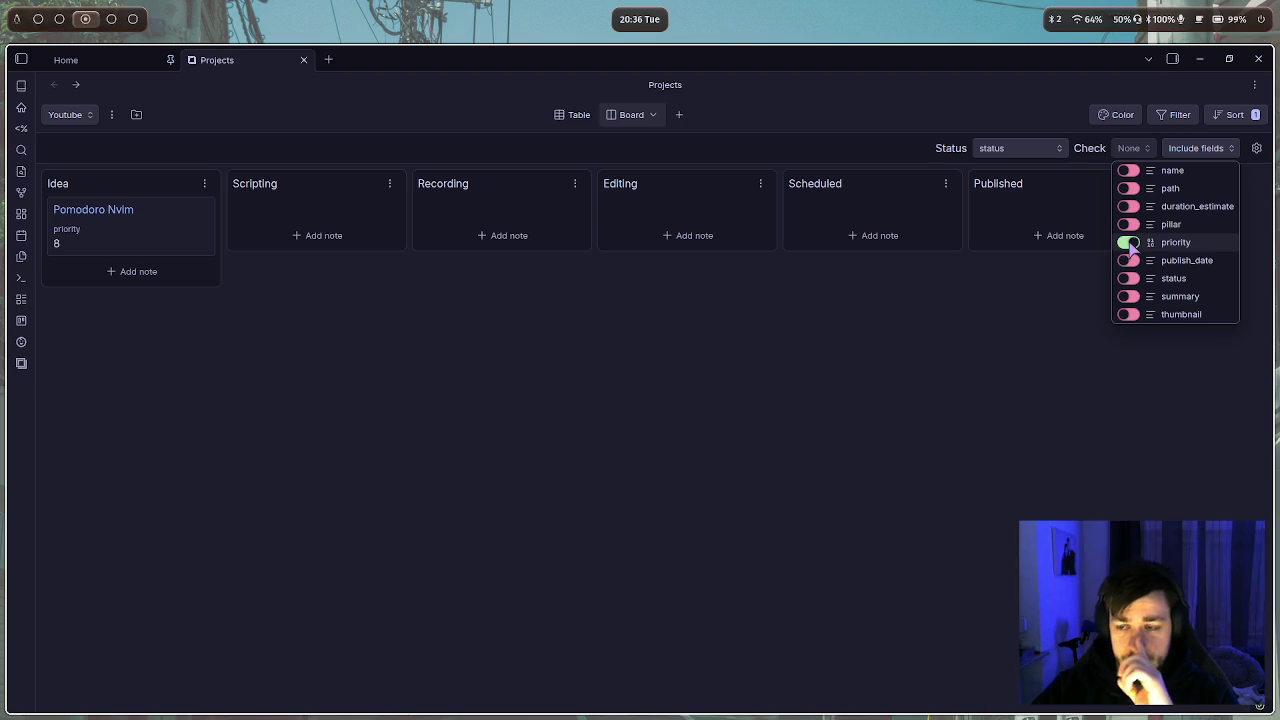
{"action": "left_click", "coordinate": [1128, 224]}
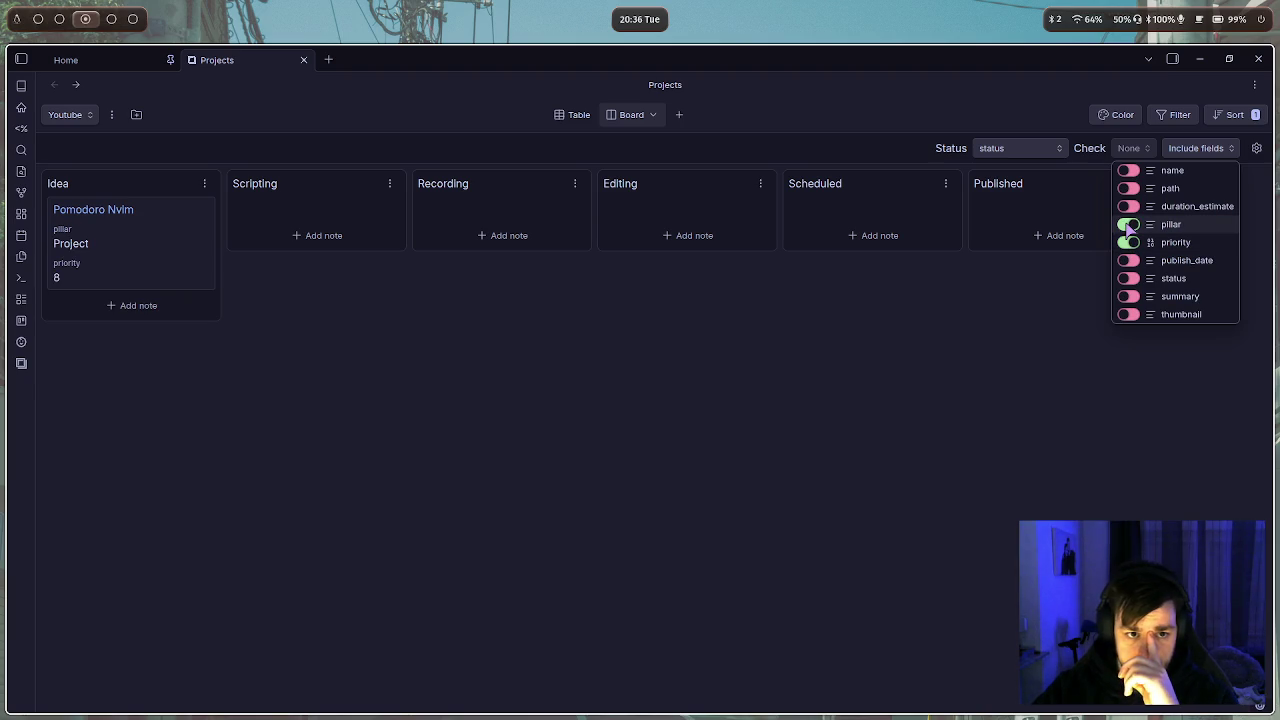
{"action": "left_click", "coordinate": [1128, 224]}
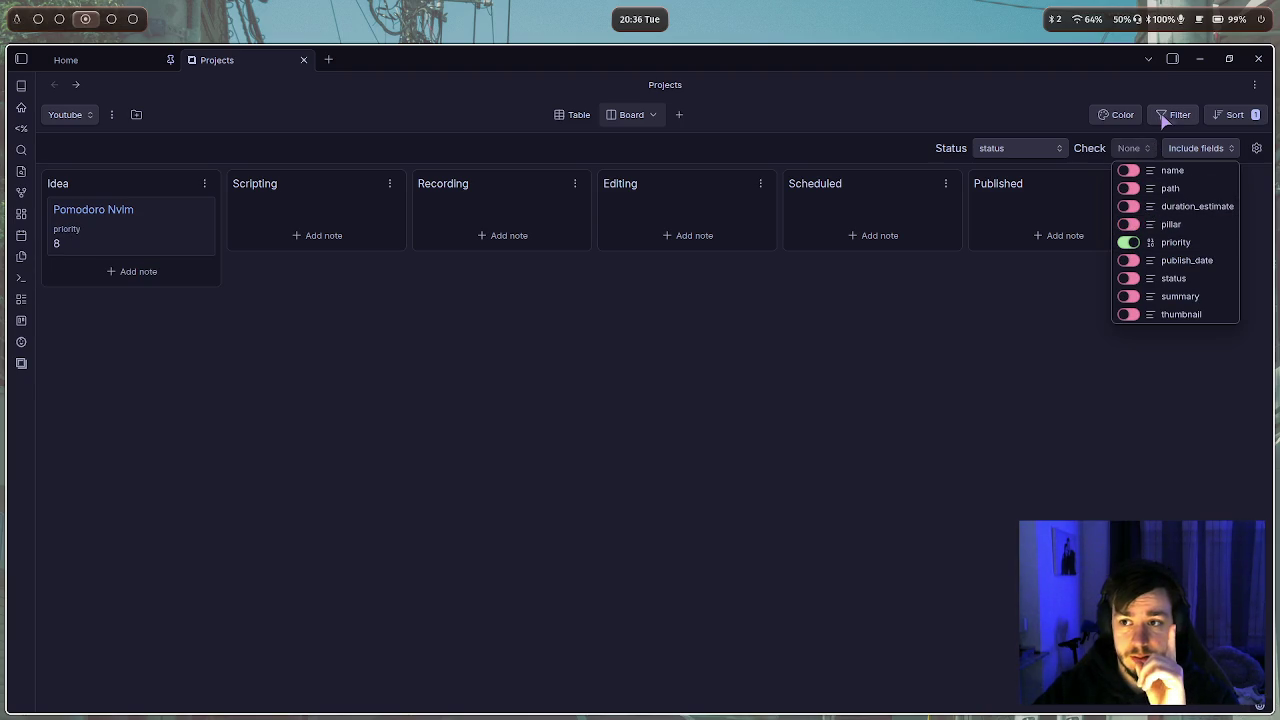
{"action": "left_click", "coordinate": [1120, 115]}
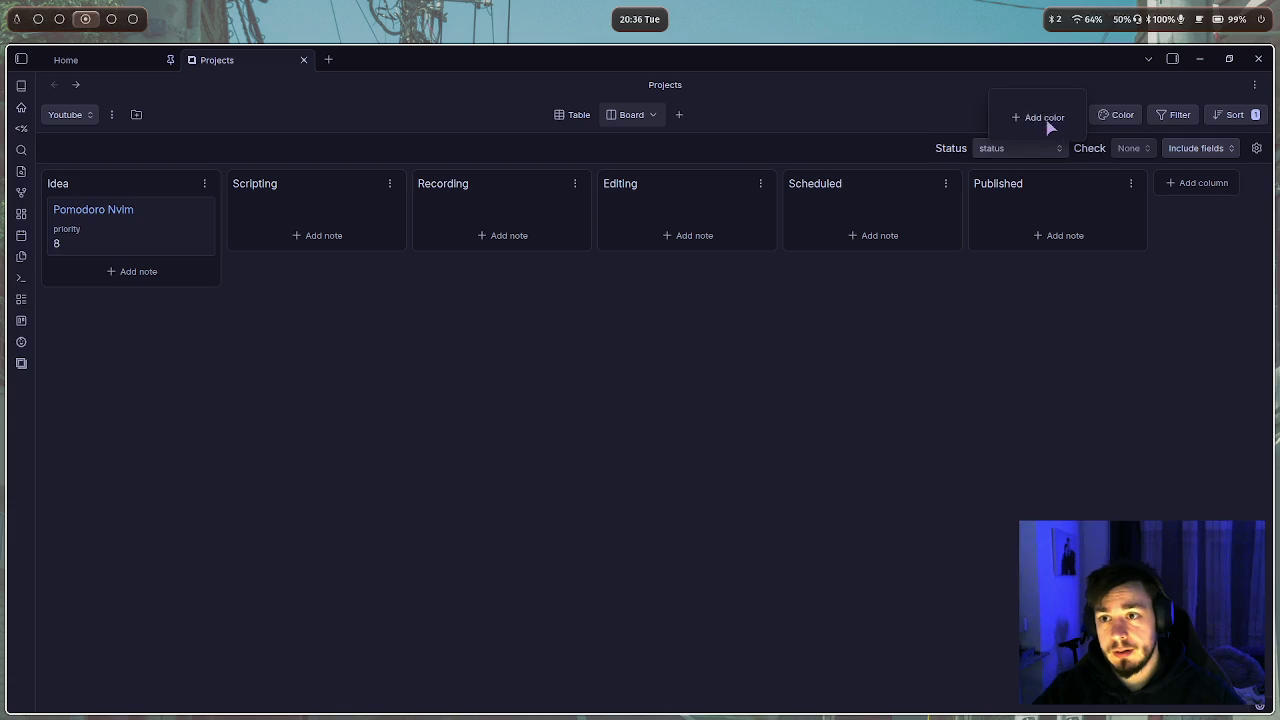
Add a colour rule matching cards whose pillar contains 'Project'.
{"action": "left_click", "coordinate": [1046, 119]}
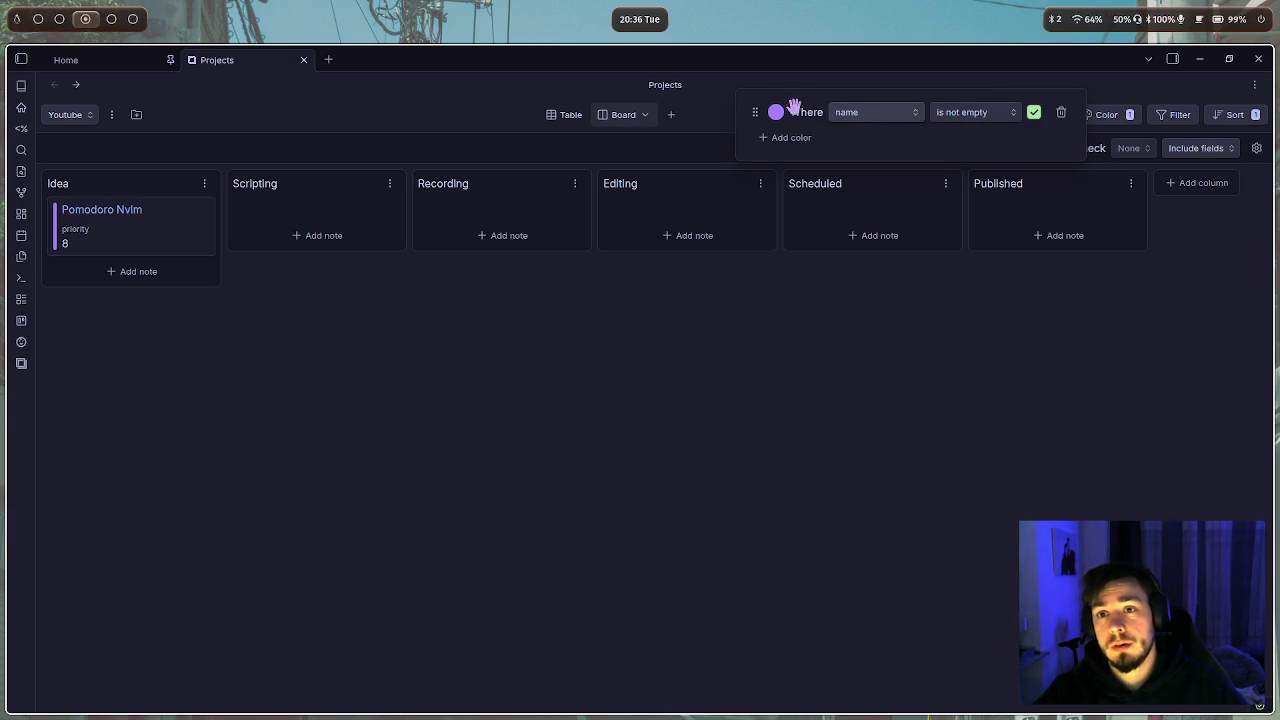
{"action": "left_click", "coordinate": [857, 114]}
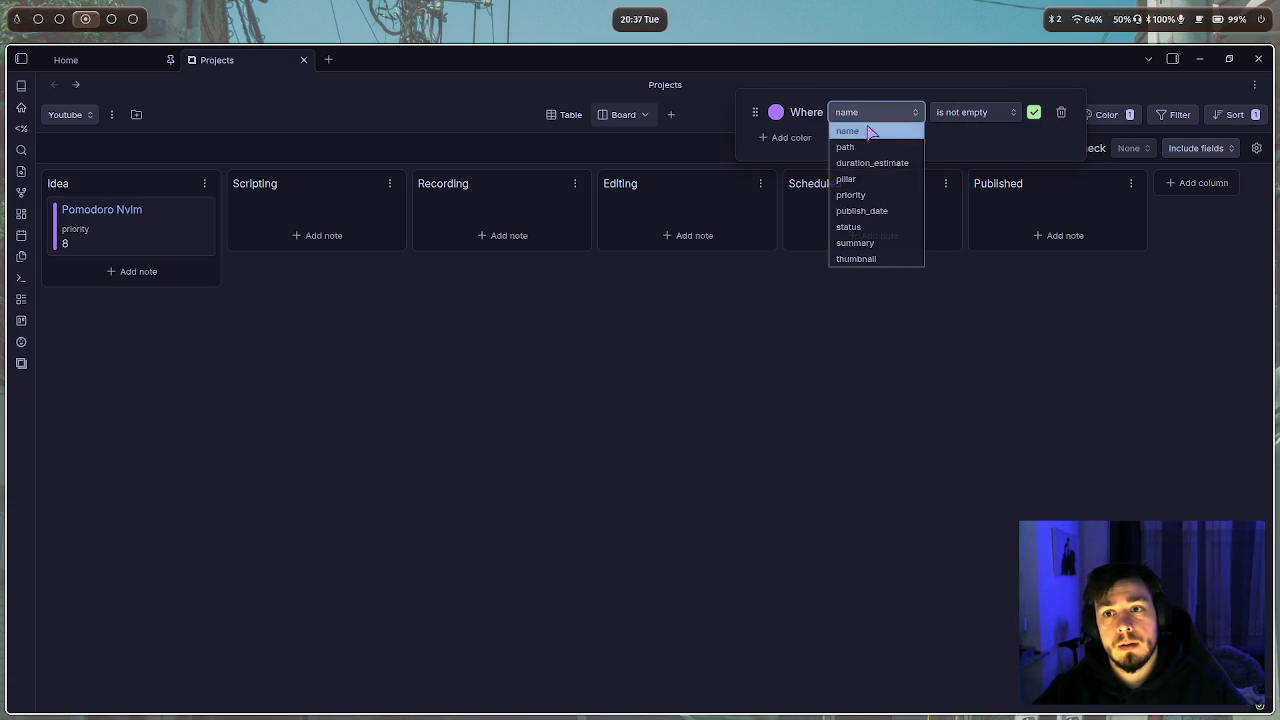
{"action": "left_click", "coordinate": [860, 179]}
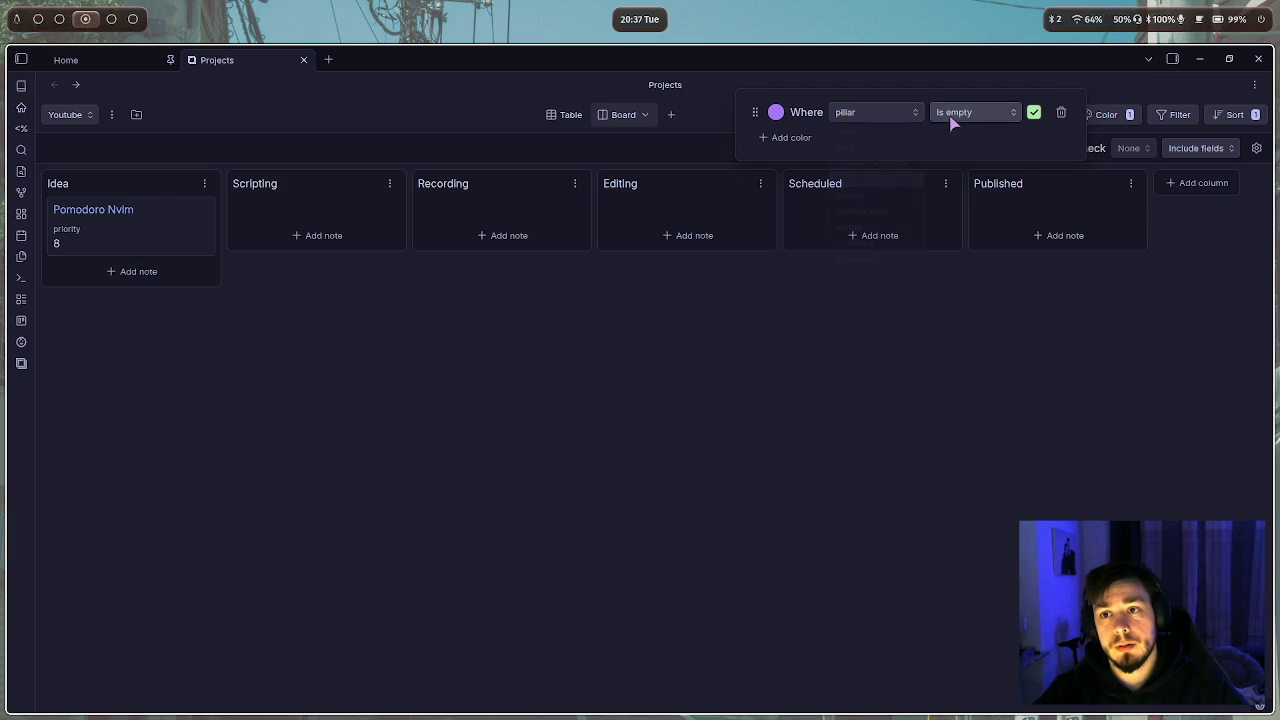
{"action": "left_click", "coordinate": [955, 113]}
{"action": "left_click", "coordinate": [975, 196]}
{"action": "left_click", "coordinate": [954, 113]}
{"action": "type", "text": "Project"}
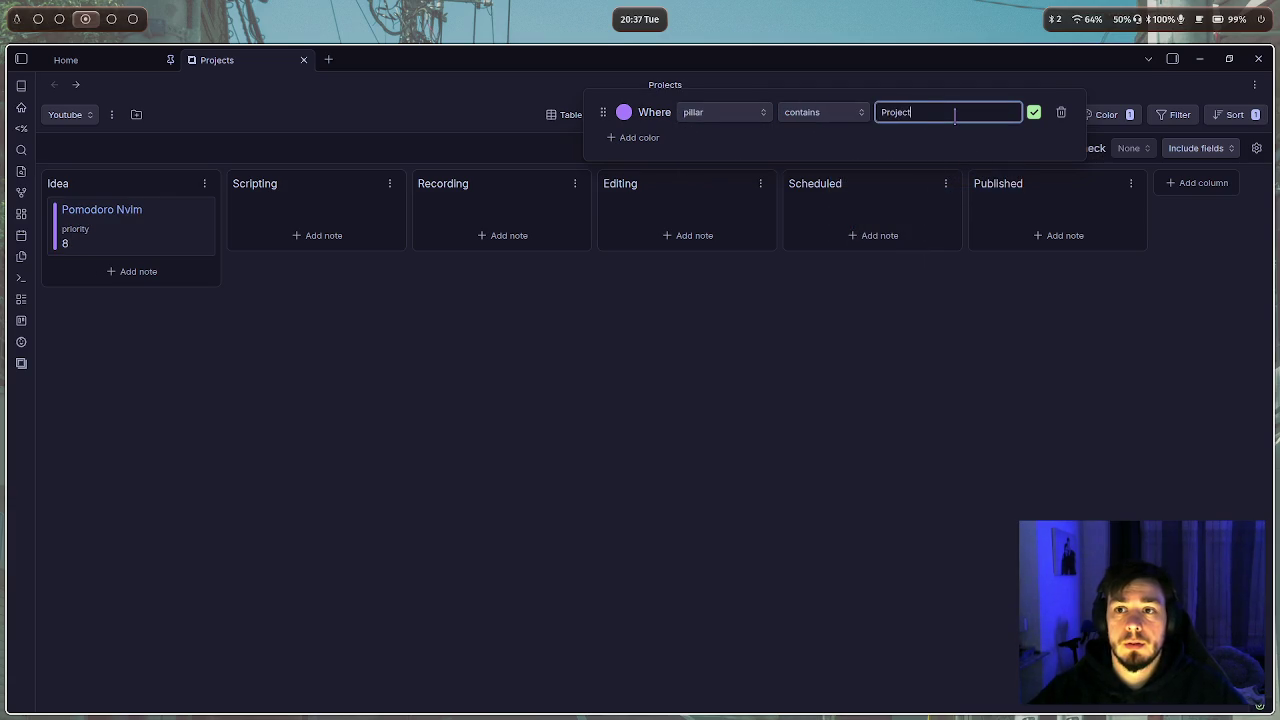
{"action": "left_click", "coordinate": [905, 147]}
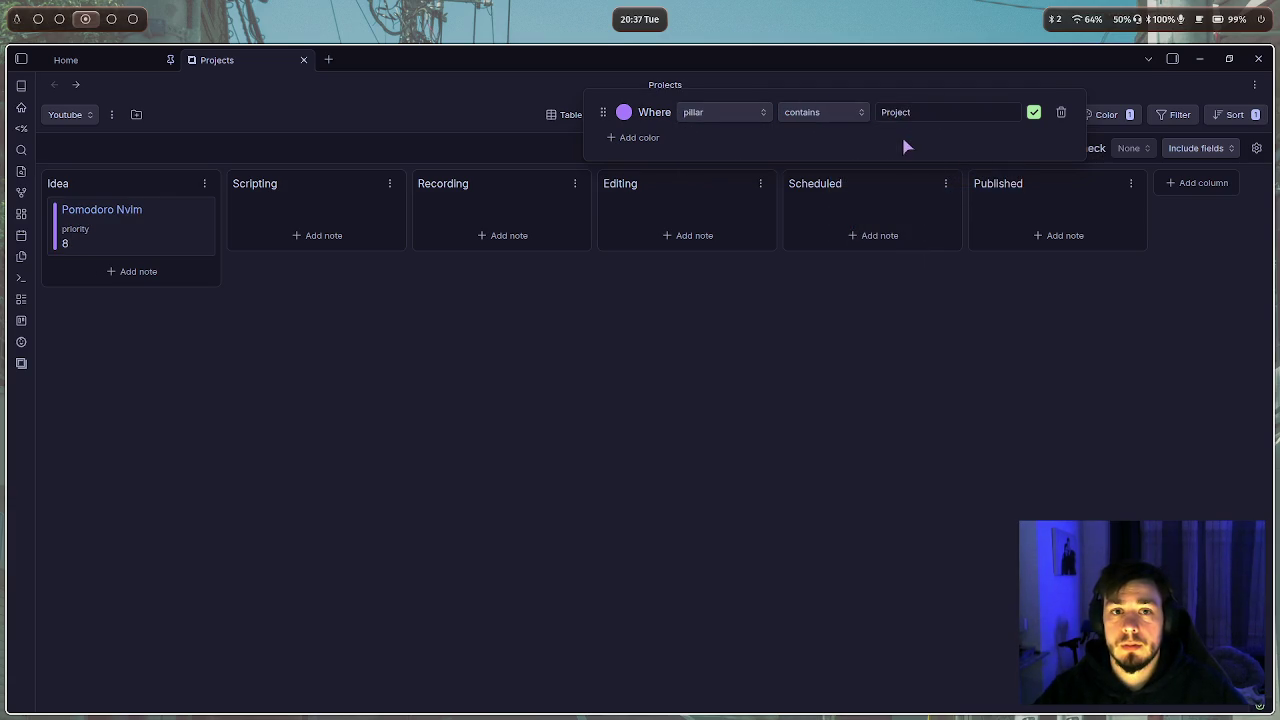
Make the rule colour bright green, then close the colour and filter panels.
{"action": "left_click", "coordinate": [624, 112]}
{"action": "left_click_drag", "start_coordinate": [706, 230], "coordinate": [728, 229]}
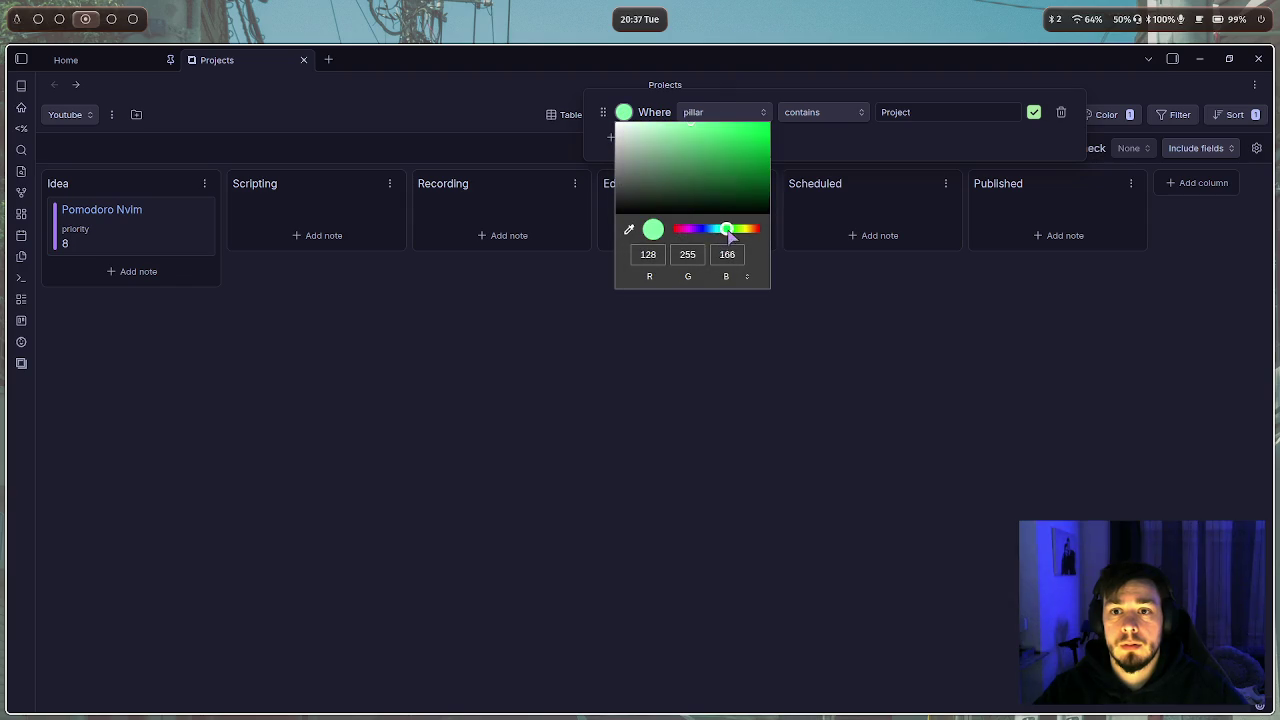
{"action": "left_click", "coordinate": [738, 128]}
{"action": "left_click", "coordinate": [868, 152]}
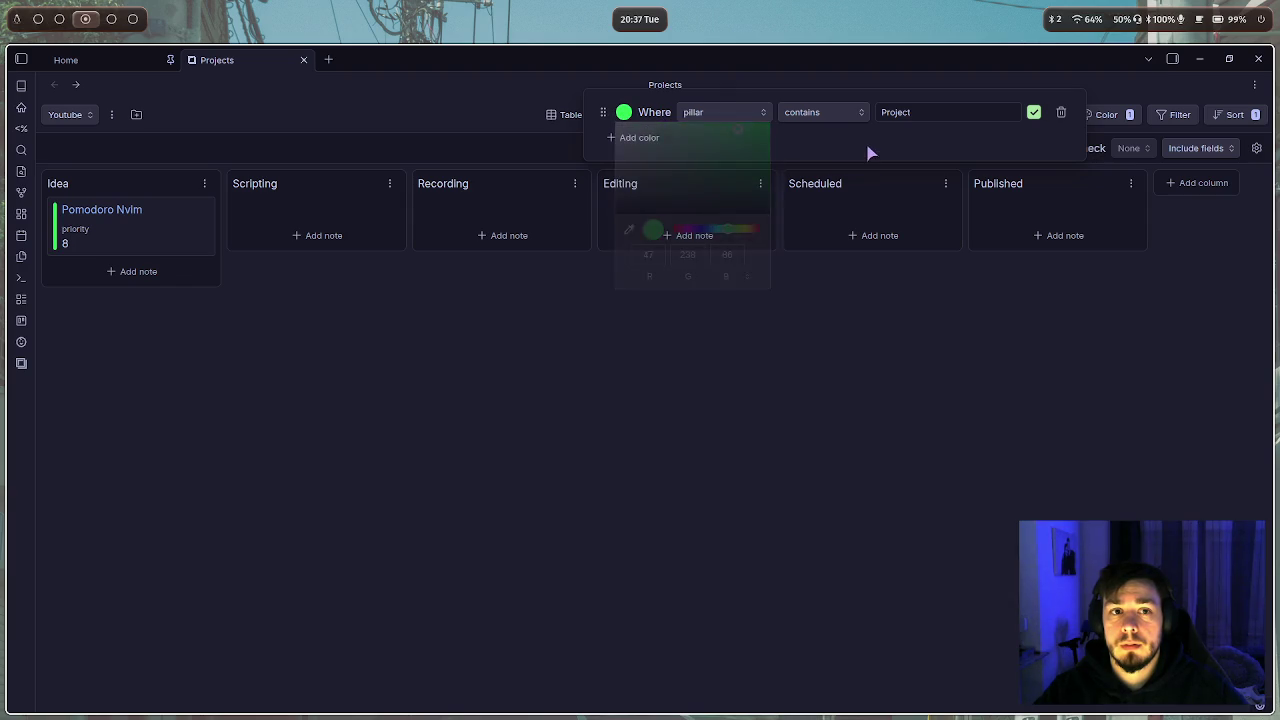
{"action": "left_click", "coordinate": [1000, 298]}
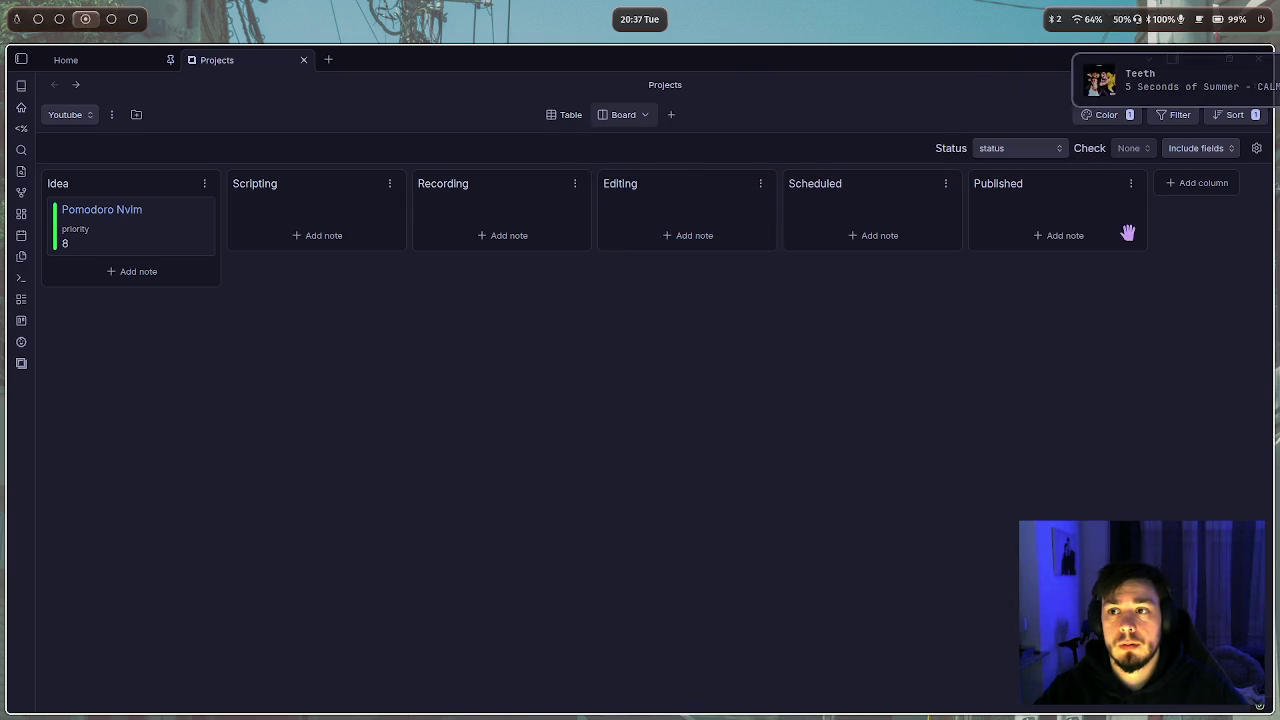
{"action": "left_click", "coordinate": [1179, 118]}
{"action": "left_click", "coordinate": [1185, 342]}
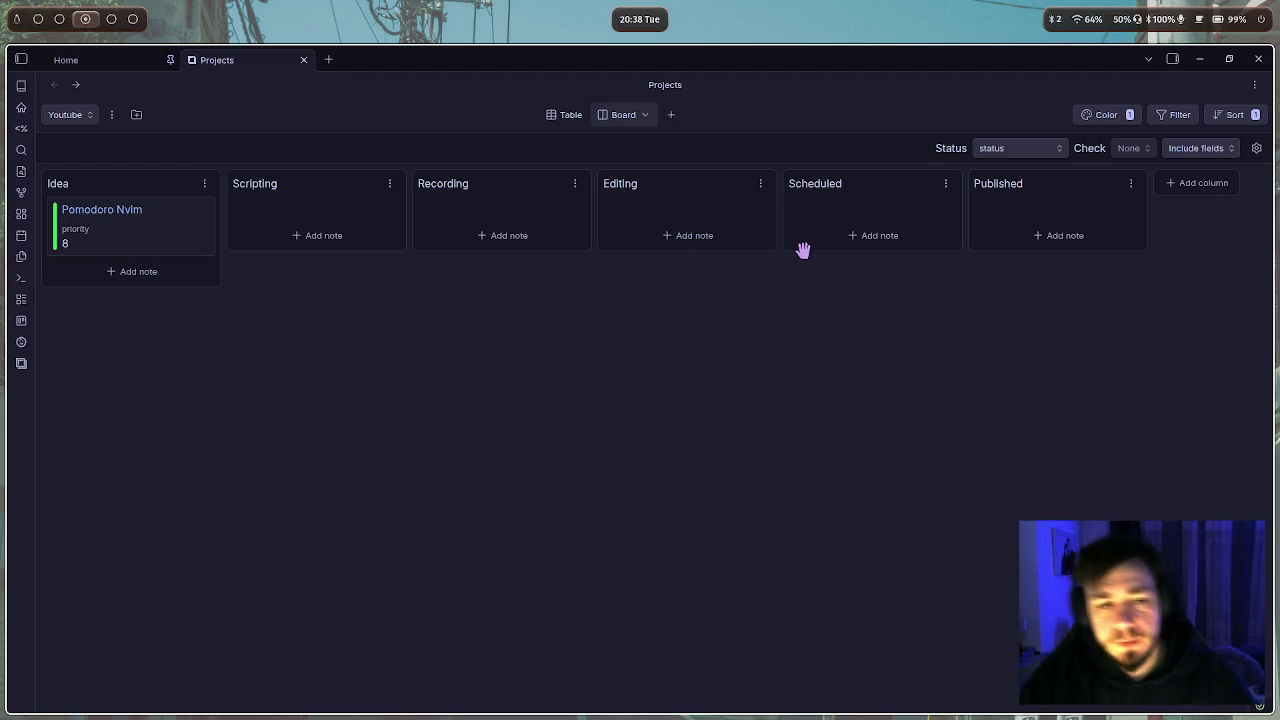
Add a Calendar view in month layout, then return to the Table view.
{"action": "left_click", "coordinate": [671, 113]}
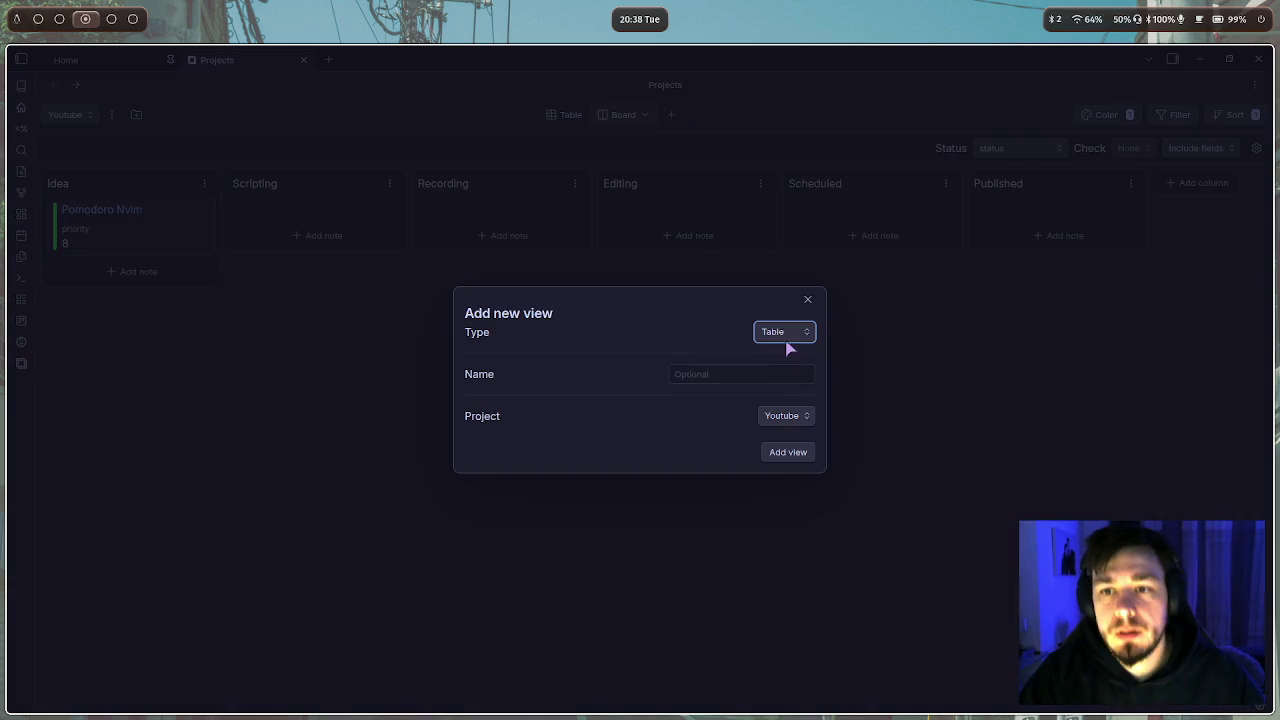
{"action": "left_click", "coordinate": [784, 334]}
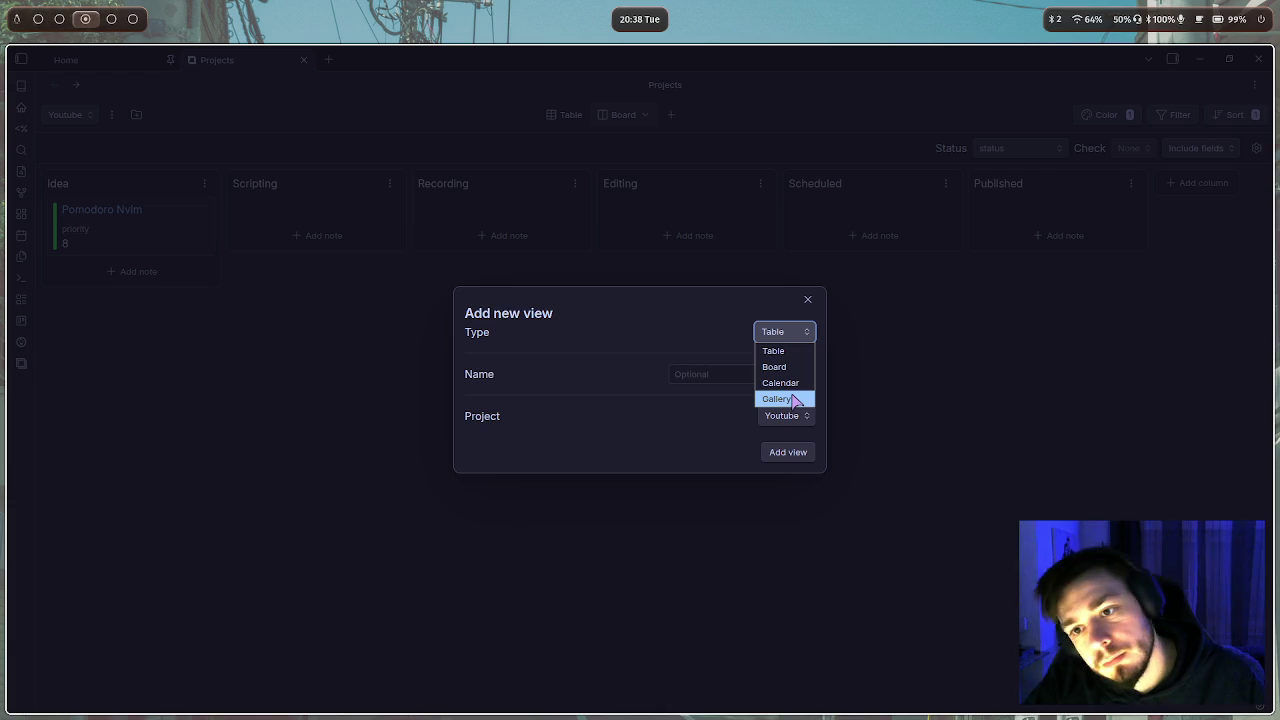
{"action": "left_click", "coordinate": [785, 383]}
{"action": "left_click", "coordinate": [788, 452]}
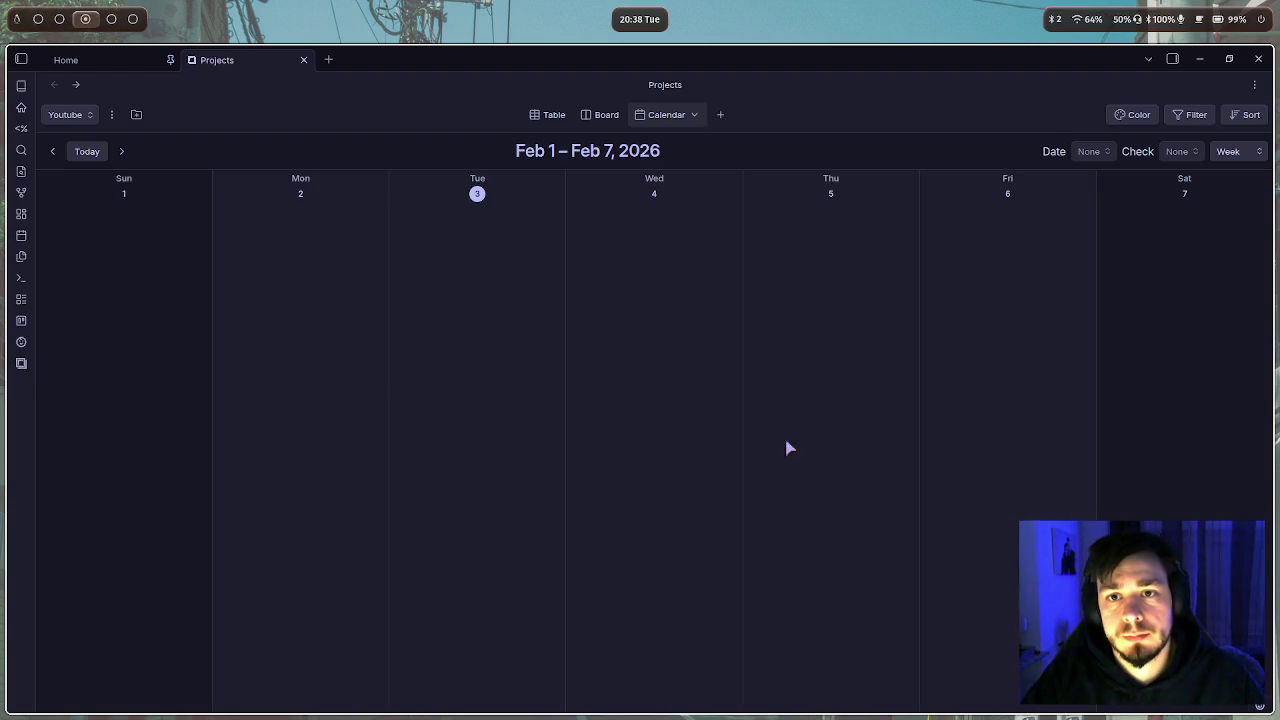
{"action": "left_click", "coordinate": [1230, 151]}
{"action": "left_click", "coordinate": [1231, 170]}
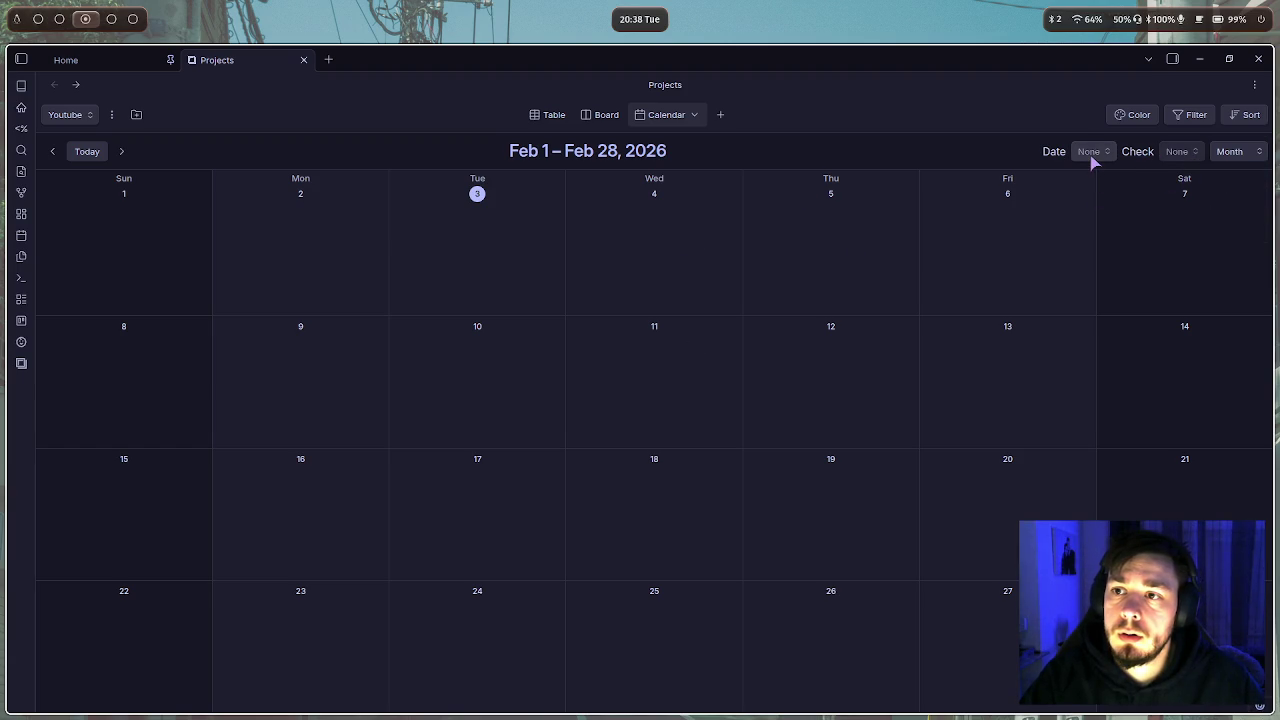
{"action": "left_click", "coordinate": [550, 115]}
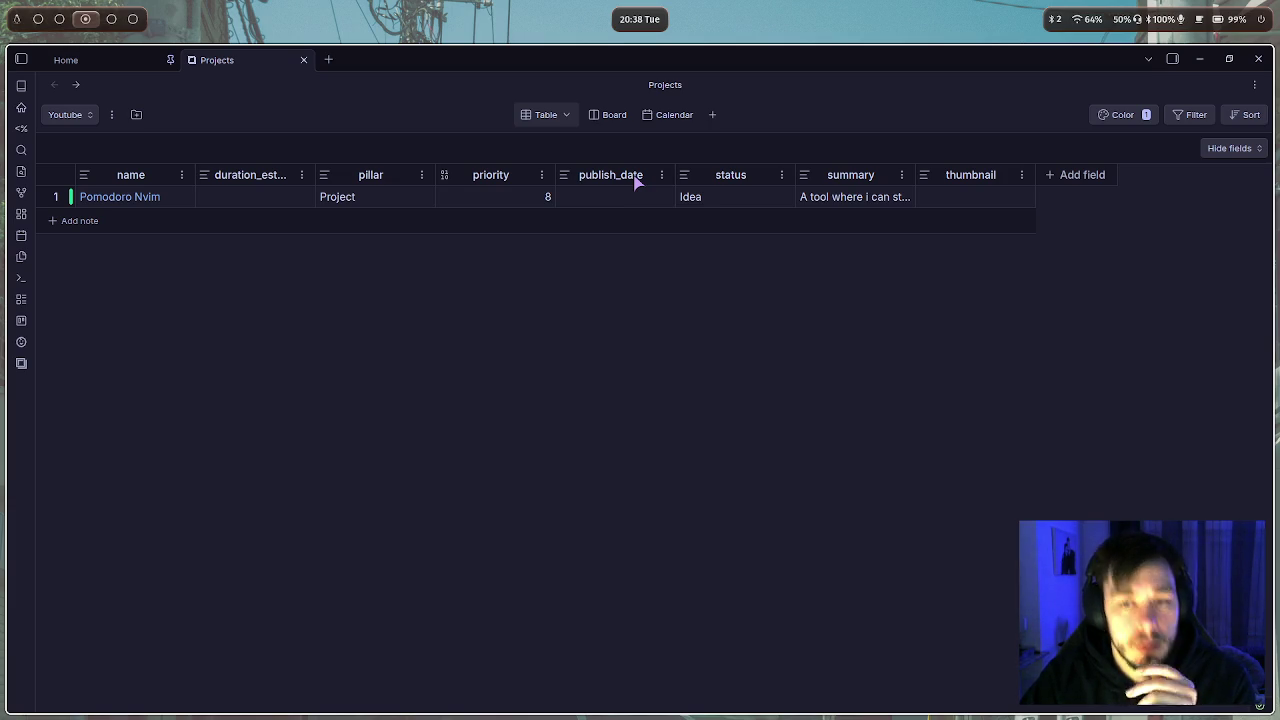
Change Pomodoro Nvim's publish_date property type to Date.
{"action": "left_click", "coordinate": [642, 195]}
{"action": "left_click", "coordinate": [660, 175]}
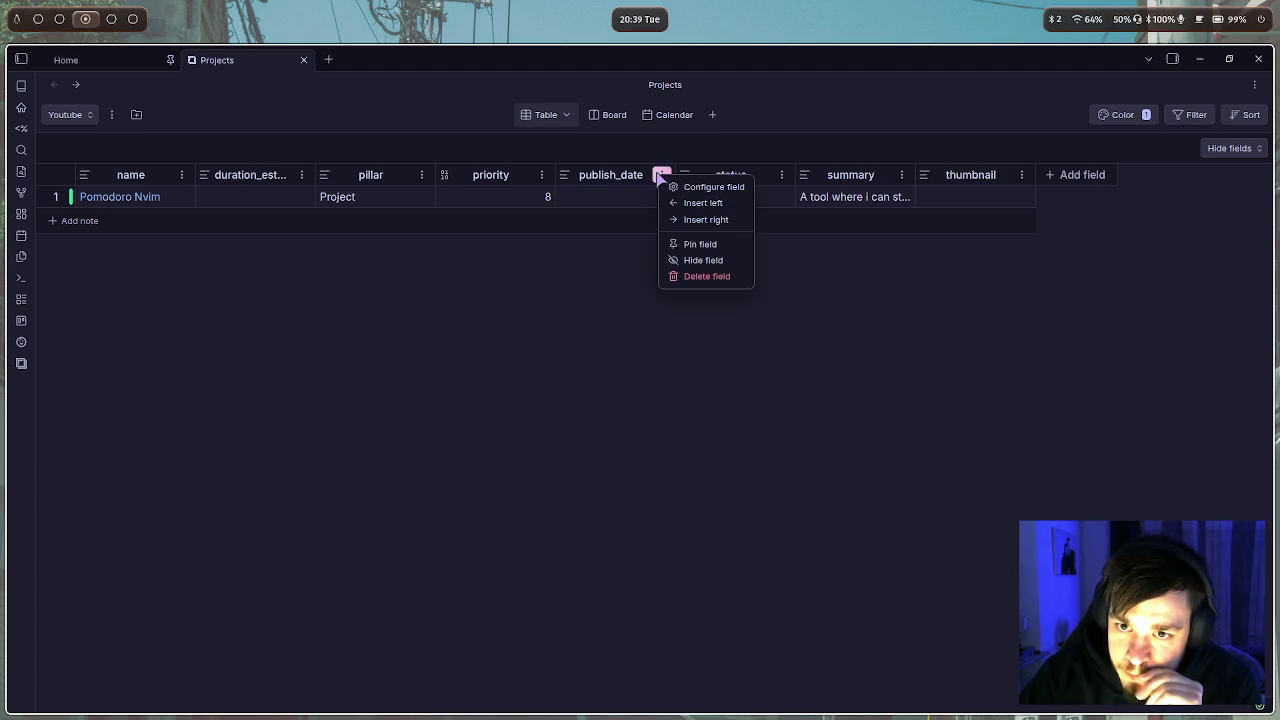
{"action": "left_click", "coordinate": [618, 192]}
{"action": "left_click", "coordinate": [132, 208]}
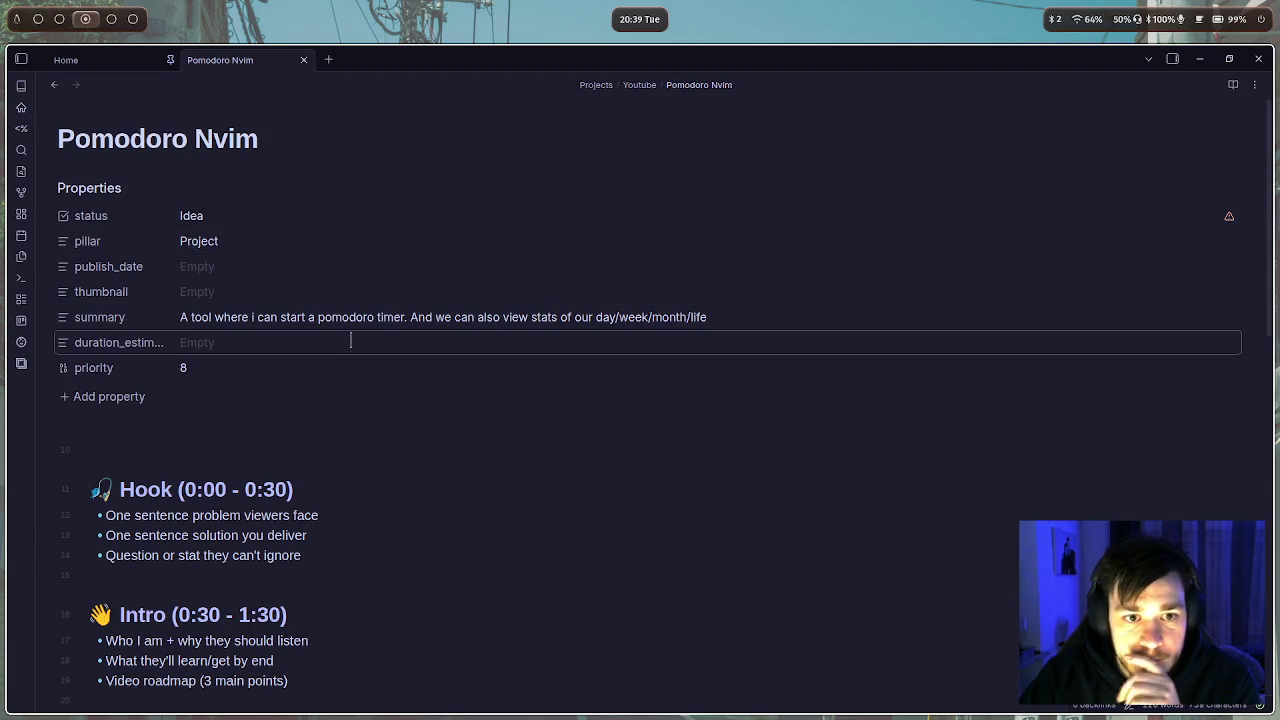
{"action": "left_click", "coordinate": [63, 268]}
{"action": "mouse_move", "coordinate": [118, 284]}
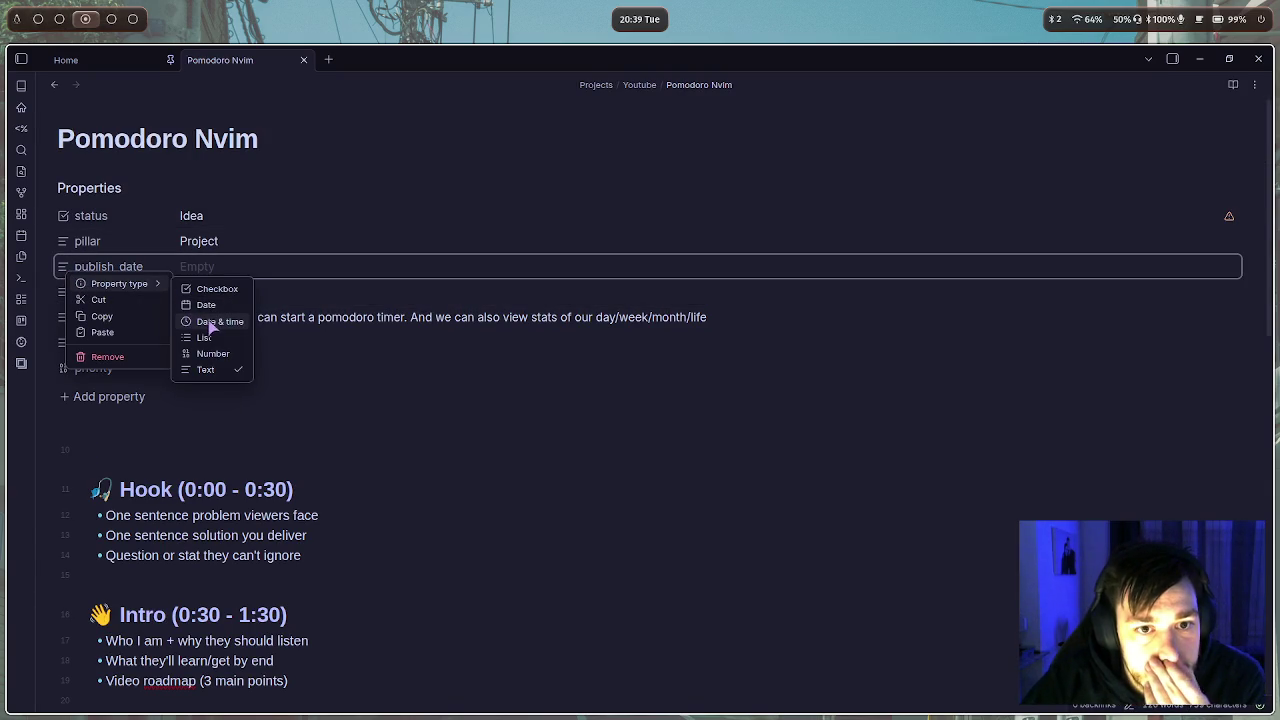
{"action": "left_click", "coordinate": [206, 304]}
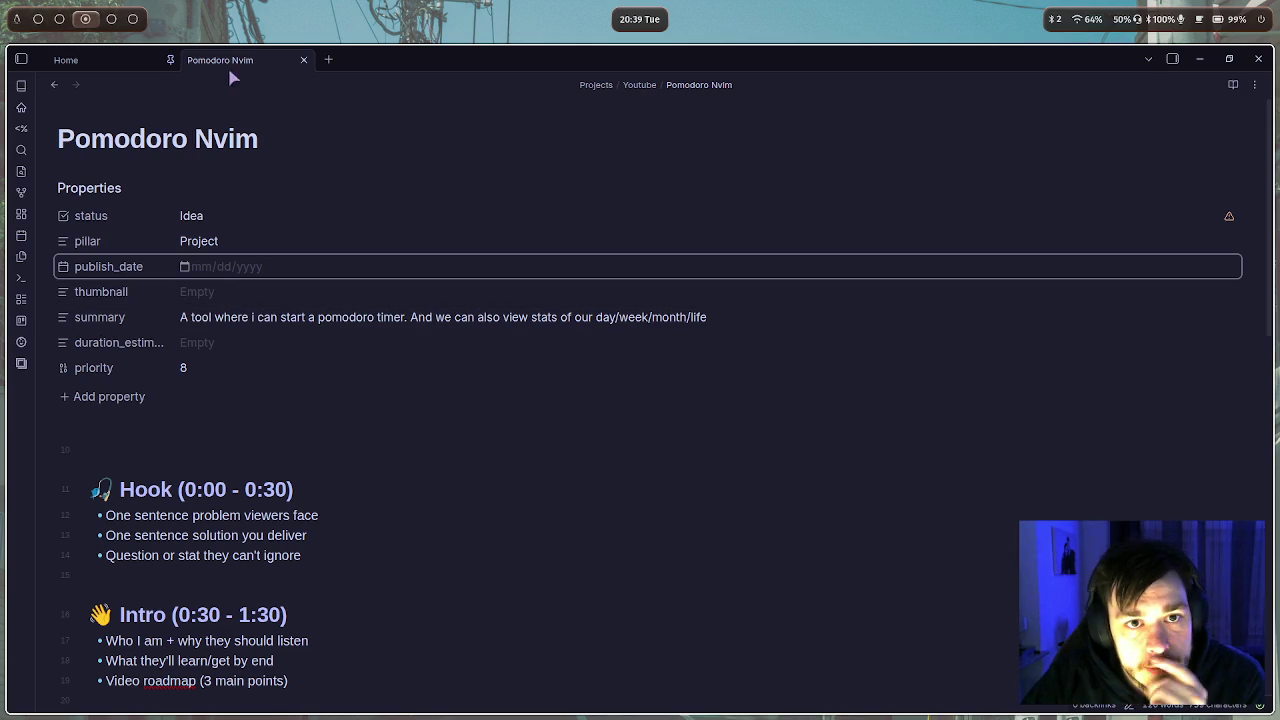
{"action": "key", "text": "ctrl+alt+Left"}
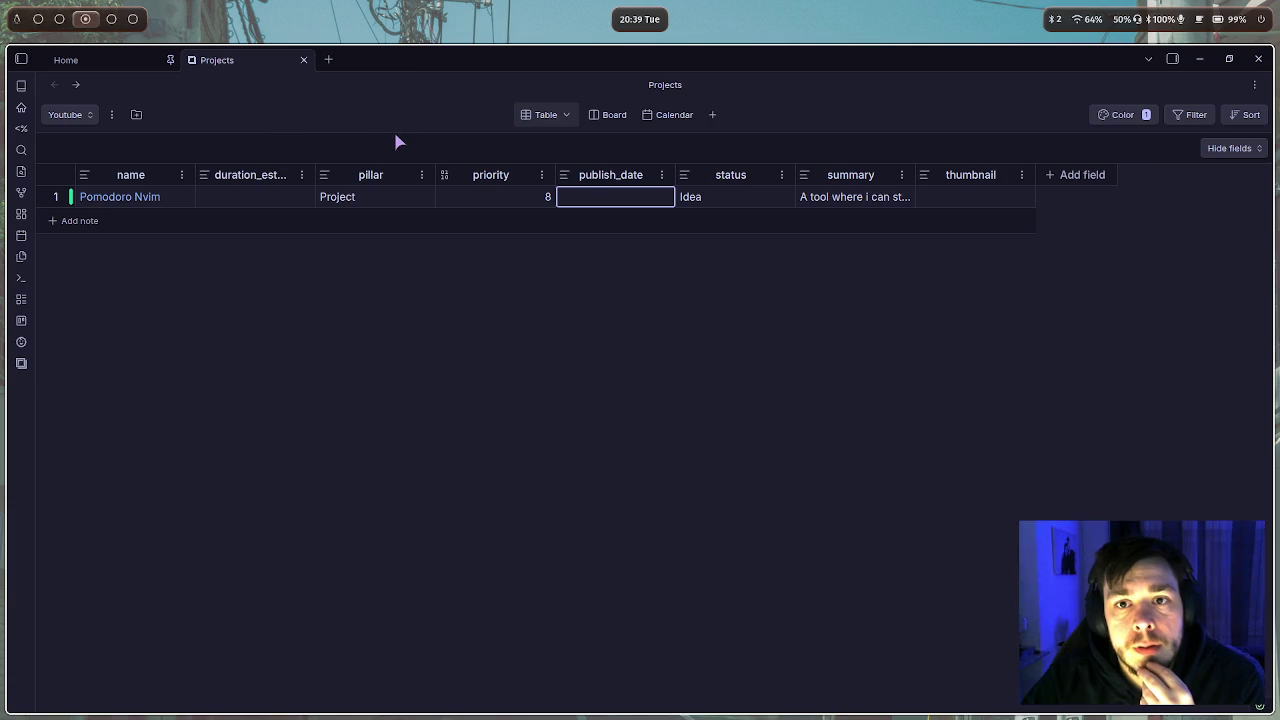
Set publish_date to February 7, 2026 and view it on the Calendar.
{"action": "left_click", "coordinate": [125, 199]}
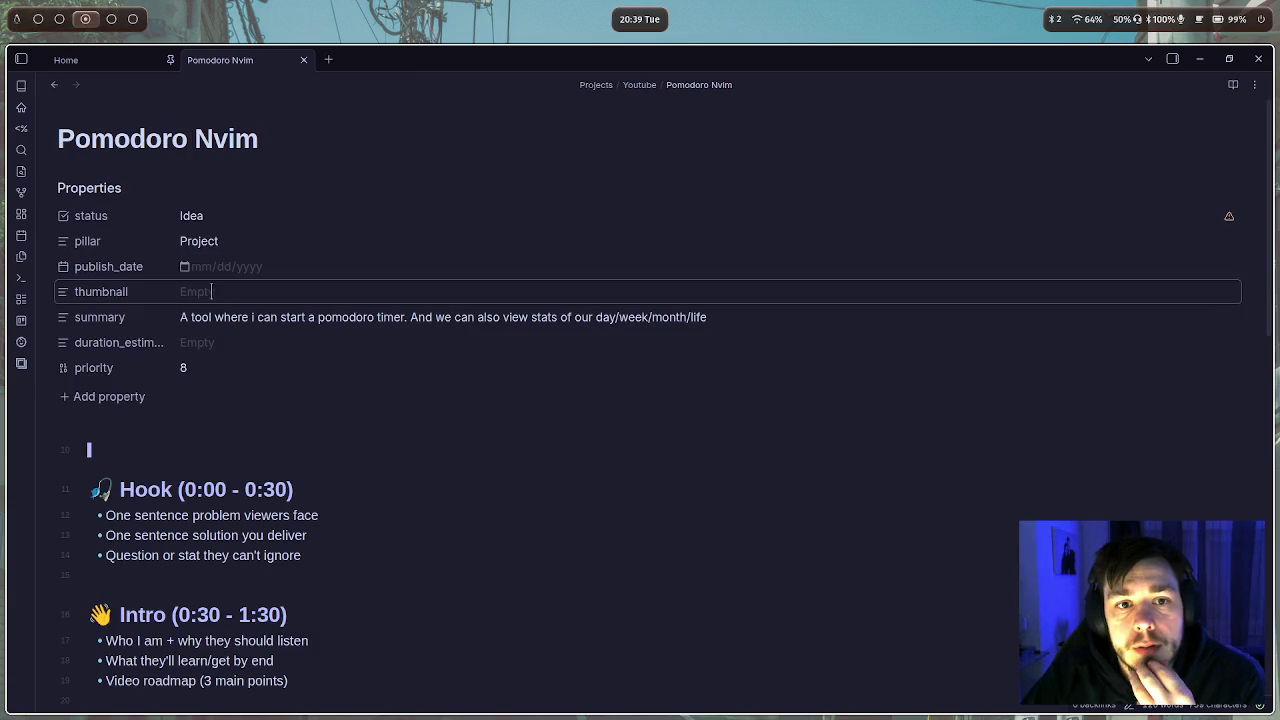
{"action": "left_click", "coordinate": [188, 267]}
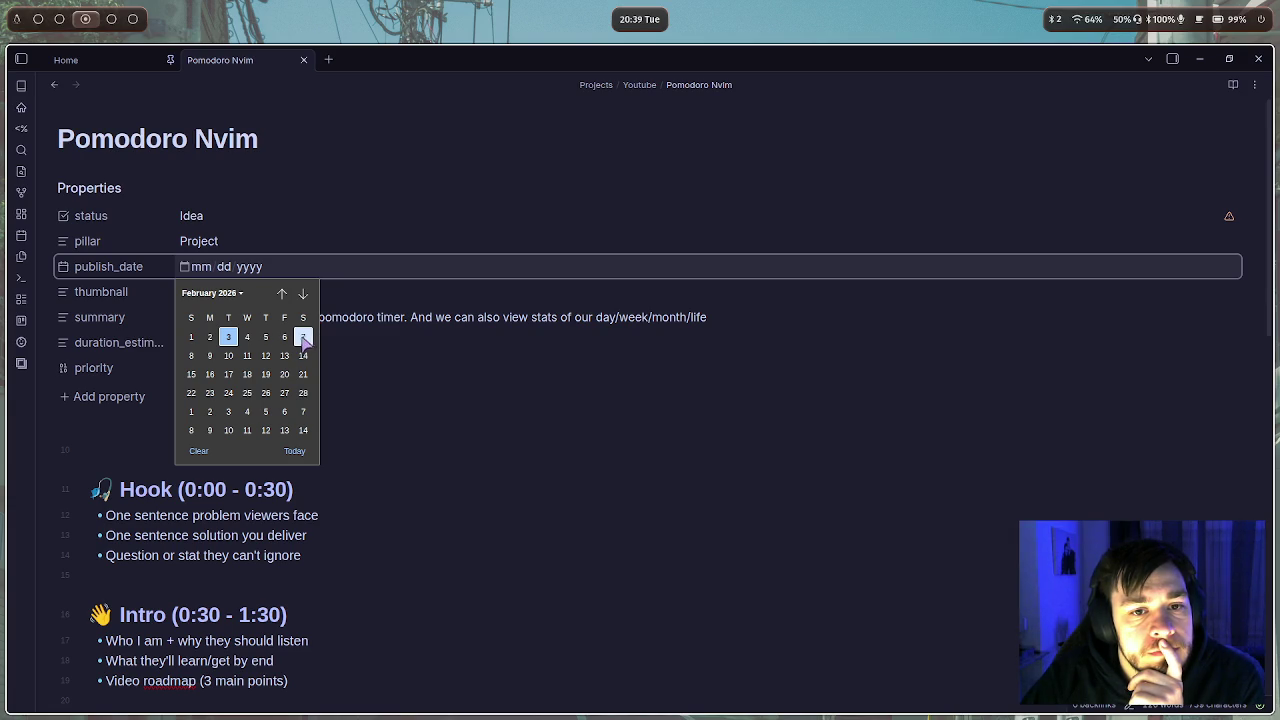
{"action": "left_click", "coordinate": [303, 337]}
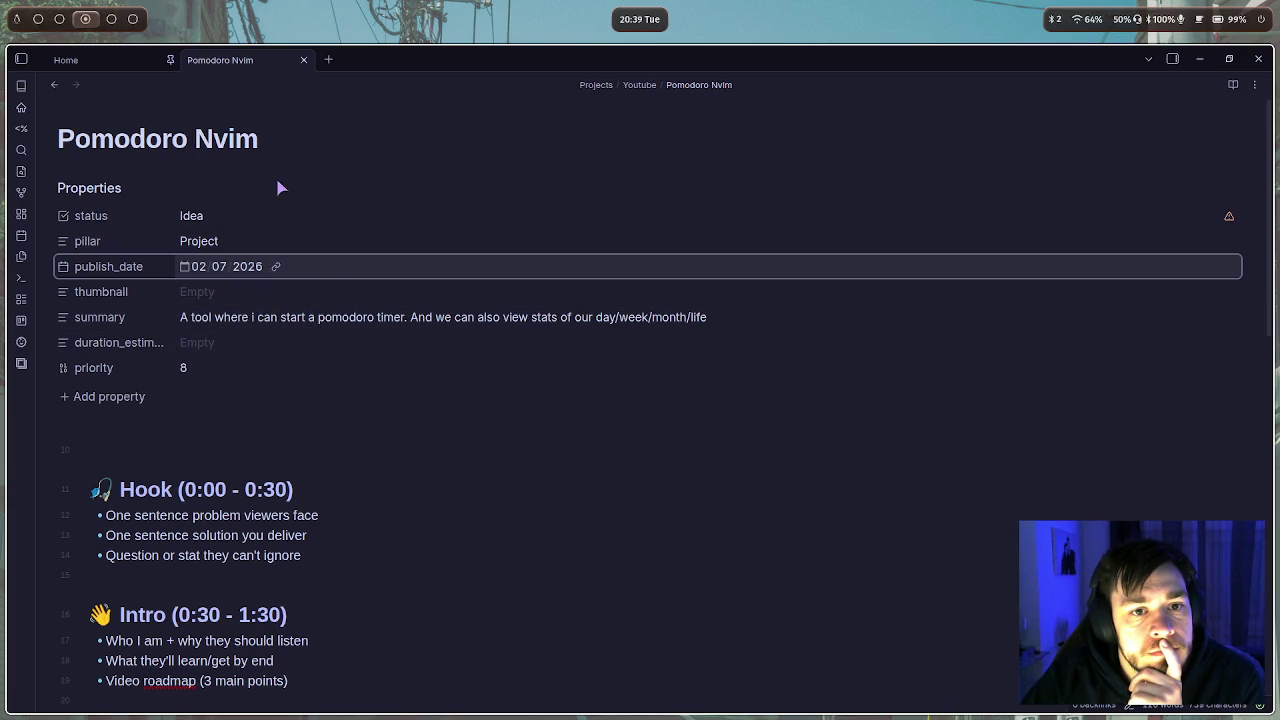
{"action": "key", "text": "ctrl+alt+Left"}
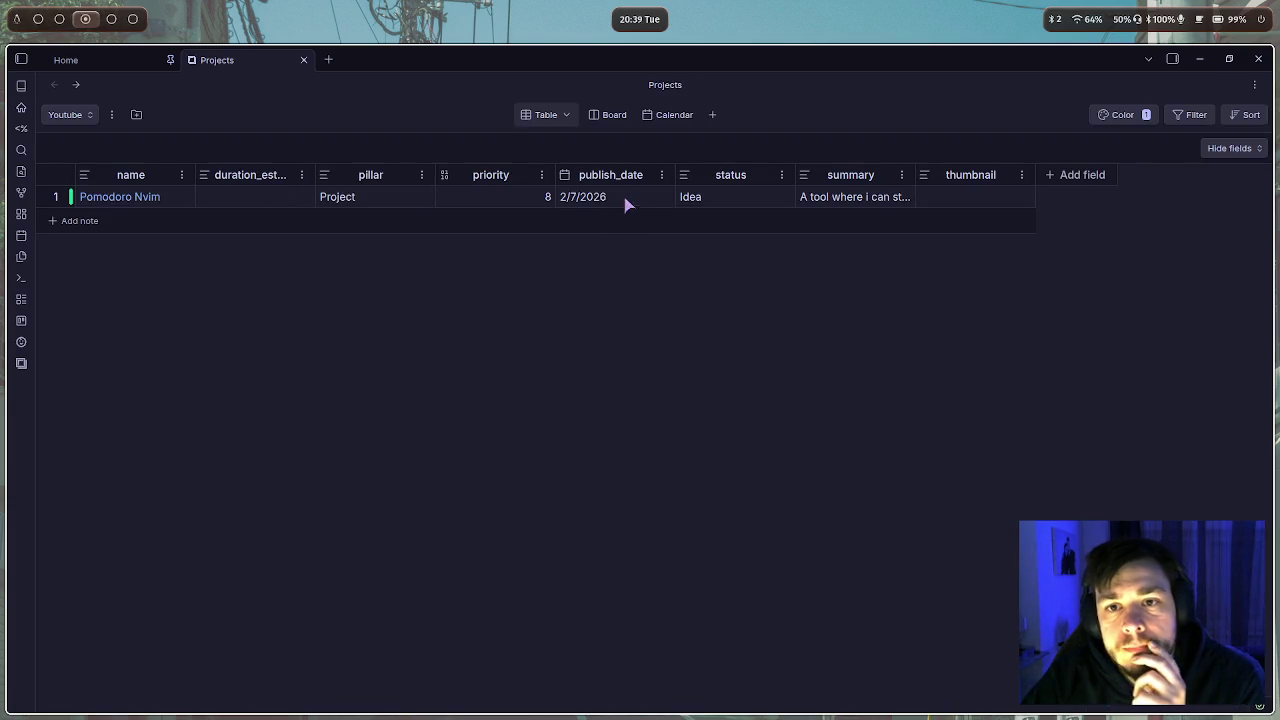
{"action": "left_click", "coordinate": [660, 116]}
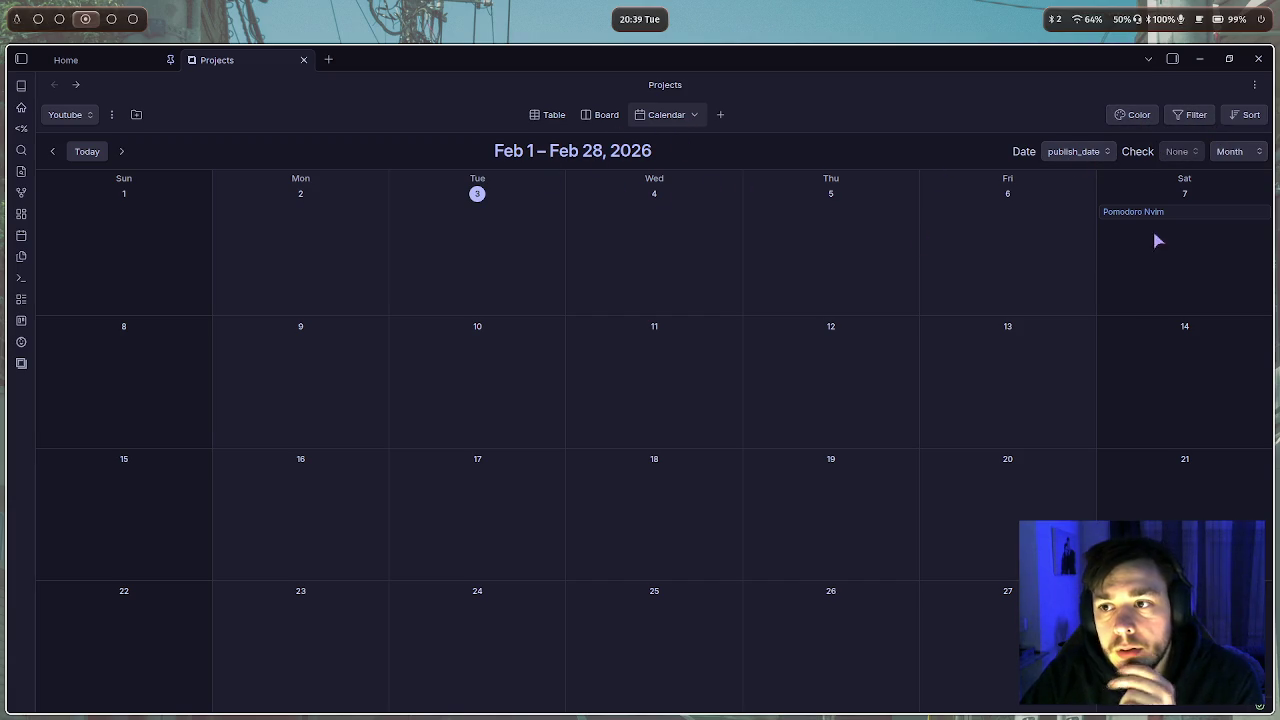
Switch the calendar range to 2 weeks and back to Month.
{"action": "left_click", "coordinate": [1253, 158]}
{"action": "left_click", "coordinate": [1249, 189]}
{"action": "left_click", "coordinate": [1240, 158]}
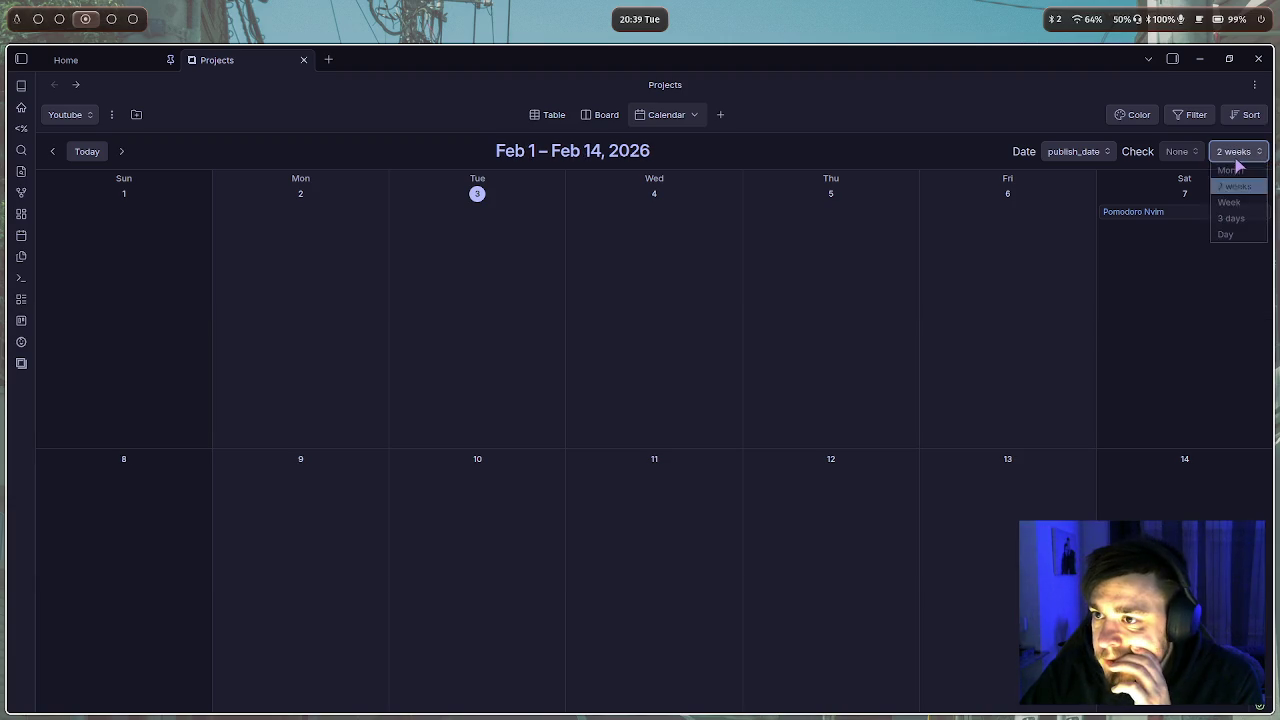
{"action": "left_click", "coordinate": [1232, 170]}
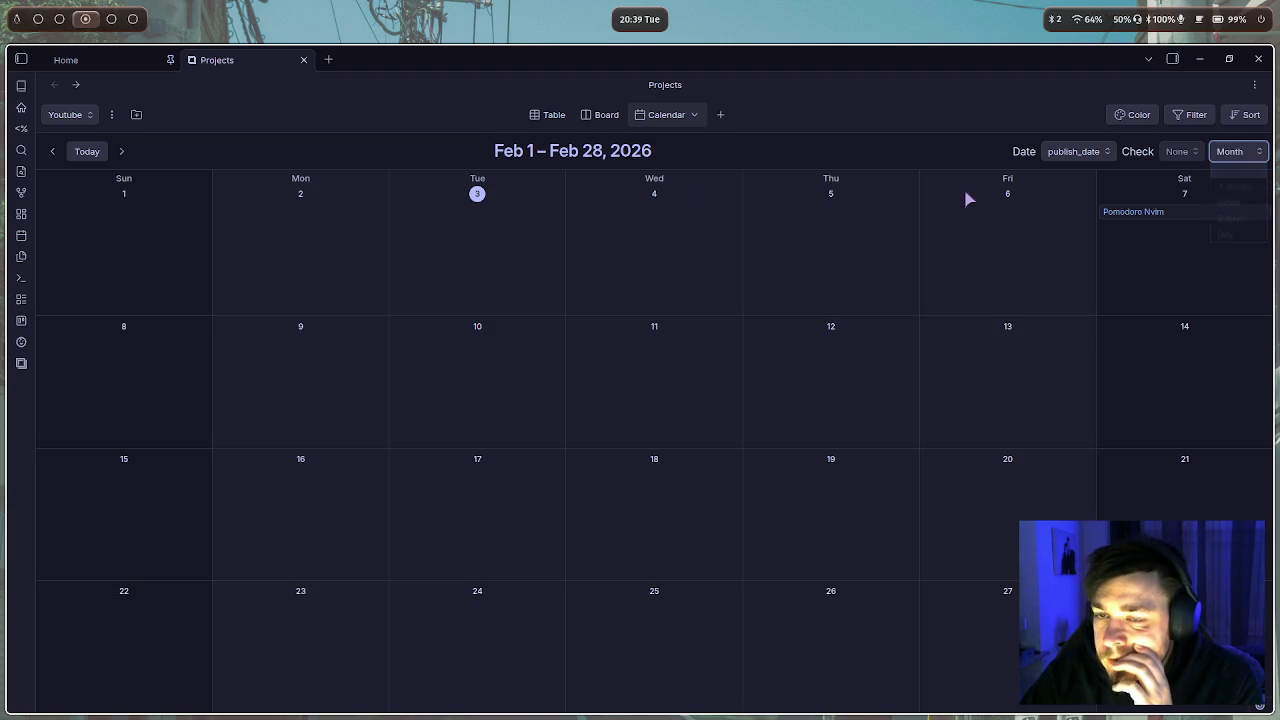
{"action": "left_click", "coordinate": [720, 115]}
{"action": "left_click", "coordinate": [771, 334]}
Add a Gallery view using the thumbnail field as the card cover.
{"action": "left_click", "coordinate": [776, 399]}
{"action": "left_click", "coordinate": [788, 452]}
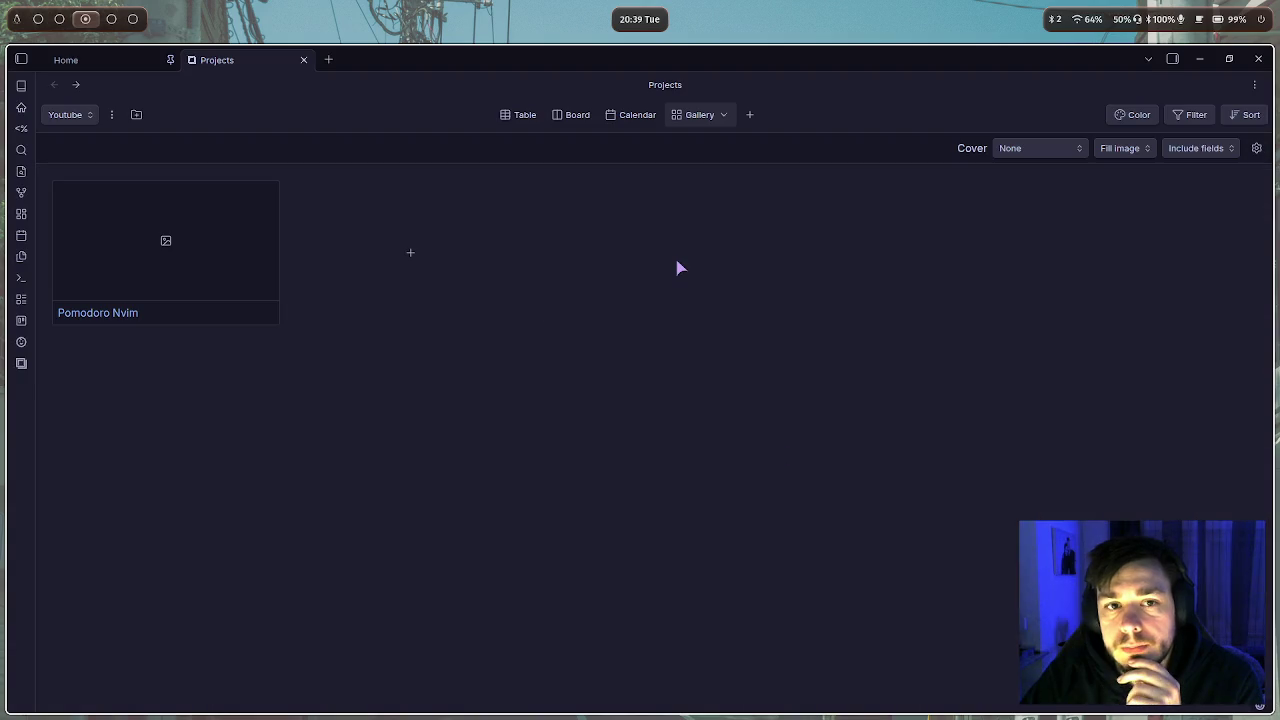
{"action": "left_click", "coordinate": [1015, 150]}
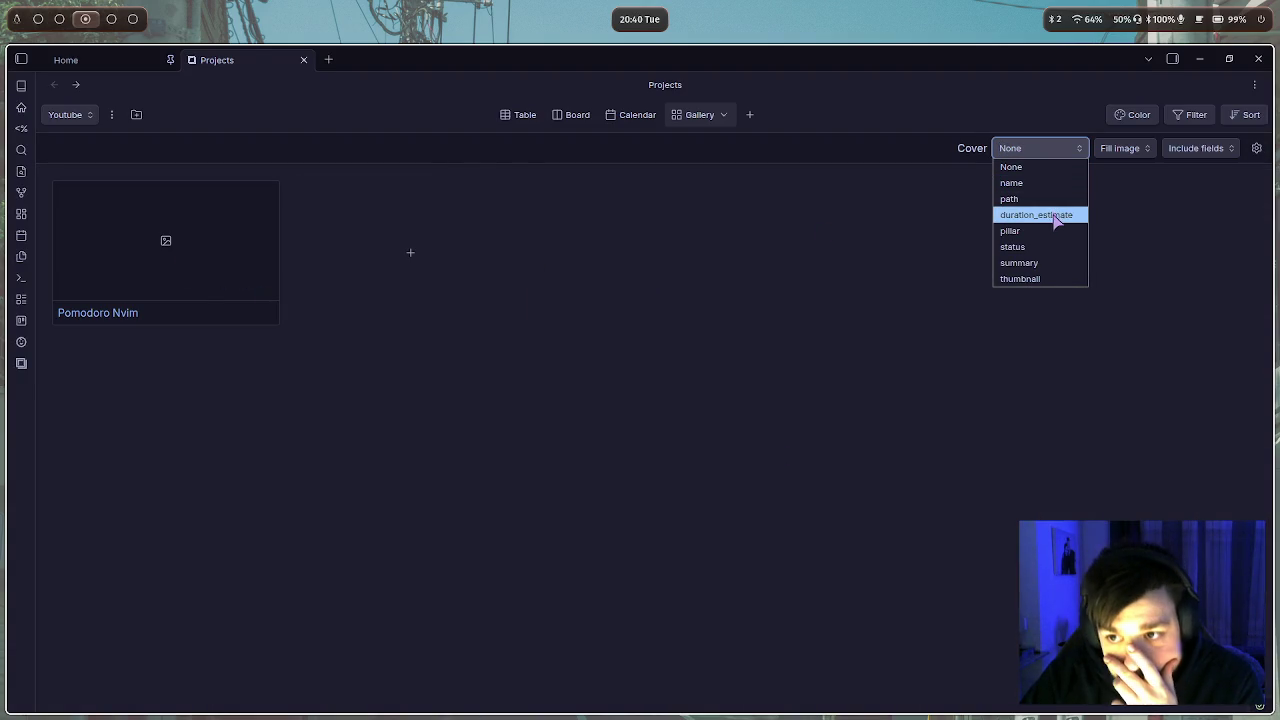
{"action": "left_click", "coordinate": [1045, 279]}
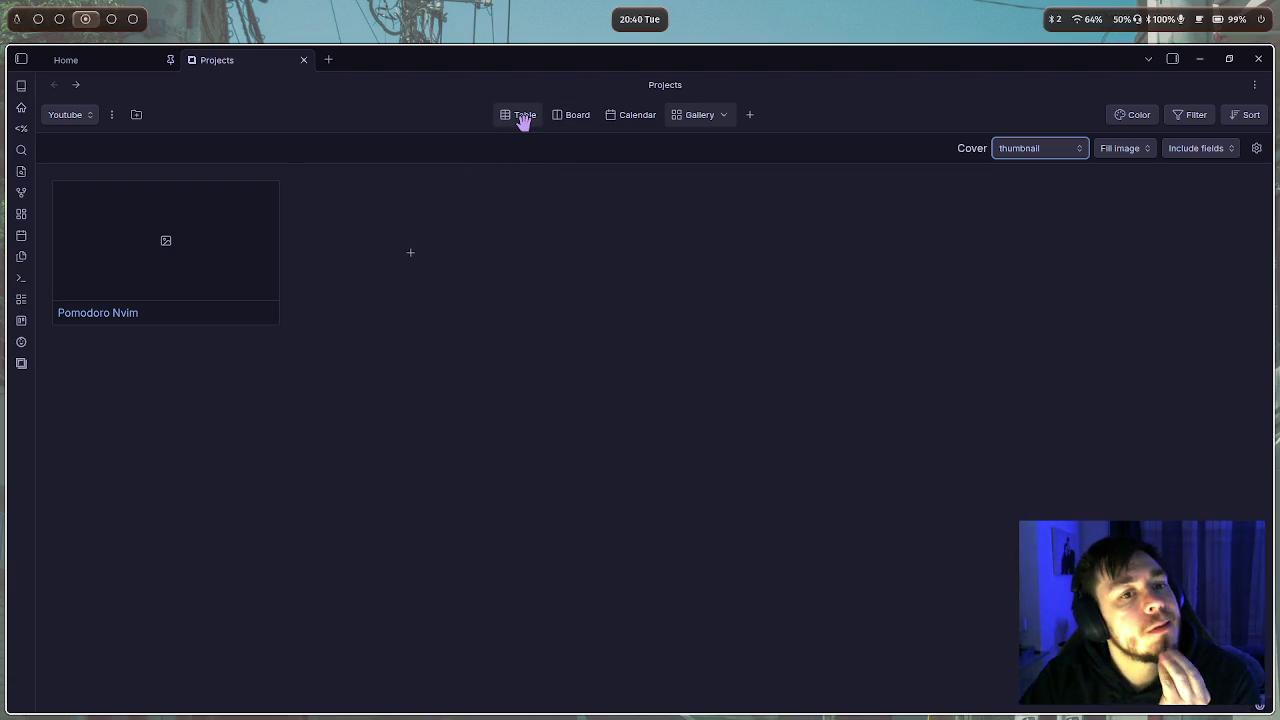
{"action": "key", "text": "super+3"}
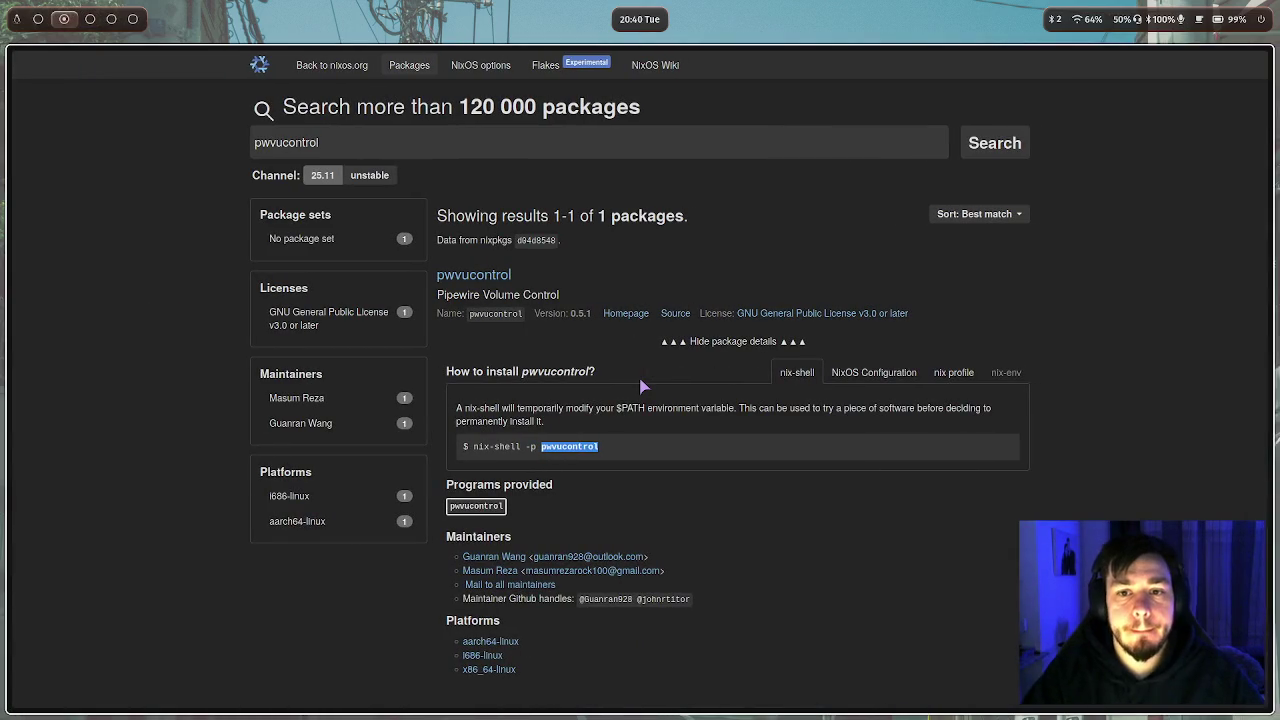
{"action": "mouse_move", "coordinate": [10, 340]}
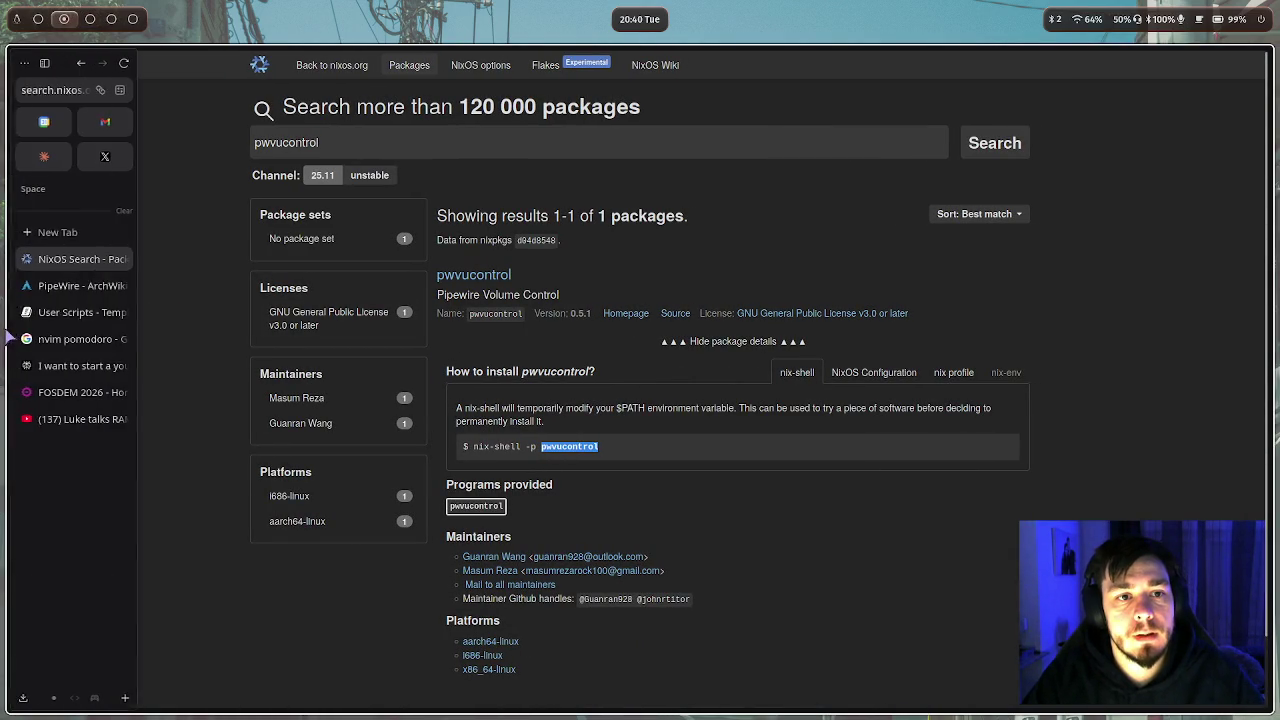
Close the leftover browser tabs and search YouTube for 'pomodoro nvim'.
{"action": "left_click", "coordinate": [70, 259]}
{"action": "key", "text": "ctrl+w"}
{"action": "key", "text": "ctrl+w"}
{"action": "key", "text": "ctrl+w"}
{"action": "key", "text": "ctrl+w"}
{"action": "key", "text": "ctrl+w"}
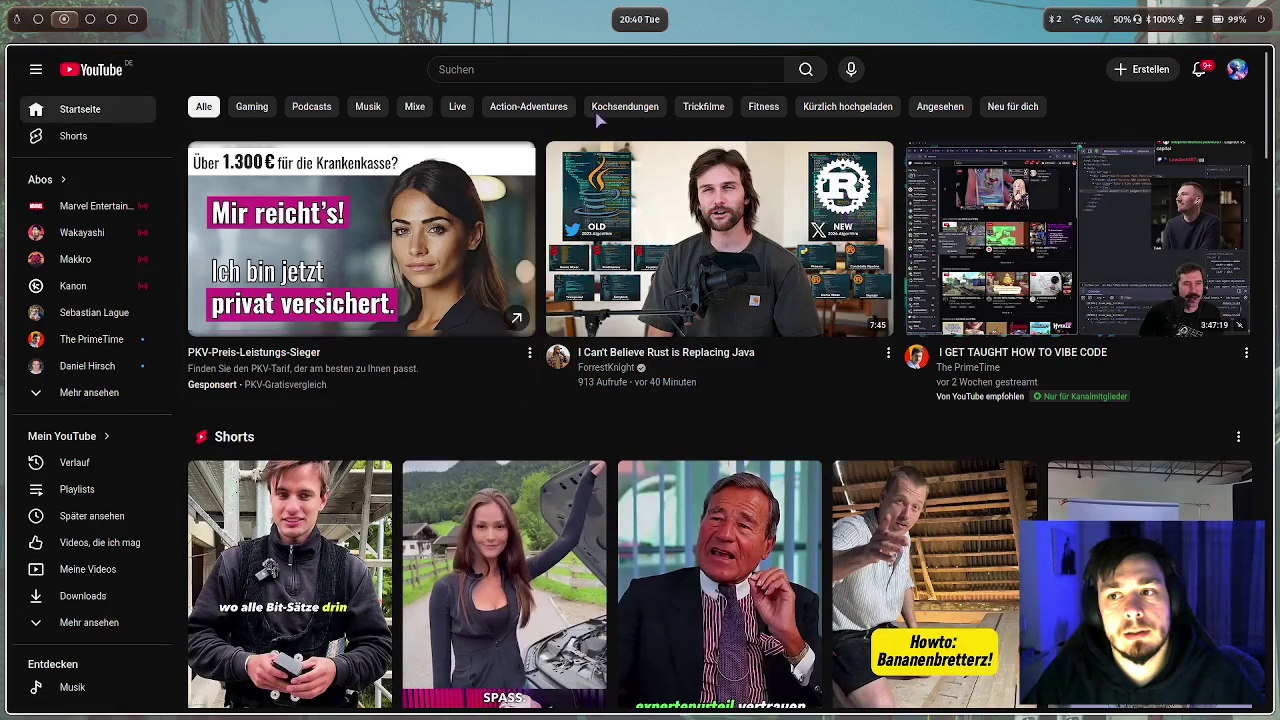
{"action": "left_click", "coordinate": [593, 72]}
{"action": "type", "text": "pomodoro "}
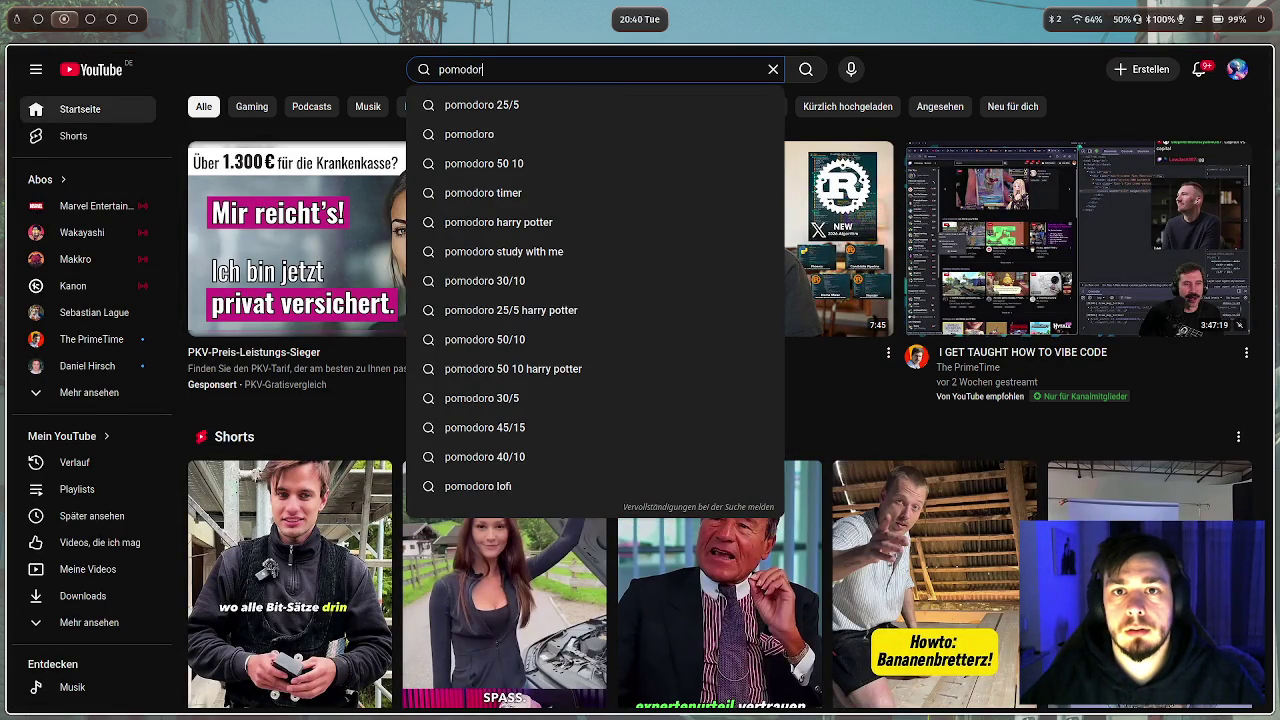
{"action": "type", "text": "nvim"}
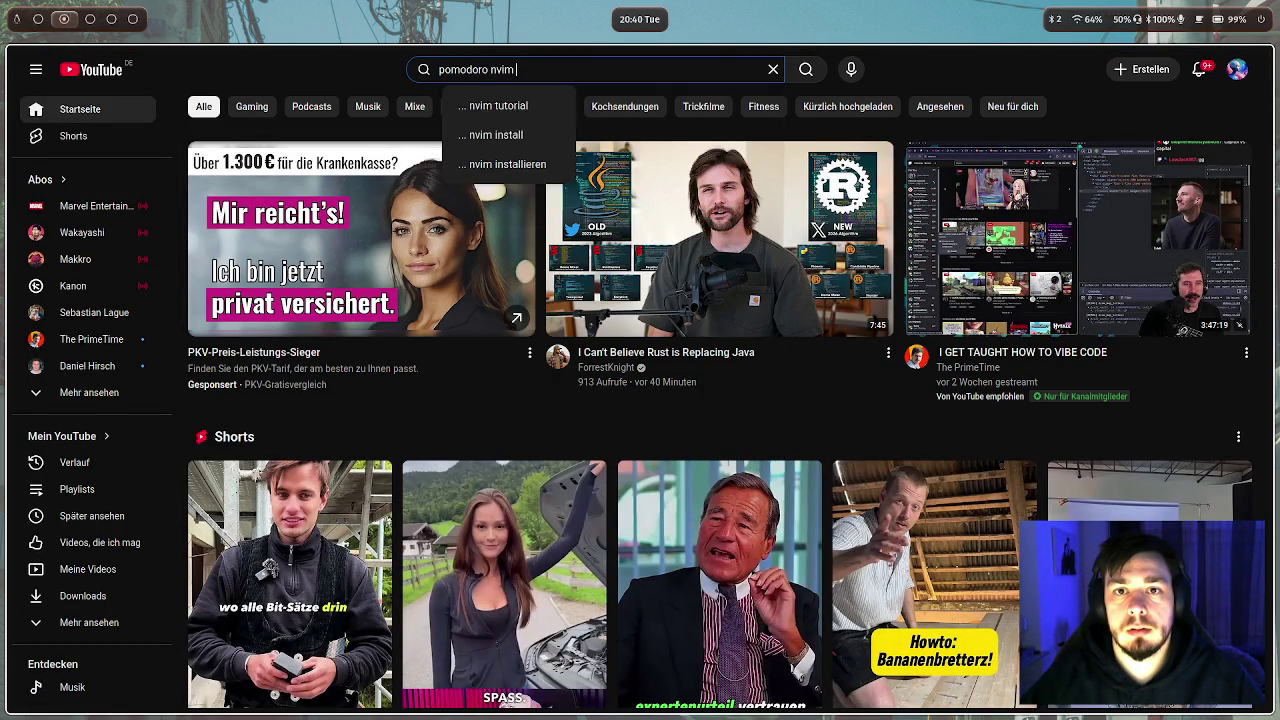
{"action": "key", "text": "Return"}
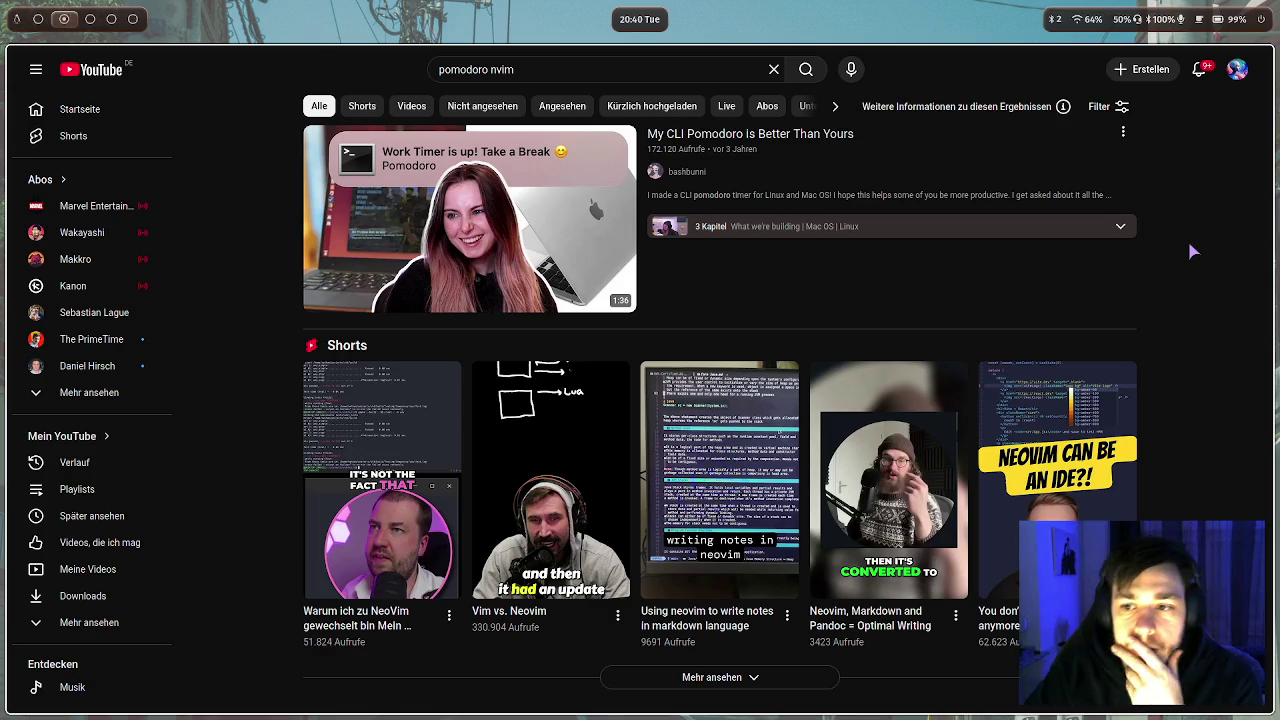
Scroll through the pomodoro nvim results, then return to Obsidian.
{"action": "scroll", "coordinate": [1192, 252], "scroll_direction": "down", "scroll_amount": 3}
{"action": "scroll", "coordinate": [1189, 290], "scroll_direction": "down", "scroll_amount": 4}
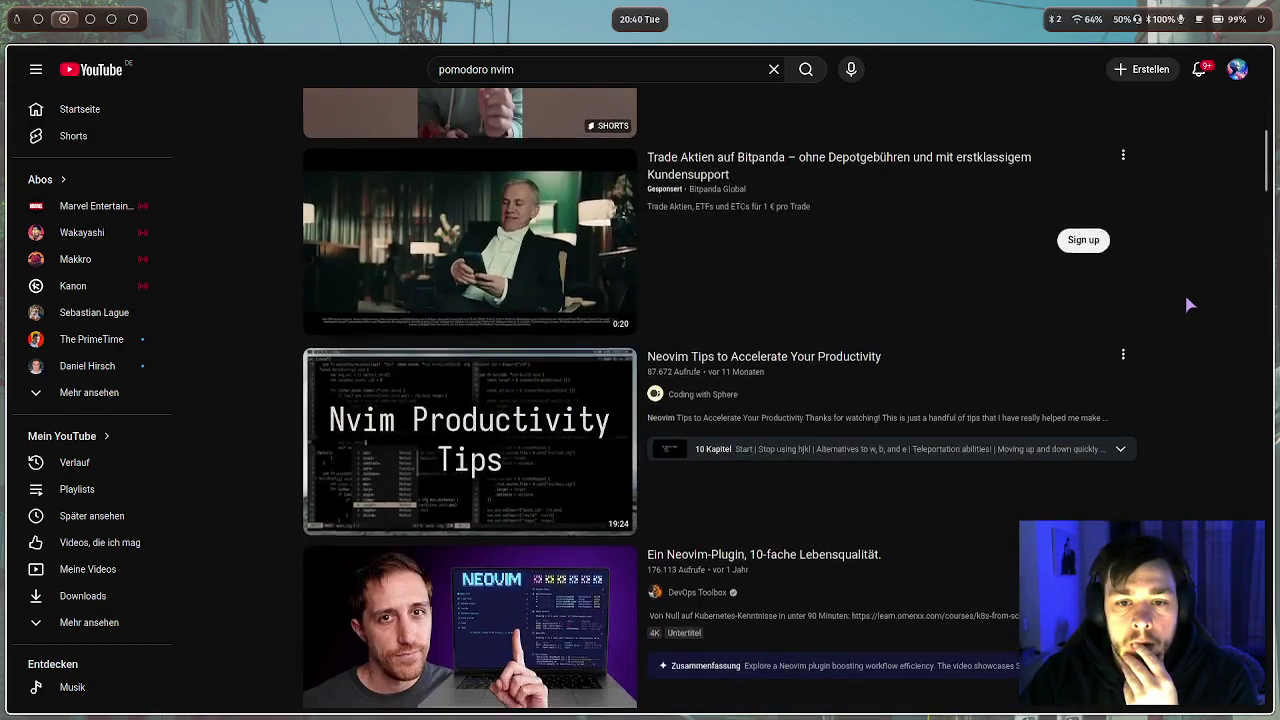
{"action": "scroll", "coordinate": [1189, 305], "scroll_direction": "down", "scroll_amount": 2}
{"action": "scroll", "coordinate": [1189, 305], "scroll_direction": "down", "scroll_amount": 1}
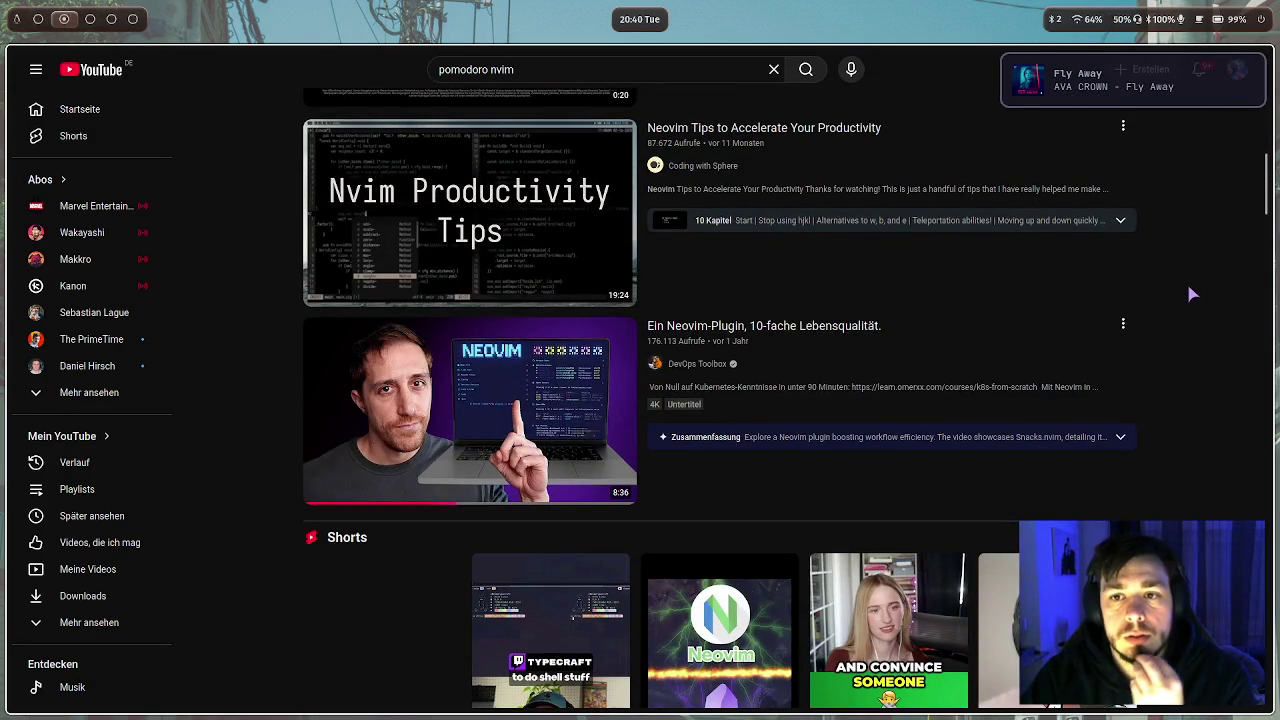
{"action": "scroll", "coordinate": [1191, 296], "scroll_direction": "down", "scroll_amount": 2}
{"action": "scroll", "coordinate": [1193, 297], "scroll_direction": "down", "scroll_amount": 2}
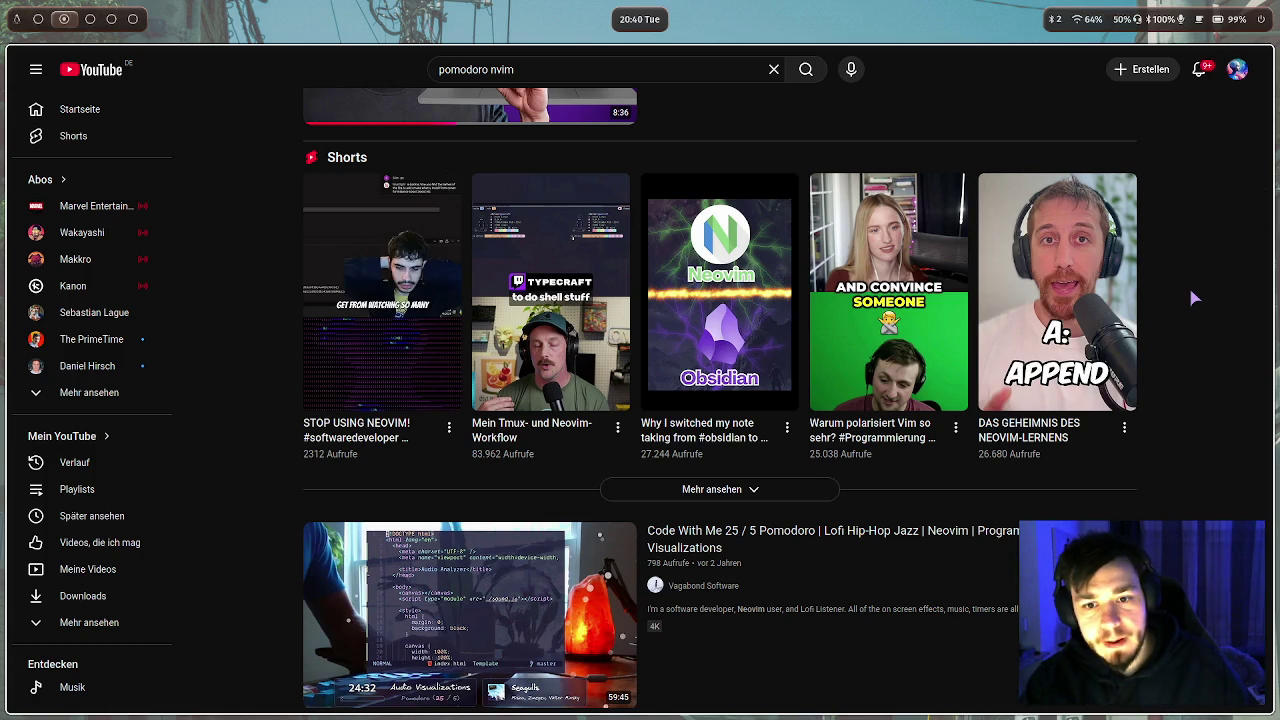
{"action": "scroll", "coordinate": [1193, 298], "scroll_direction": "down", "scroll_amount": 3}
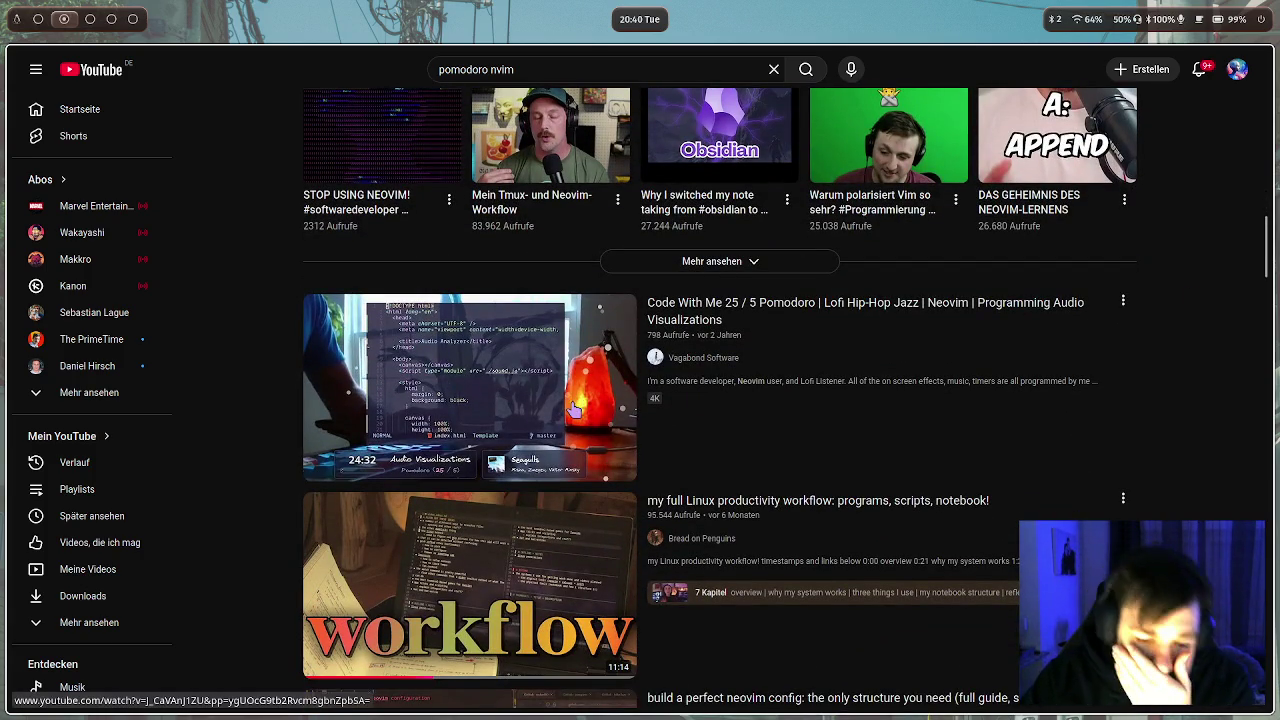
{"action": "scroll", "coordinate": [1070, 410], "scroll_direction": "down", "scroll_amount": 3}
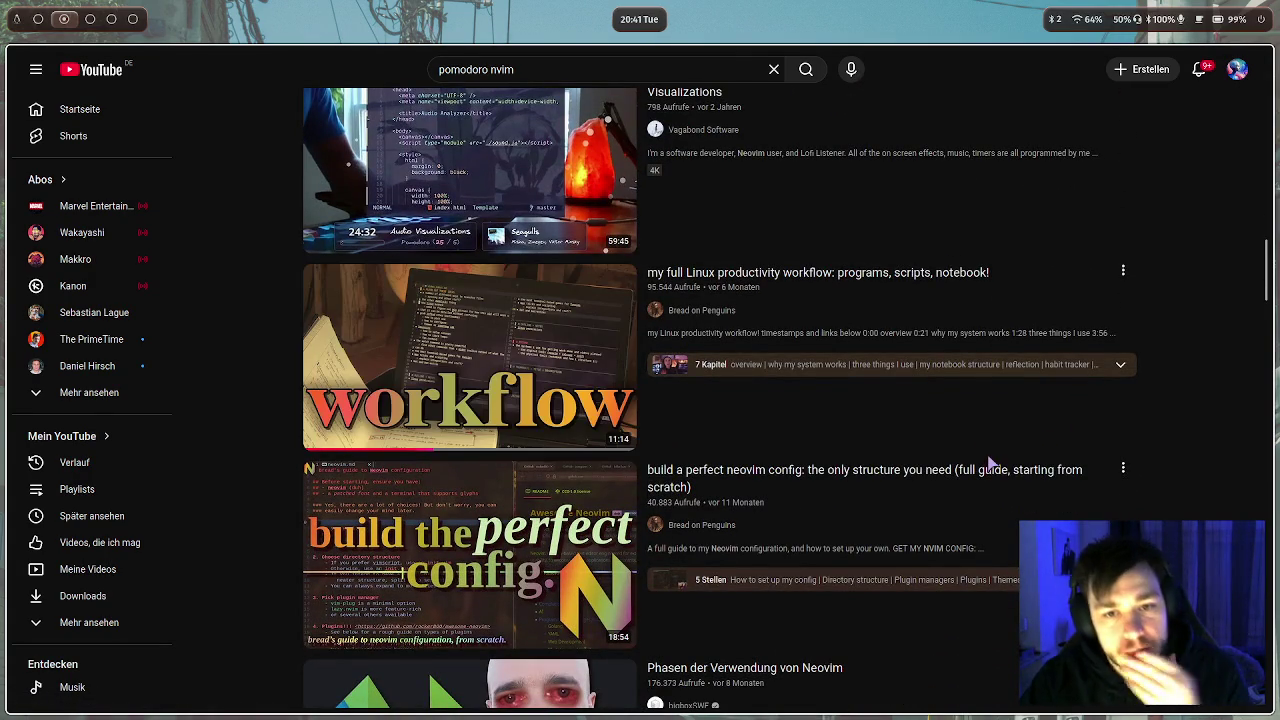
{"action": "key", "text": "super+4"}
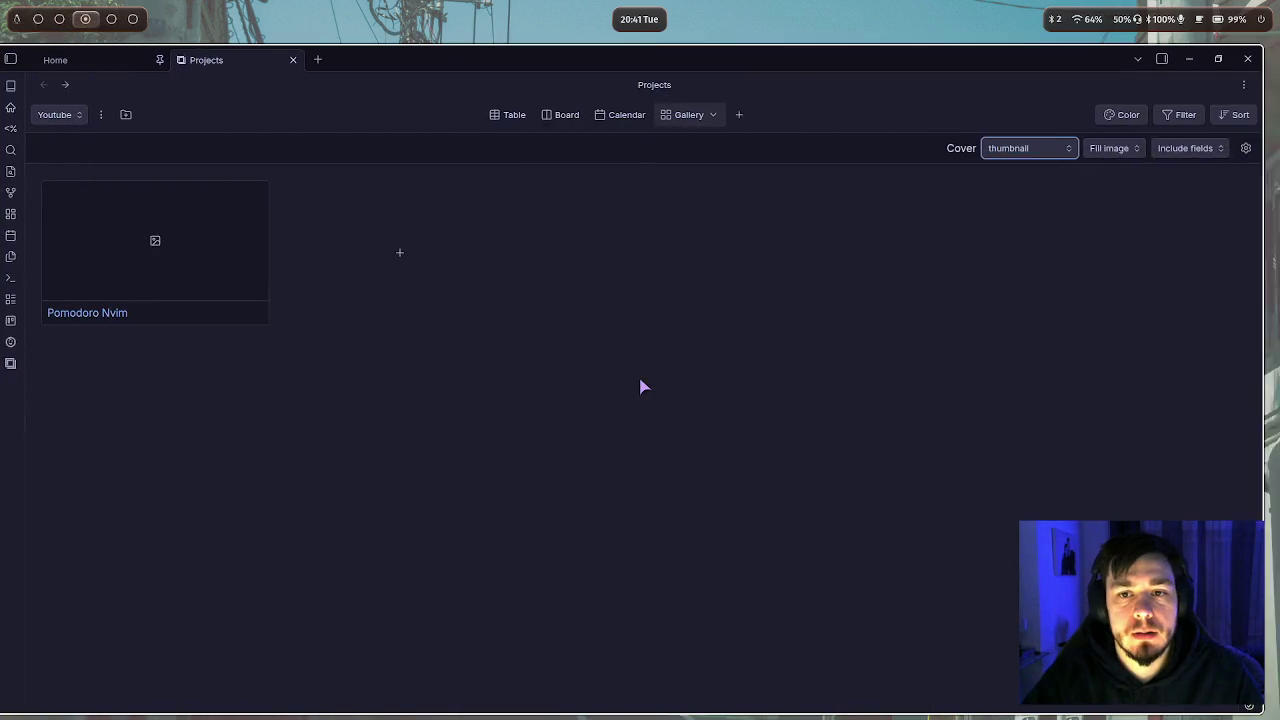
Return to the table view, open Pomodoro Nvim, and add blank lines above Hook.
{"action": "left_click", "coordinate": [157, 288]}
{"action": "left_click", "coordinate": [185, 324]}
{"action": "left_click", "coordinate": [126, 322]}
{"action": "left_click", "coordinate": [443, 367]}
{"action": "left_click", "coordinate": [522, 114]}
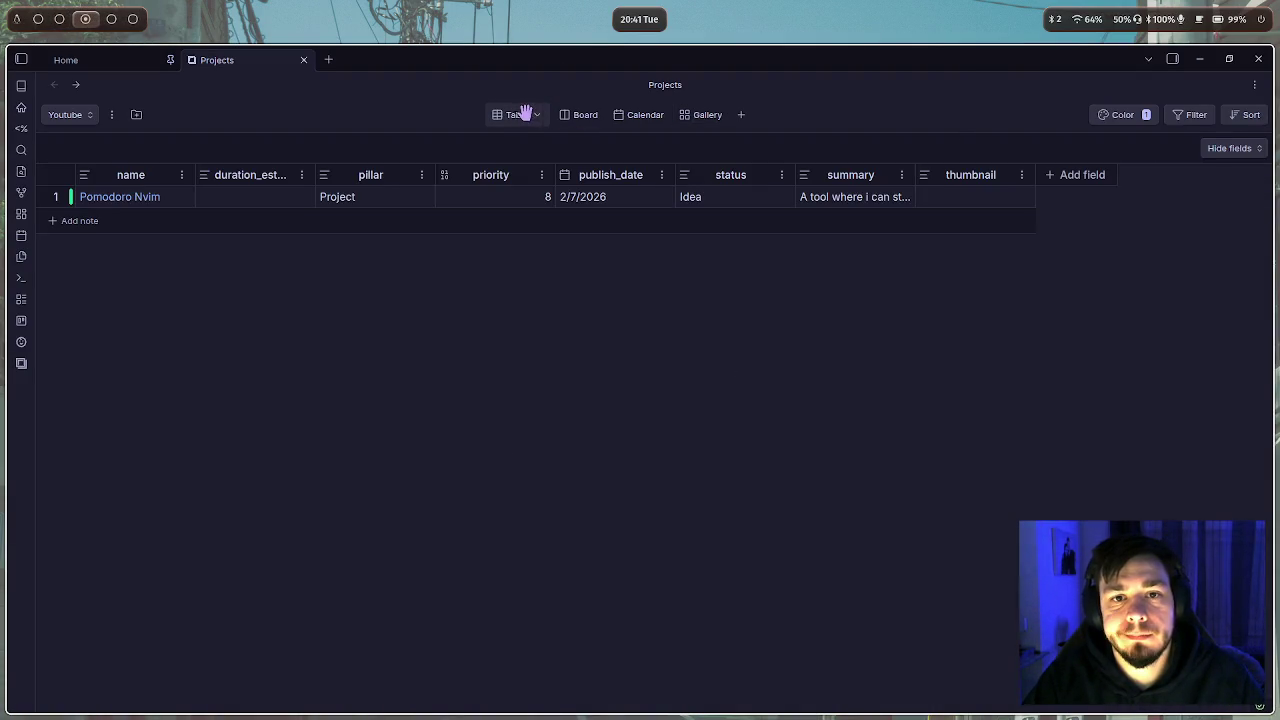
{"action": "left_click", "coordinate": [145, 198]}
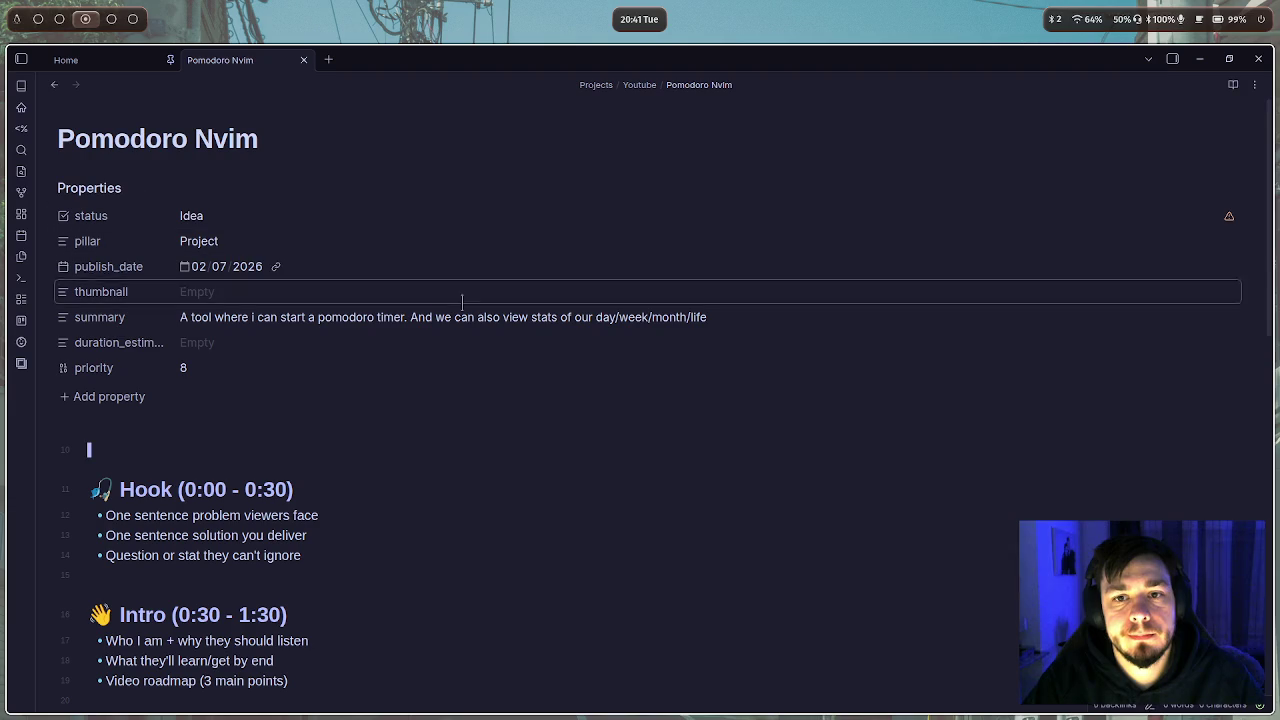
{"action": "left_click", "coordinate": [155, 446]}
{"action": "key", "text": "Return"}
{"action": "key", "text": "Return"}
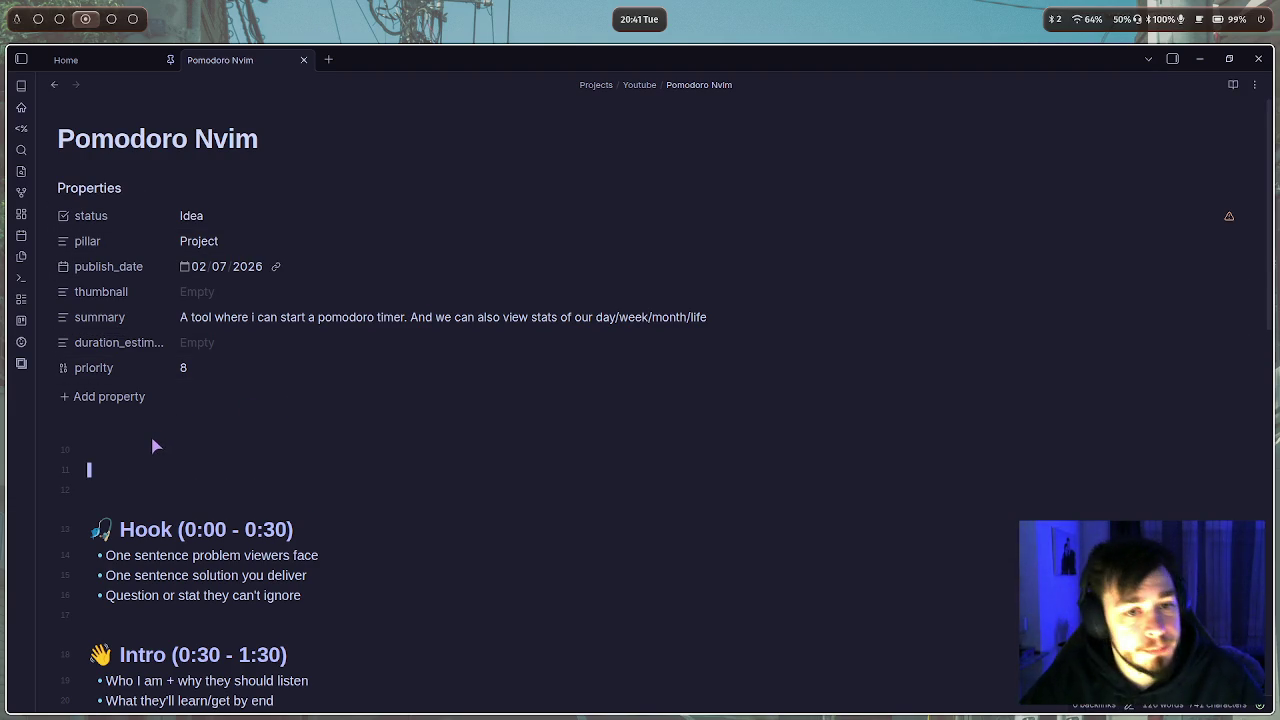
Search the vault for 'youtube' and open the Youtube template.
{"action": "key", "text": "ctrl+p"}
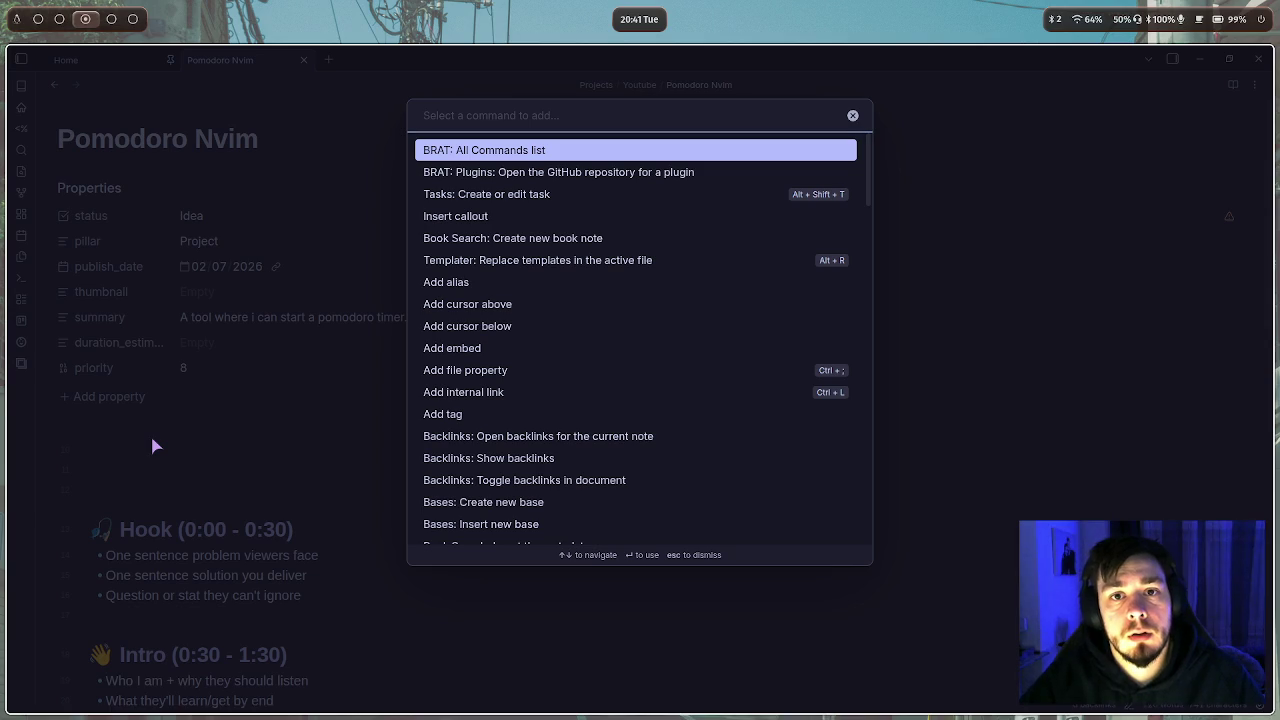
{"action": "key", "text": "Escape"}
{"action": "key", "text": "ctrl+o"}
{"action": "type", "text": "you"}
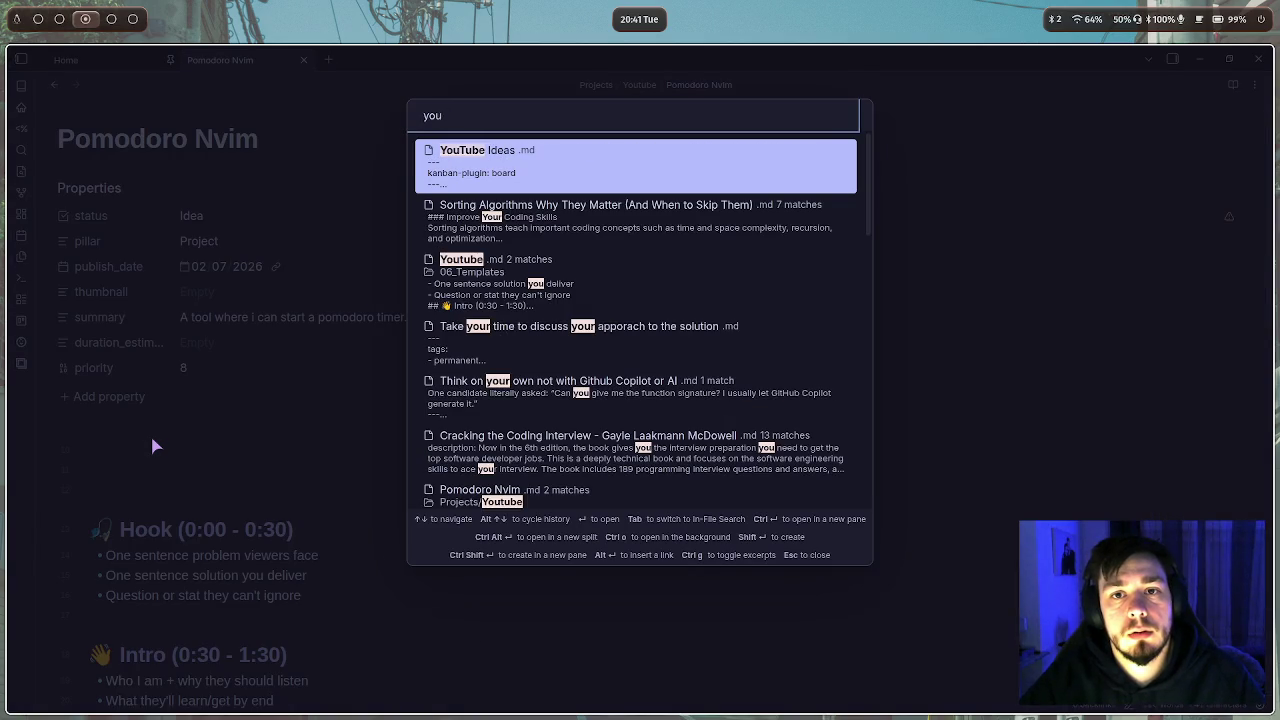
{"action": "type", "text": "tube"}
{"action": "key", "text": "Return"}
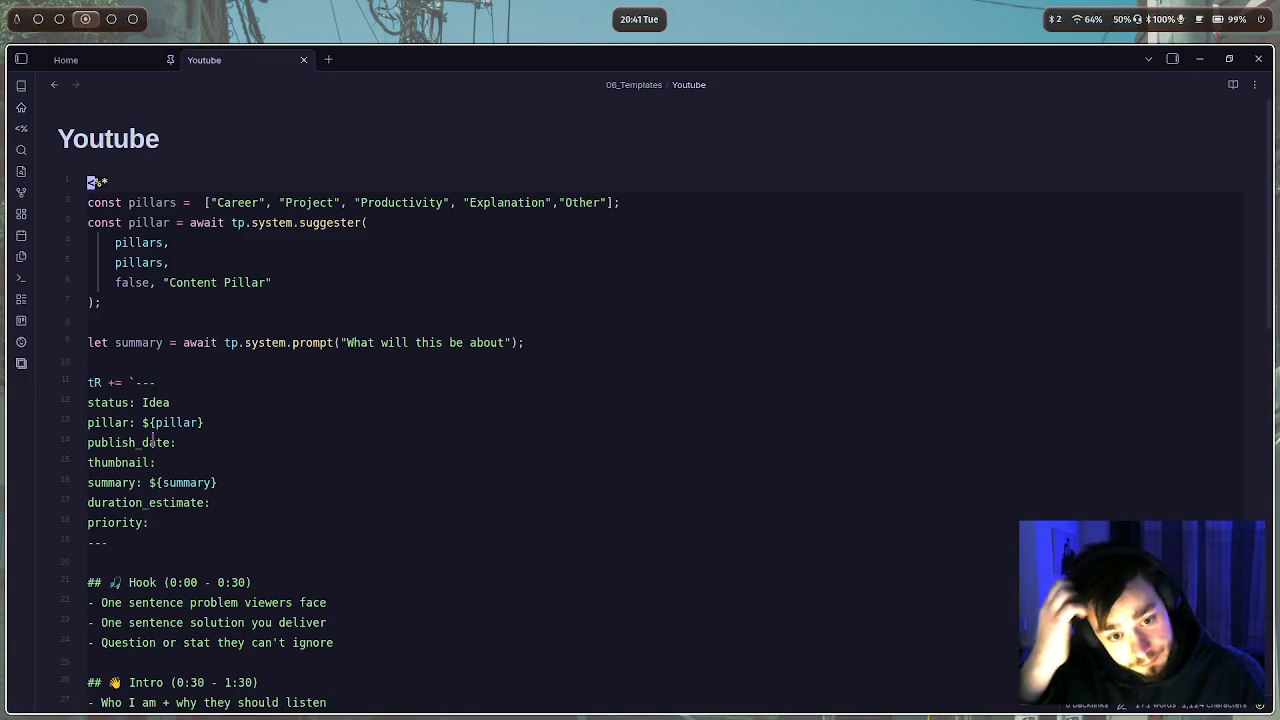
Add Thumbnail, Brainstorming and Example headings above Hook in the Youtube template.
{"action": "key", "text": "ctrl+d"}
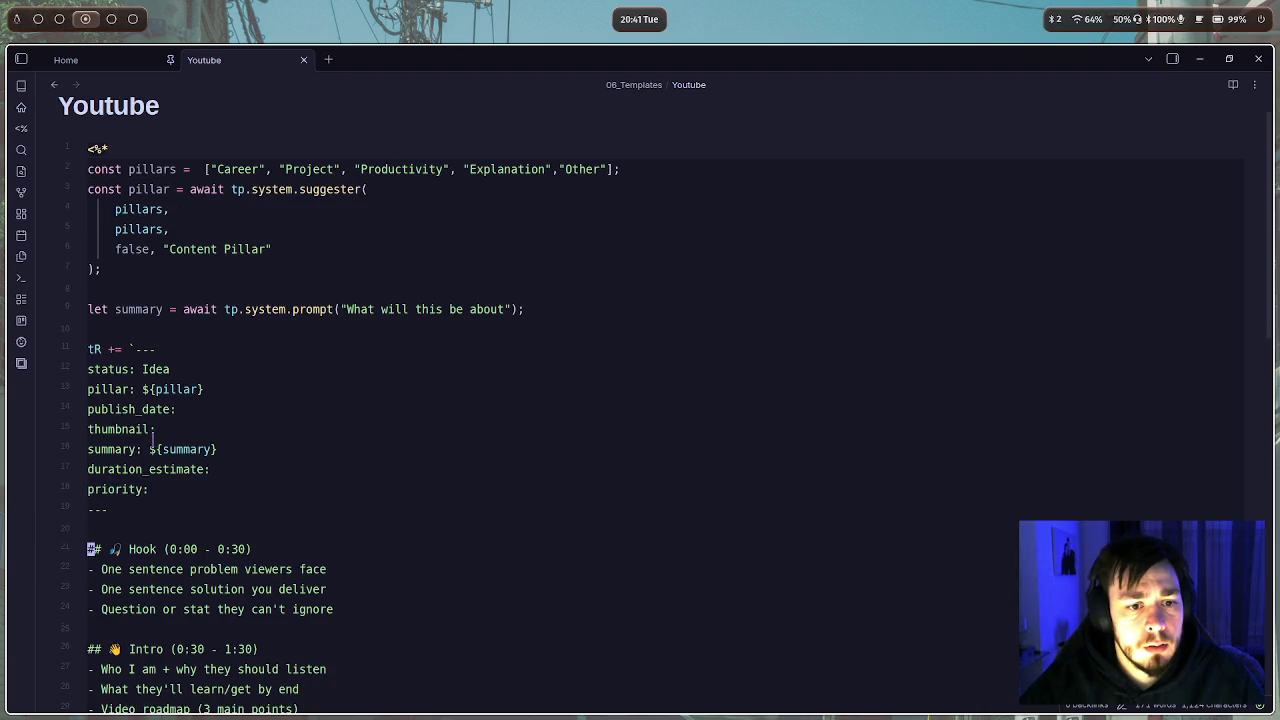
{"action": "key", "text": "shift+o"}
{"action": "key", "text": "Return"}
{"action": "key", "text": "shift+o"}
{"action": "type", "text": "## Th"}
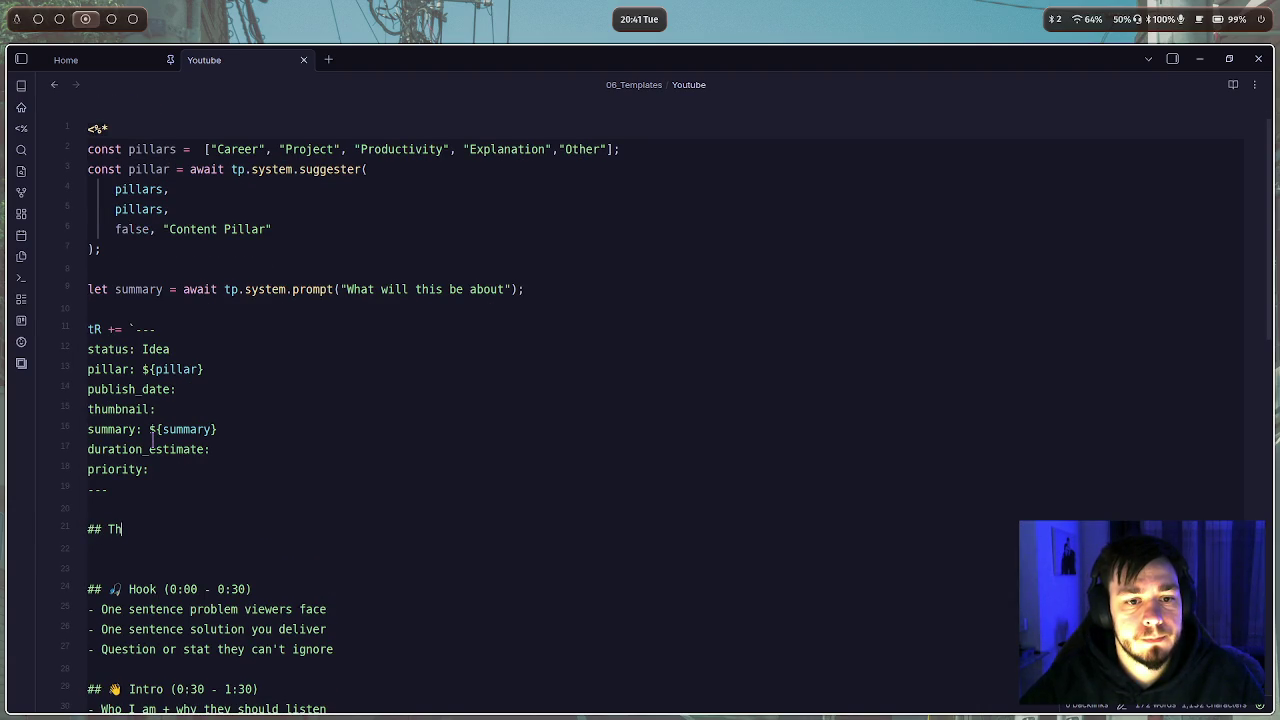
{"action": "key", "text": "Return"}
{"action": "key", "text": "Return"}
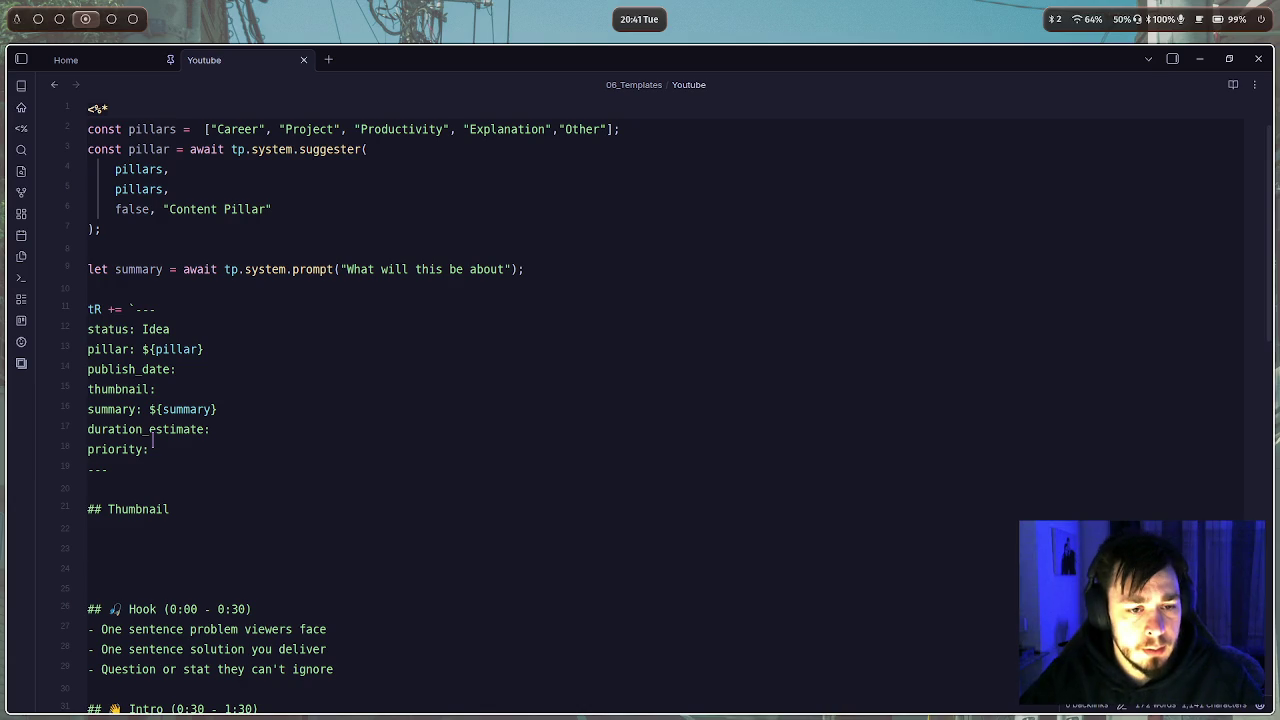
{"action": "type", "text": "####"}
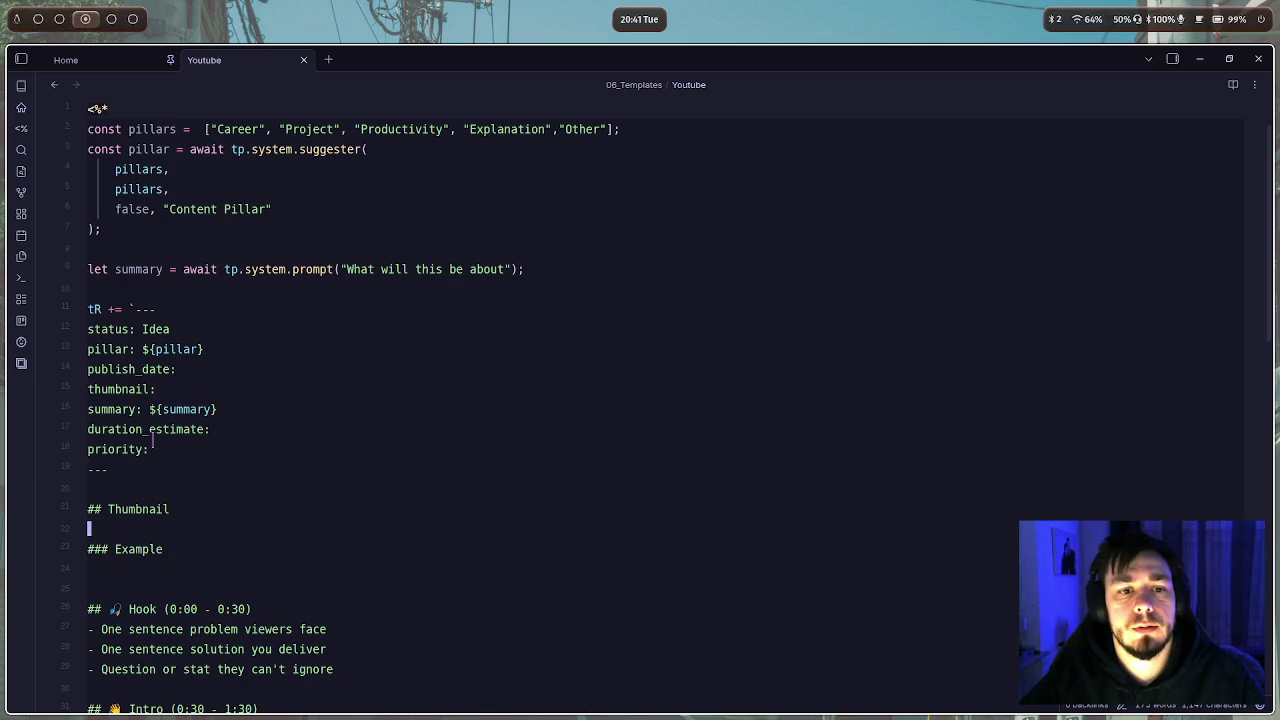
{"action": "key", "text": "Return"}
{"action": "key", "text": "Return"}
{"action": "type", "text": "### Brainstorming"}
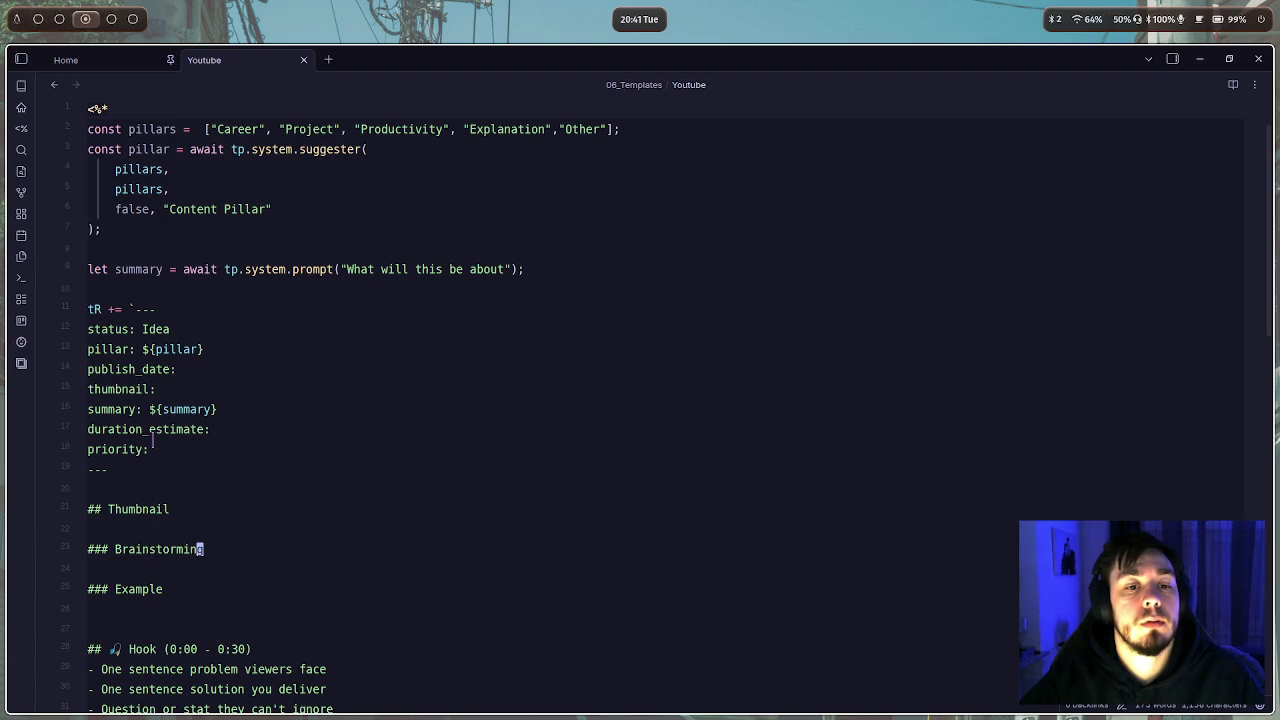
Copy the new heading block and reopen the Pomodoro Nvim note.
{"action": "scroll", "coordinate": [152, 447], "scroll_direction": "down", "scroll_amount": 1}
{"action": "key", "text": "Down"}
{"action": "key", "text": "Down"}
{"action": "key", "text": "shift+Home"}
{"action": "key", "text": "shift+Up"}
{"action": "key", "text": "shift+Up"}
{"action": "key", "text": "shift+Up"}
{"action": "key", "text": "shift+Up"}
{"action": "key", "text": "shift+Up"}
{"action": "left_click", "coordinate": [152, 440]}
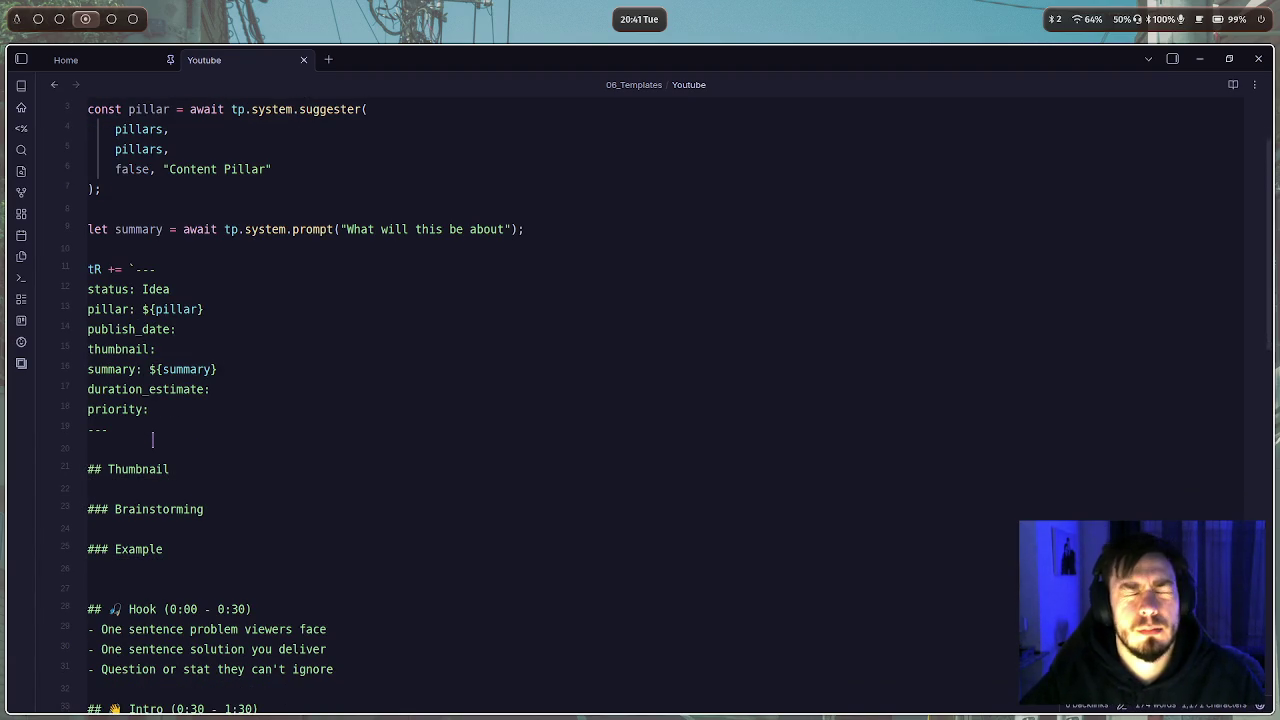
{"action": "key", "text": "ctrl+o"}
{"action": "type", "text": "pomodoro"}
{"action": "key", "text": "Return"}
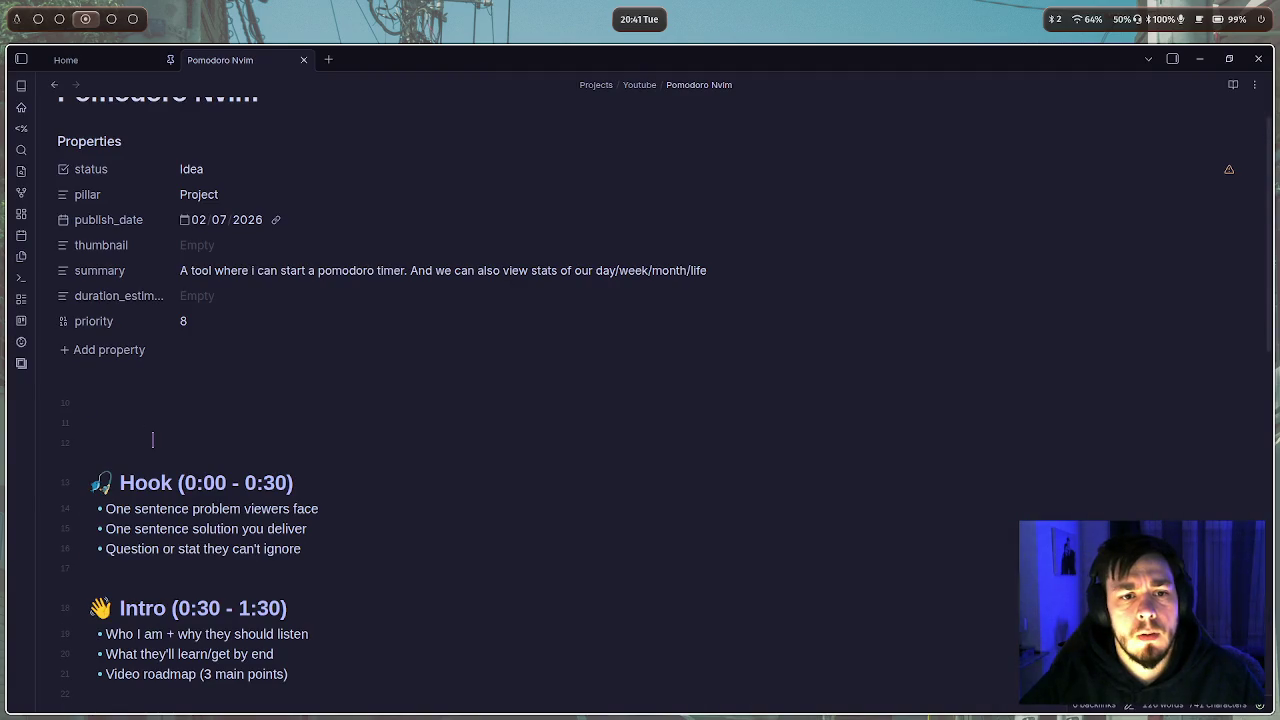
Paste the Thumbnail, Brainstorming and Example headings above Hook in the Pomodoro Nvim note.
{"action": "key", "text": "ctrl+v"}
{"action": "key", "text": "Up"}
{"action": "key", "text": "k"}
{"action": "key", "text": "j"}
{"action": "key", "text": "j"}
{"action": "key", "text": "j"}
Add a 'Laptop should be on screen' bullet under Brainstorming.
{"action": "key", "text": "shift+o"}
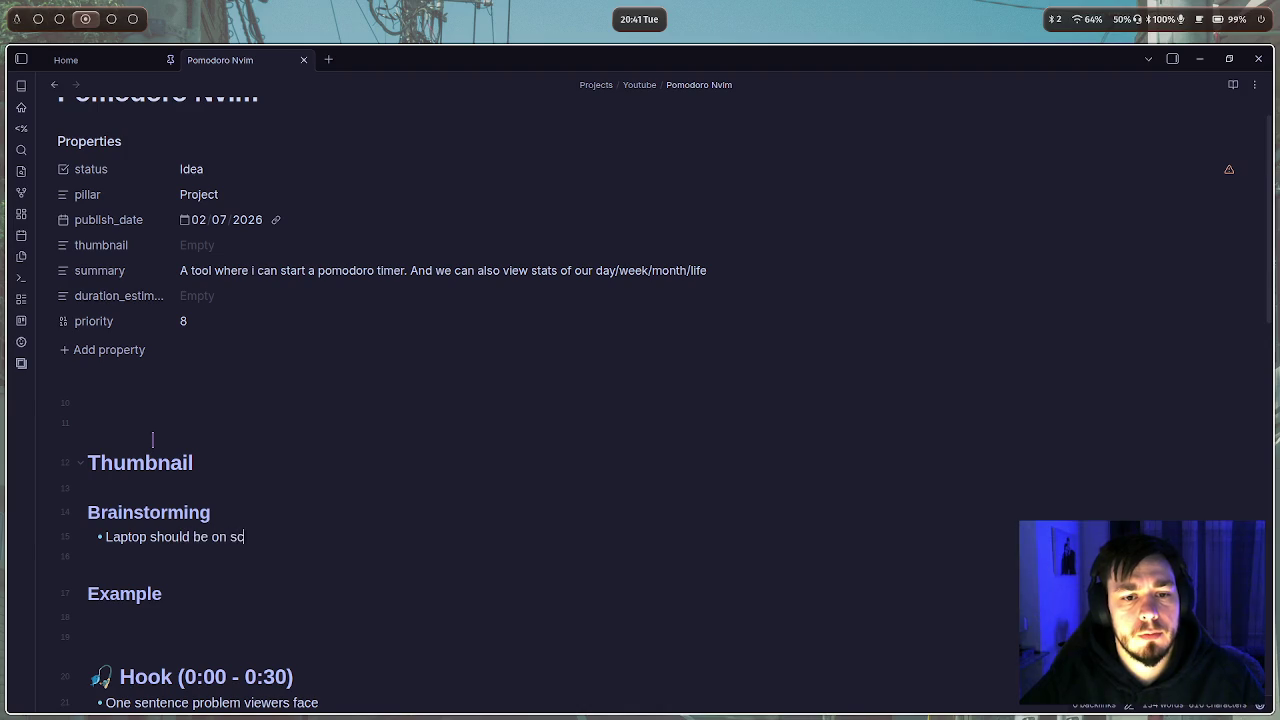
{"action": "type", "text": "en"}
{"action": "key", "text": "Return"}
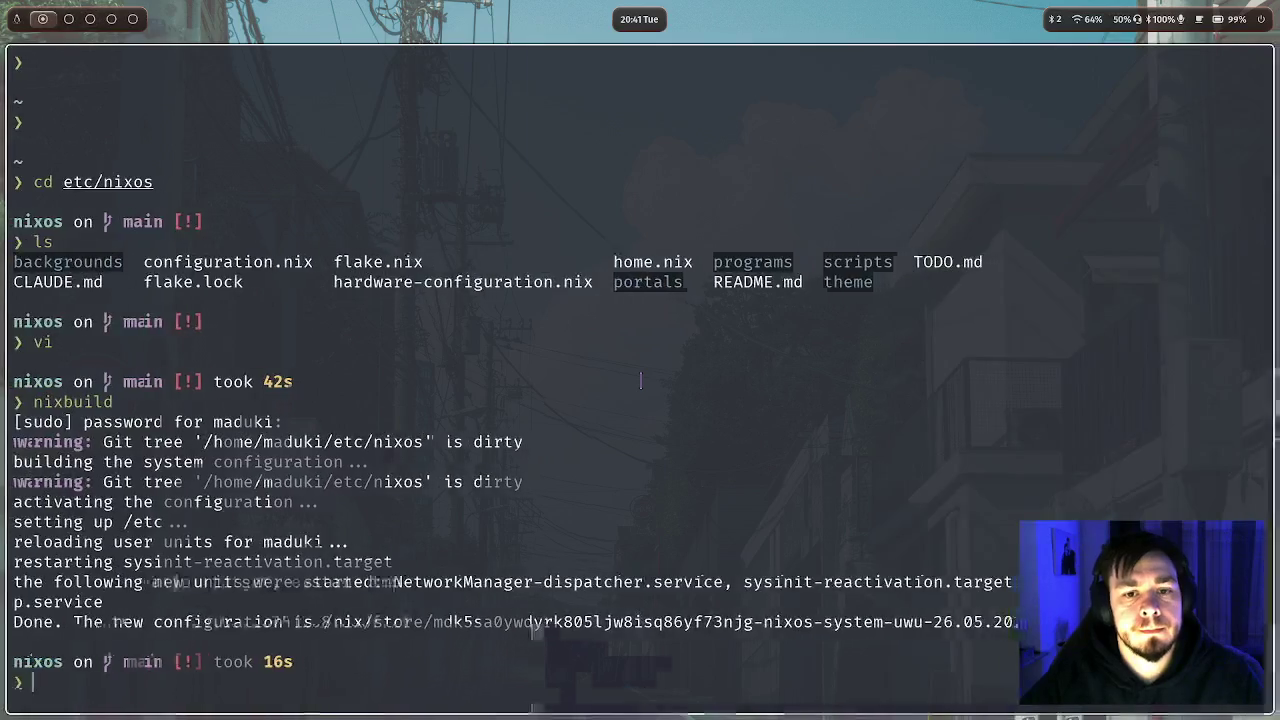
{"action": "key", "text": "super+2"}
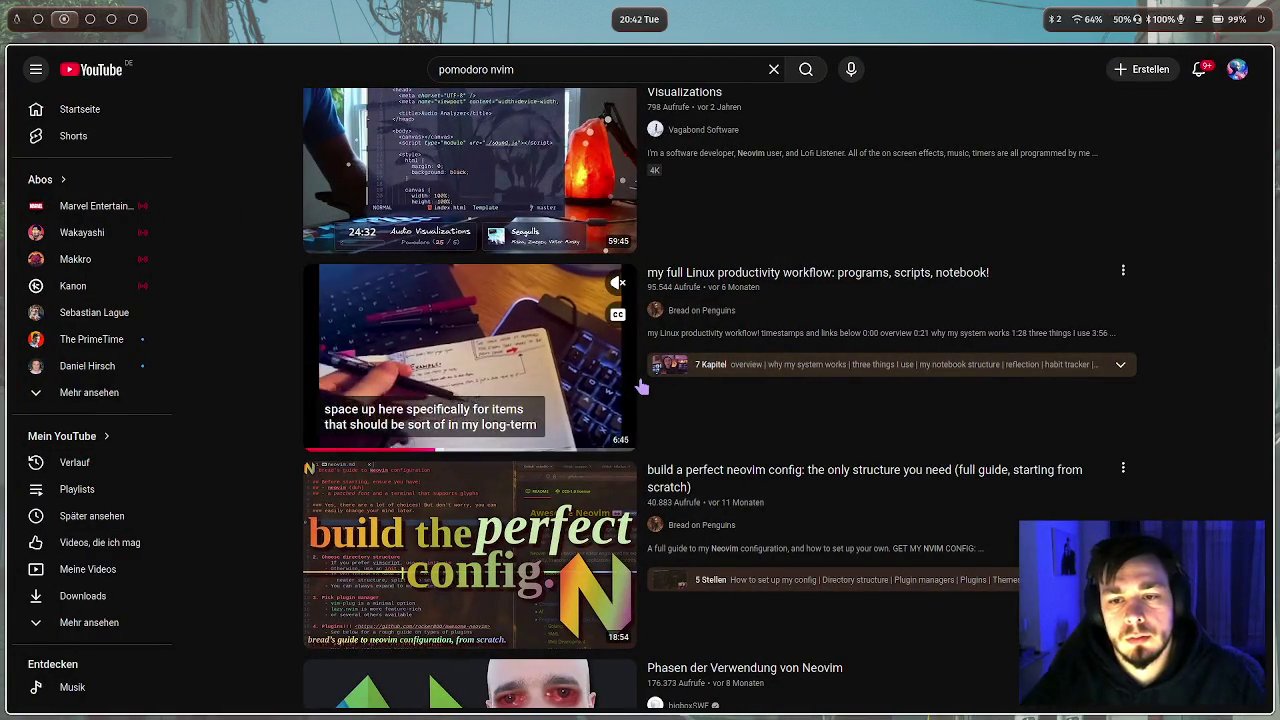
Scroll down through the 'pomodoro nvim' YouTube results looking for thumbnail ideas.
{"action": "scroll", "coordinate": [641, 387], "scroll_direction": "down", "scroll_amount": 3}
{"action": "scroll", "coordinate": [641, 387], "scroll_direction": "down", "scroll_amount": 4}
{"action": "scroll", "coordinate": [641, 387], "scroll_direction": "down", "scroll_amount": 1}
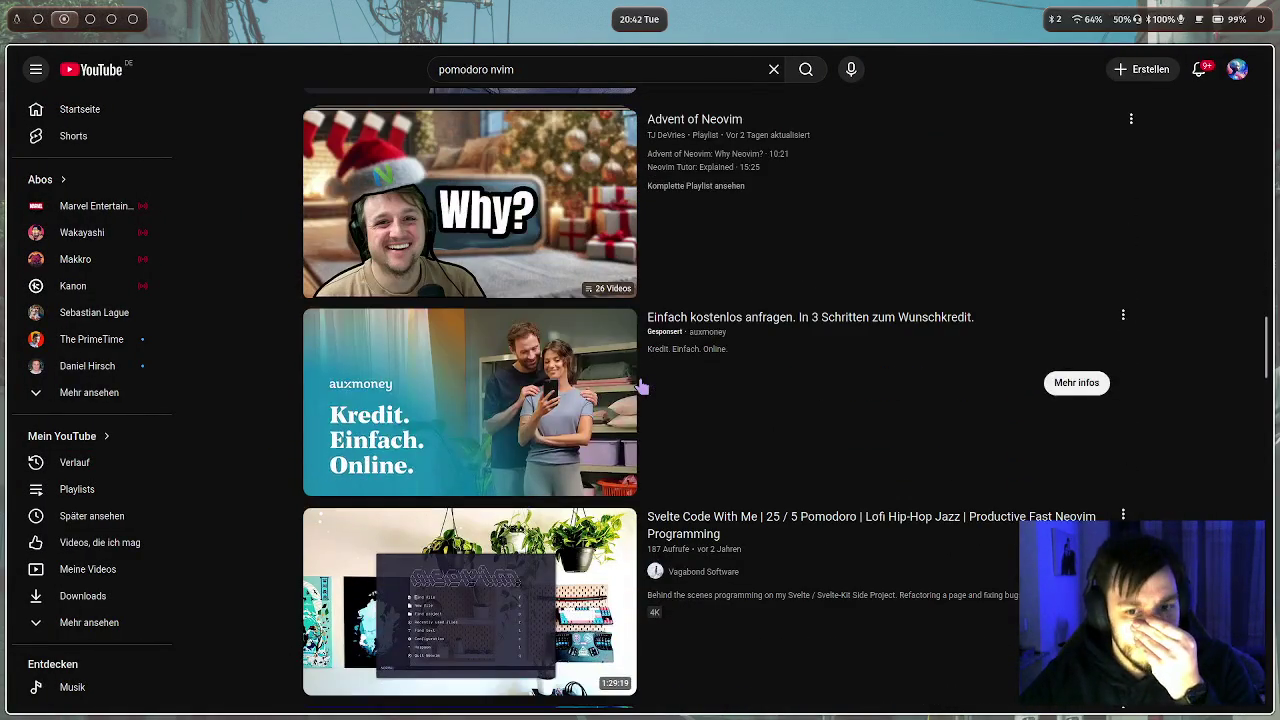
{"action": "scroll", "coordinate": [641, 387], "scroll_direction": "down", "scroll_amount": 1}
{"action": "scroll", "coordinate": [641, 387], "scroll_direction": "down", "scroll_amount": 1}
{"action": "scroll", "coordinate": [641, 387], "scroll_direction": "up", "scroll_amount": 2}
{"action": "scroll", "coordinate": [641, 387], "scroll_direction": "down", "scroll_amount": 1}
{"action": "scroll", "coordinate": [641, 387], "scroll_direction": "down", "scroll_amount": 2}
{"action": "scroll", "coordinate": [641, 387], "scroll_direction": "down", "scroll_amount": 2}
{"action": "scroll", "coordinate": [641, 387], "scroll_direction": "down", "scroll_amount": 1}
{"action": "scroll", "coordinate": [641, 387], "scroll_direction": "down", "scroll_amount": 3}
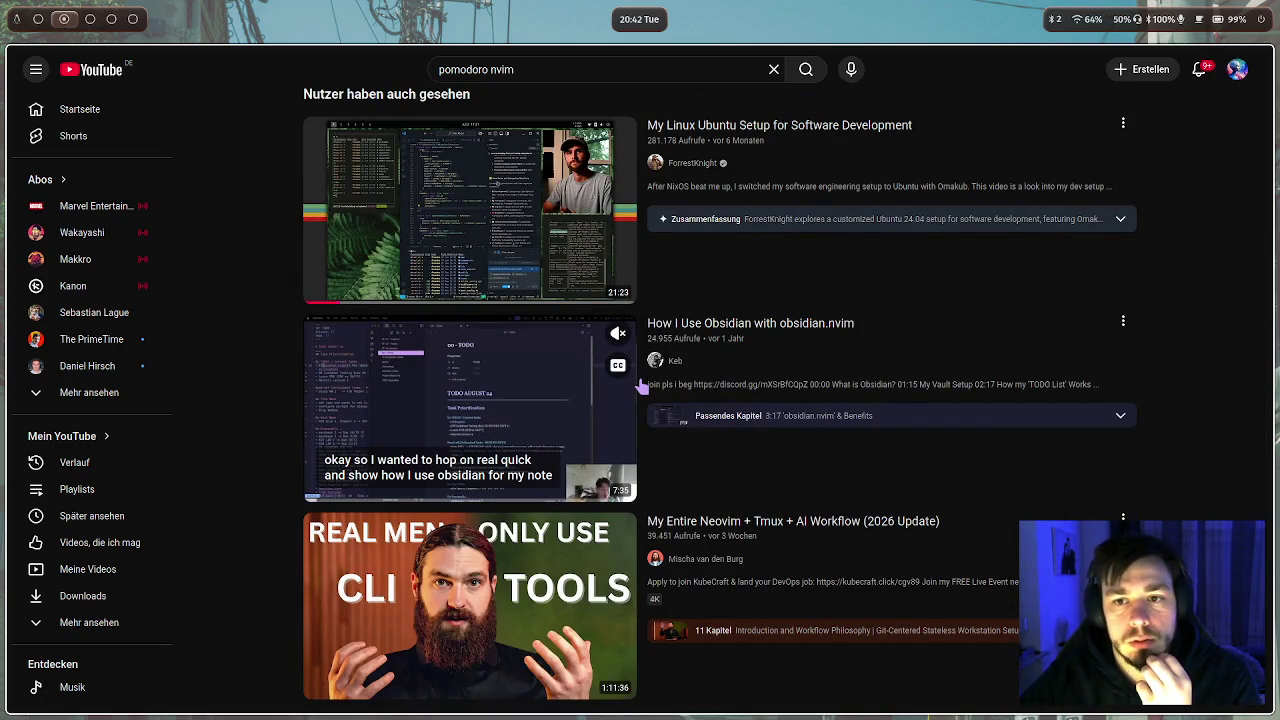
{"action": "scroll", "coordinate": [641, 387], "scroll_direction": "down", "scroll_amount": 1}
{"action": "scroll", "coordinate": [641, 387], "scroll_direction": "down", "scroll_amount": 3}
Scroll back up to the top results and return to the Pomodoro Nvim note.
{"action": "scroll", "coordinate": [641, 387], "scroll_direction": "up", "scroll_amount": 3}
{"action": "scroll", "coordinate": [641, 387], "scroll_direction": "up", "scroll_amount": 5}
{"action": "scroll", "coordinate": [641, 387], "scroll_direction": "up", "scroll_amount": 5}
{"action": "scroll", "coordinate": [641, 387], "scroll_direction": "up", "scroll_amount": 3}
{"action": "scroll", "coordinate": [641, 387], "scroll_direction": "up", "scroll_amount": 3}
{"action": "scroll", "coordinate": [641, 387], "scroll_direction": "up", "scroll_amount": 4}
{"action": "scroll", "coordinate": [641, 387], "scroll_direction": "up", "scroll_amount": 3}
{"action": "scroll", "coordinate": [641, 387], "scroll_direction": "up", "scroll_amount": 3}
{"action": "scroll", "coordinate": [641, 387], "scroll_direction": "up", "scroll_amount": 2}
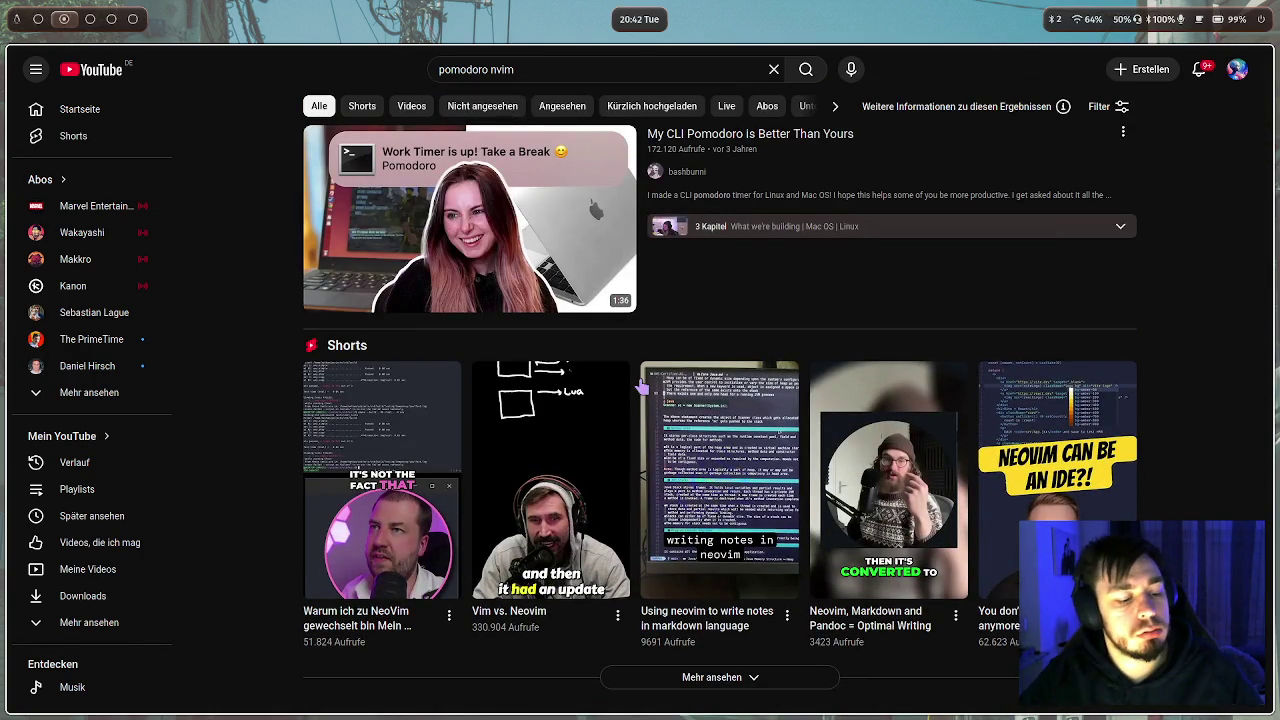
{"action": "key", "text": "super+4"}
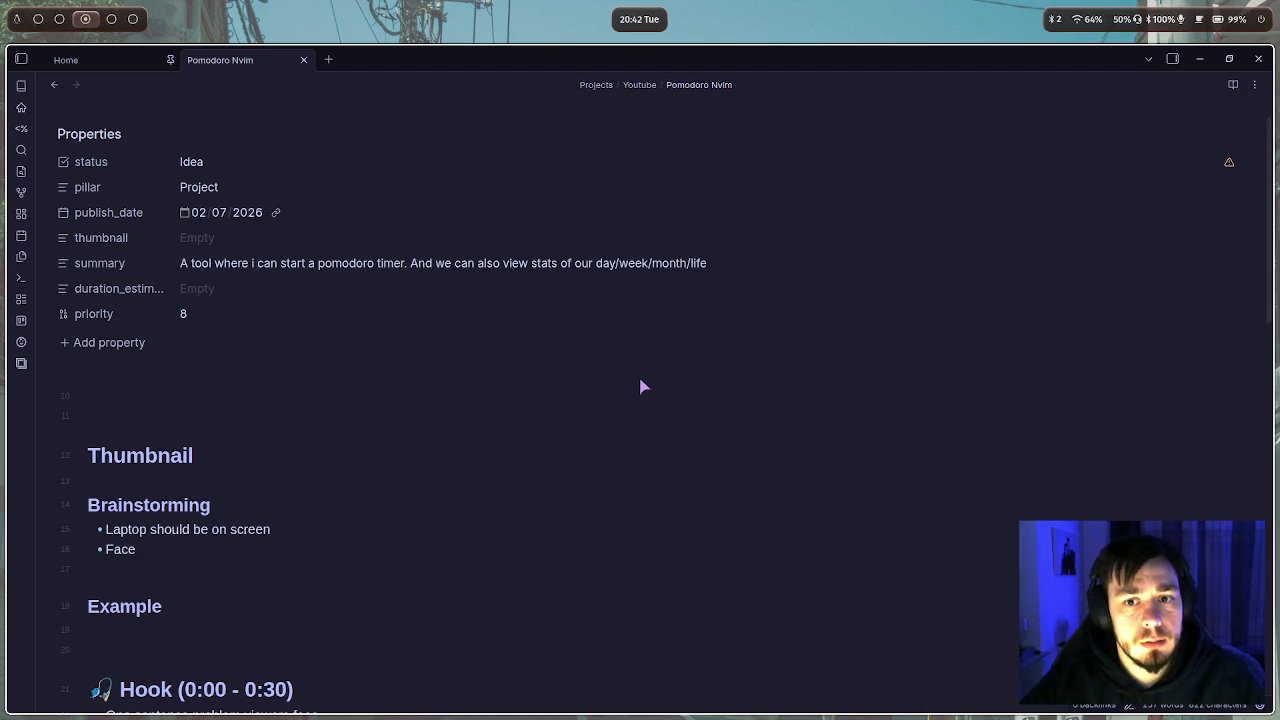
Launch yazi on an empty workspace and jump to the Downloads folder.
{"action": "key", "text": "super+q"}
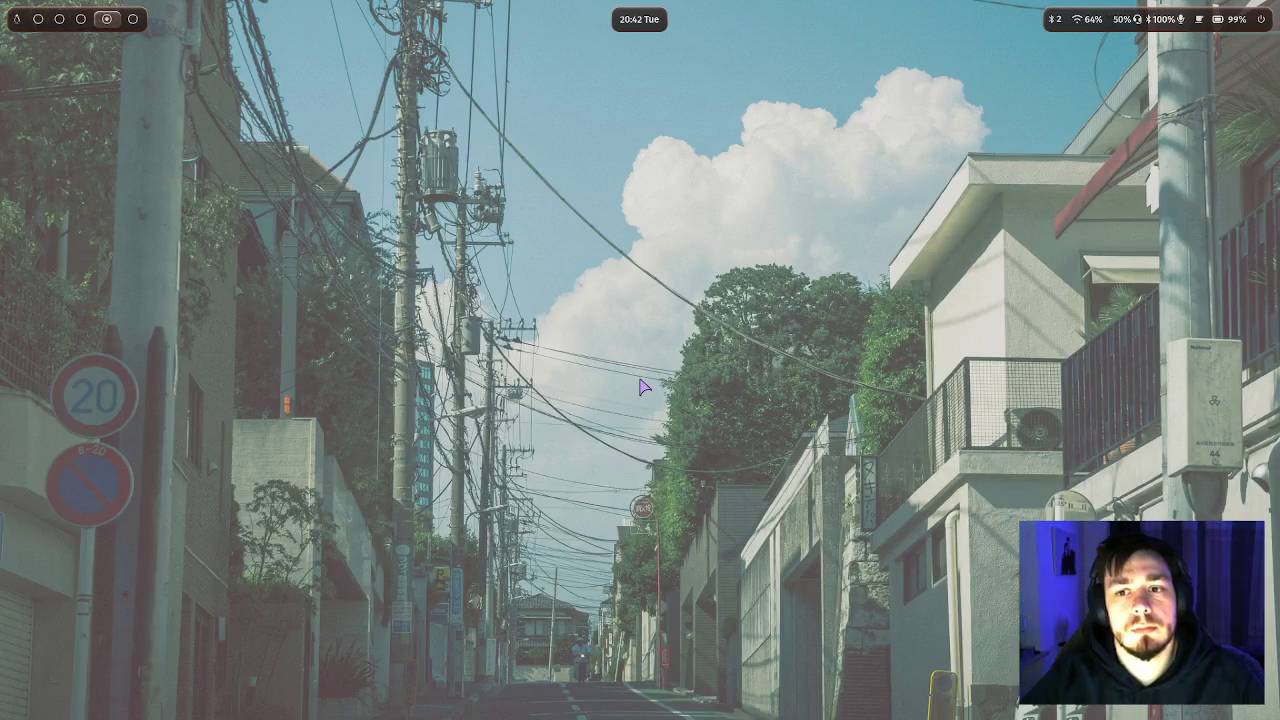
{"action": "key", "text": "super+e"}
{"action": "key", "text": "slash"}
{"action": "type", "text": "down"}
{"action": "key", "text": "Return"}
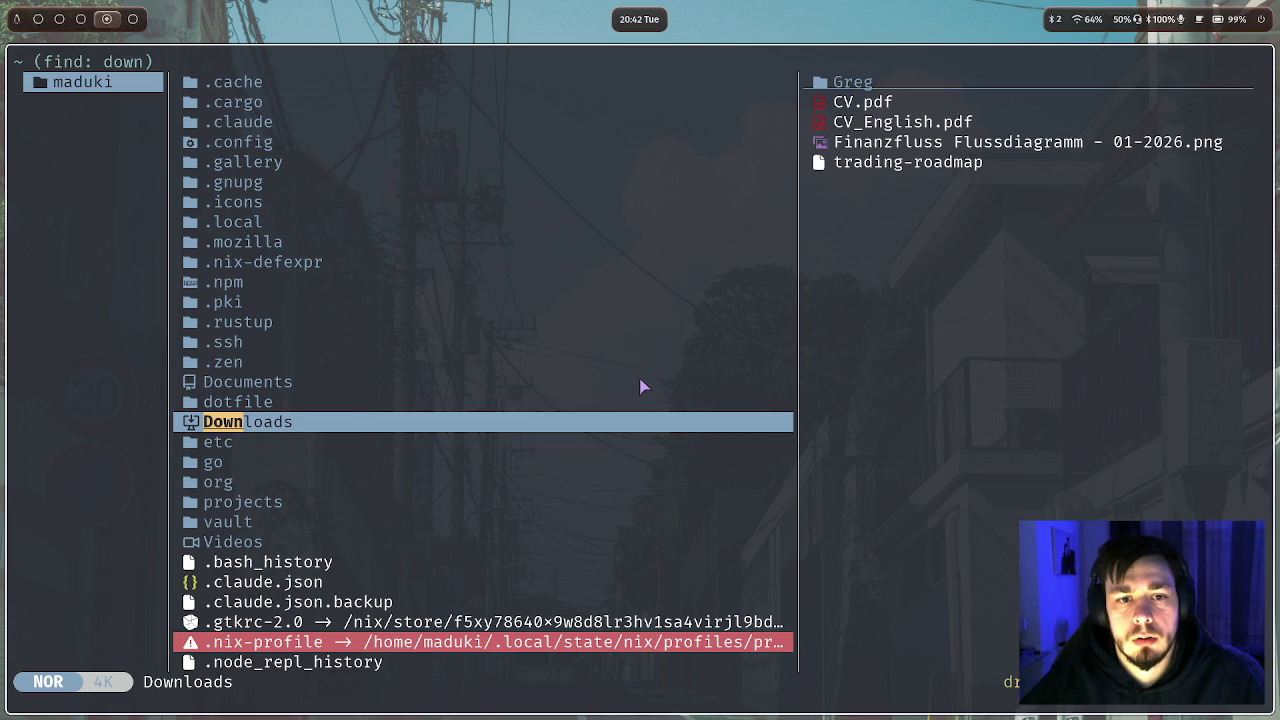
Browse into the vault's 99_Assets images, then quit yazi and return to Obsidian.
{"action": "key", "text": "Escape"}
{"action": "key", "text": "j"}
{"action": "key", "text": "j"}
{"action": "key", "text": "j"}
{"action": "key", "text": "j"}
{"action": "key", "text": "j"}
{"action": "key", "text": "l"}
{"action": "key", "text": "j"}
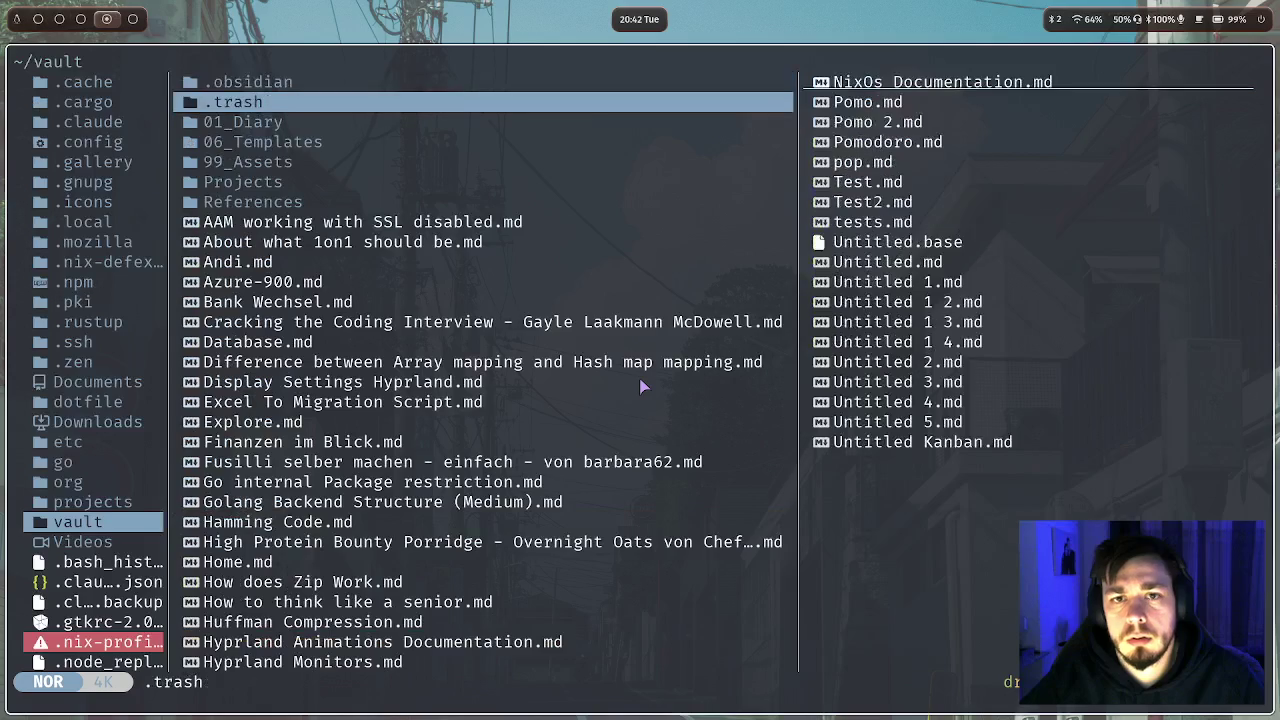
{"action": "key", "text": "j"}
{"action": "key", "text": "j"}
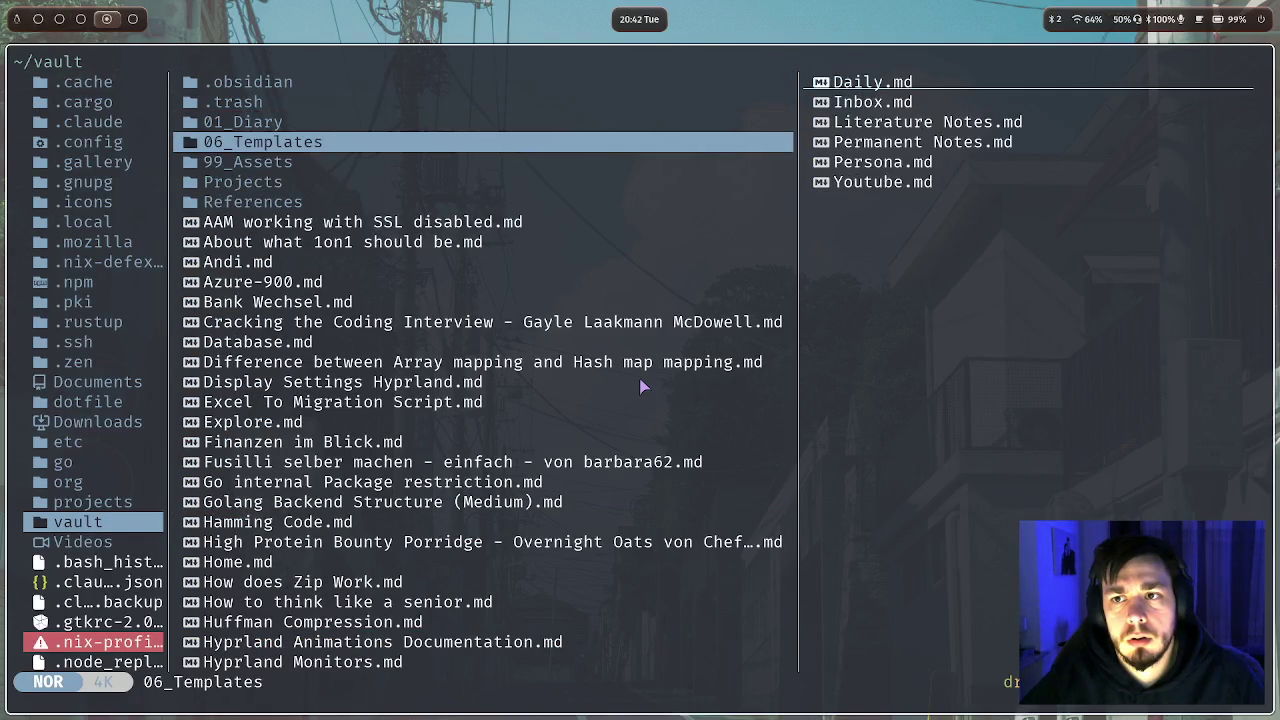
{"action": "key", "text": "j"}
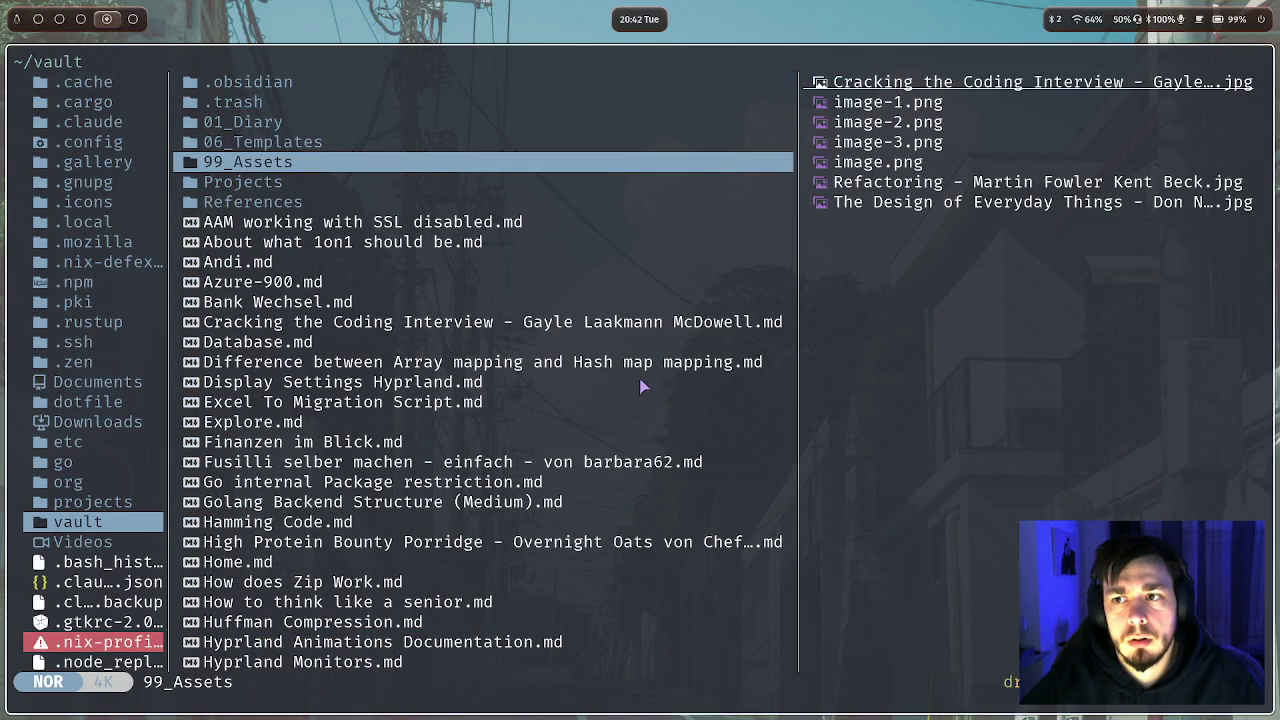
{"action": "key", "text": "q"}
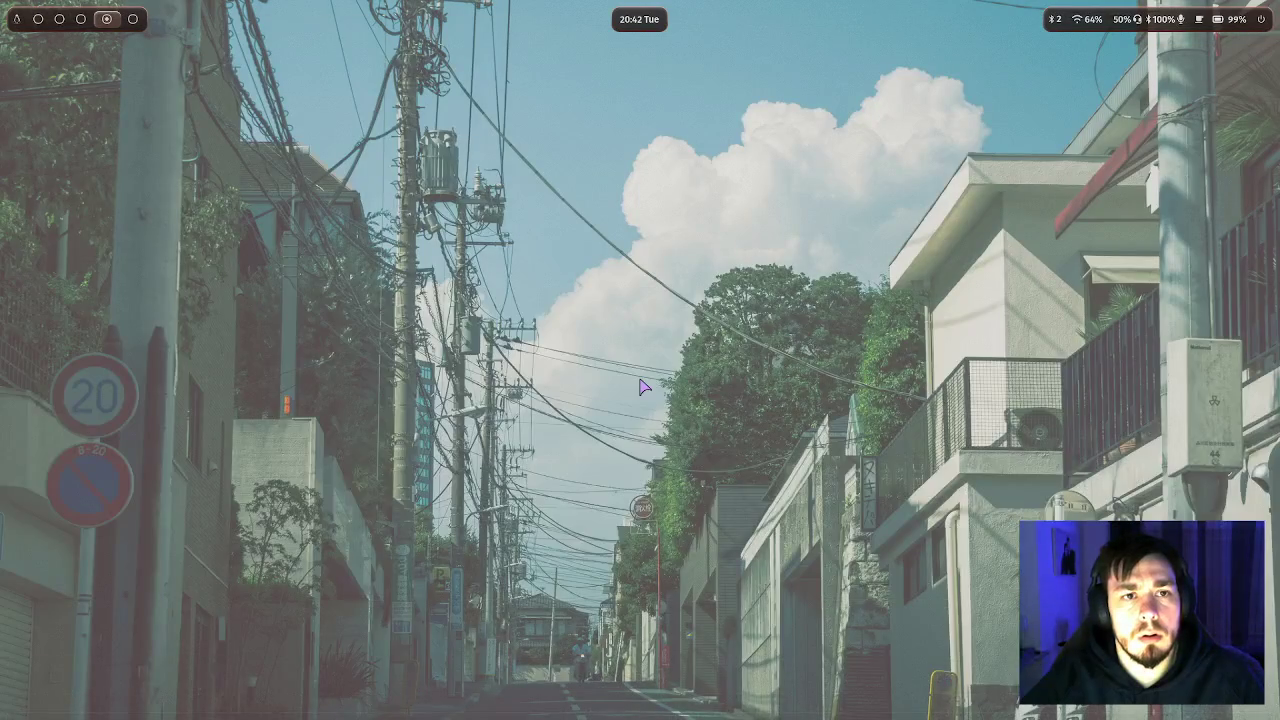
{"action": "key", "text": "super+4"}
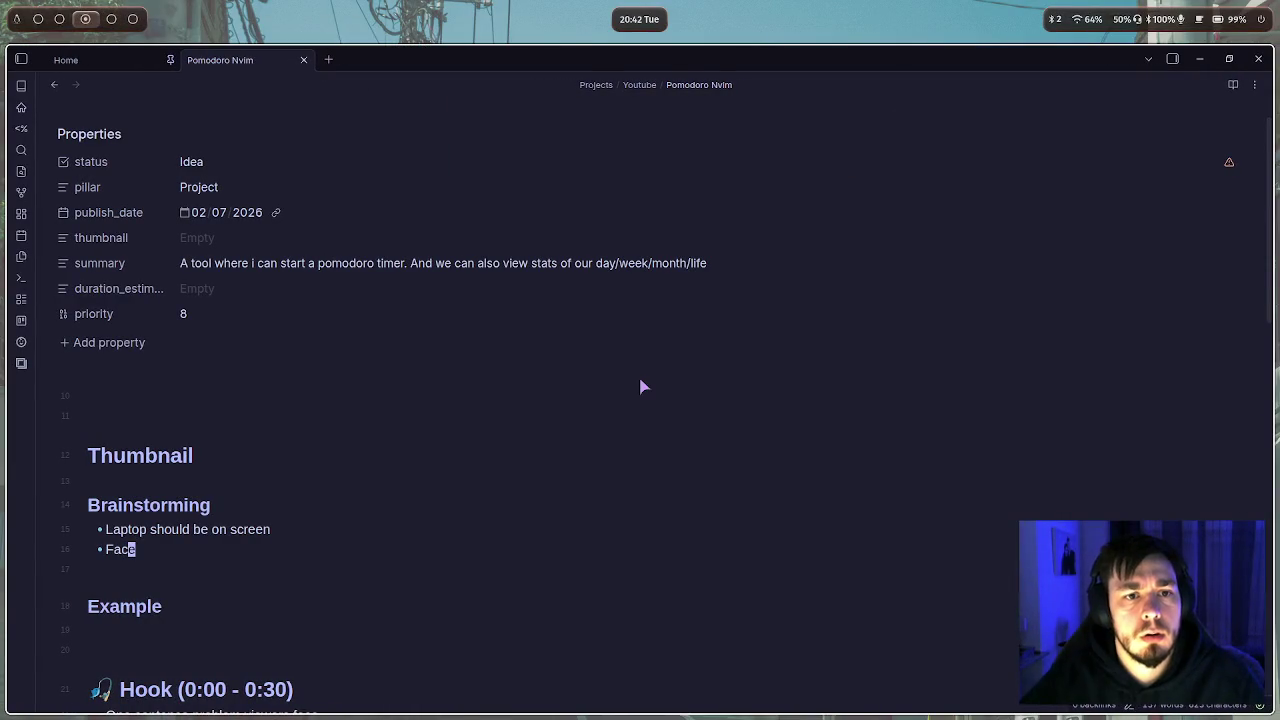
Link the Pomodoro Nvim thumbnail property to image.png via [[asset.
{"action": "left_click", "coordinate": [237, 232]}
{"action": "type", "text": "[[a"}
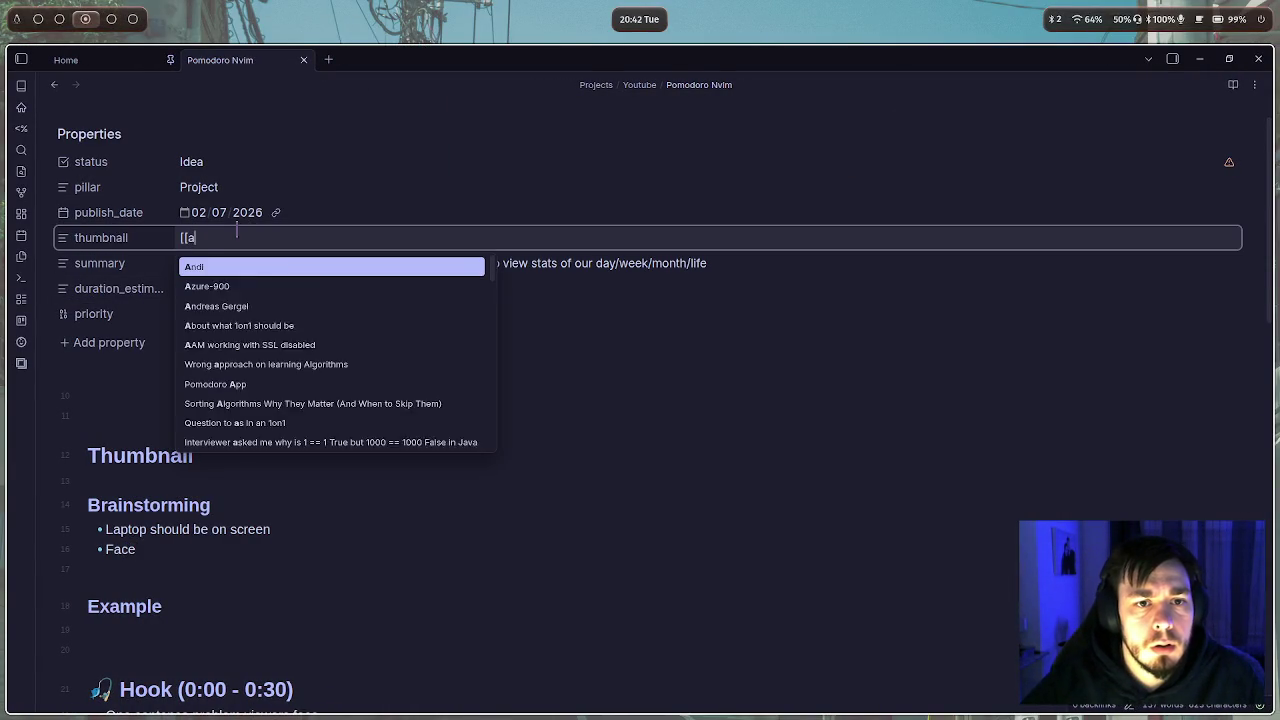
{"action": "type", "text": "ssets"}
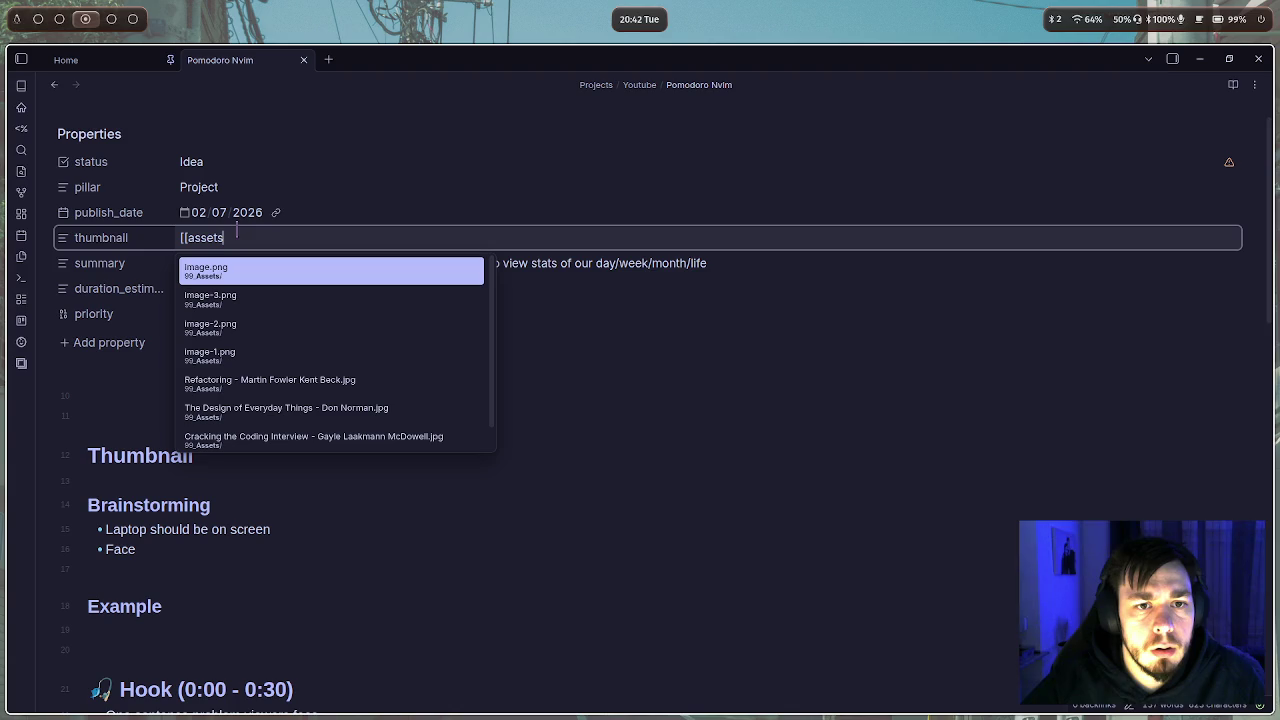
{"action": "key", "text": "Return"}
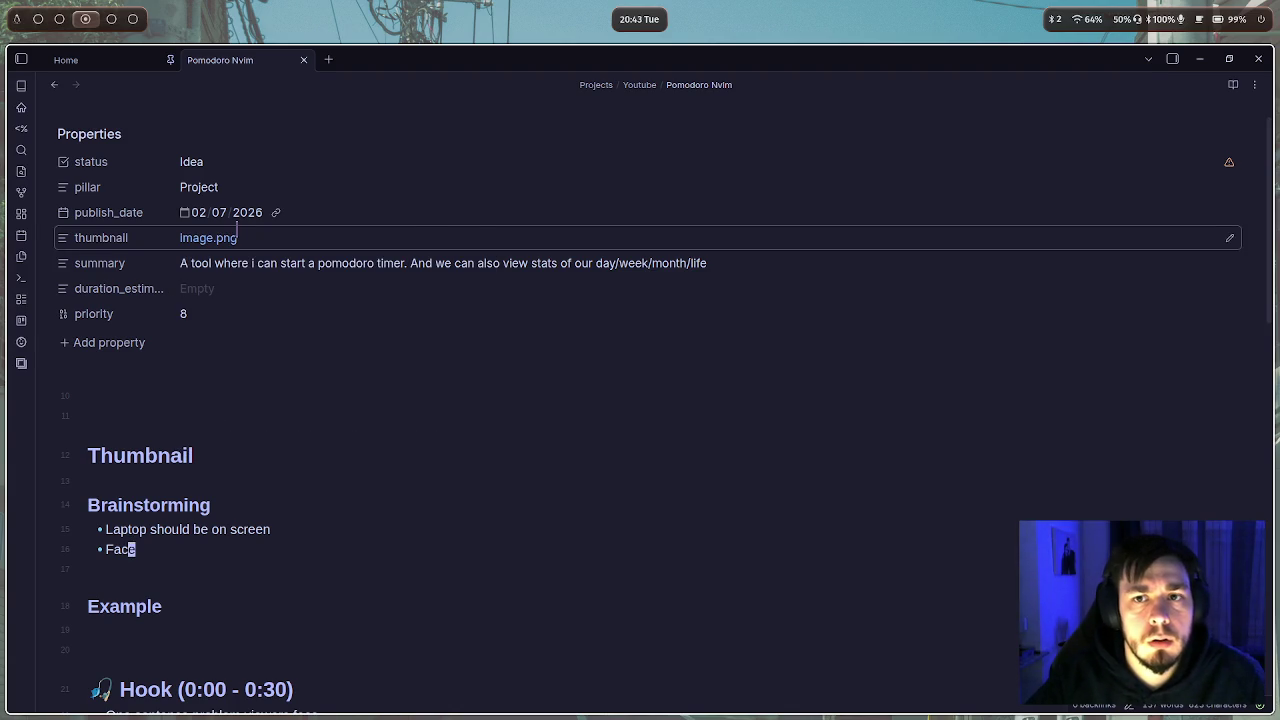
Open the Projects base in a new tab and show it as a gallery.
{"action": "key", "text": "ctrl+o"}
{"action": "type", "text": "pomodo"}
{"action": "key", "text": "Return"}
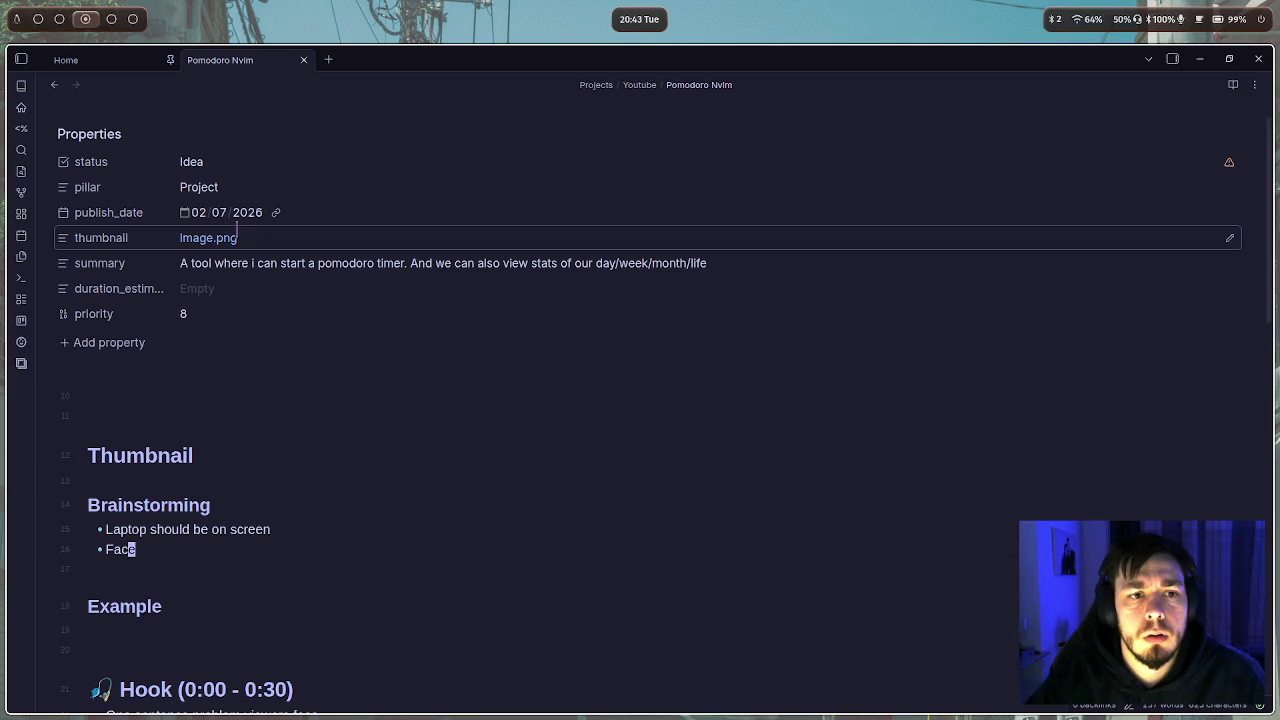
{"action": "left_click", "coordinate": [21, 363]}
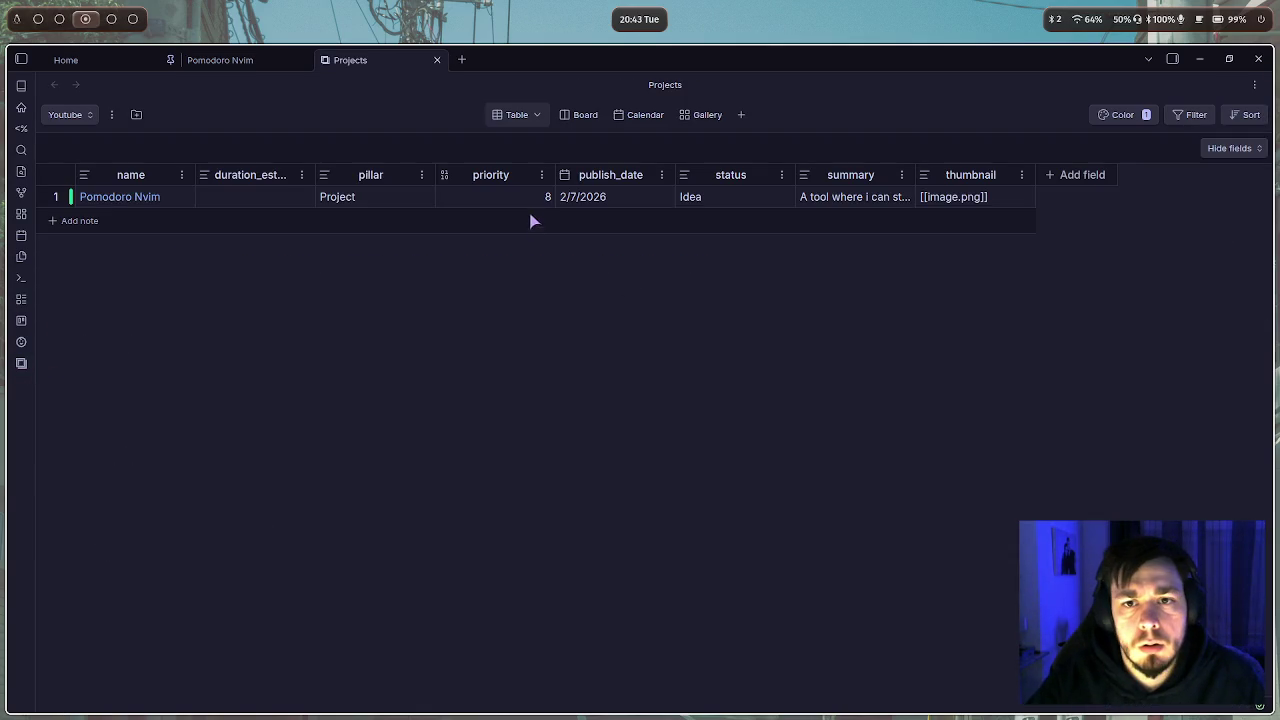
{"action": "left_click", "coordinate": [698, 115]}
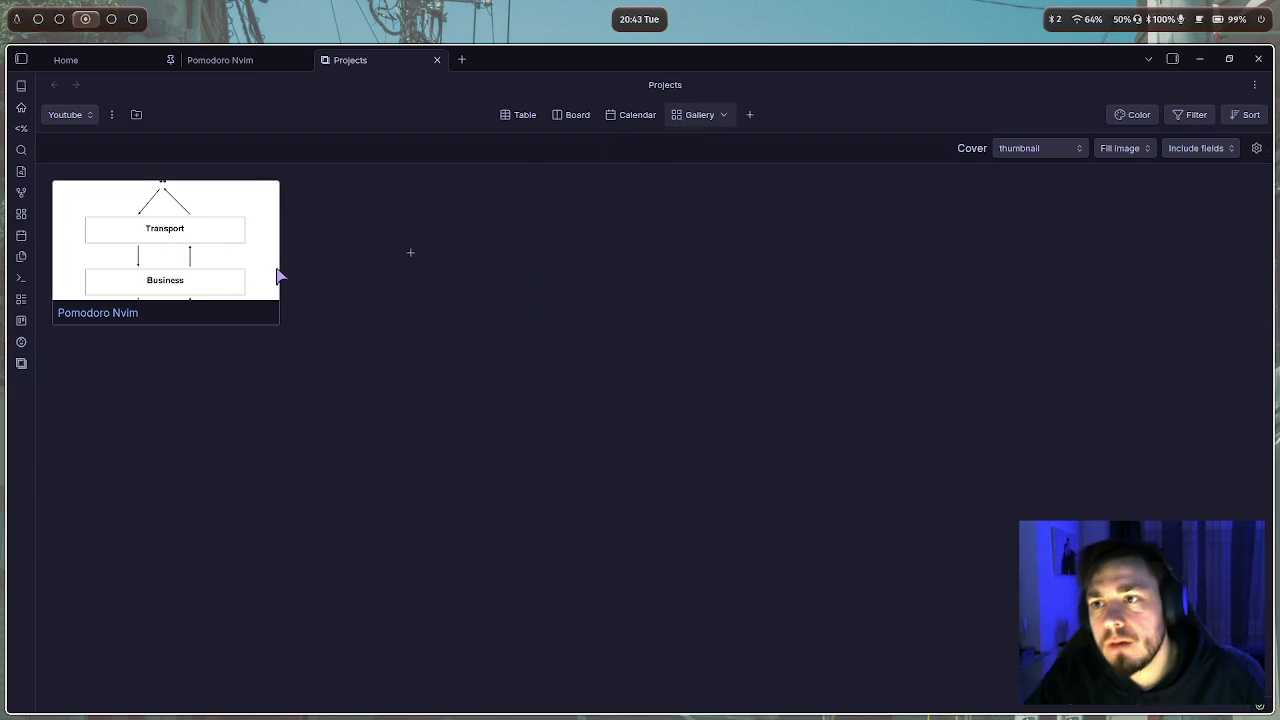
Fit the cover image to the cards and show pillar and status fields on gallery cards.
{"action": "left_click", "coordinate": [1122, 149]}
{"action": "left_click", "coordinate": [1122, 183]}
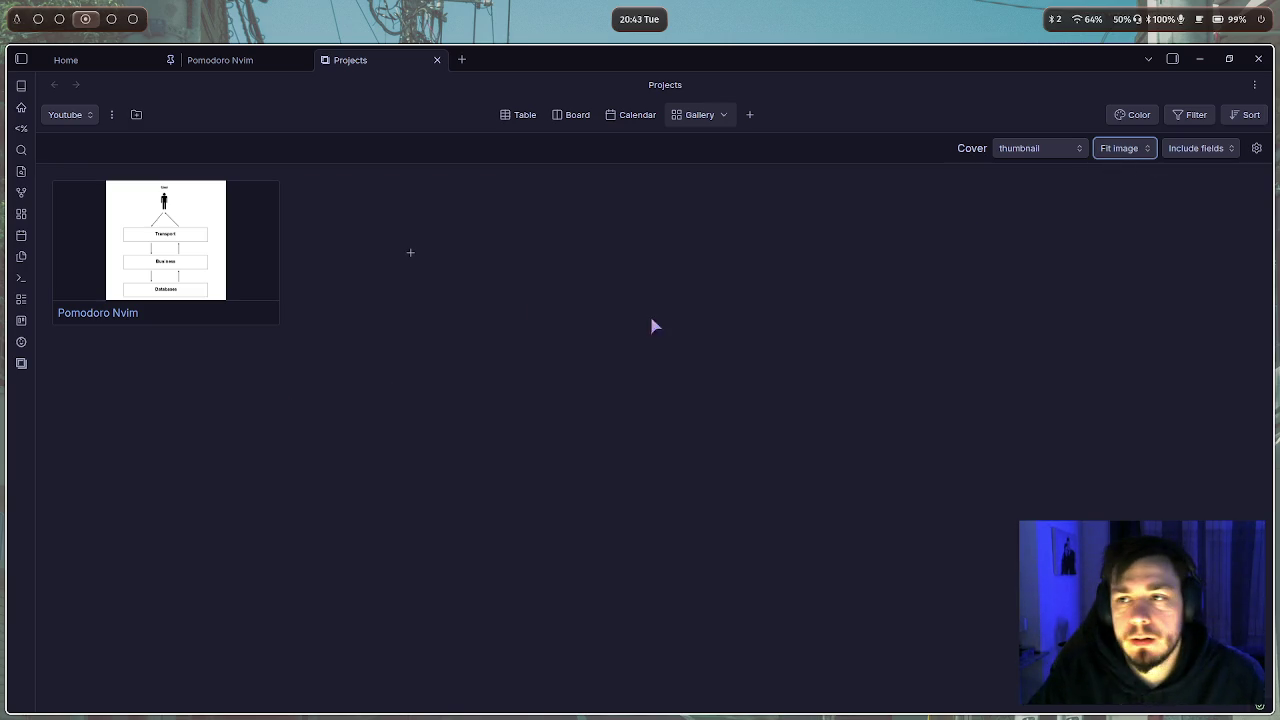
{"action": "left_click", "coordinate": [1190, 150]}
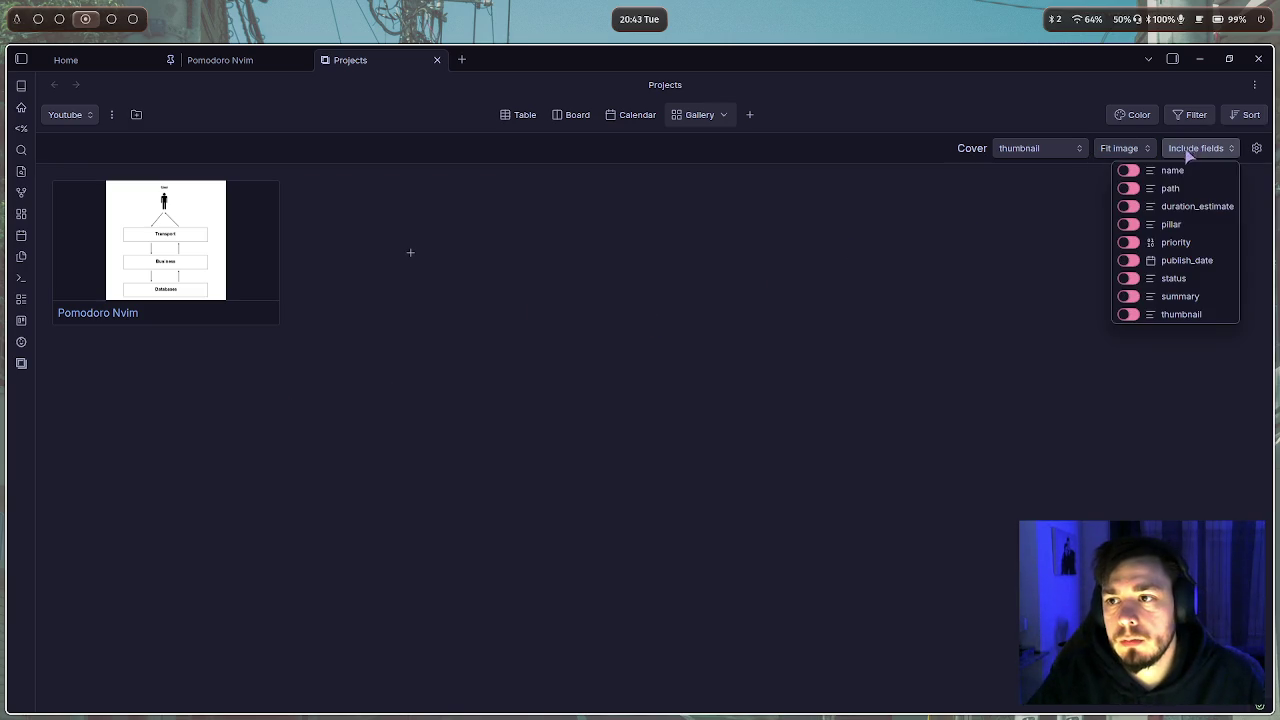
{"action": "left_click", "coordinate": [1128, 224]}
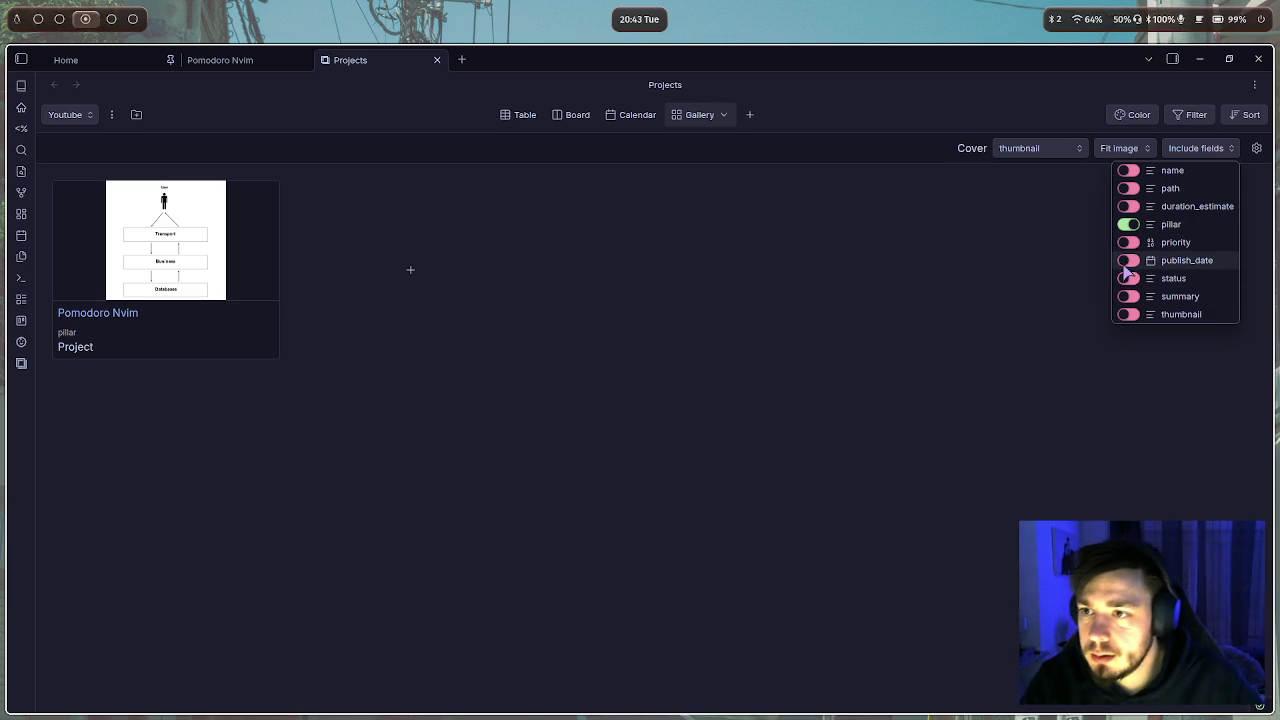
{"action": "left_click", "coordinate": [1128, 278]}
{"action": "left_click", "coordinate": [457, 474]}
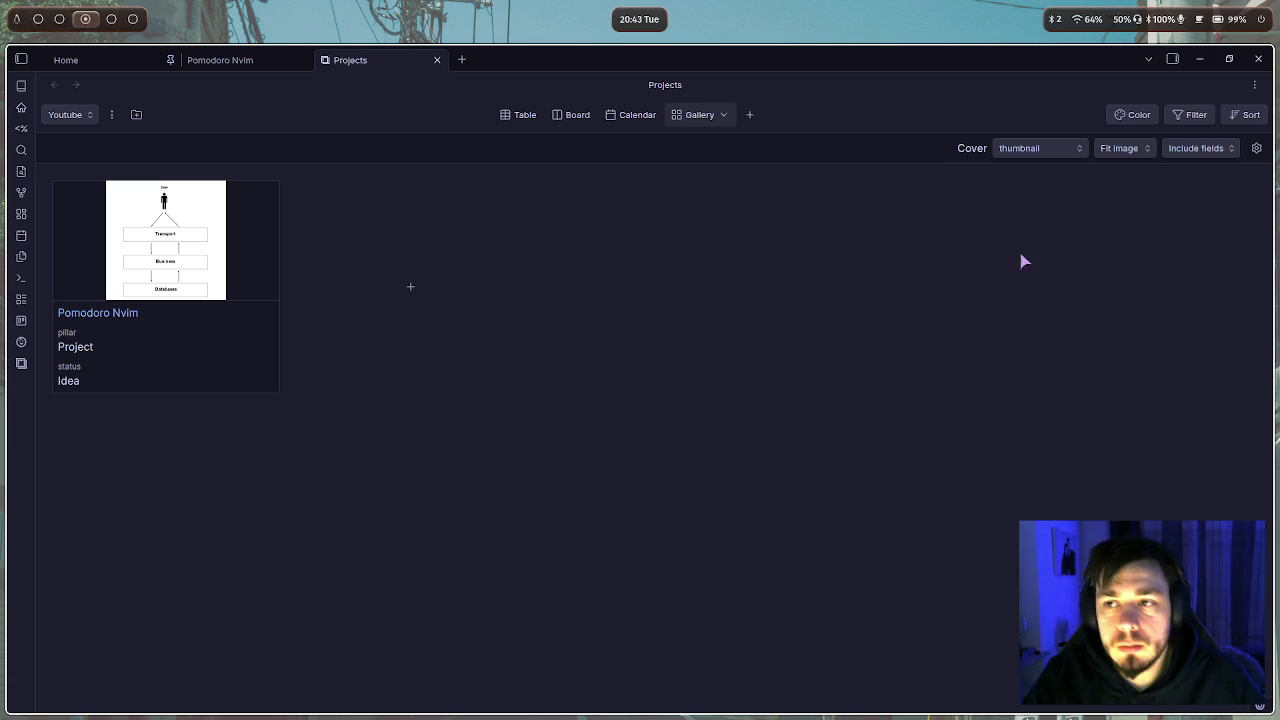
Try an ascending status sort on the gallery, then remove it.
{"action": "left_click", "coordinate": [1198, 148]}
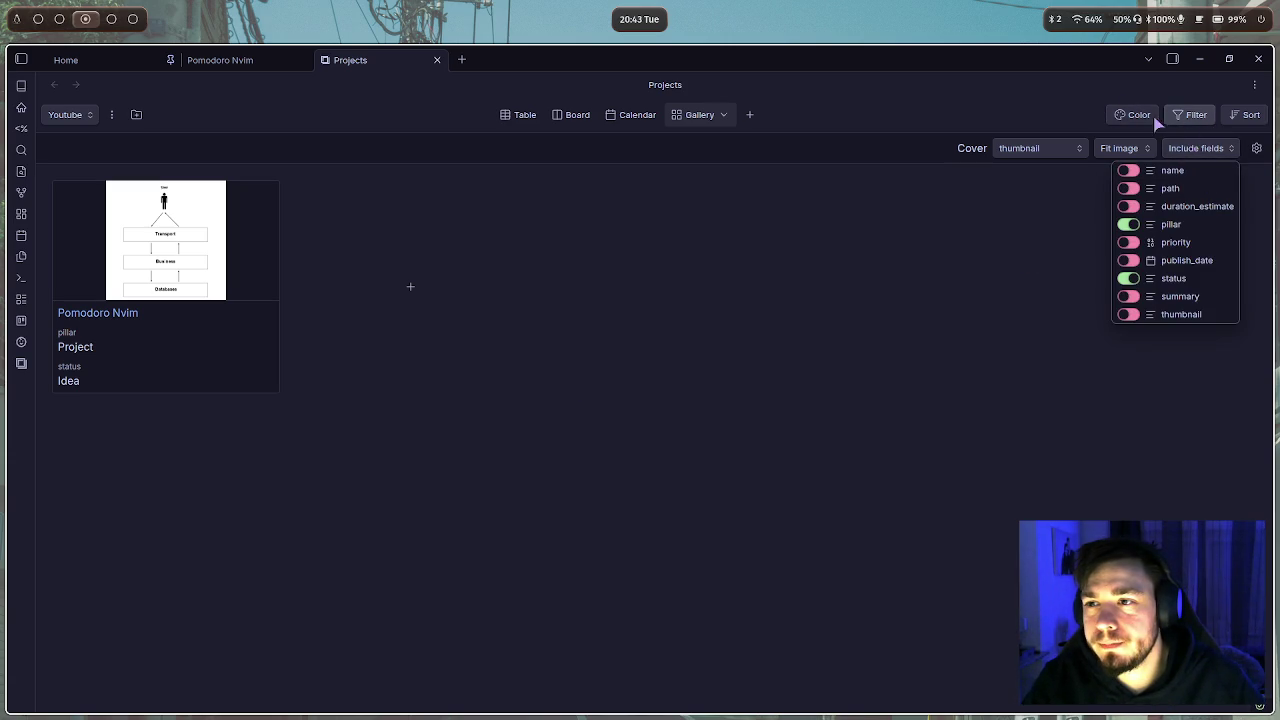
{"action": "left_click", "coordinate": [1238, 118]}
{"action": "left_click", "coordinate": [1146, 116]}
{"action": "left_click", "coordinate": [1058, 118]}
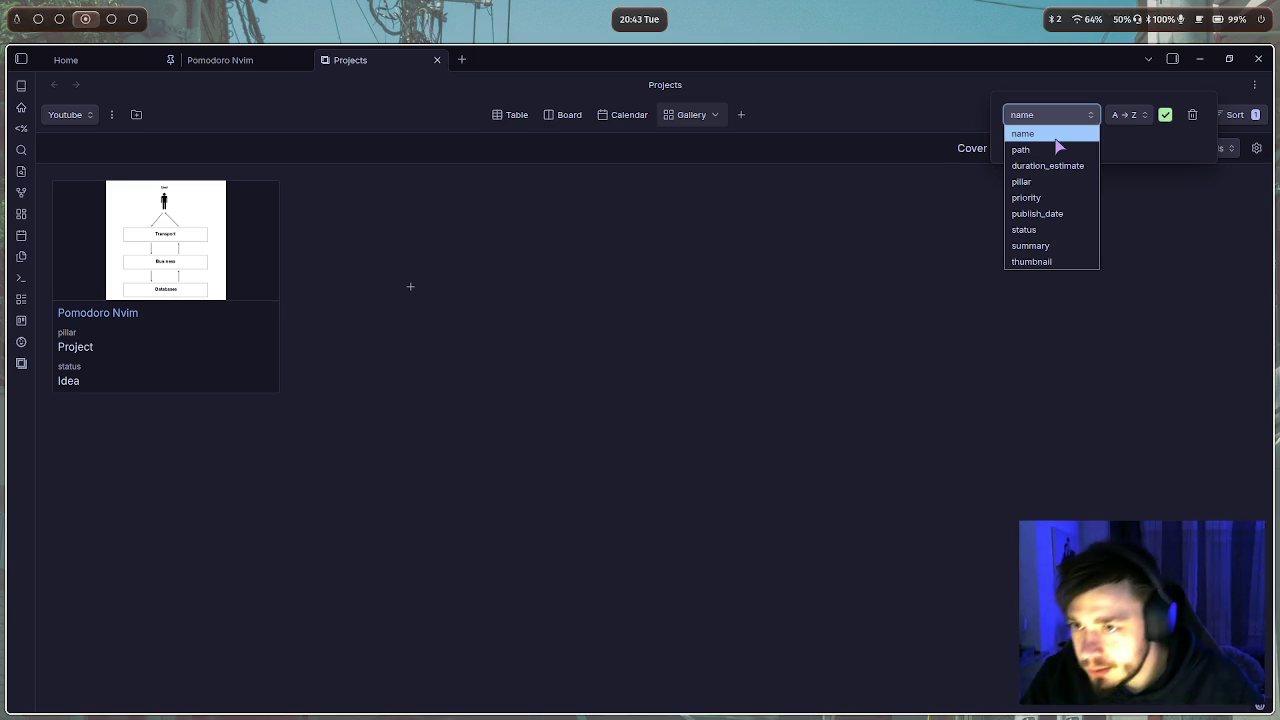
{"action": "left_click", "coordinate": [1030, 229]}
{"action": "left_click", "coordinate": [1130, 115]}
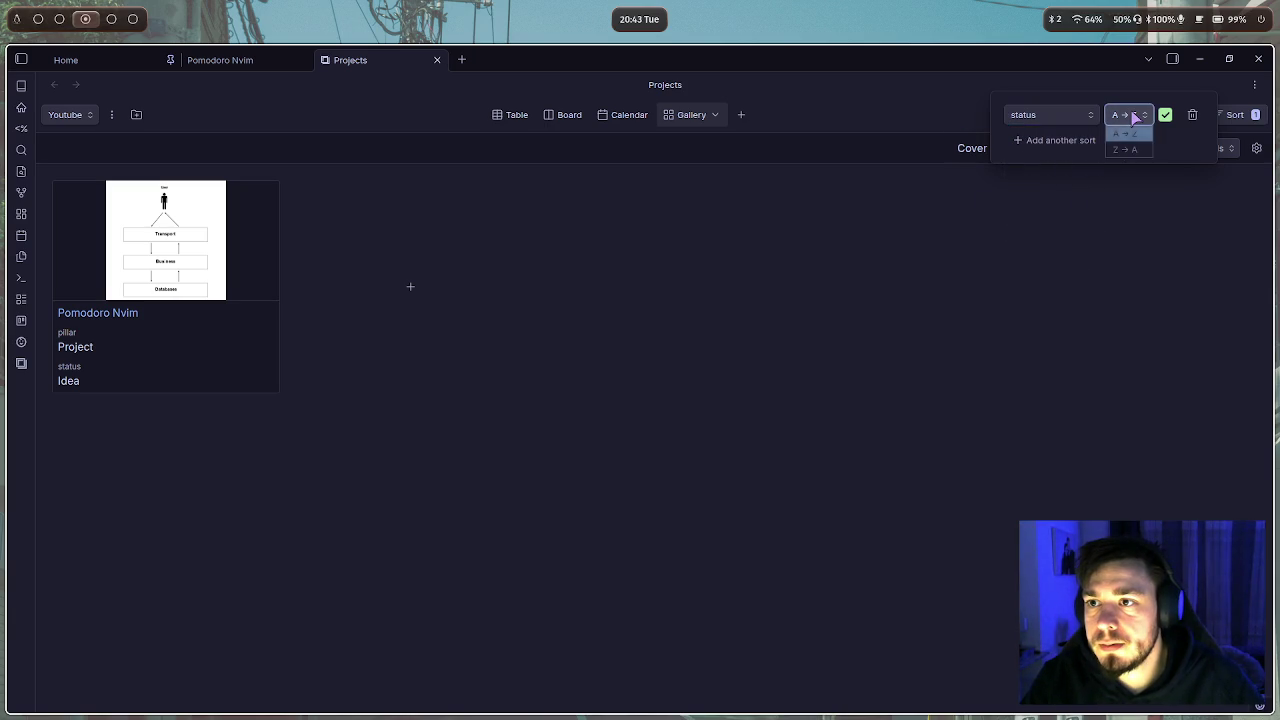
{"action": "left_click", "coordinate": [1124, 133]}
{"action": "left_click", "coordinate": [1186, 250]}
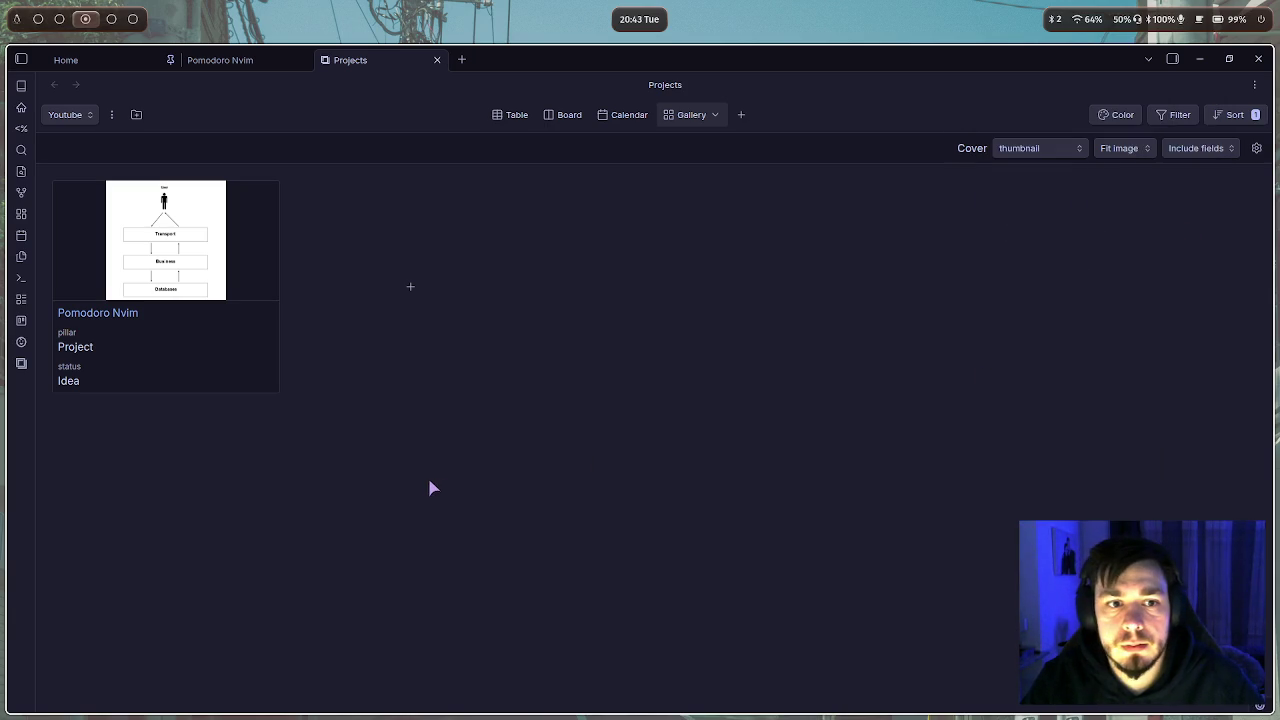
{"action": "left_click", "coordinate": [1236, 115]}
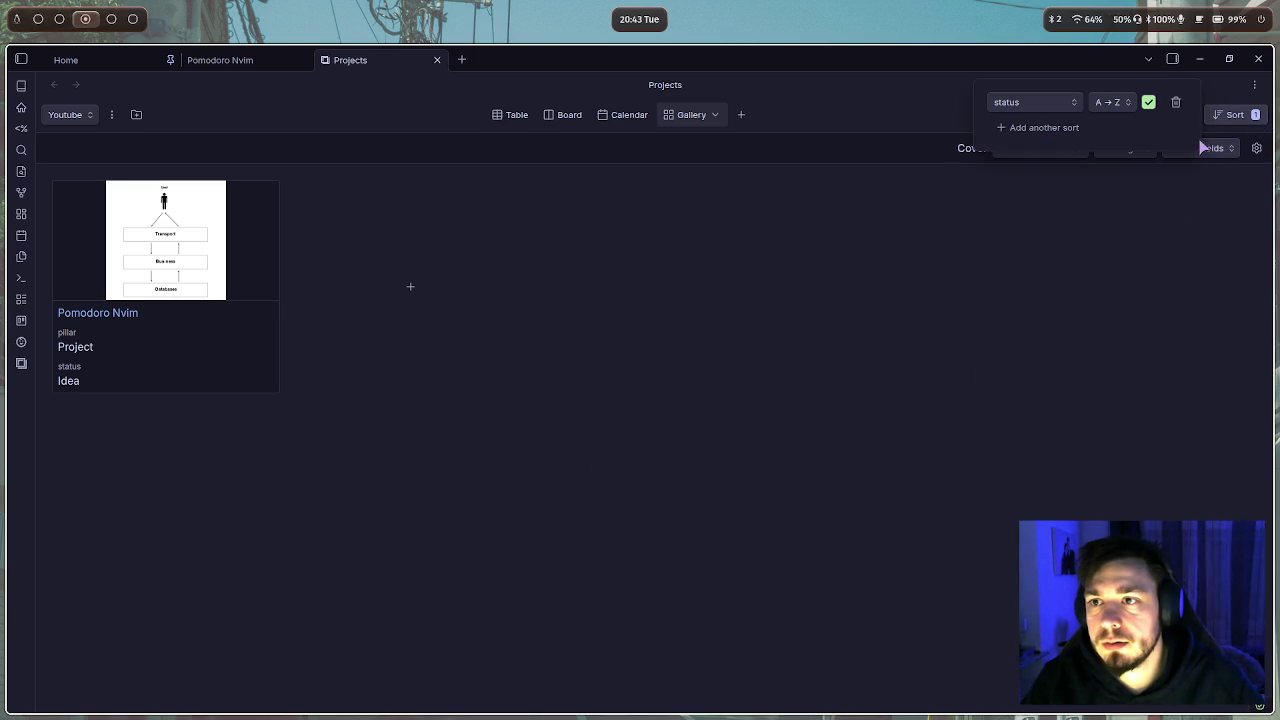
{"action": "left_click", "coordinate": [1149, 103]}
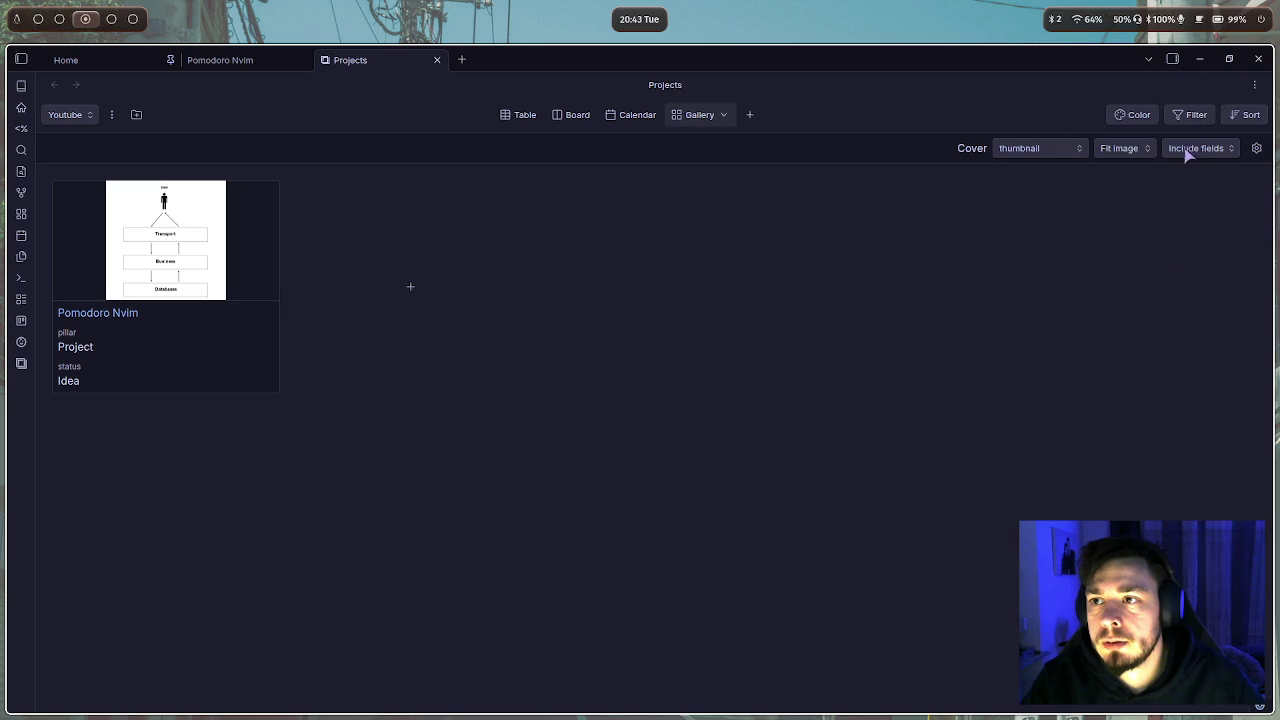
{"action": "left_click", "coordinate": [1192, 115]}
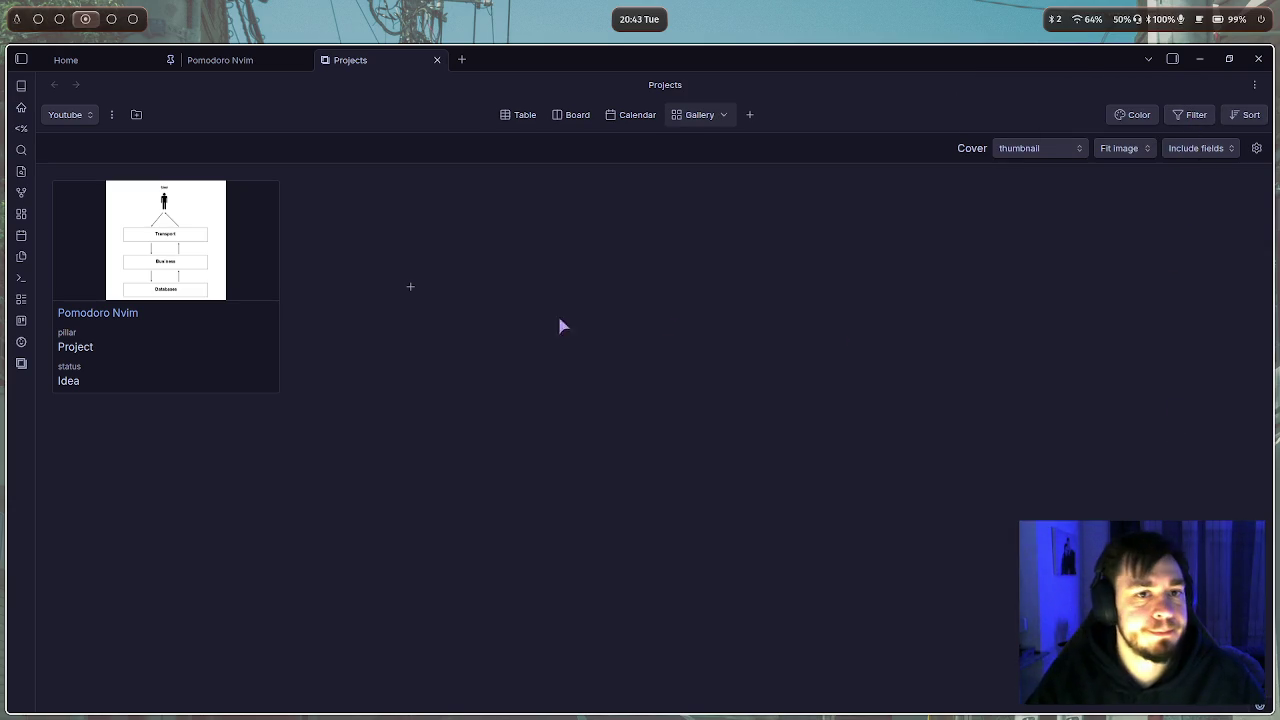
Open the Pomodoro Nvim note and place the cursor in the Intro bullet list.
{"action": "left_click", "coordinate": [237, 68]}
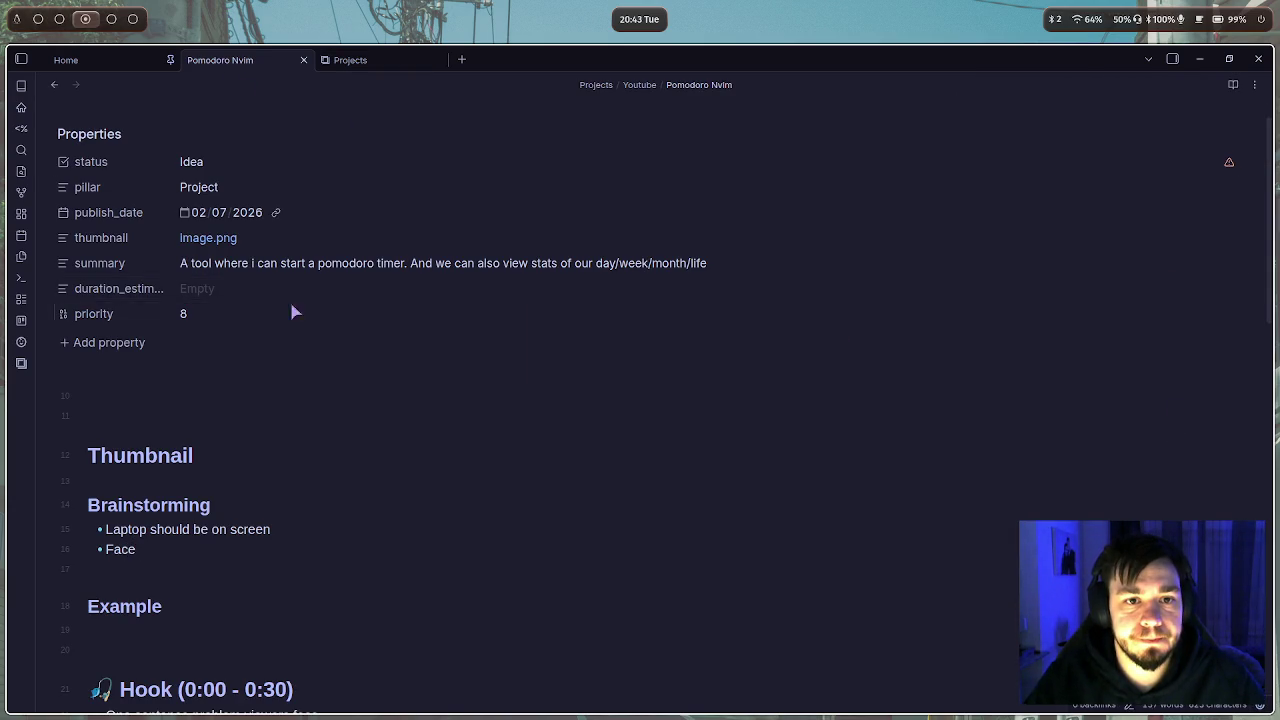
{"action": "scroll", "coordinate": [300, 294], "scroll_direction": "down", "scroll_amount": 5}
{"action": "scroll", "coordinate": [265, 380], "scroll_direction": "up", "scroll_amount": 6}
{"action": "scroll", "coordinate": [265, 380], "scroll_direction": "down", "scroll_amount": 5}
{"action": "left_click_drag", "start_coordinate": [290, 454], "coordinate": [165, 180]}
{"action": "left_click", "coordinate": [431, 417]}
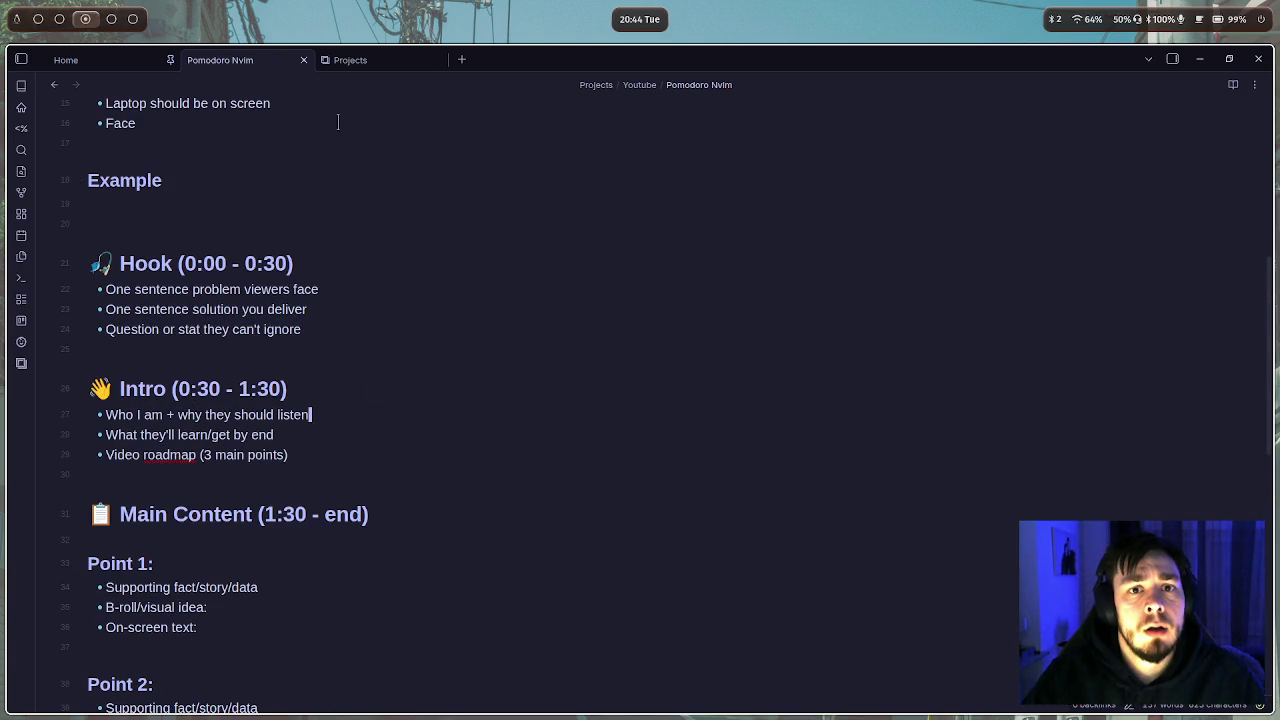
Switch the Projects base to Table view and start a new note named Huffman.
{"action": "left_click", "coordinate": [360, 60]}
{"action": "left_click", "coordinate": [515, 114]}
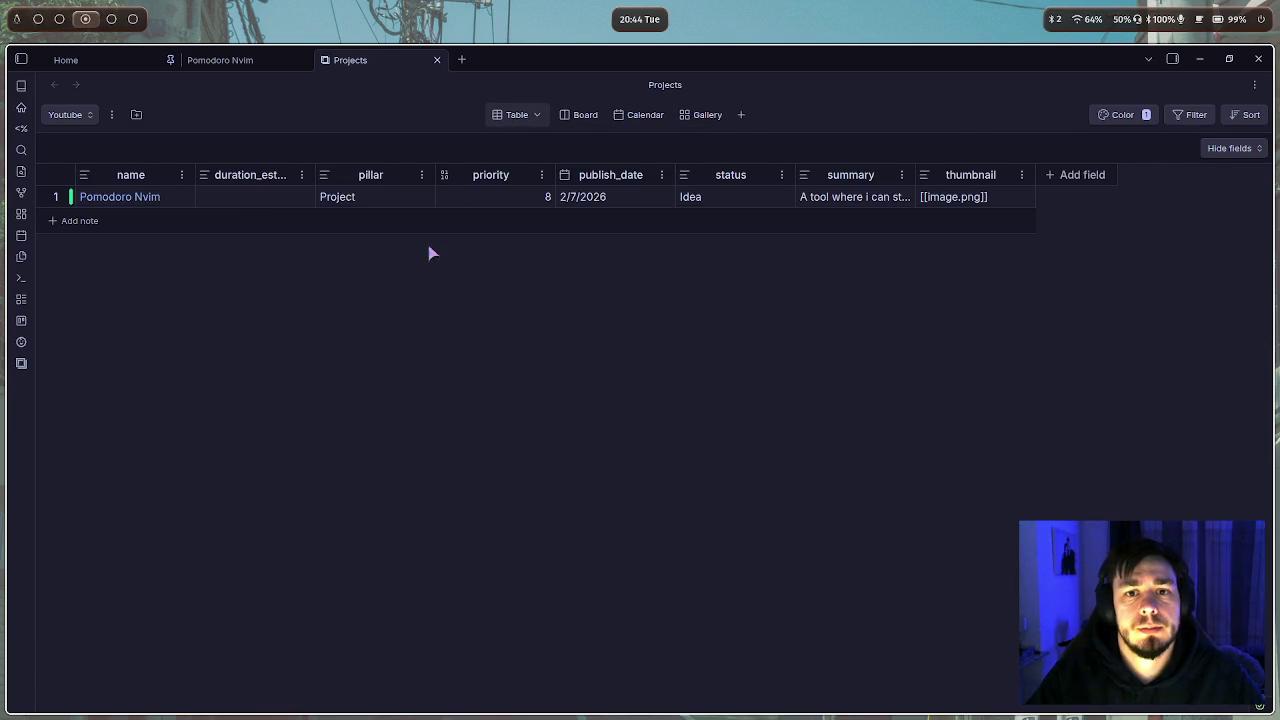
{"action": "left_click", "coordinate": [92, 222]}
{"action": "type", "text": "Huffman"}
{"action": "key", "text": "super+2"}
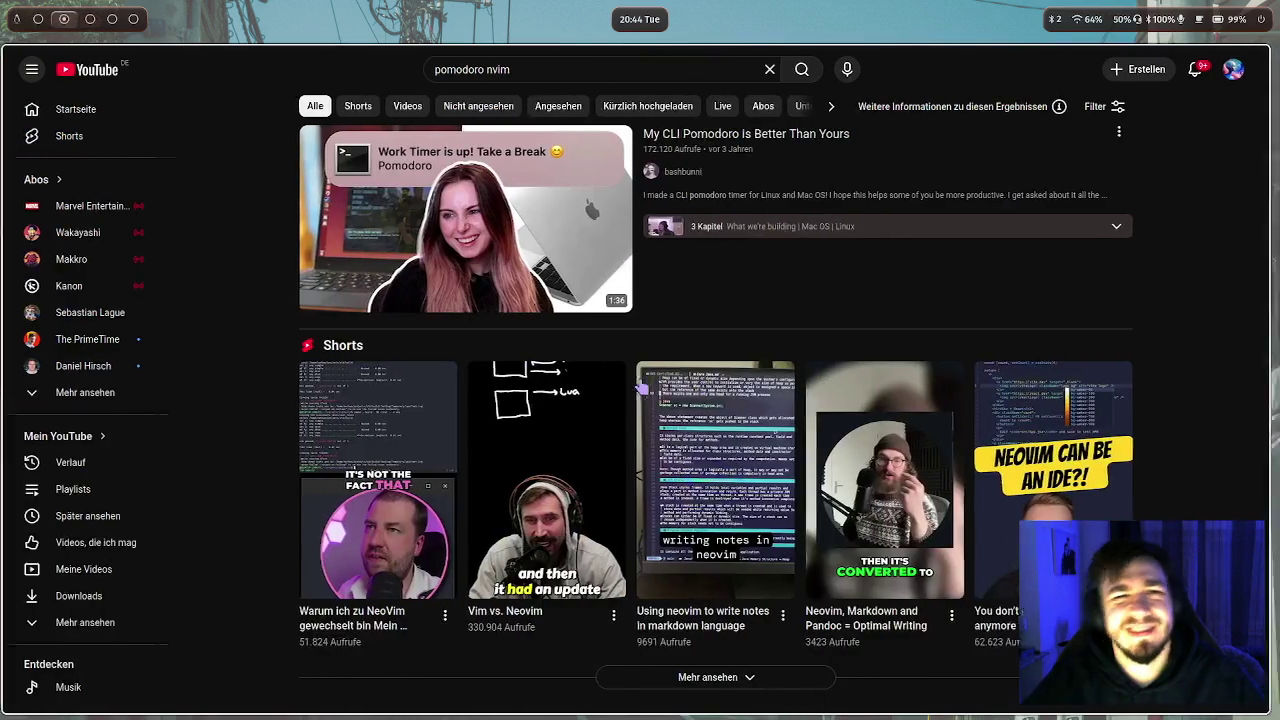
Search Google for 'huffman compression' in a new browser tab, then return to Obsidian.
{"action": "key", "text": "ctrl+t"}
{"action": "type", "text": "huffman "}
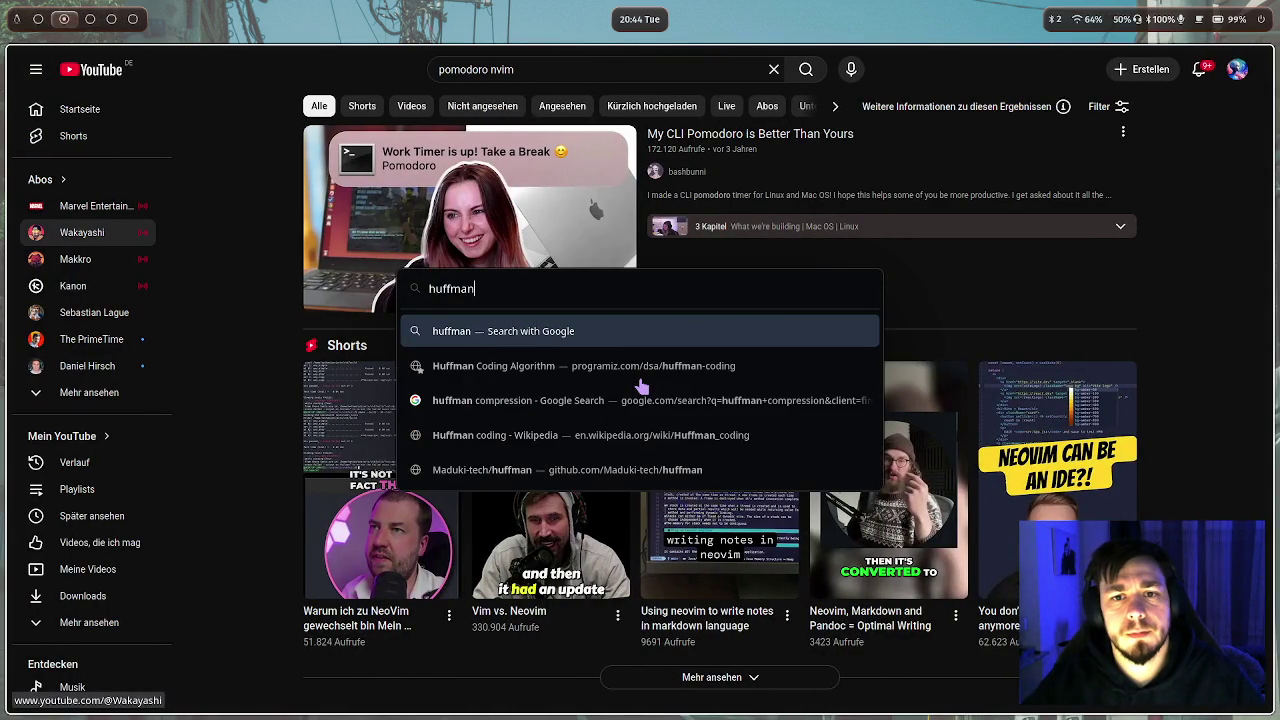
{"action": "type", "text": "c"}
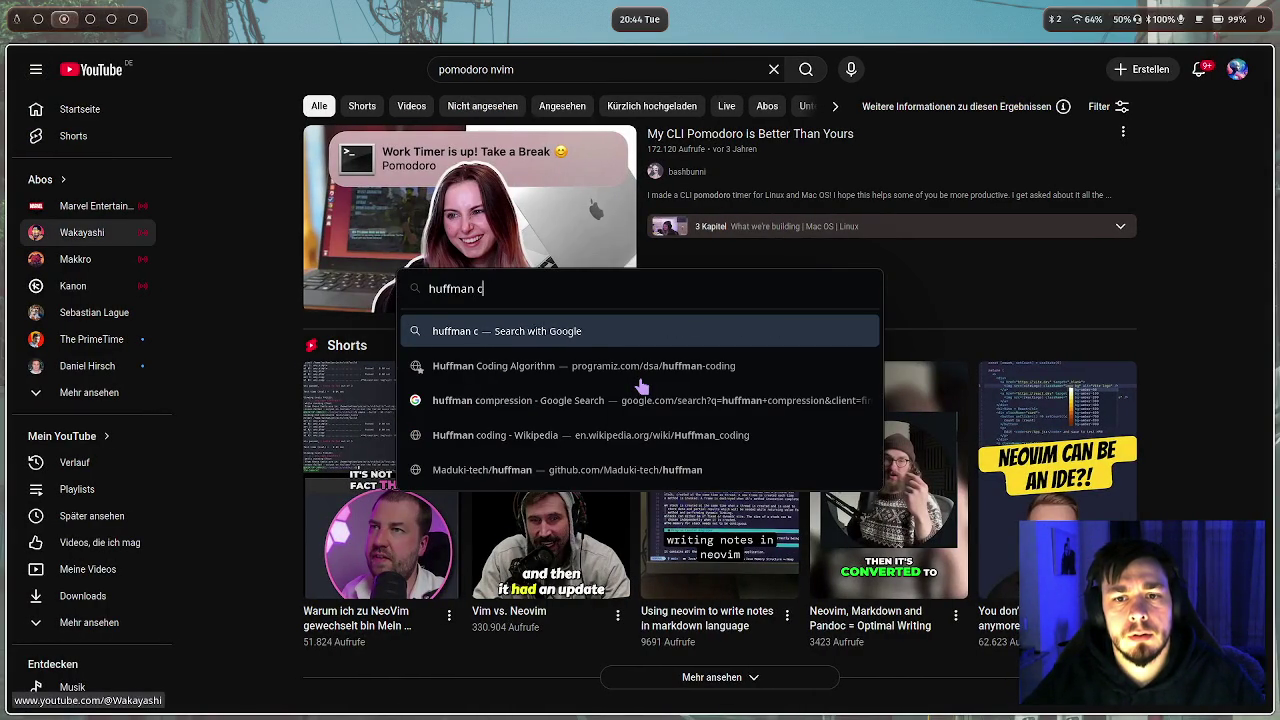
{"action": "type", "text": "ompression"}
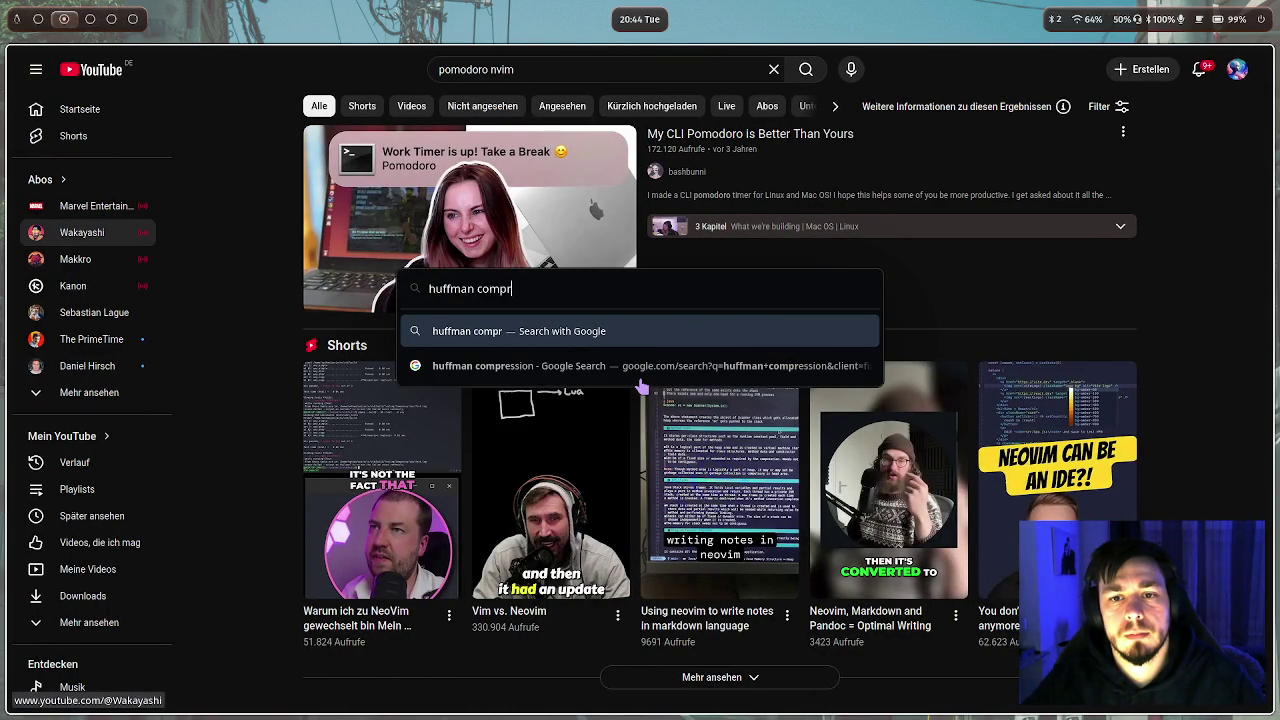
{"action": "key", "text": "Return"}
{"action": "key", "text": "super+4"}
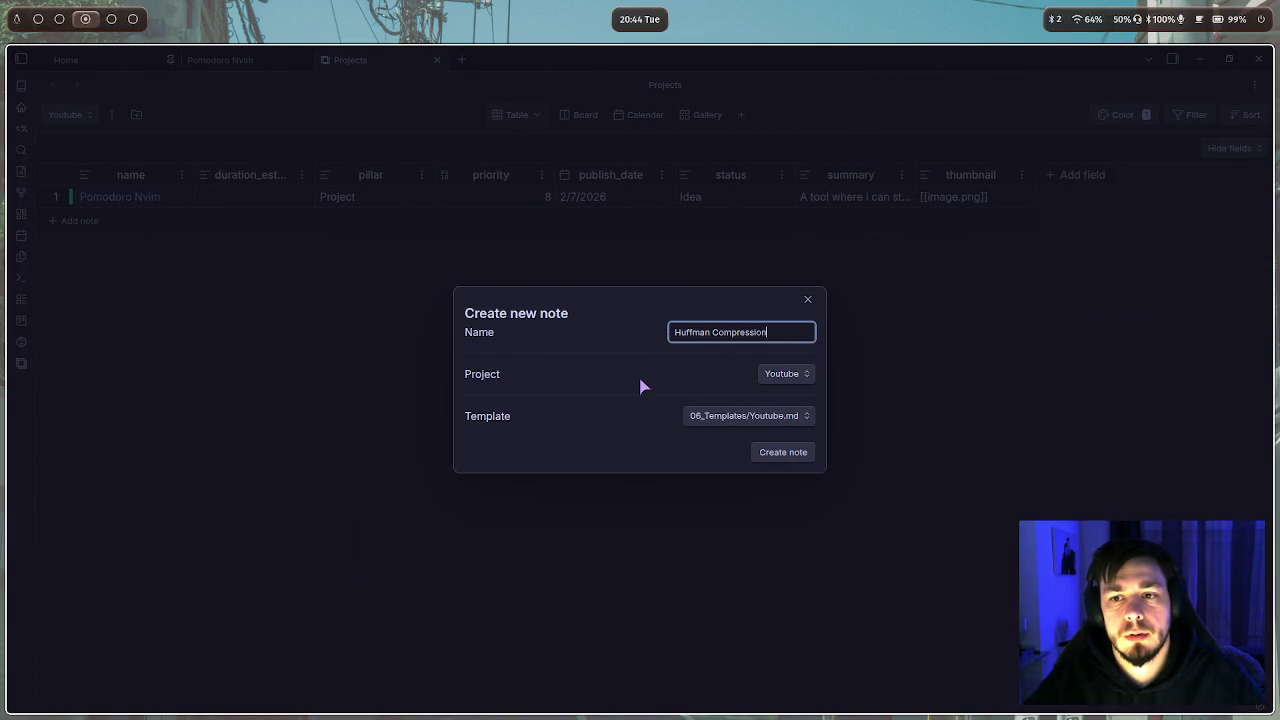
Create the Huffman Compression note with pillar Project and a 'Rebuilding Huffman Compression…' summary.
{"action": "key", "text": "Return"}
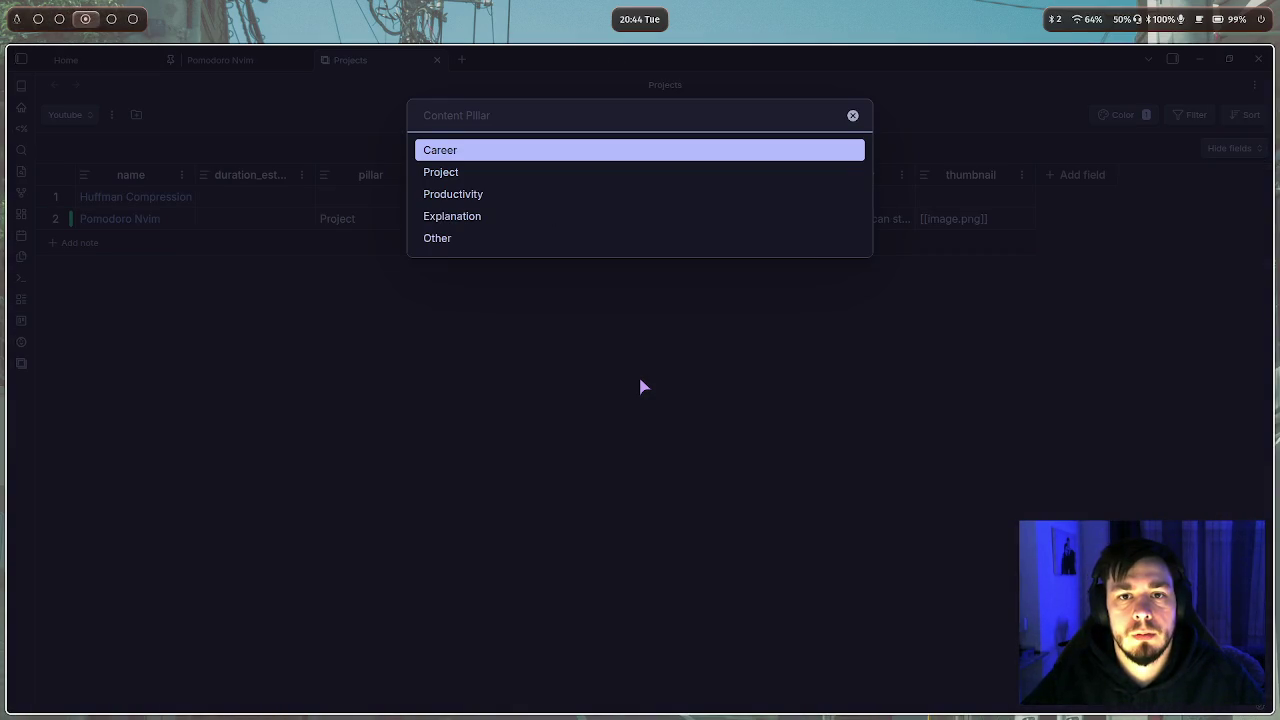
{"action": "key", "text": "Down"}
{"action": "key", "text": "Return"}
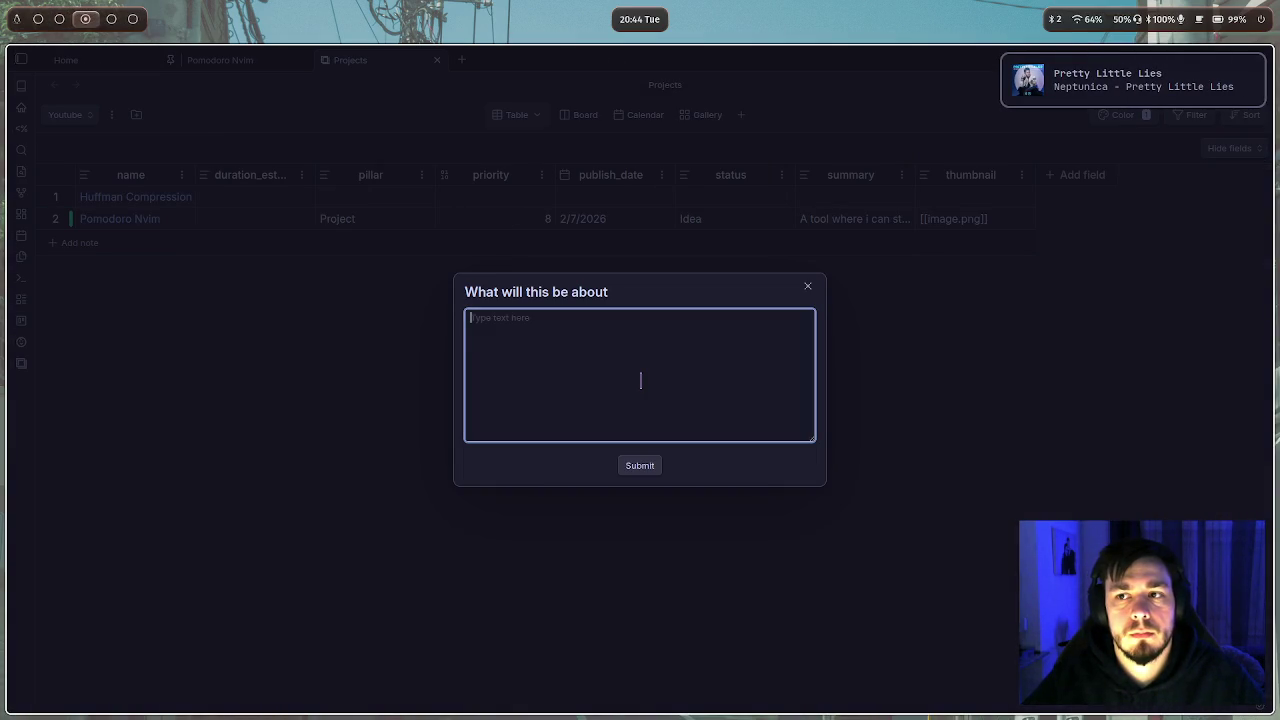
{"action": "type", "text": "Rebuilding Huffman Compression"}
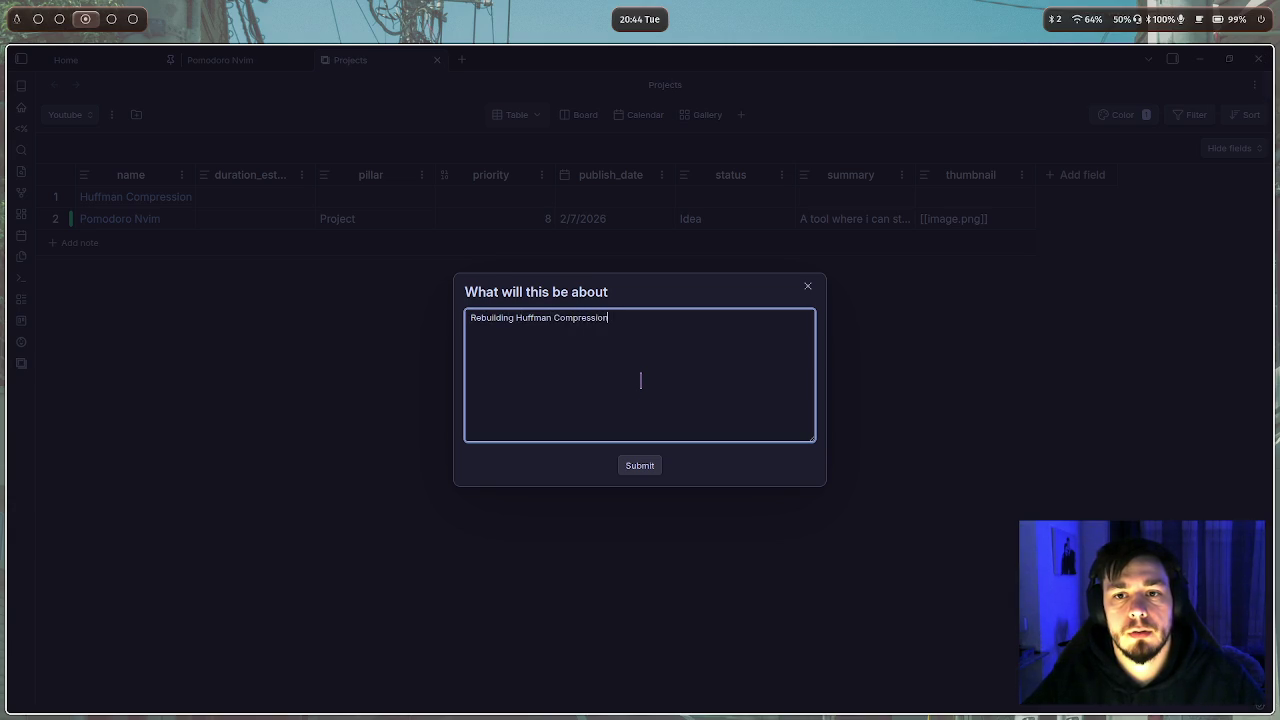
{"action": "key", "text": "Return"}
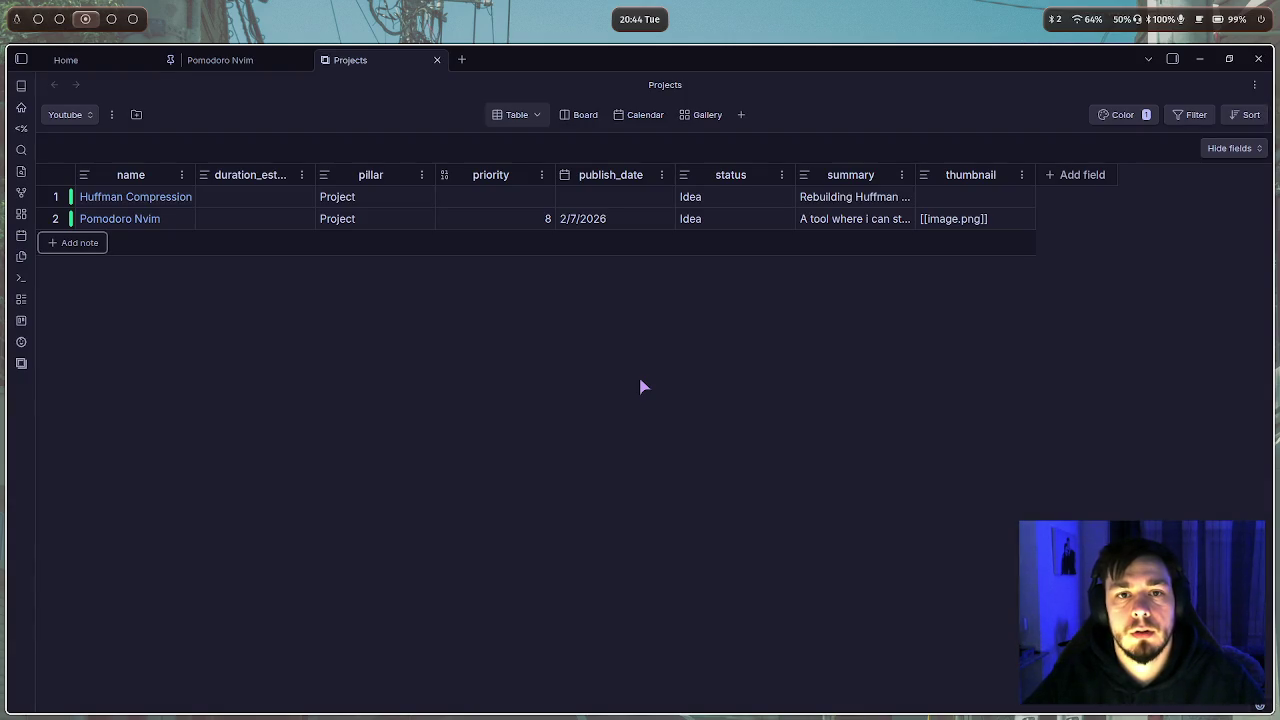
Create the 'My current carrer as a SWE' note with pillar Career and a summary.
{"action": "key", "text": "ctrl+n"}
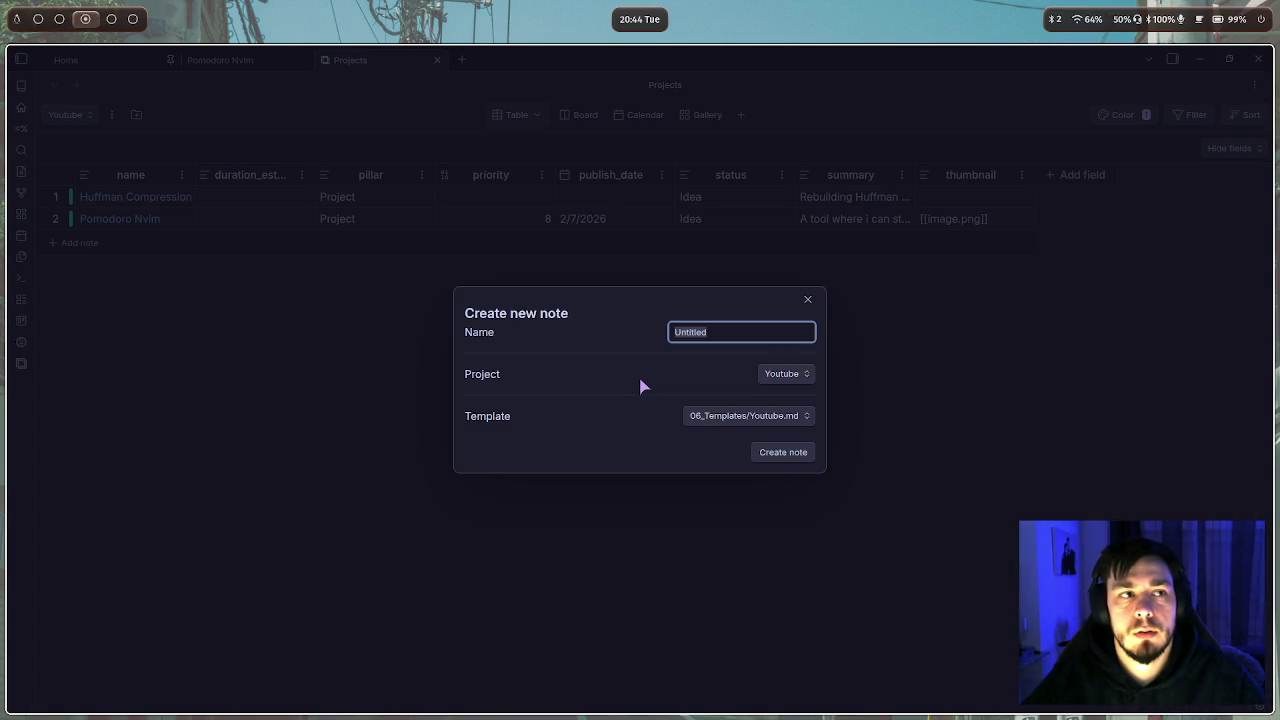
{"action": "type", "text": "My current carrer as a SWE"}
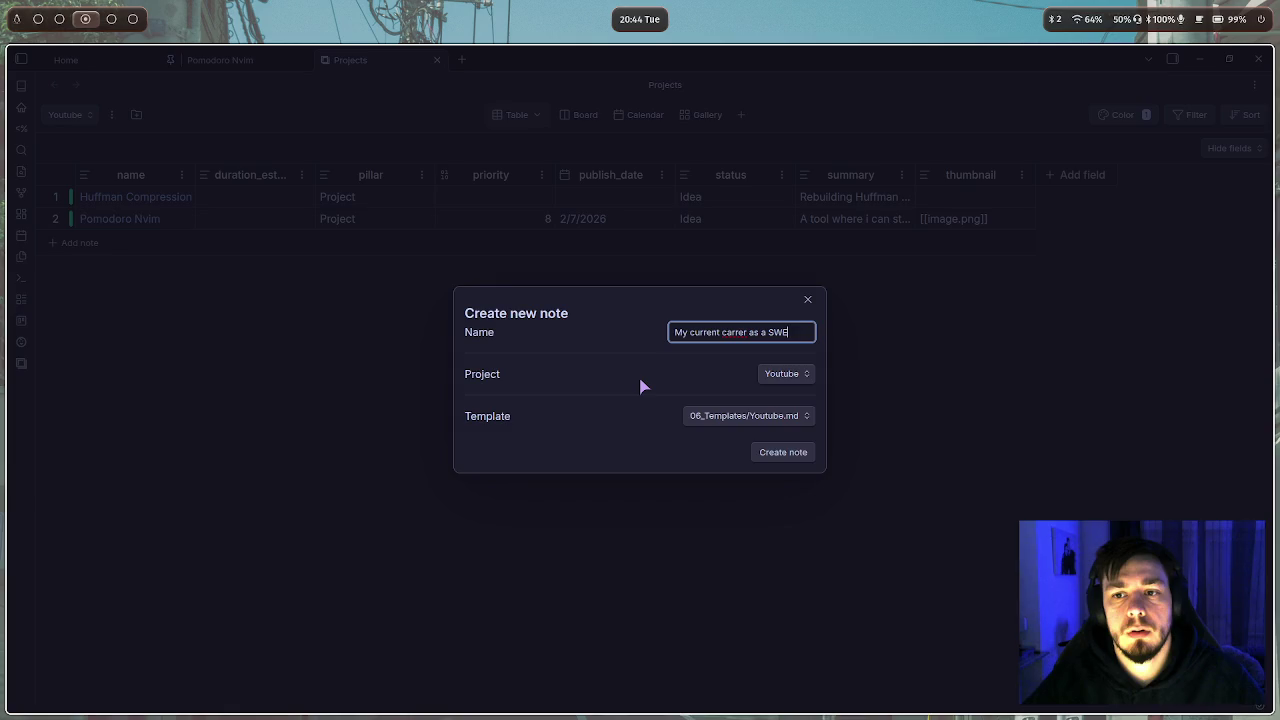
{"action": "key", "text": "Return"}
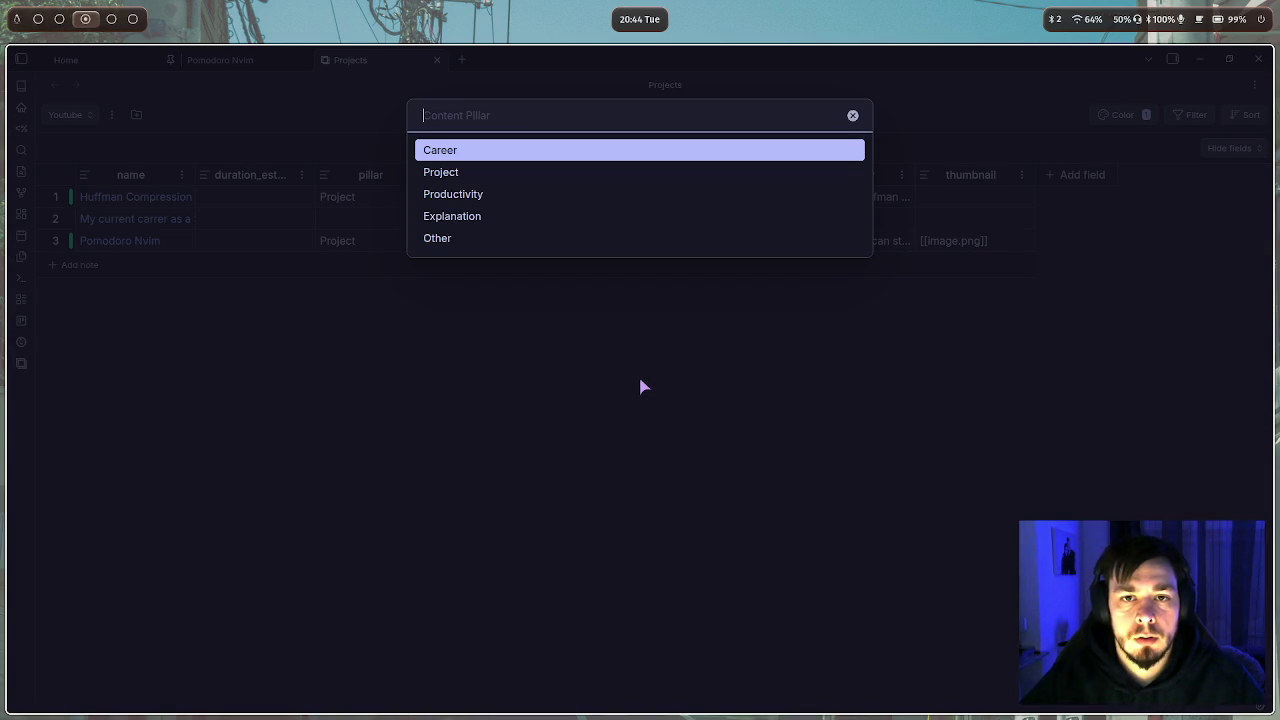
{"action": "key", "text": "Return"}
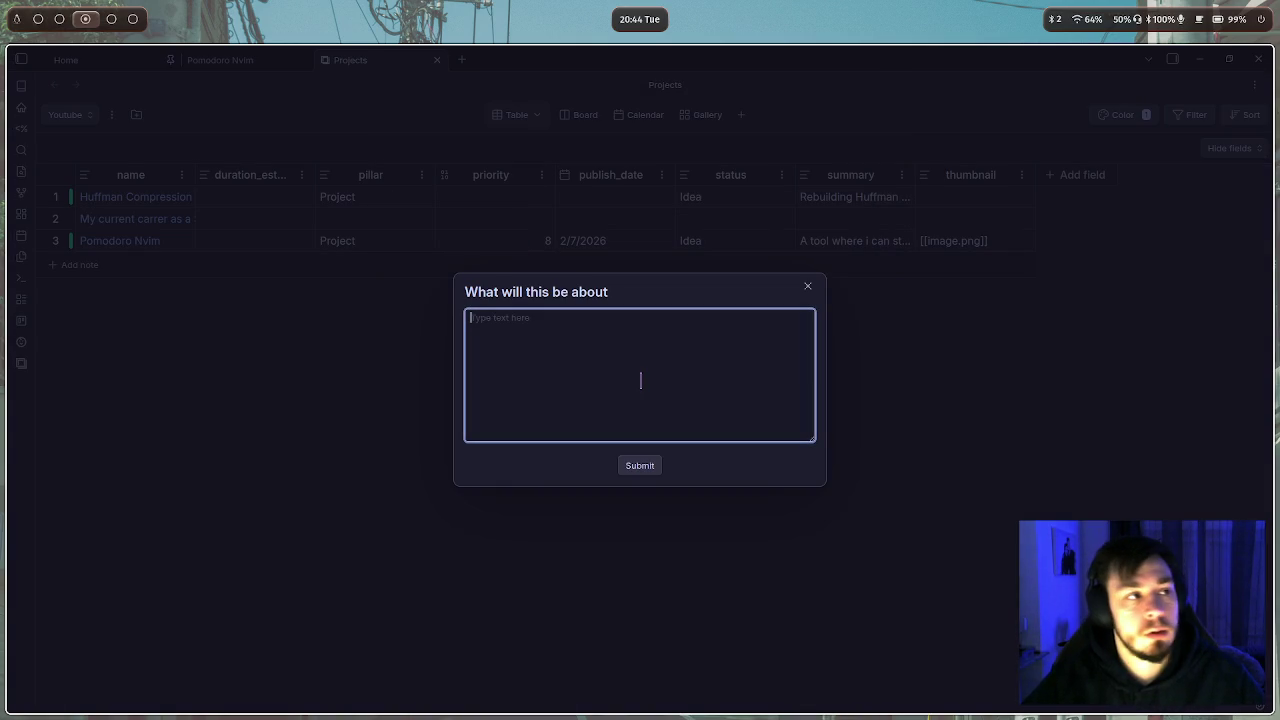
{"action": "type", "text": "What was my path. Where i'm right now"}
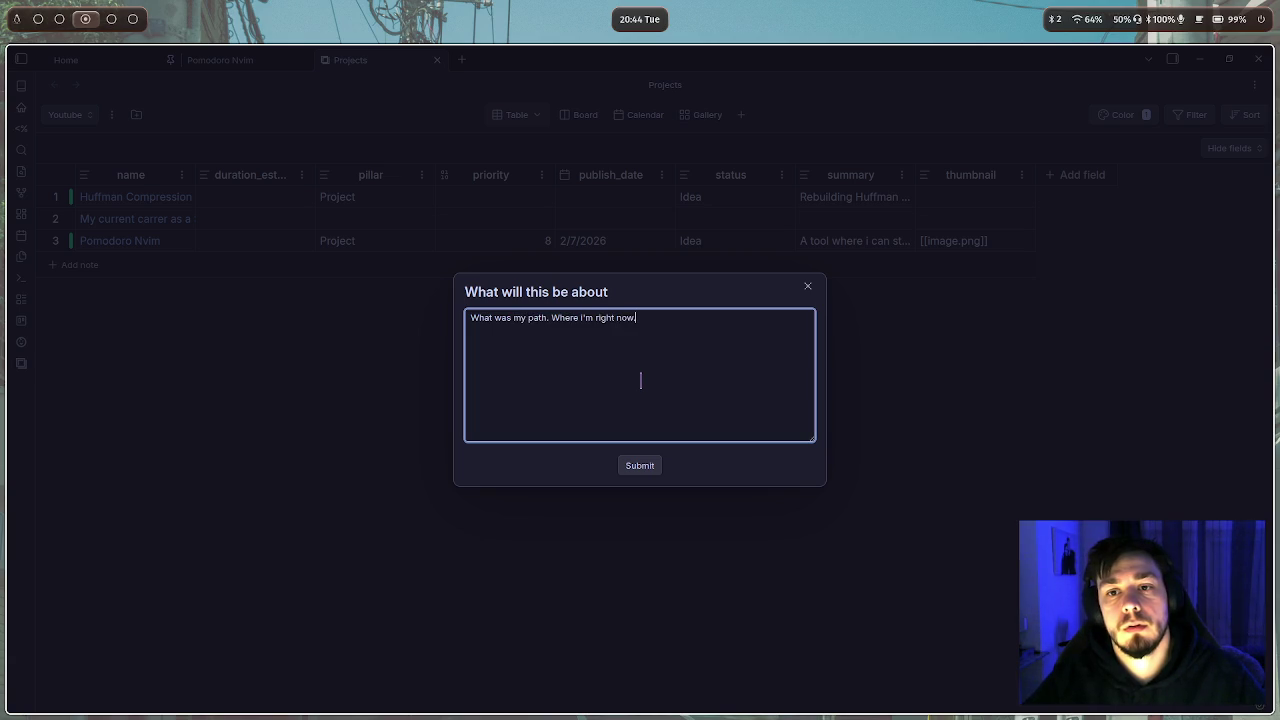
{"action": "type", "text": "ant to to in"}
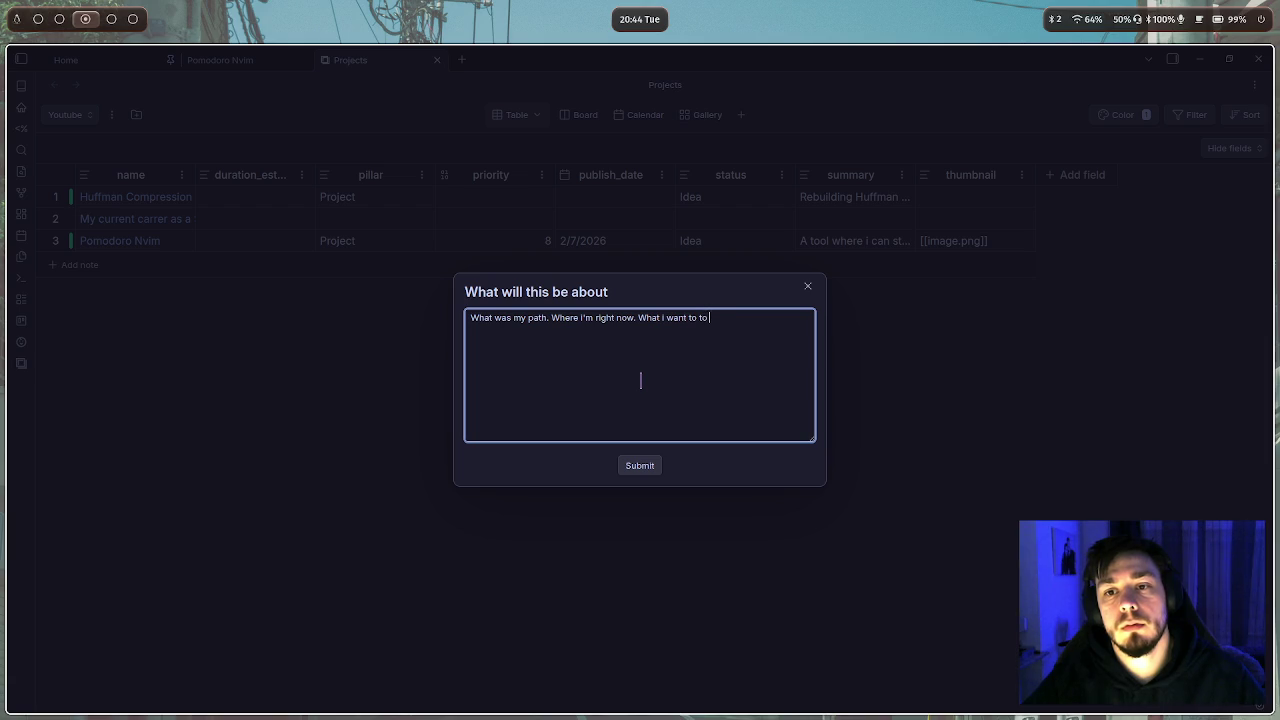
{"action": "type", "text": " the future"}
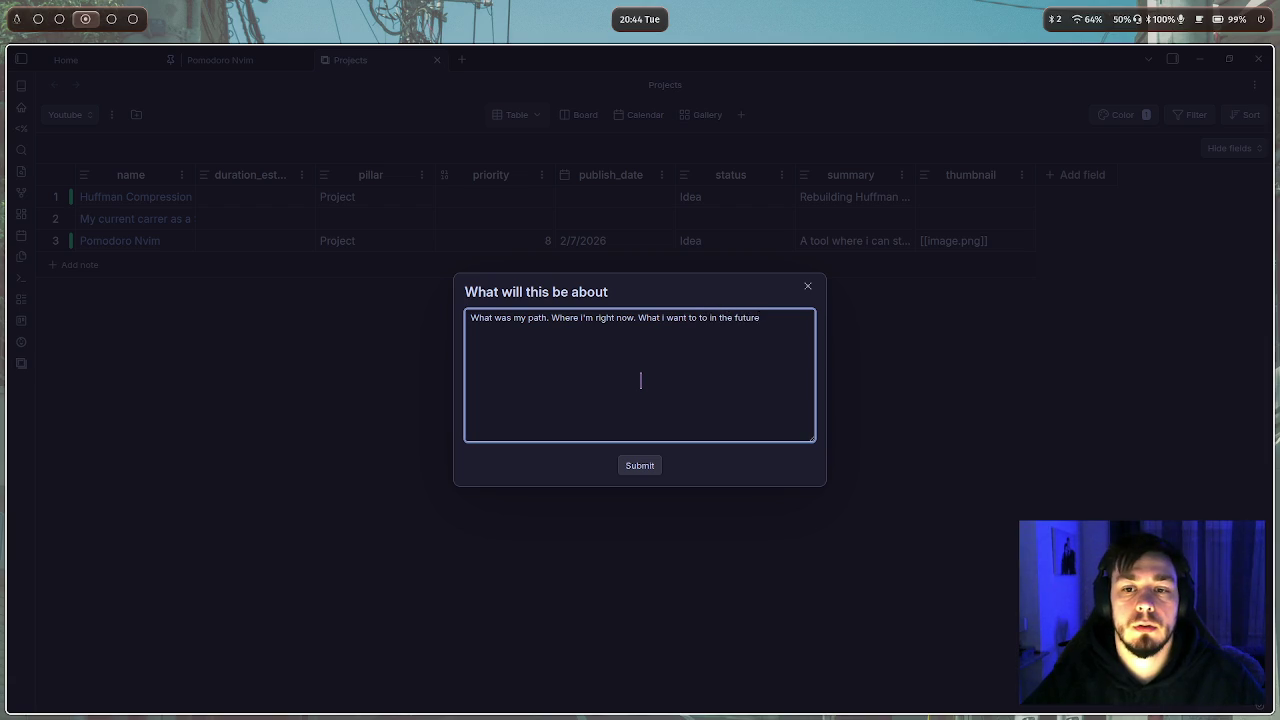
{"action": "key", "text": "Return"}
Hide the thumbnail column from the Projects table.
{"action": "left_click", "coordinate": [1021, 175]}
{"action": "left_click", "coordinate": [1076, 270]}
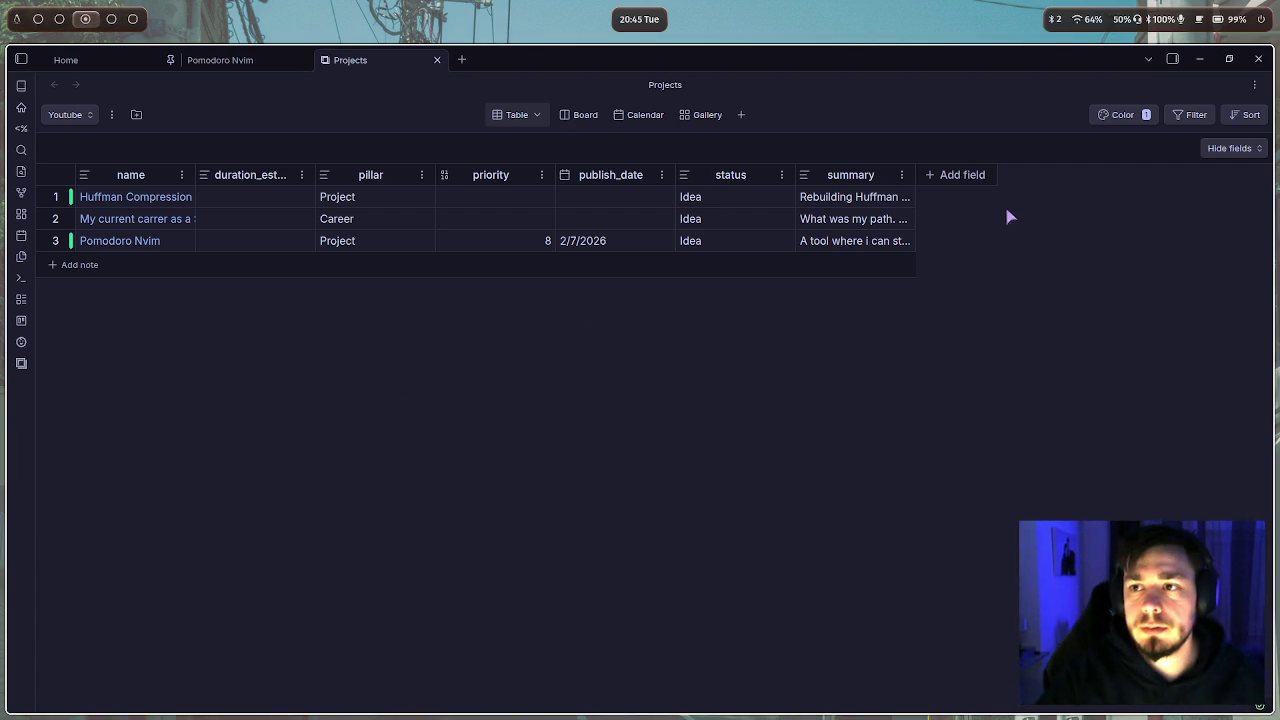
{"action": "left_click", "coordinate": [1143, 114]}
Add a second, magenta colour rule matching rows whose pillar contains Career.
{"action": "left_click", "coordinate": [634, 127]}
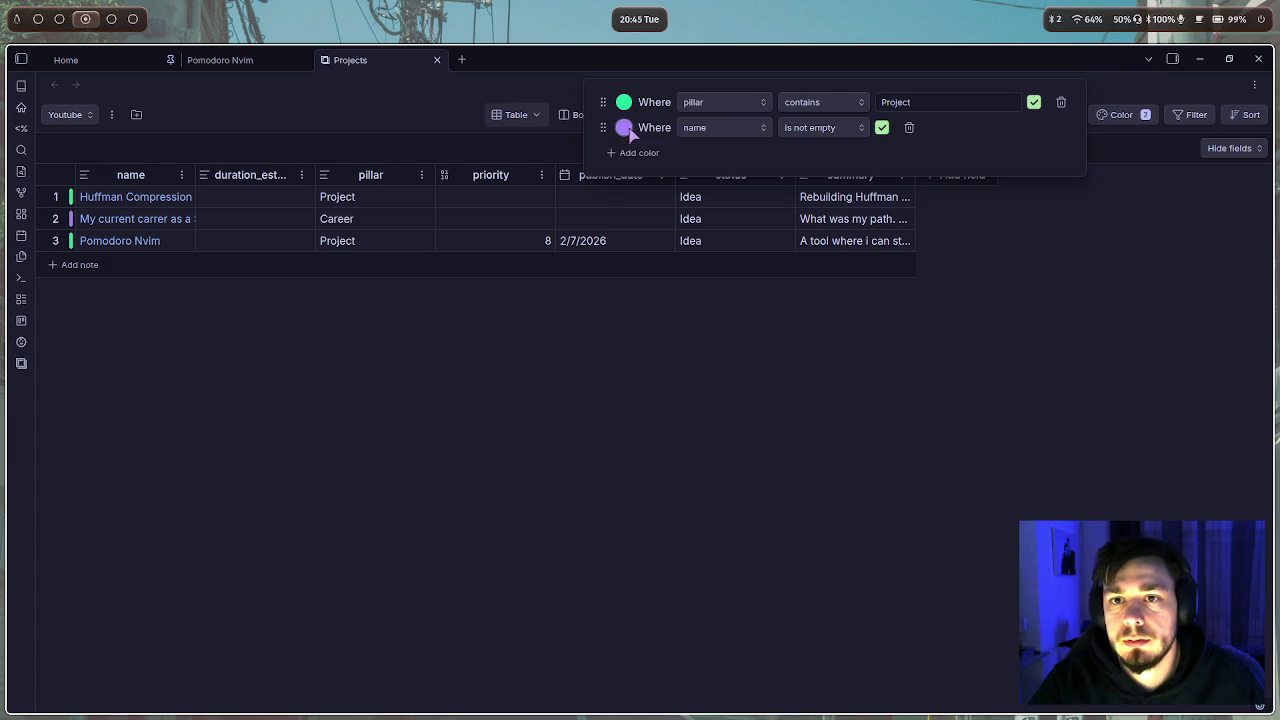
{"action": "left_click", "coordinate": [623, 127]}
{"action": "left_click", "coordinate": [683, 243]}
{"action": "left_click", "coordinate": [743, 150]}
{"action": "left_click", "coordinate": [786, 153]}
{"action": "left_click", "coordinate": [755, 128]}
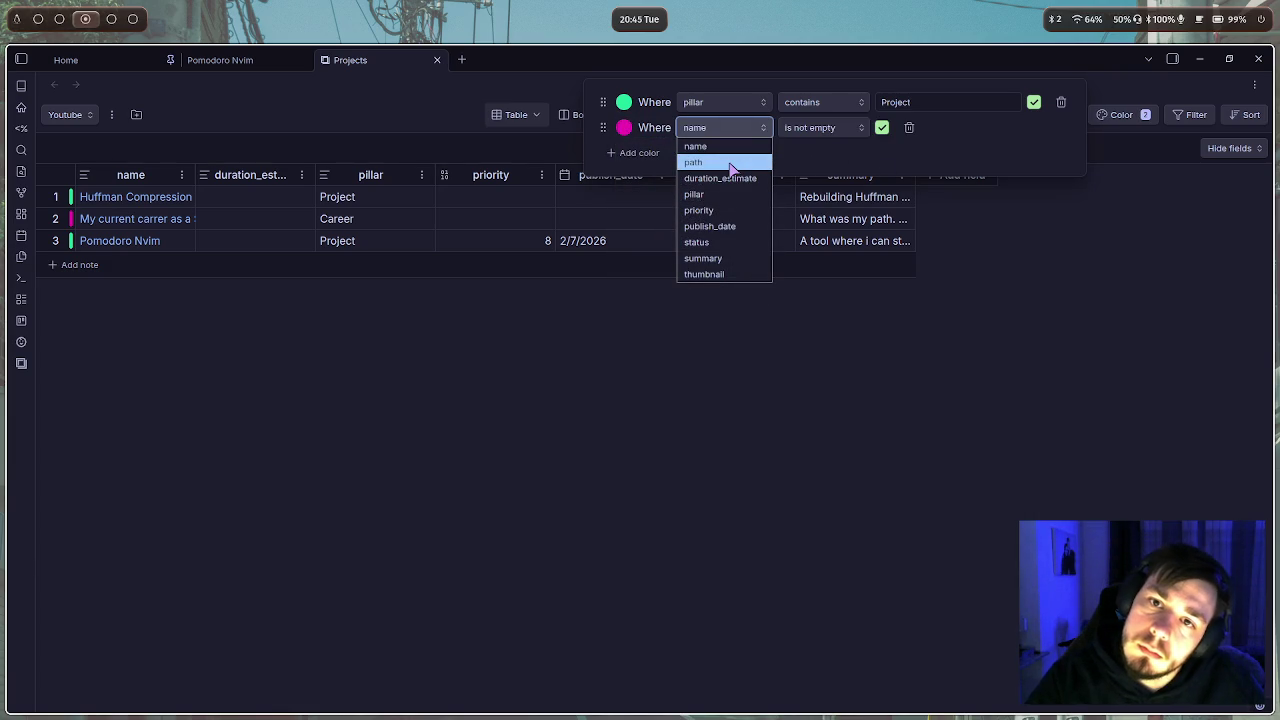
{"action": "left_click", "coordinate": [694, 194]}
{"action": "left_click", "coordinate": [819, 130]}
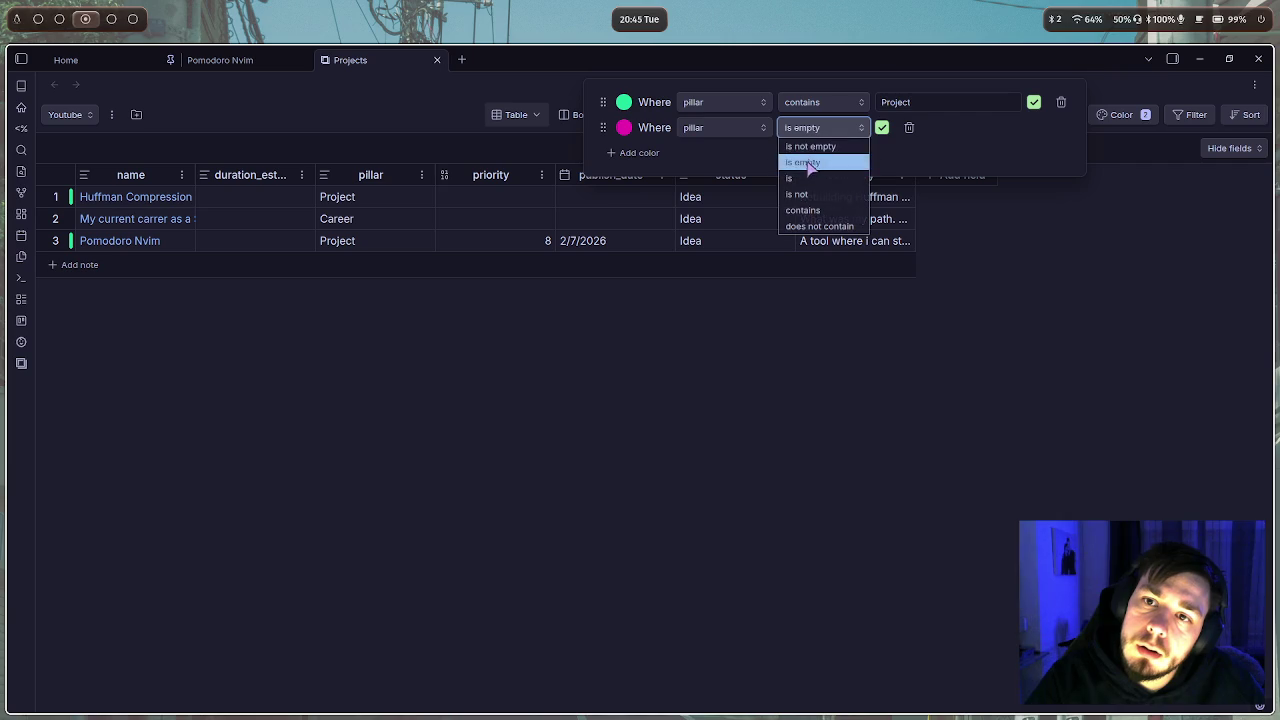
{"action": "left_click", "coordinate": [813, 211]}
{"action": "left_click", "coordinate": [923, 129]}
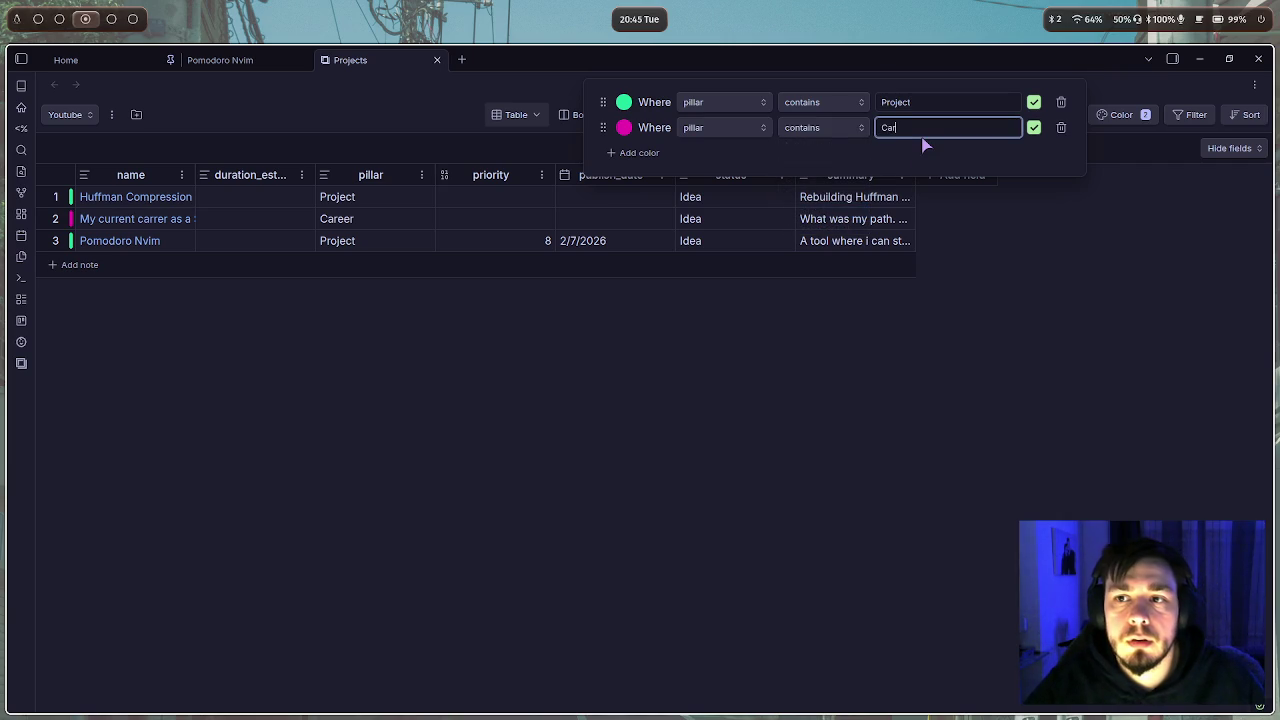
{"action": "left_click", "coordinate": [990, 400]}
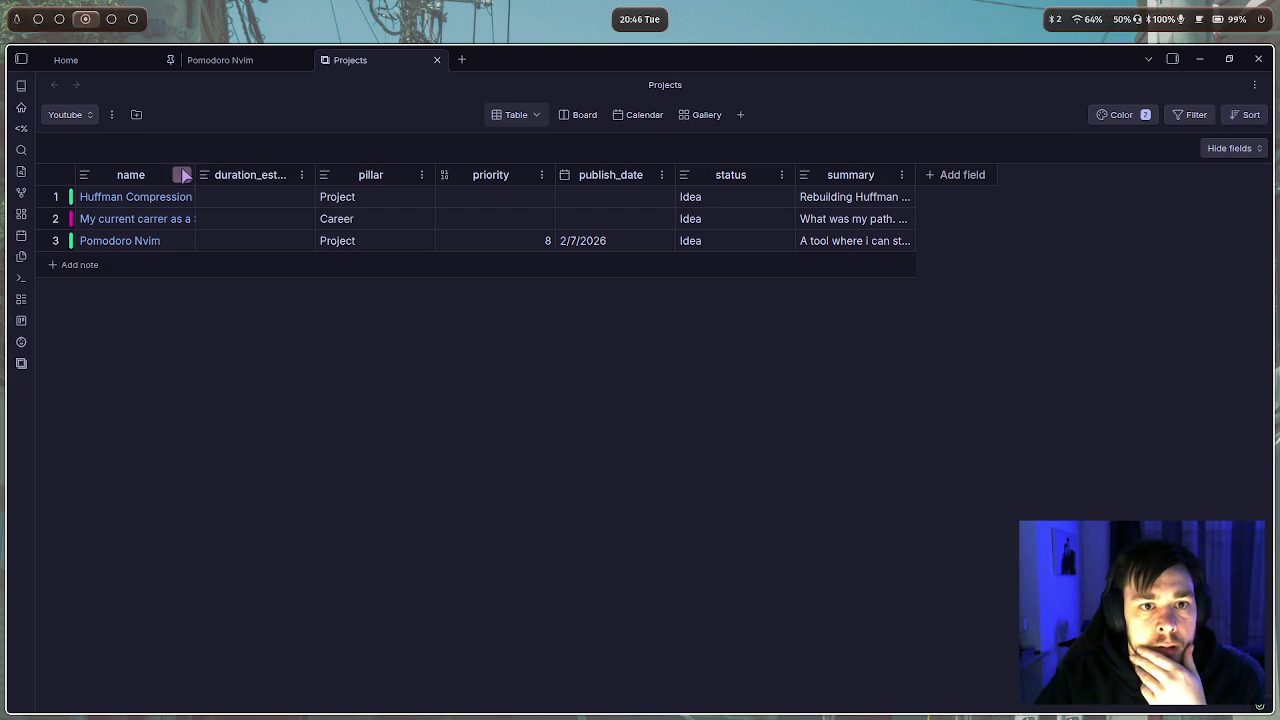
{"action": "left_click_drag", "start_coordinate": [194, 175], "coordinate": [340, 175]}
Pick February 14, 2026 as the career note's publish date in the table, then reopen Projects.
{"action": "left_click", "coordinate": [733, 220]}
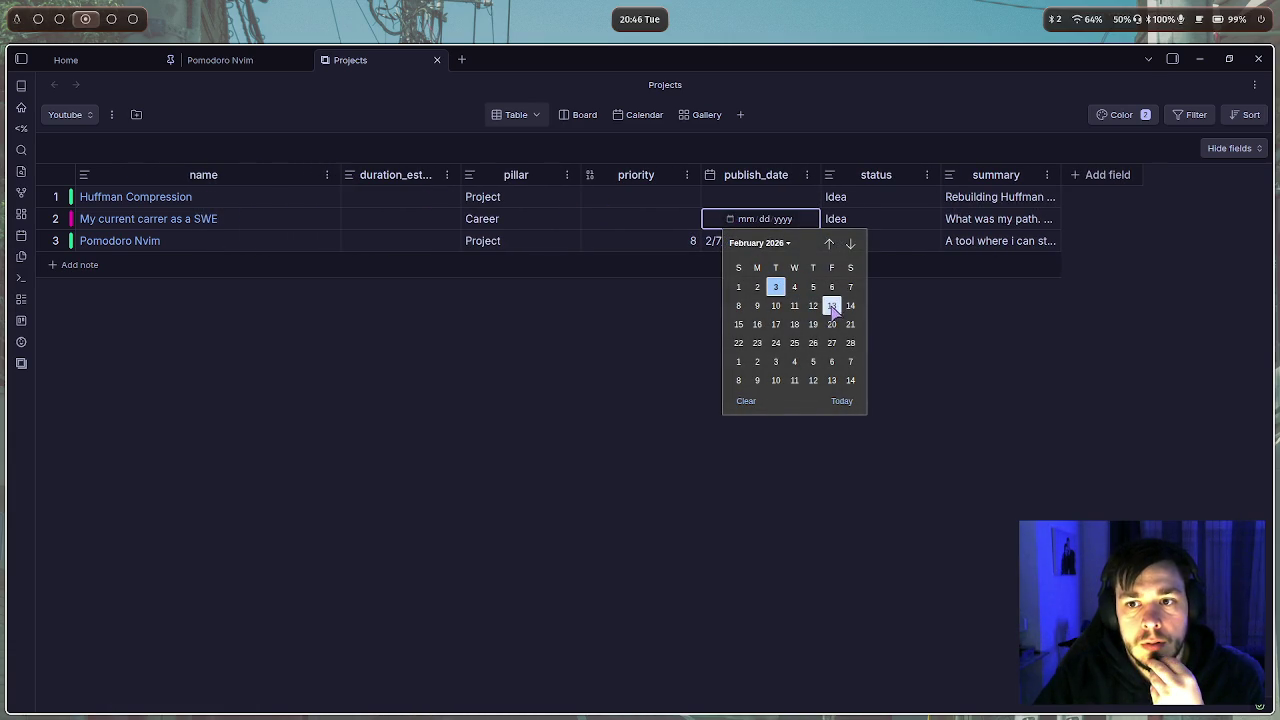
{"action": "left_click", "coordinate": [850, 308]}
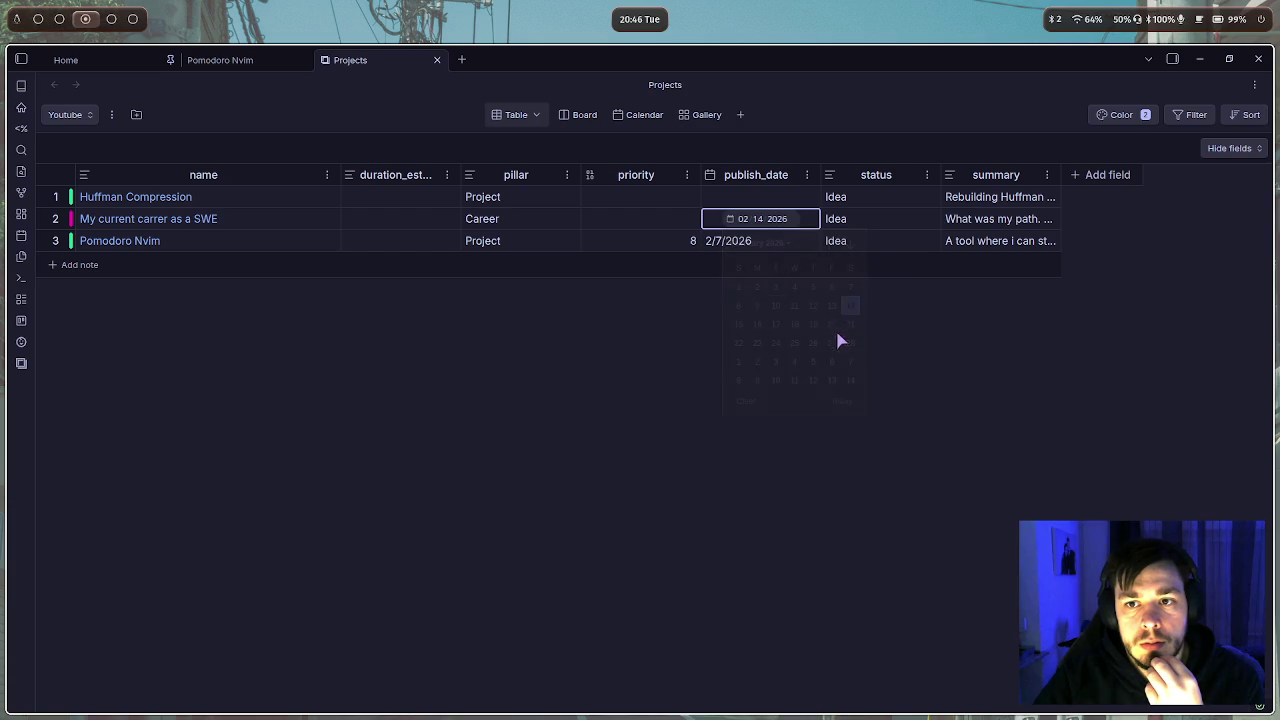
{"action": "key", "text": "Escape"}
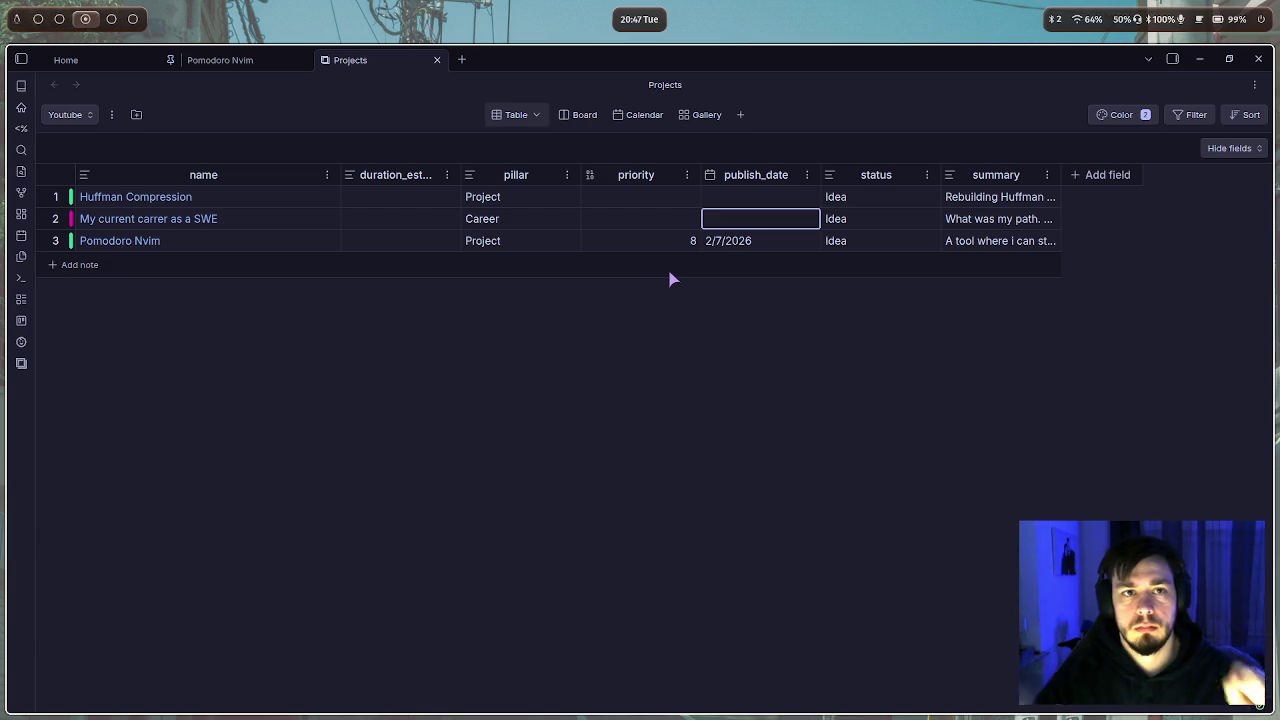
{"action": "left_click", "coordinate": [437, 60]}
{"action": "left_click", "coordinate": [21, 363]}
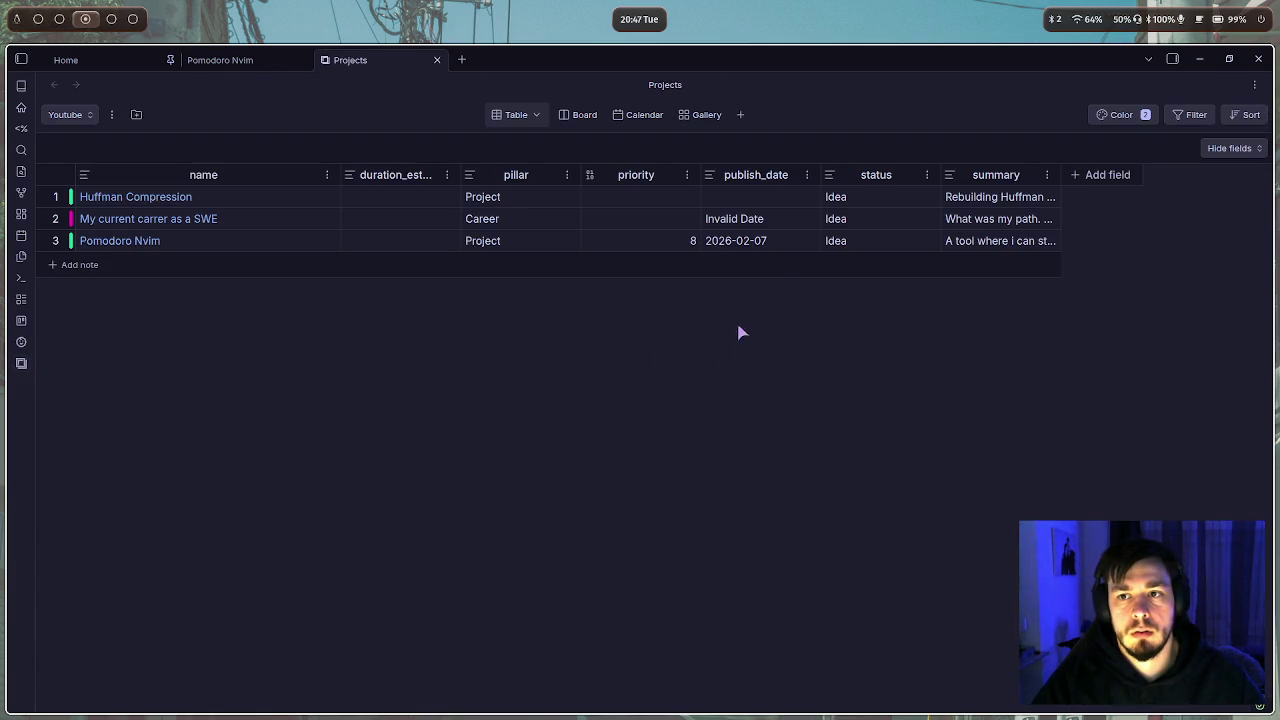
Clear the career note's 'Invalid Date' publish date cell, leaving it empty.
{"action": "left_click", "coordinate": [743, 225]}
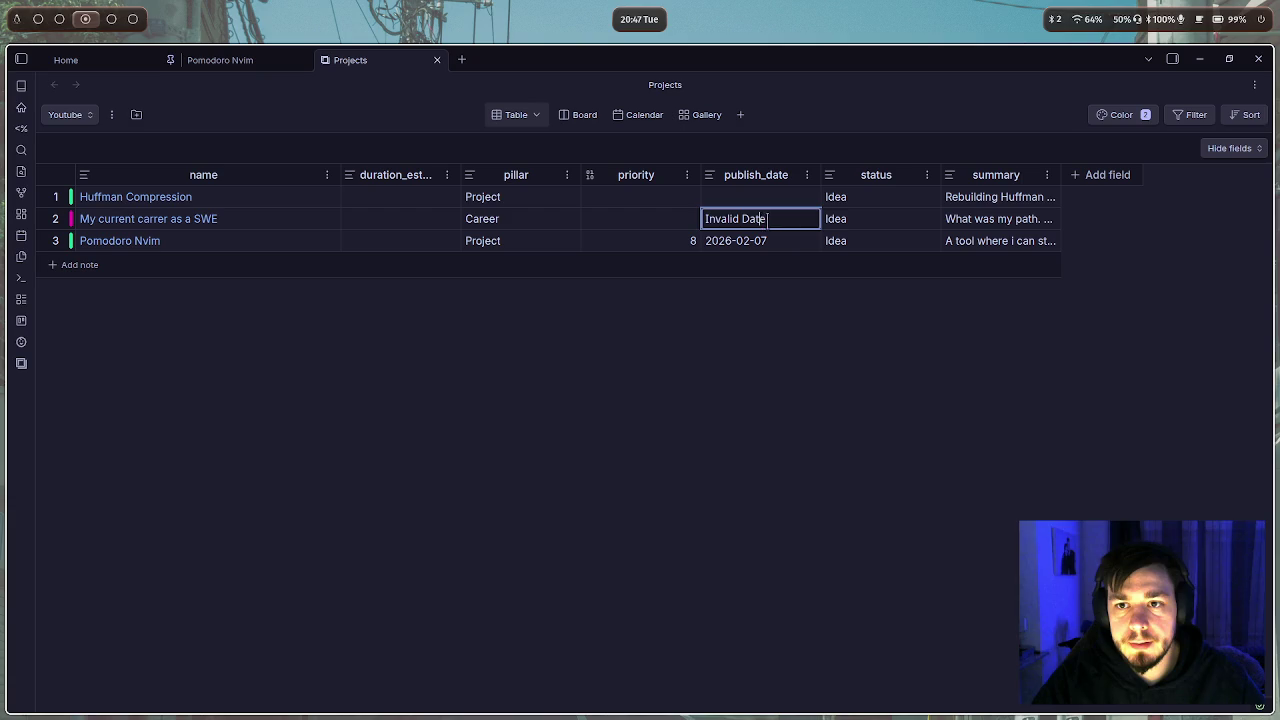
{"action": "key", "text": "Escape"}
{"action": "left_click", "coordinate": [762, 220]}
{"action": "key", "text": "BackSpace"}
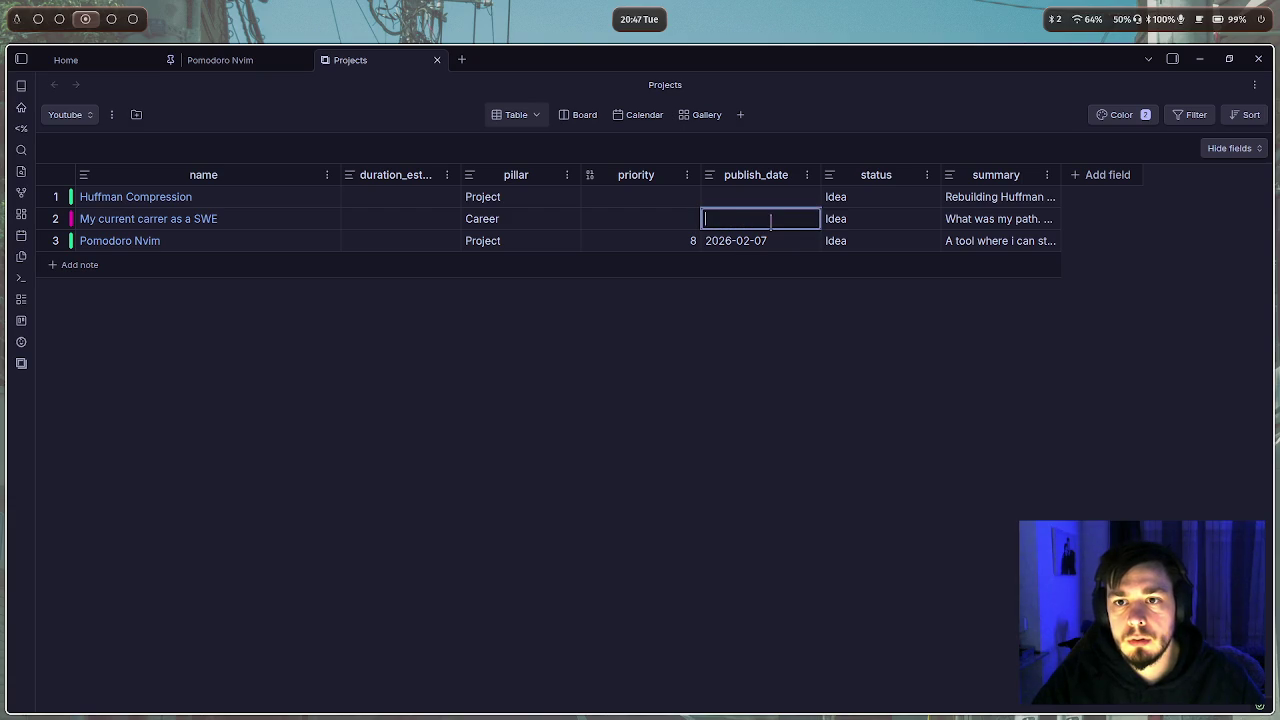
{"action": "key", "text": "Return"}
{"action": "left_click", "coordinate": [750, 219]}
{"action": "left_click", "coordinate": [750, 197]}
{"action": "left_click", "coordinate": [748, 224]}
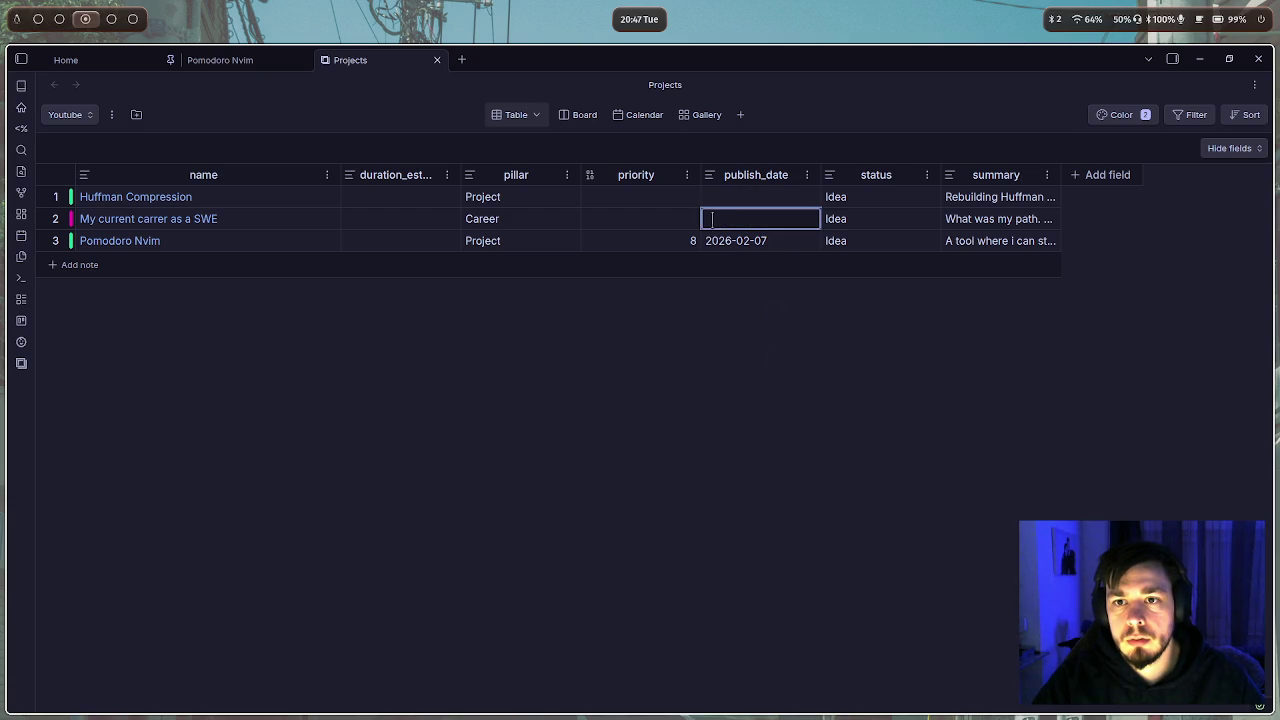
{"action": "key", "text": "Escape"}
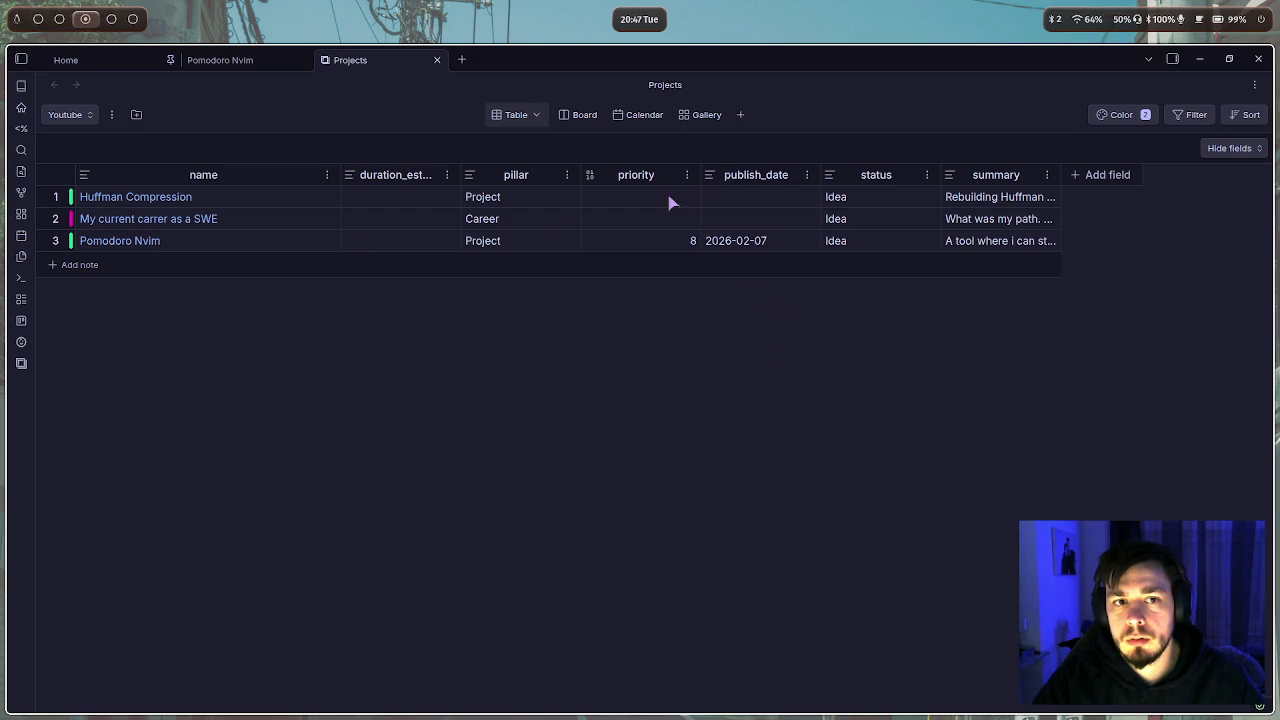
Set publish_date to February 14, 2026 inside the My current carrer as a SWE note.
{"action": "left_click", "coordinate": [214, 219]}
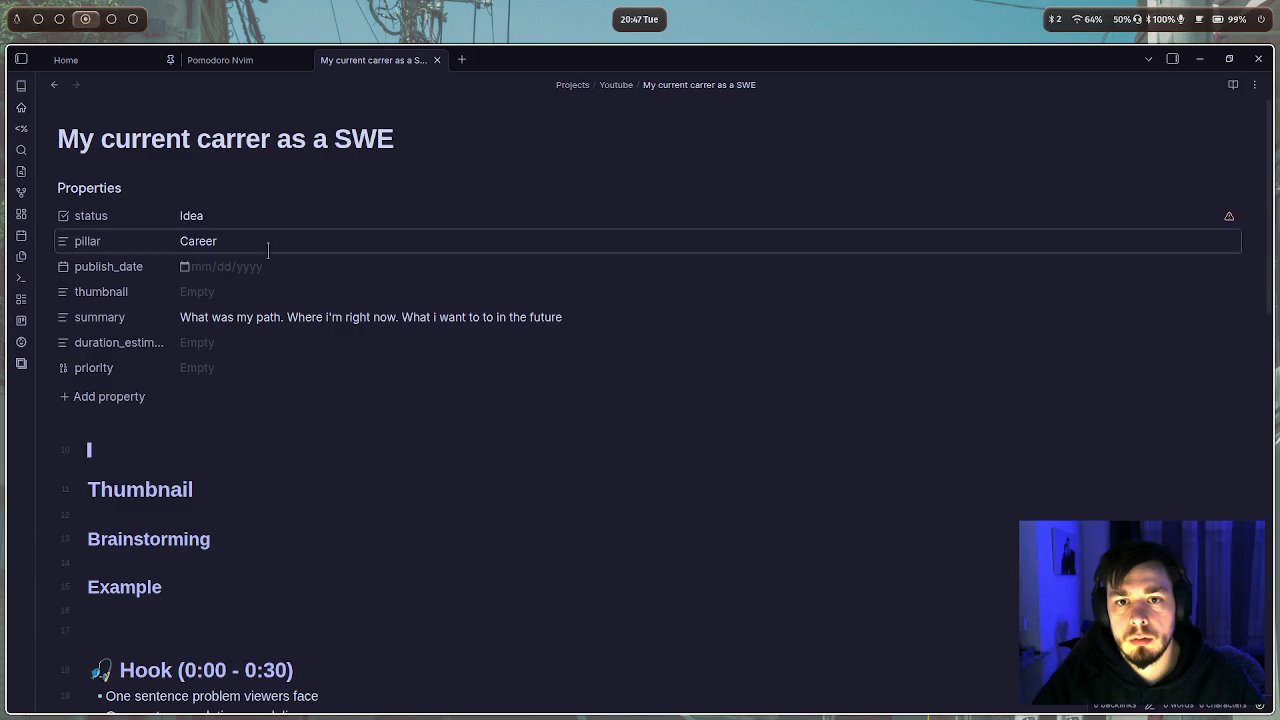
{"action": "left_click", "coordinate": [184, 267]}
{"action": "left_click", "coordinate": [302, 356]}
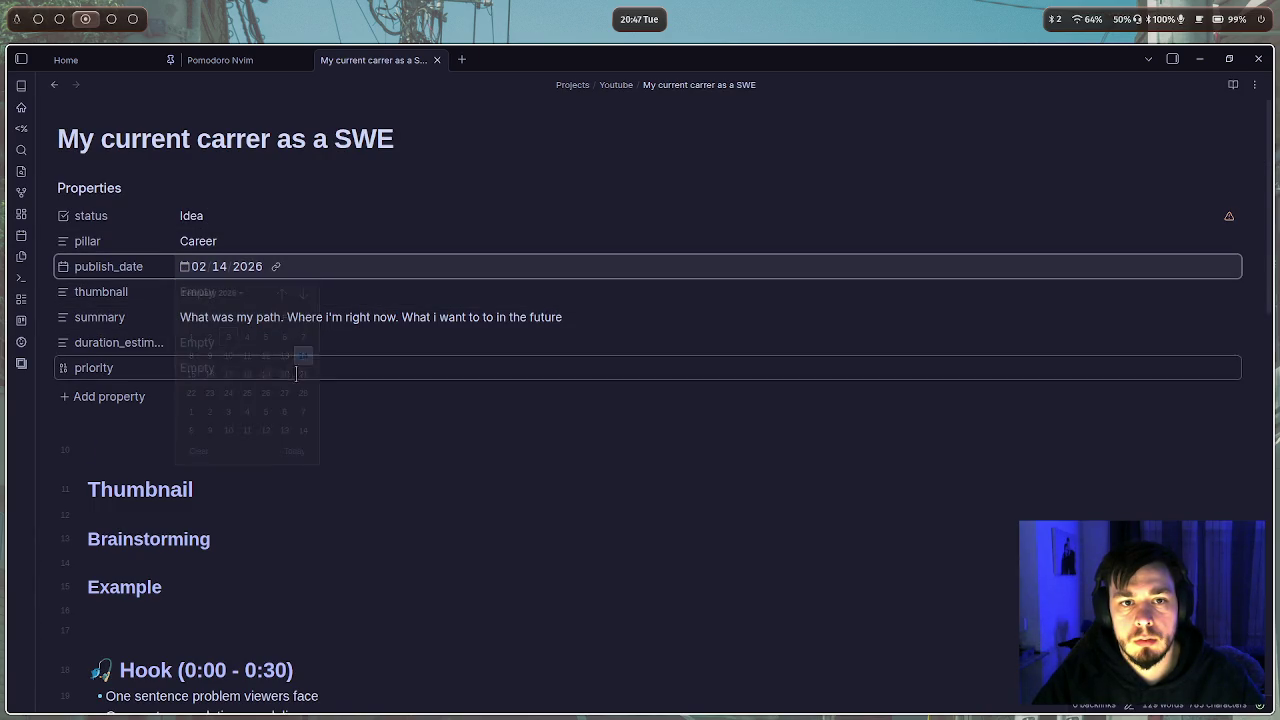
{"action": "key", "text": "ctrl+alt+Left"}
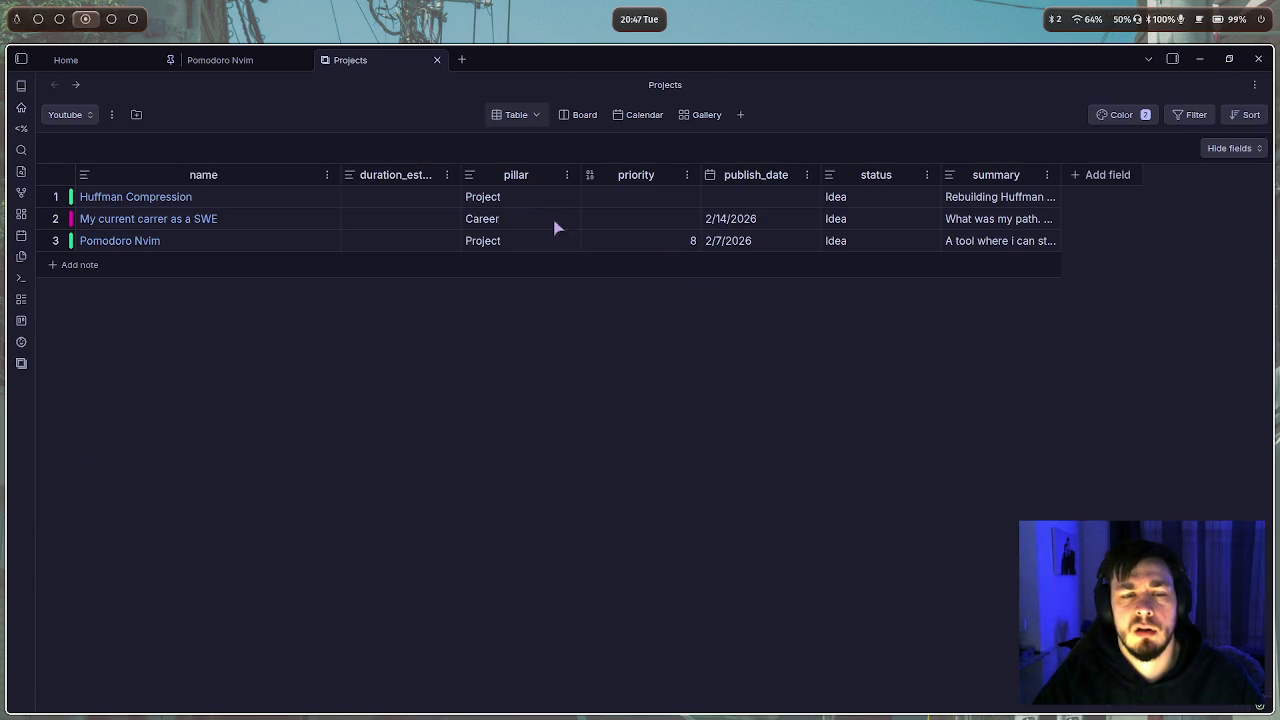
Widen the name column of the Projects table.
{"action": "left_click", "coordinate": [203, 203]}
{"action": "left_click", "coordinate": [200, 245]}
{"action": "left_click", "coordinate": [266, 205]}
{"action": "left_click", "coordinate": [262, 246]}
{"action": "left_click", "coordinate": [266, 222]}
{"action": "left_click", "coordinate": [260, 246]}
{"action": "left_click", "coordinate": [260, 220]}
{"action": "left_click", "coordinate": [262, 222]}
{"action": "left_click", "coordinate": [258, 238]}
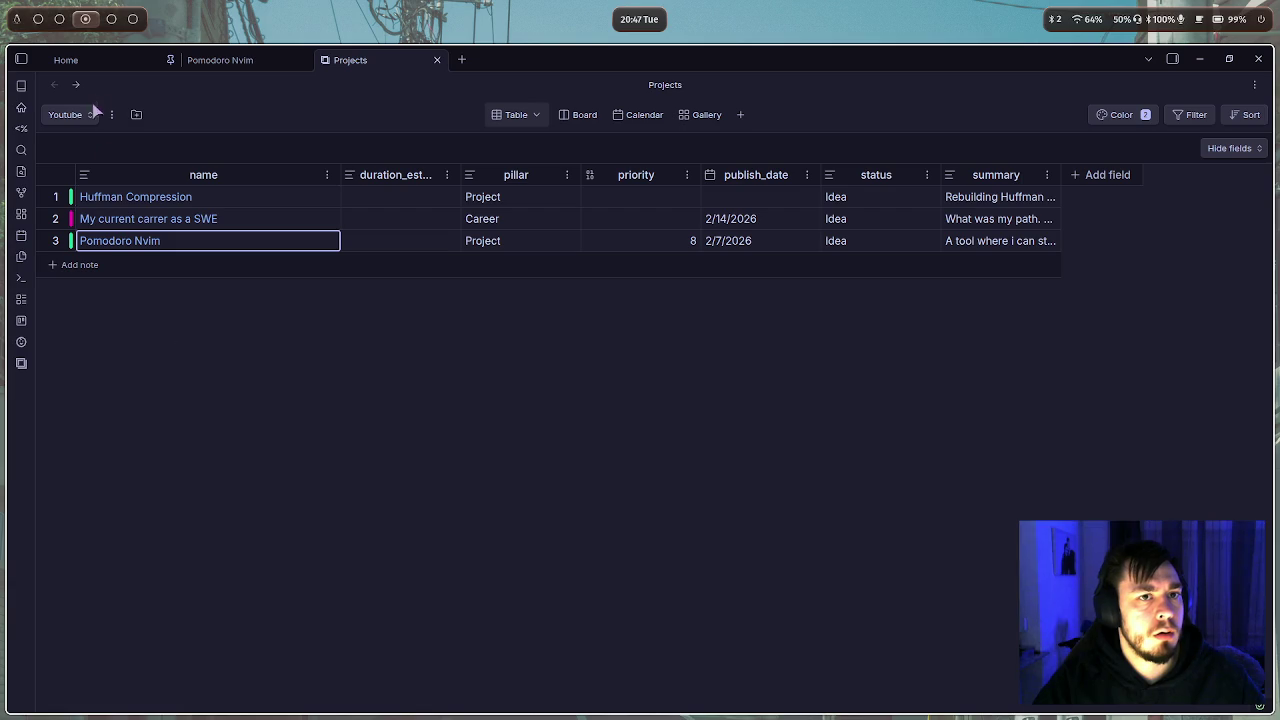
{"action": "left_click", "coordinate": [62, 24]}
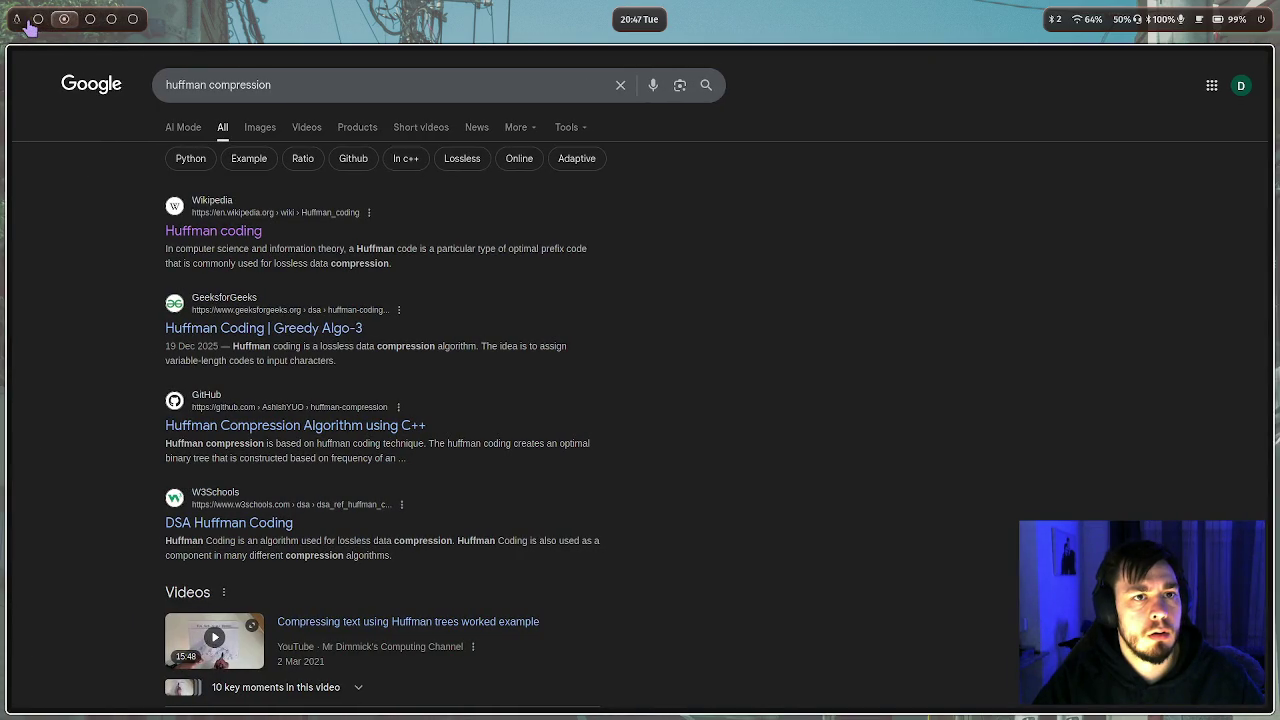
{"action": "left_click", "coordinate": [38, 19]}
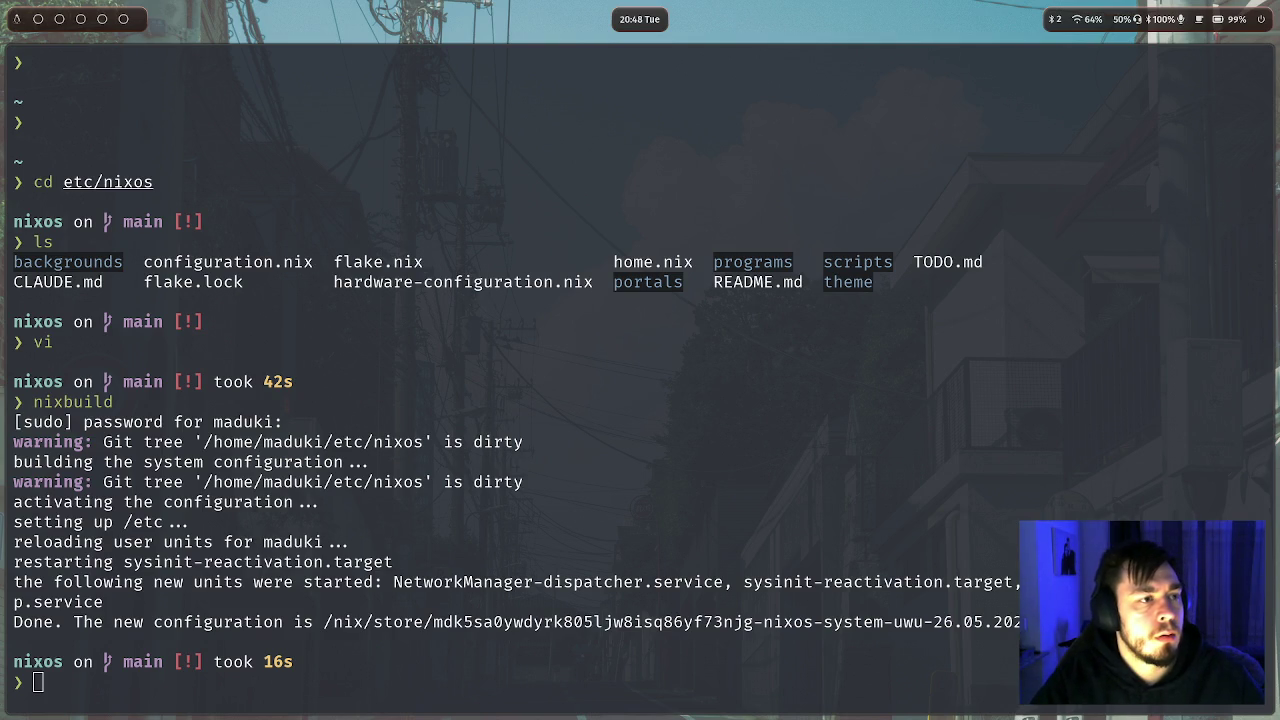
{"action": "key", "text": "super+3"}
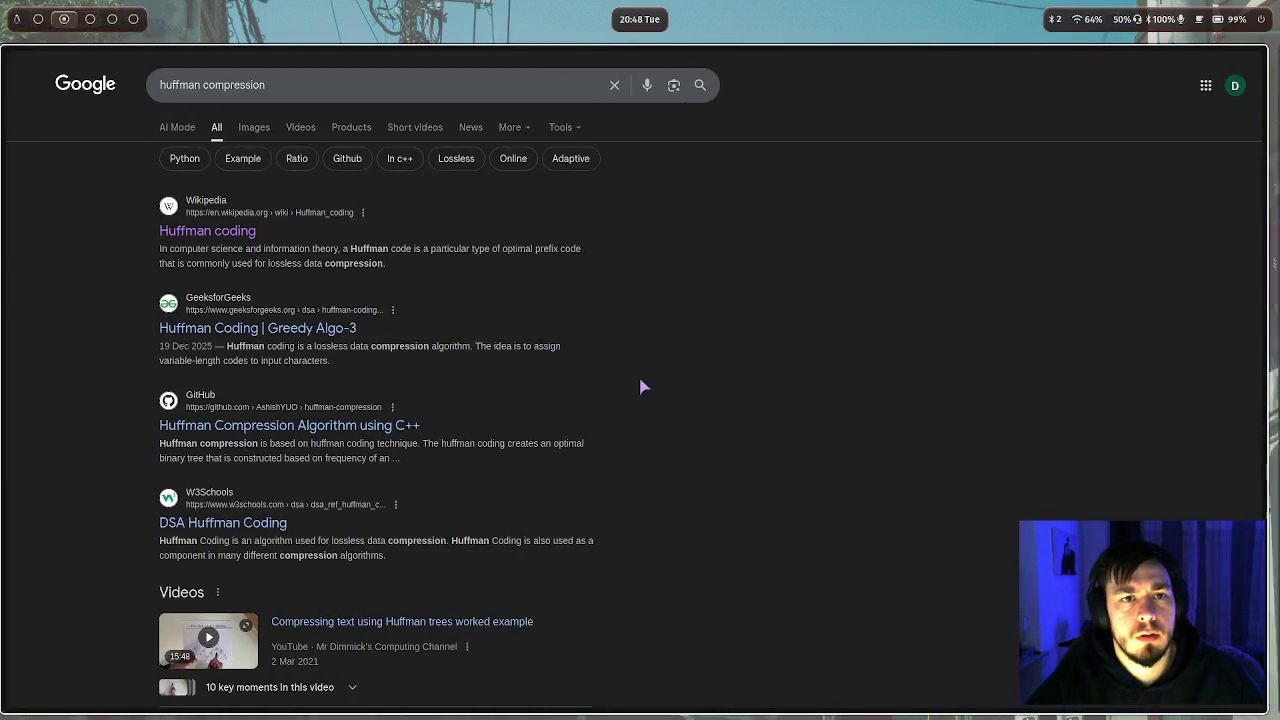
{"action": "key", "text": "ctrl+t"}
{"action": "type", "text": "pomo"}
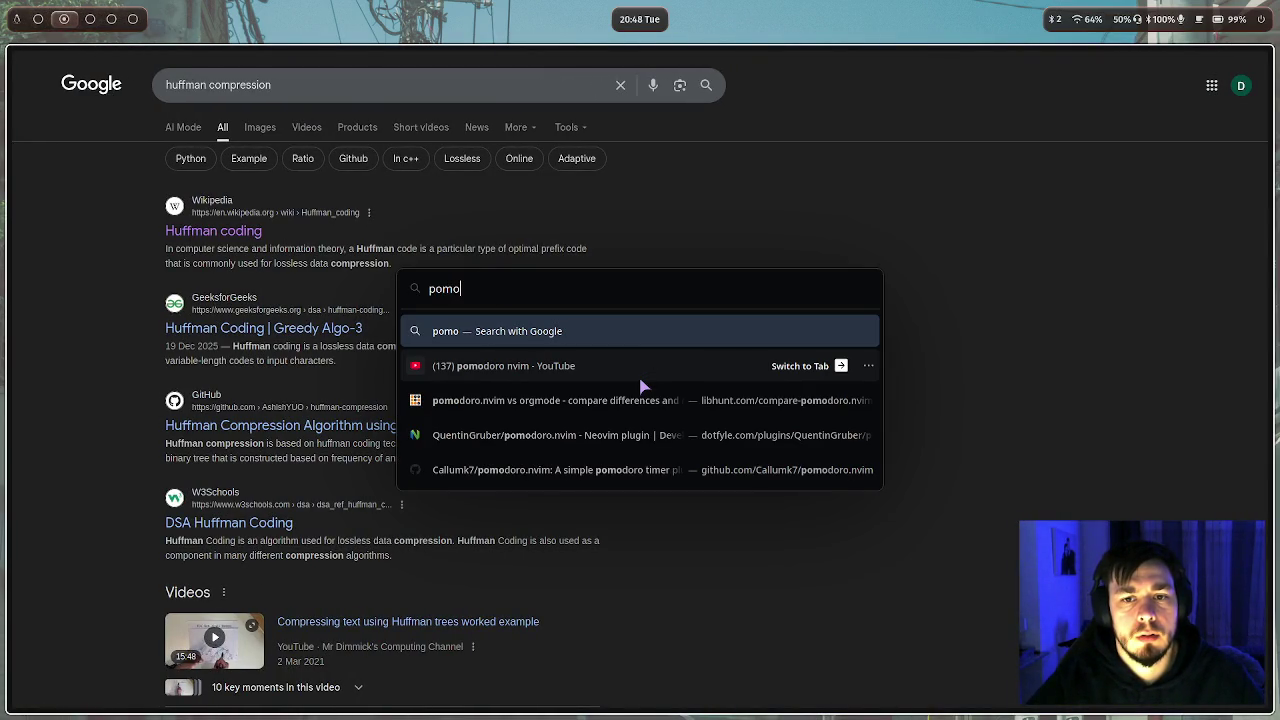
{"action": "type", "text": "doro"}
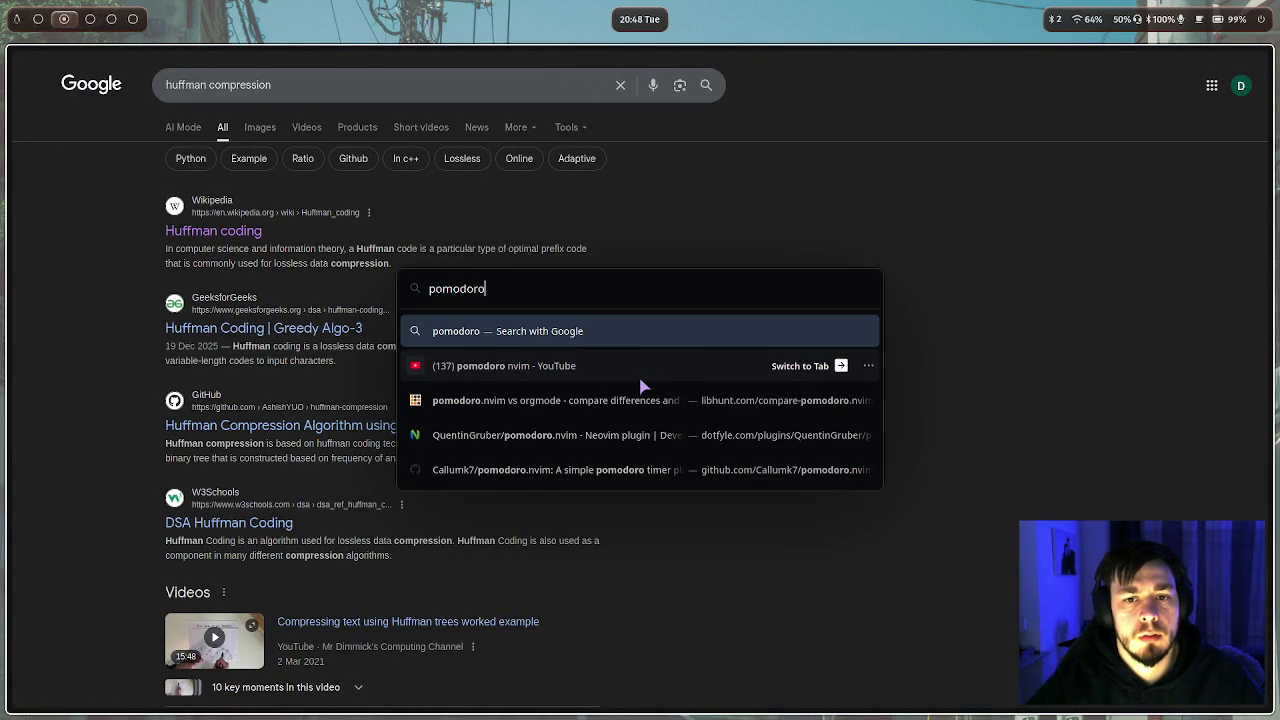
{"action": "key", "text": "Escape"}
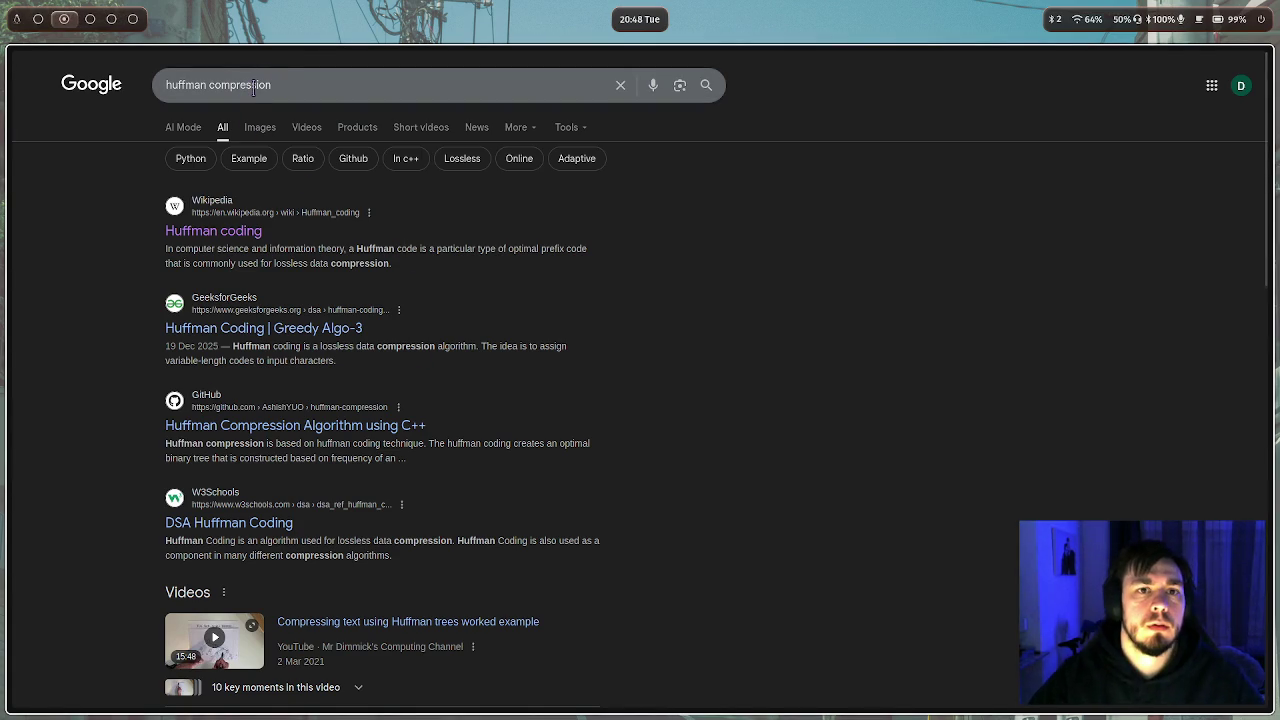
{"action": "key", "text": "super+2"}
List the current folder, return to the home directory with cd, and list it.
{"action": "type", "text": "ls"}
{"action": "key", "text": "Return"}
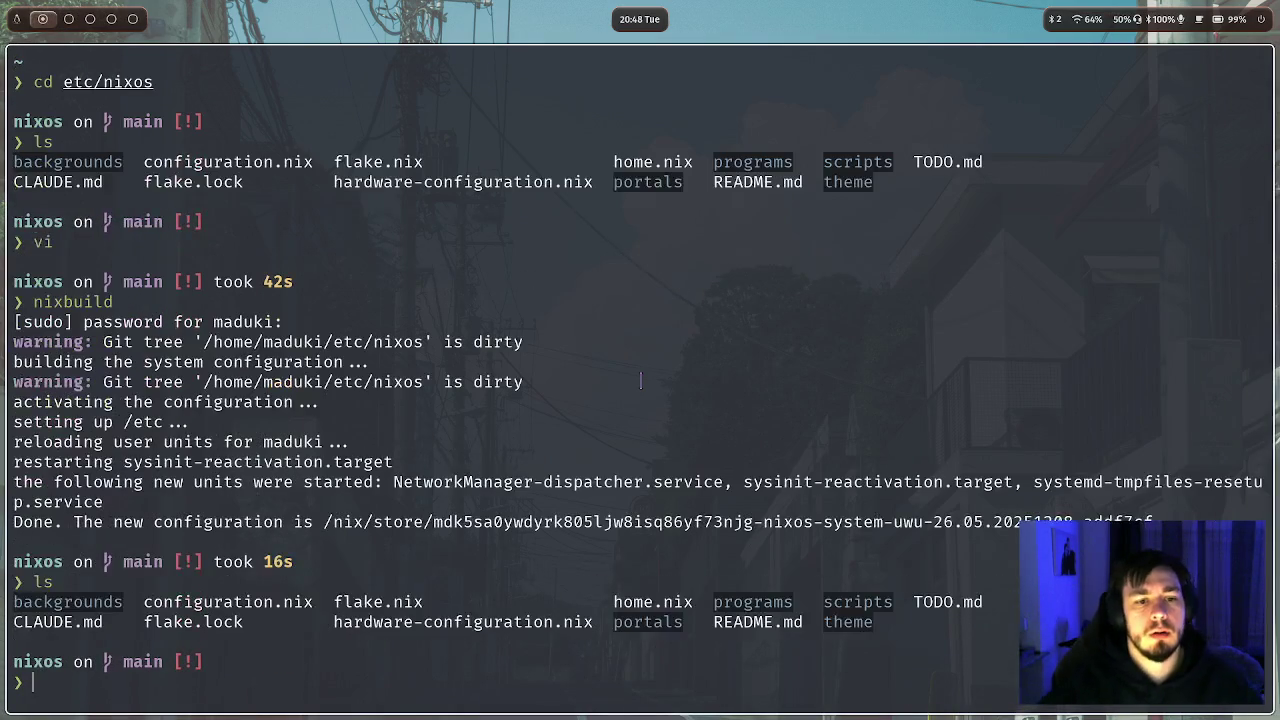
{"action": "type", "text": "cd"}
{"action": "key", "text": "Return"}
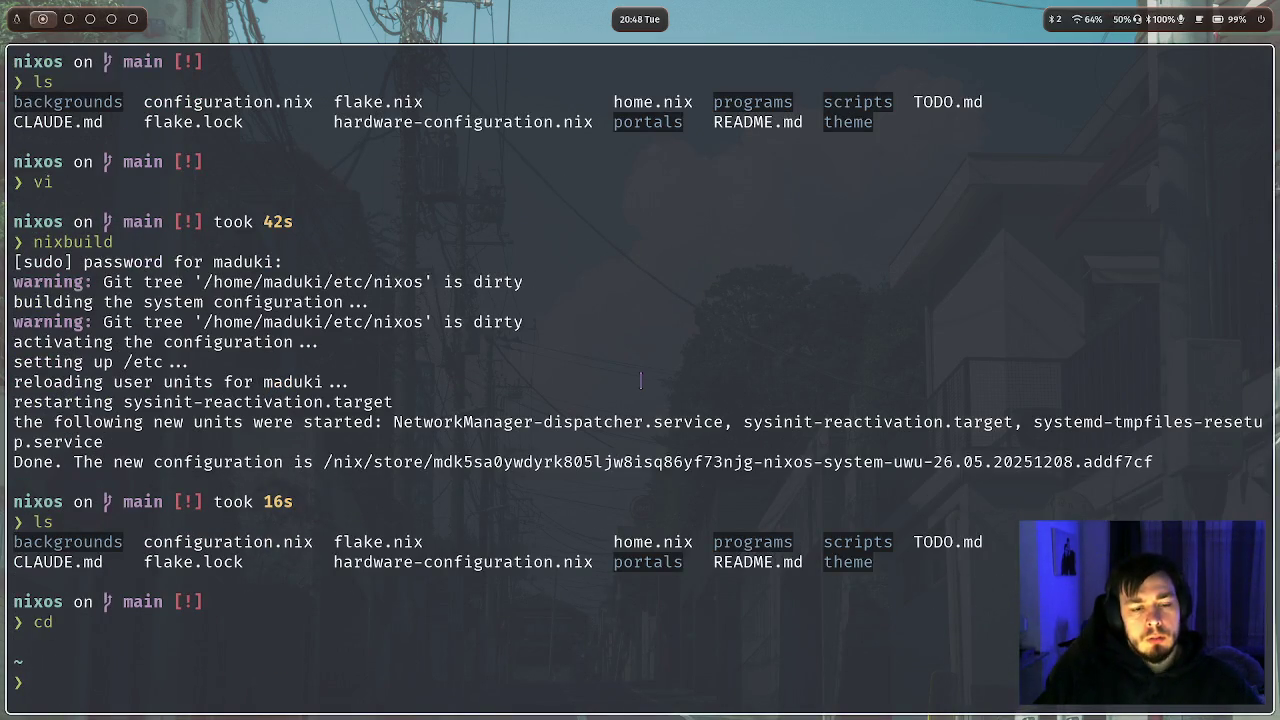
{"action": "type", "text": "ls"}
{"action": "key", "text": "Return"}
Move into ~/projects, clear the screen, and discard a half-typed mkdir.
{"action": "type", "text": "cd projects"}
{"action": "key", "text": "Return"}
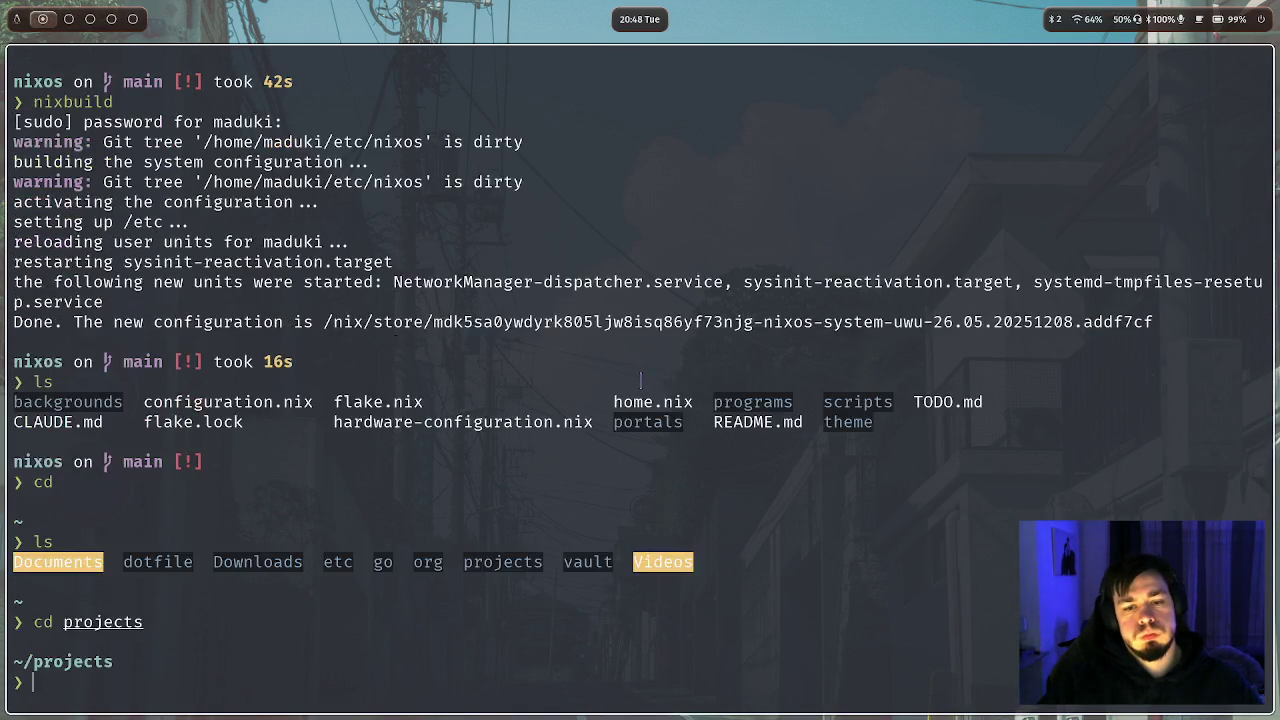
{"action": "type", "text": "ls ear"}
{"action": "key", "text": "Return"}
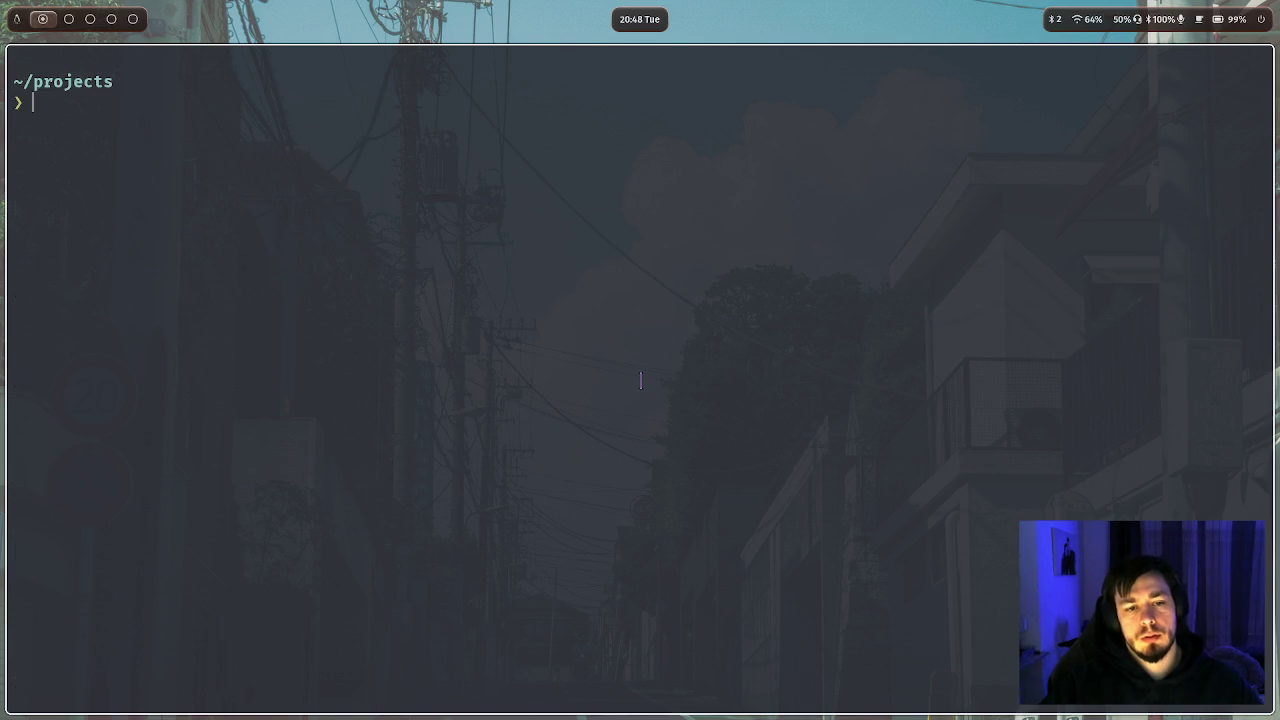
{"action": "type", "text": "mkdir"}
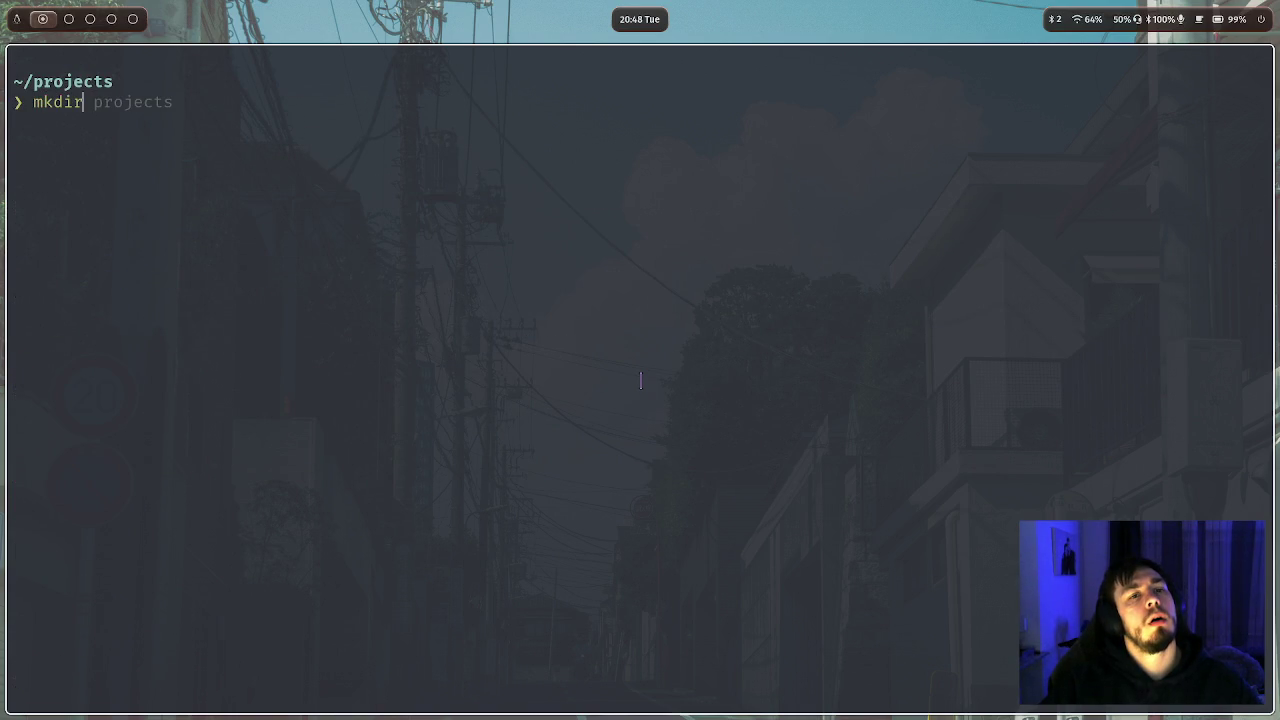
{"action": "key", "text": "BackSpace"}
{"action": "key", "text": "BackSpace"}
Switch to the browser and enter the search 'nvim plugin starter' in a new tab.
{"action": "key", "text": "super+3"}
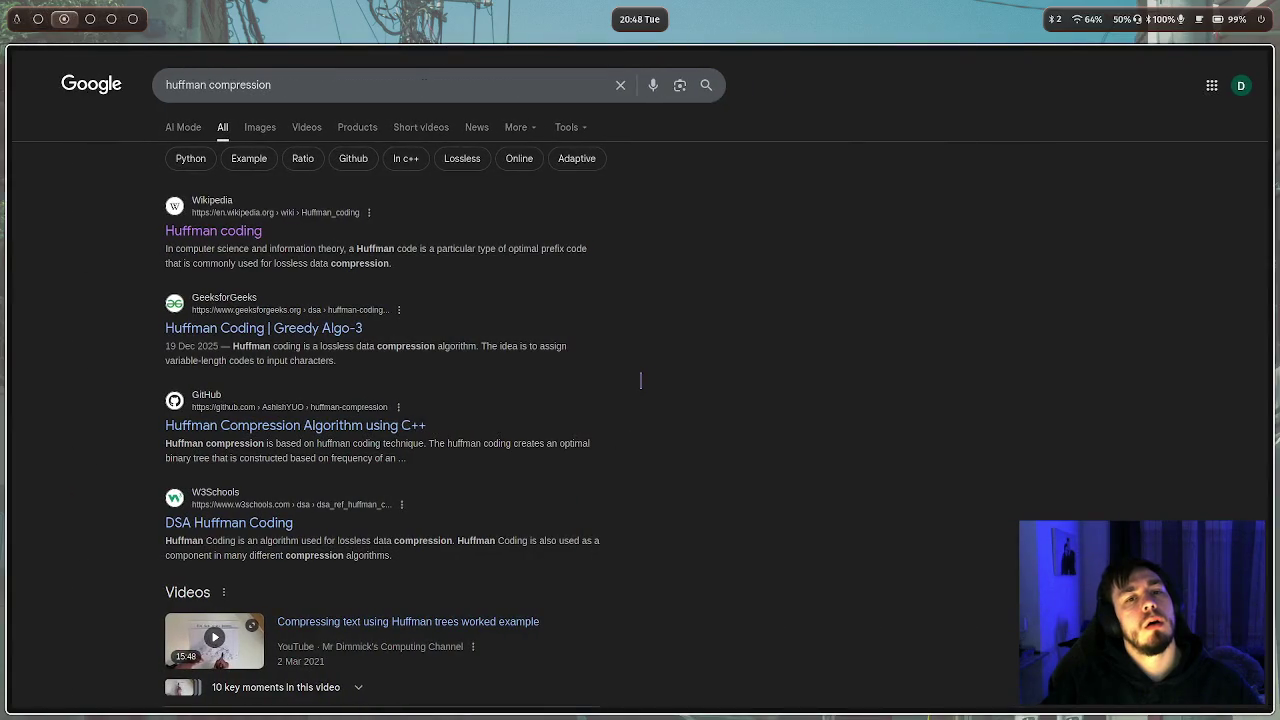
{"action": "key", "text": "ctrl+t"}
{"action": "type", "text": "nvim plugin starter"}
Run the search, then browse the mini.starter GitHub repo and play its demo video.
{"action": "key", "text": "Return"}
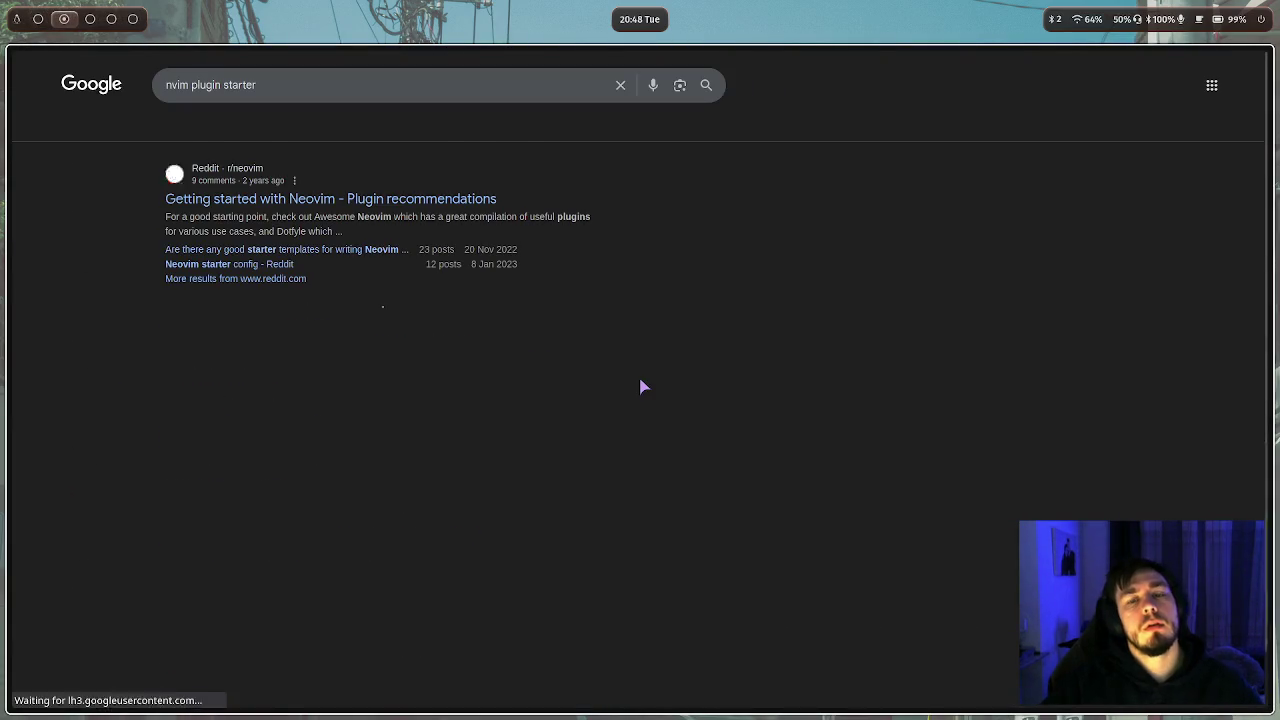
{"action": "left_click", "coordinate": [398, 346]}
{"action": "scroll", "coordinate": [634, 512], "scroll_direction": "down", "scroll_amount": 3}
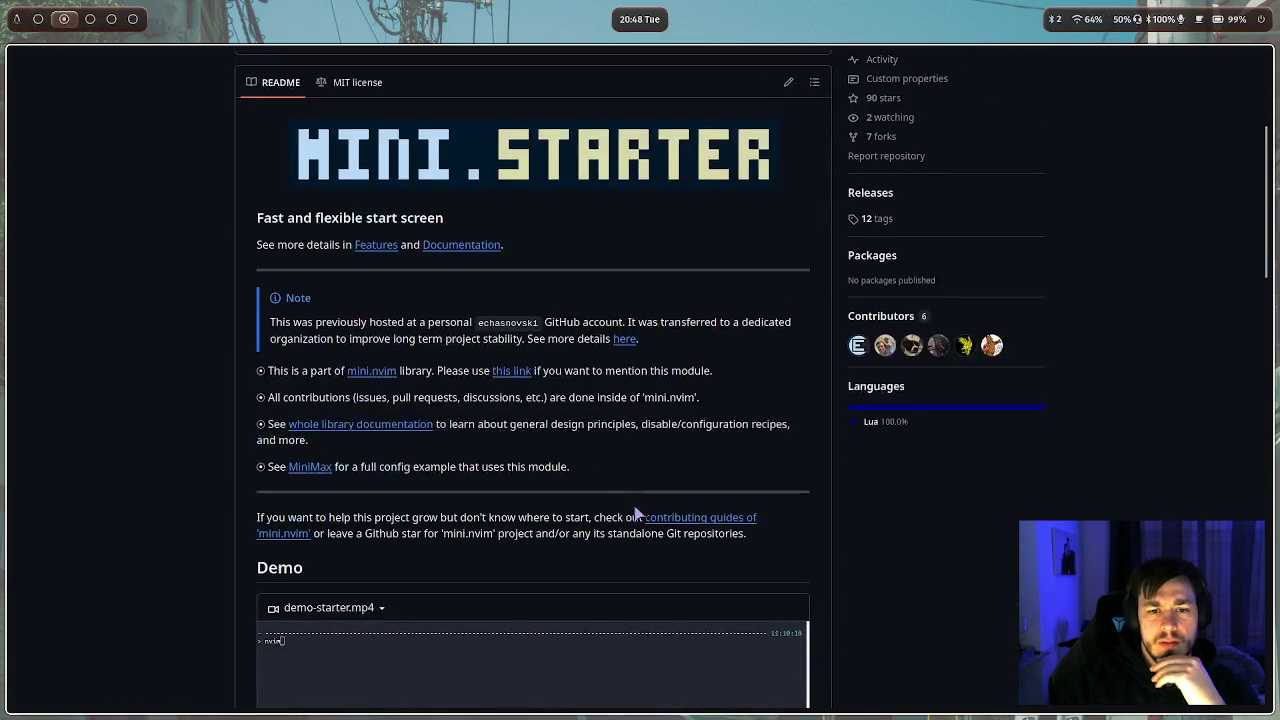
{"action": "scroll", "coordinate": [705, 510], "scroll_direction": "down", "scroll_amount": 3}
{"action": "scroll", "coordinate": [850, 430], "scroll_direction": "down", "scroll_amount": 1}
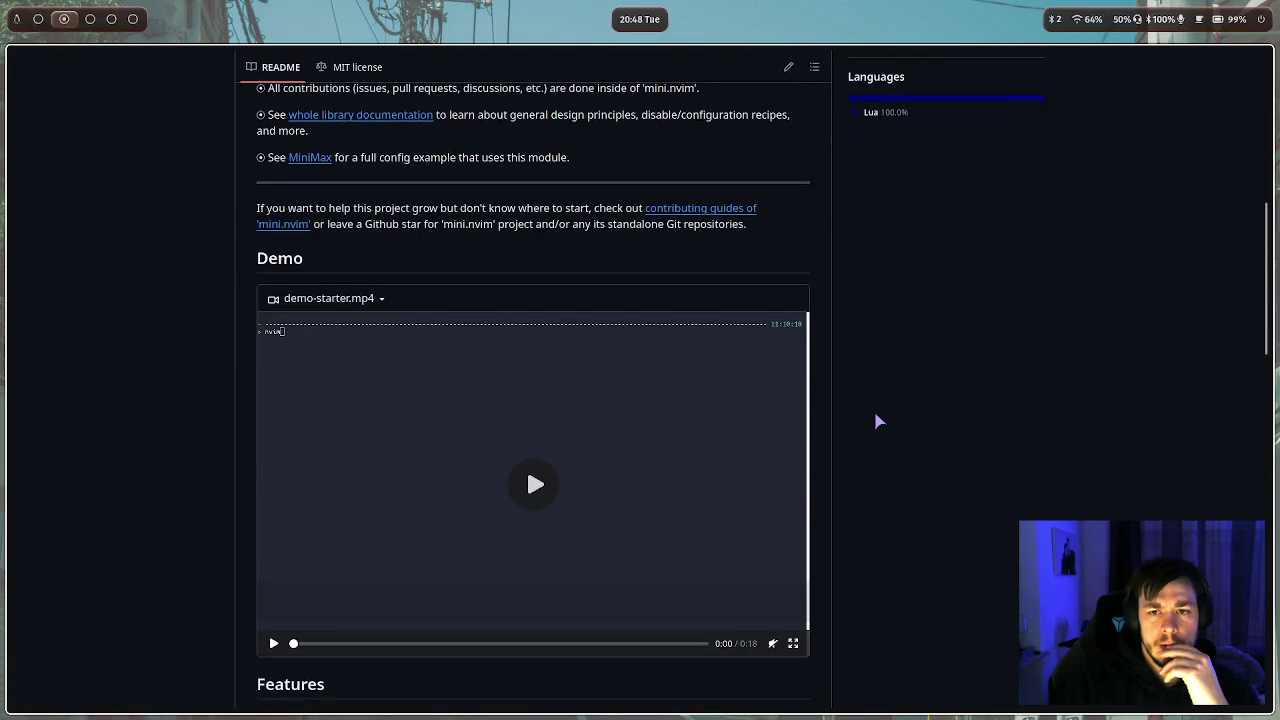
{"action": "scroll", "coordinate": [876, 421], "scroll_direction": "up", "scroll_amount": 2}
{"action": "scroll", "coordinate": [876, 421], "scroll_direction": "up", "scroll_amount": 2}
{"action": "scroll", "coordinate": [878, 421], "scroll_direction": "down", "scroll_amount": 1}
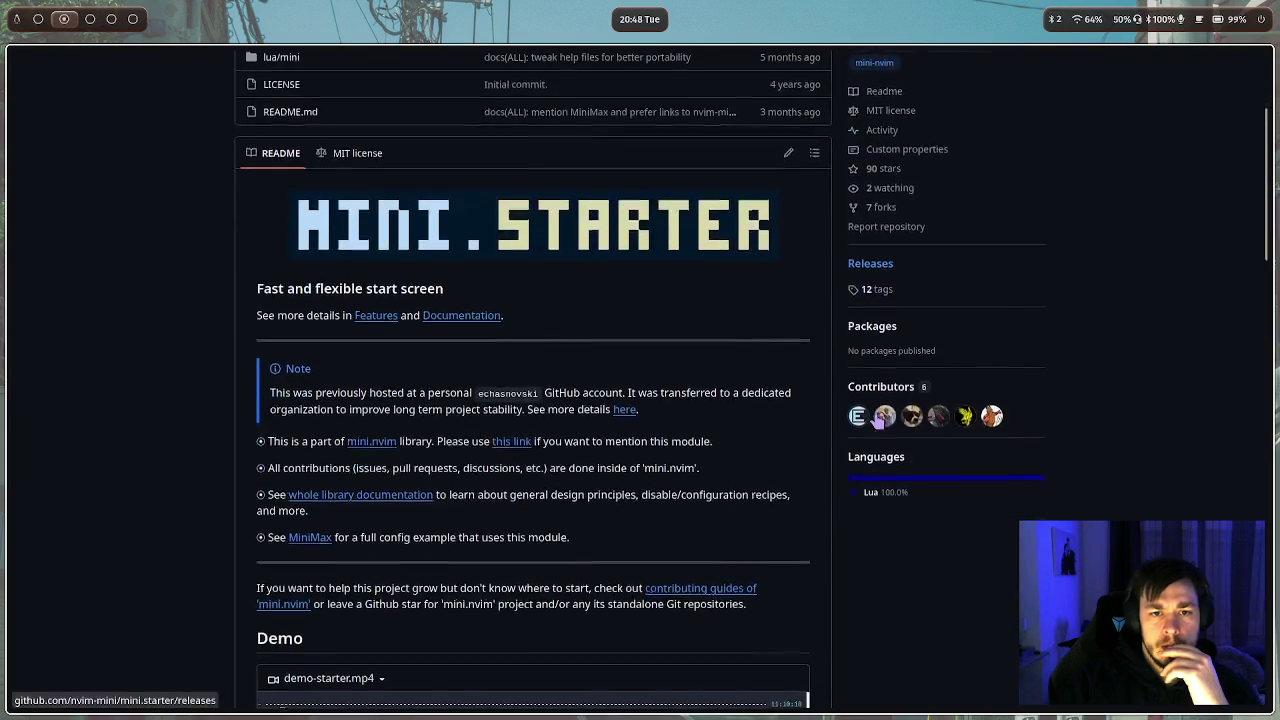
{"action": "mouse_move", "coordinate": [884, 415]}
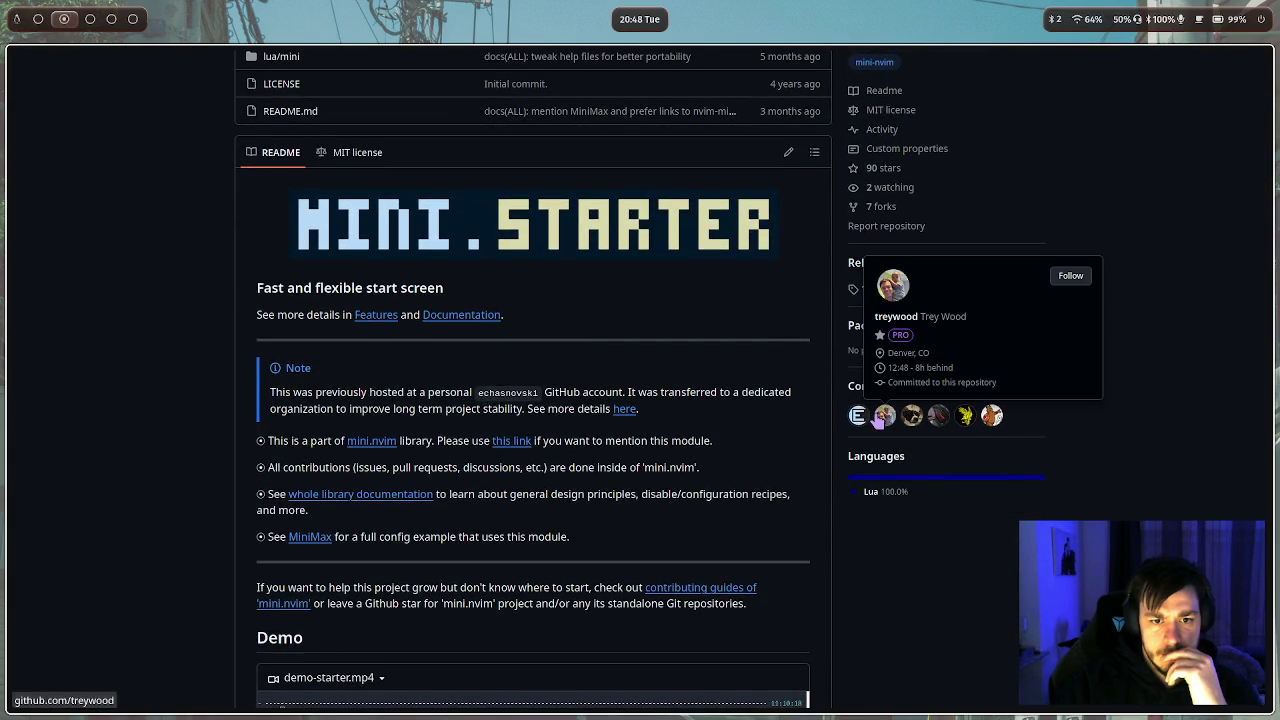
{"action": "scroll", "coordinate": [878, 420], "scroll_direction": "down", "scroll_amount": 2}
{"action": "scroll", "coordinate": [931, 455], "scroll_direction": "down", "scroll_amount": 5}
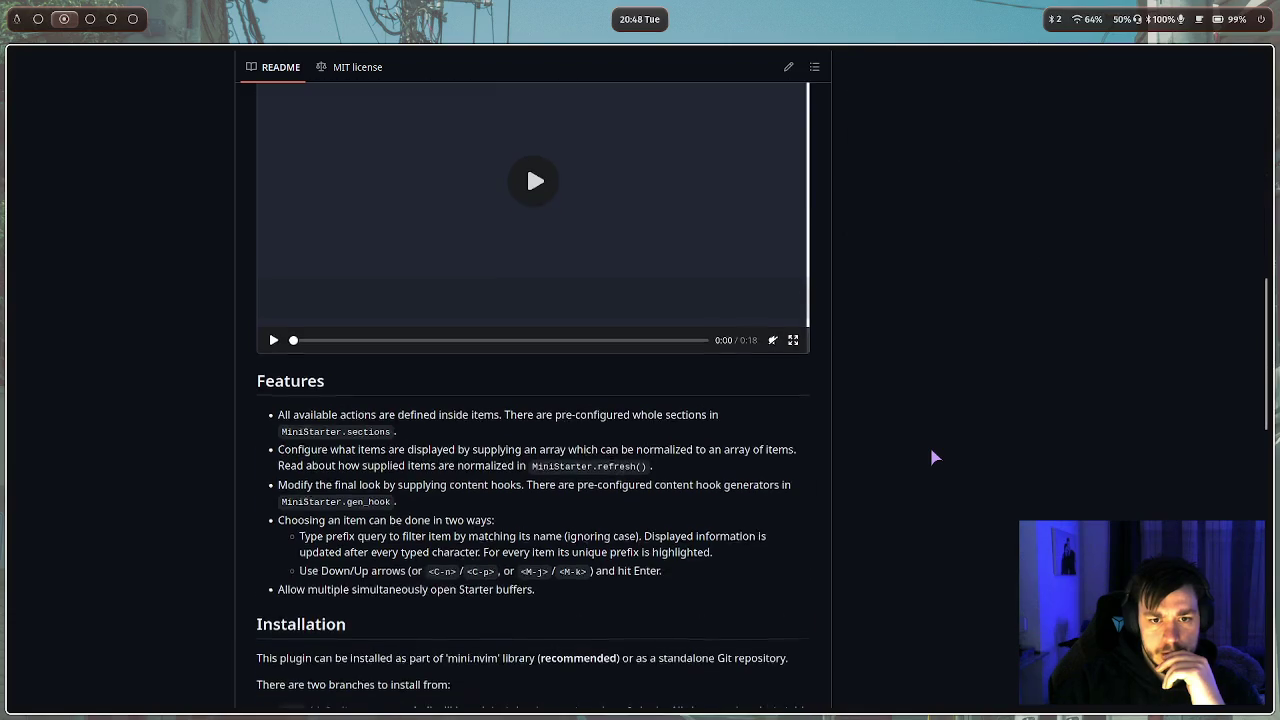
{"action": "scroll", "coordinate": [933, 457], "scroll_direction": "down", "scroll_amount": 1}
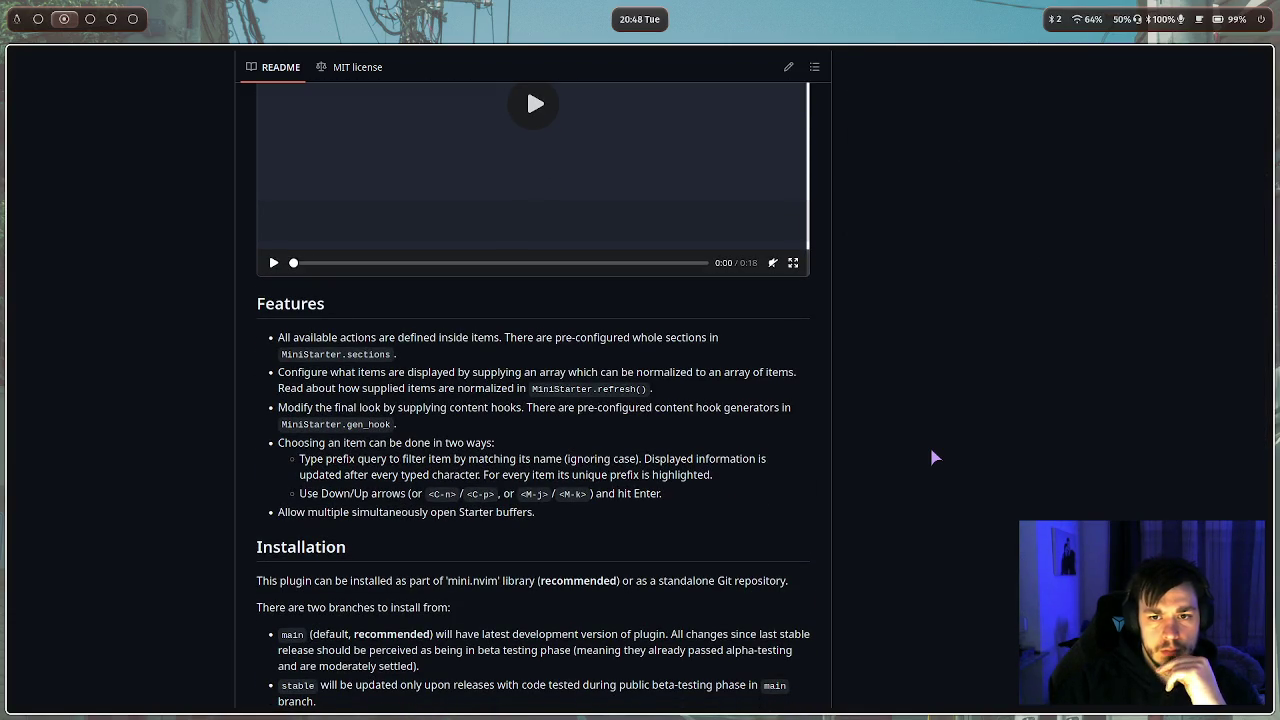
{"action": "scroll", "coordinate": [931, 457], "scroll_direction": "down", "scroll_amount": 2}
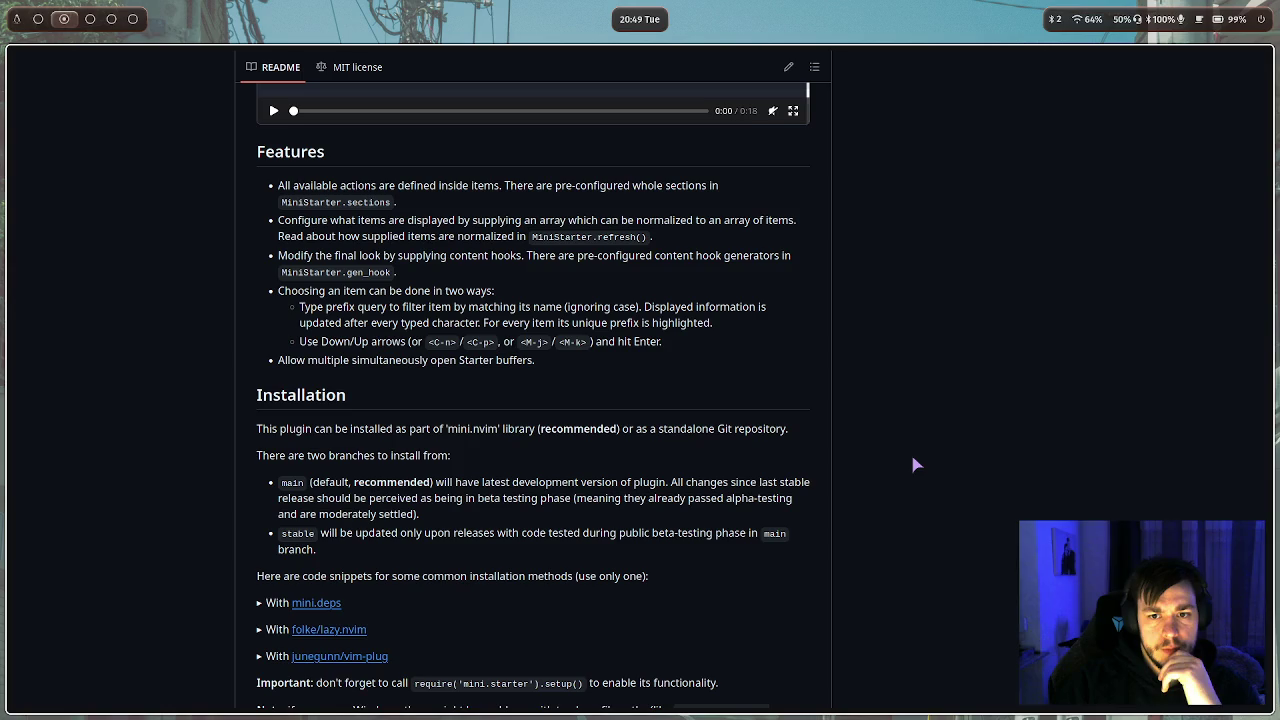
{"action": "scroll", "coordinate": [912, 455], "scroll_direction": "down", "scroll_amount": 3}
{"action": "scroll", "coordinate": [912, 458], "scroll_direction": "down", "scroll_amount": 1}
{"action": "scroll", "coordinate": [912, 460], "scroll_direction": "down", "scroll_amount": 5}
{"action": "scroll", "coordinate": [900, 458], "scroll_direction": "up", "scroll_amount": 10}
{"action": "scroll", "coordinate": [883, 455], "scroll_direction": "up", "scroll_amount": 2}
{"action": "left_click", "coordinate": [531, 409]}
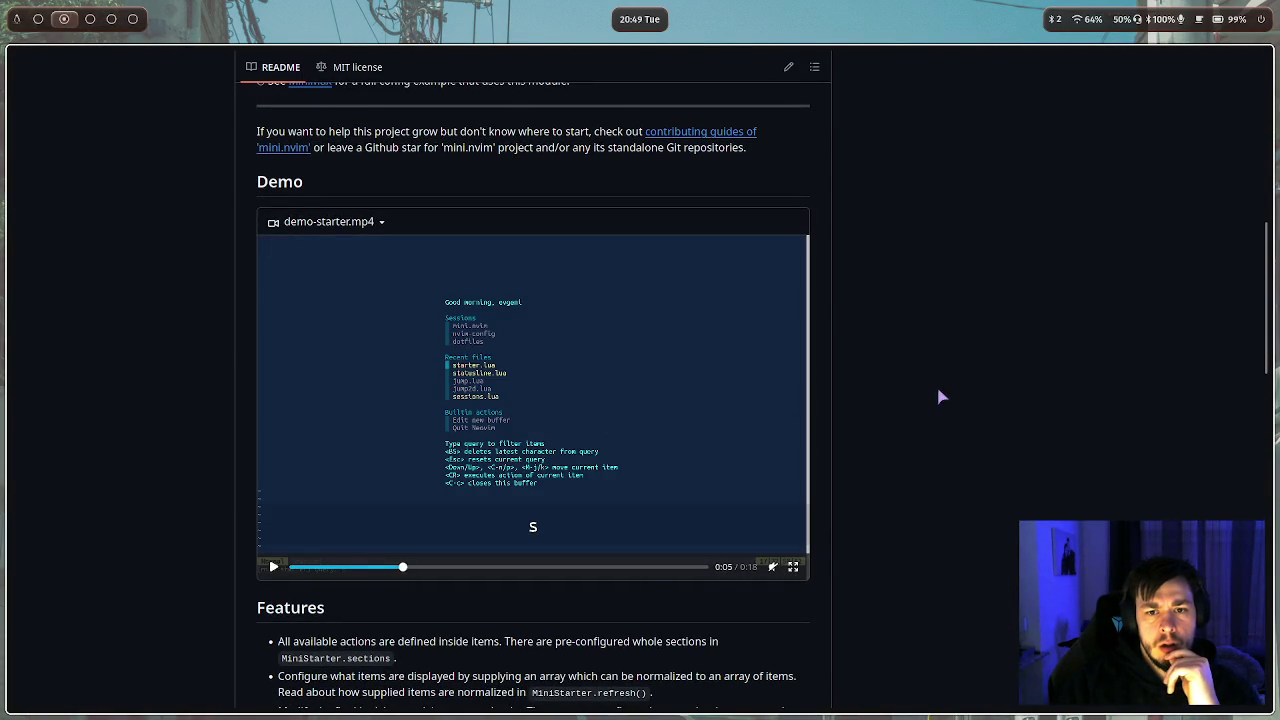
Back on the results, skim the nvim-starter-kit repository and return to Google.
{"action": "key", "text": "alt+Left"}
{"action": "scroll", "coordinate": [297, 451], "scroll_direction": "down", "scroll_amount": 2}
{"action": "scroll", "coordinate": [300, 450], "scroll_direction": "down", "scroll_amount": 3}
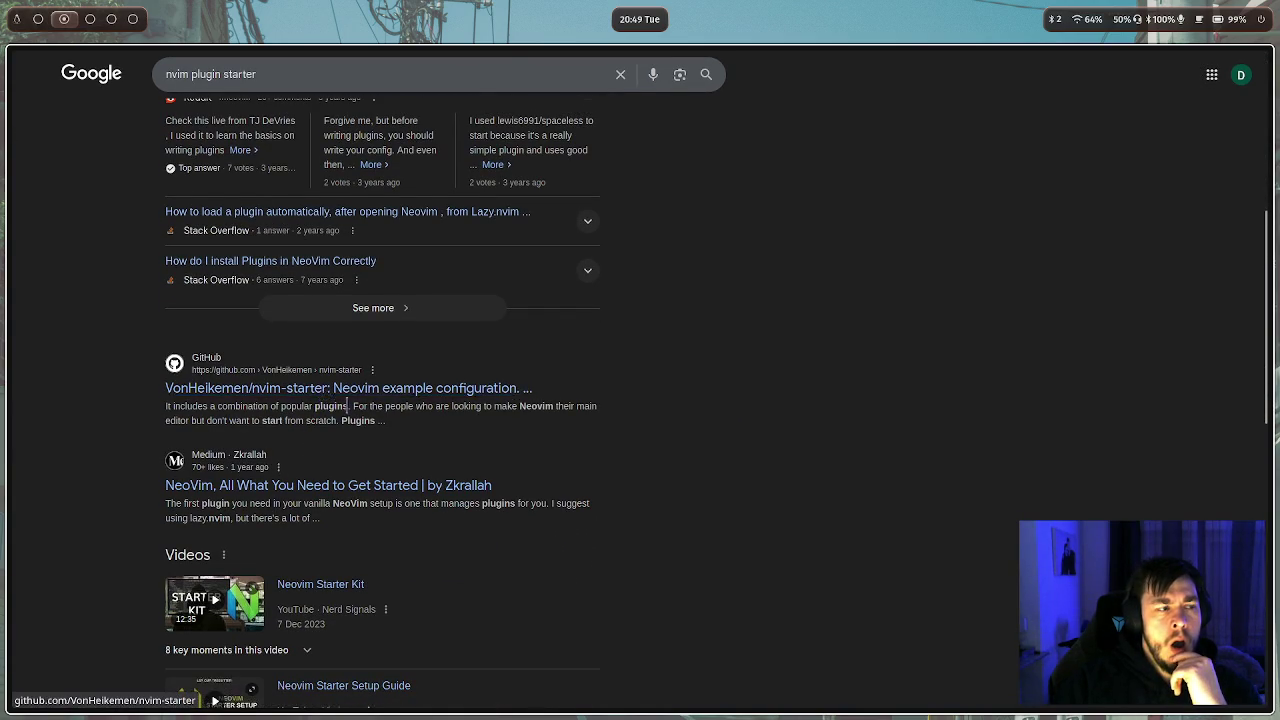
{"action": "scroll", "coordinate": [345, 410], "scroll_direction": "down", "scroll_amount": 3}
{"action": "scroll", "coordinate": [351, 412], "scroll_direction": "down", "scroll_amount": 1}
{"action": "scroll", "coordinate": [351, 411], "scroll_direction": "down", "scroll_amount": 2}
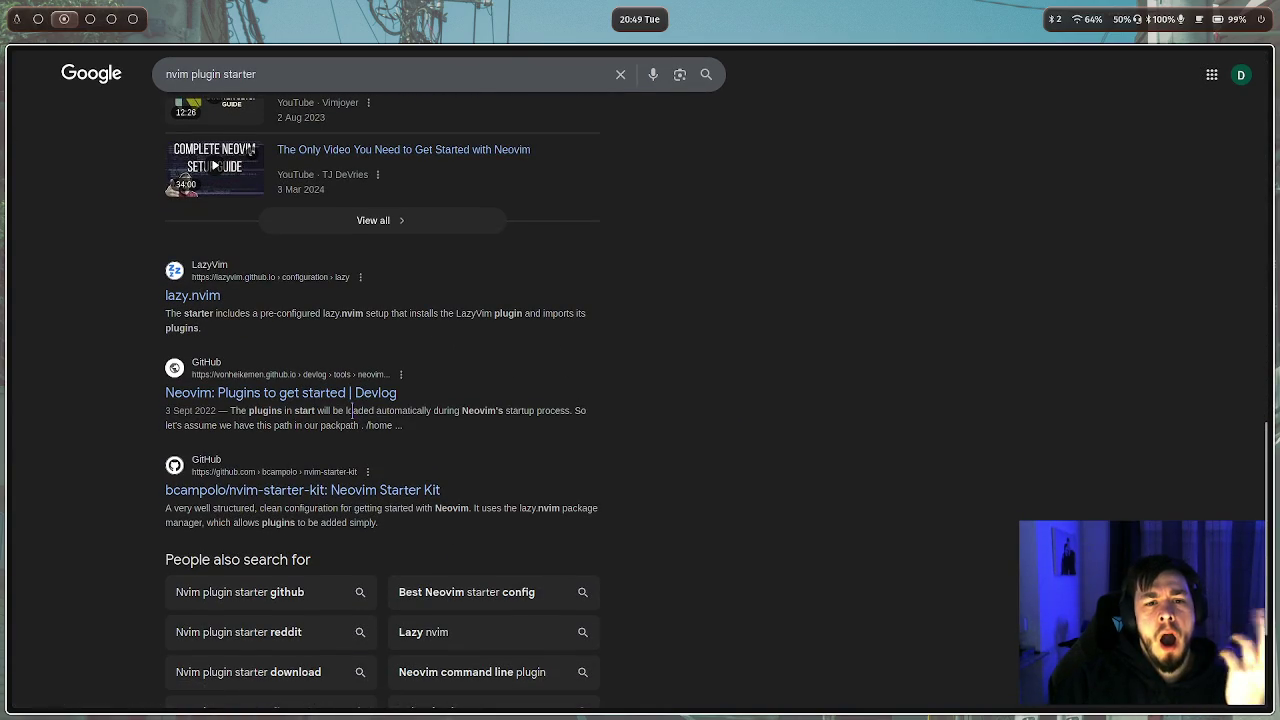
{"action": "left_click", "coordinate": [341, 498]}
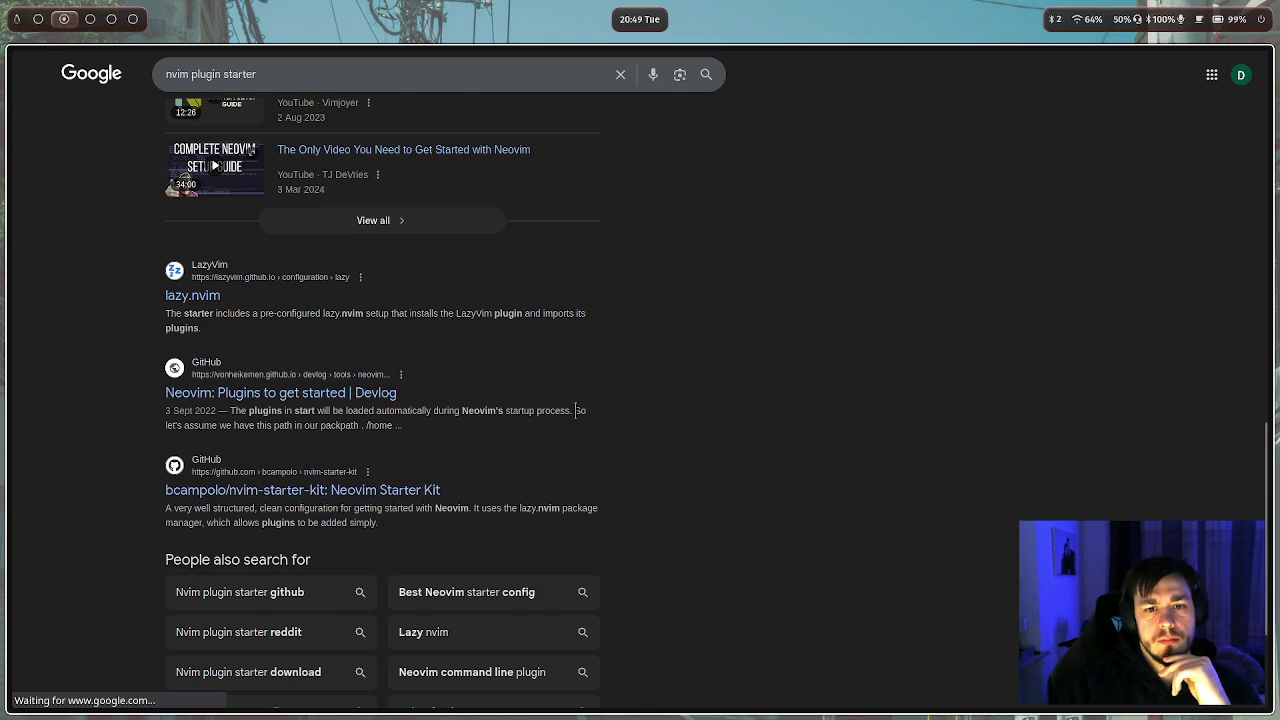
{"action": "scroll", "coordinate": [574, 420], "scroll_direction": "down", "scroll_amount": 2}
{"action": "scroll", "coordinate": [575, 420], "scroll_direction": "down", "scroll_amount": 3}
{"action": "key", "text": "alt+Left"}
Refine the search to 'nvim plugin starter template' and open mrcjkb's nvim-lua-nix-plugin-template.
{"action": "key", "text": "slash"}
{"action": "type", "text": "templ"}
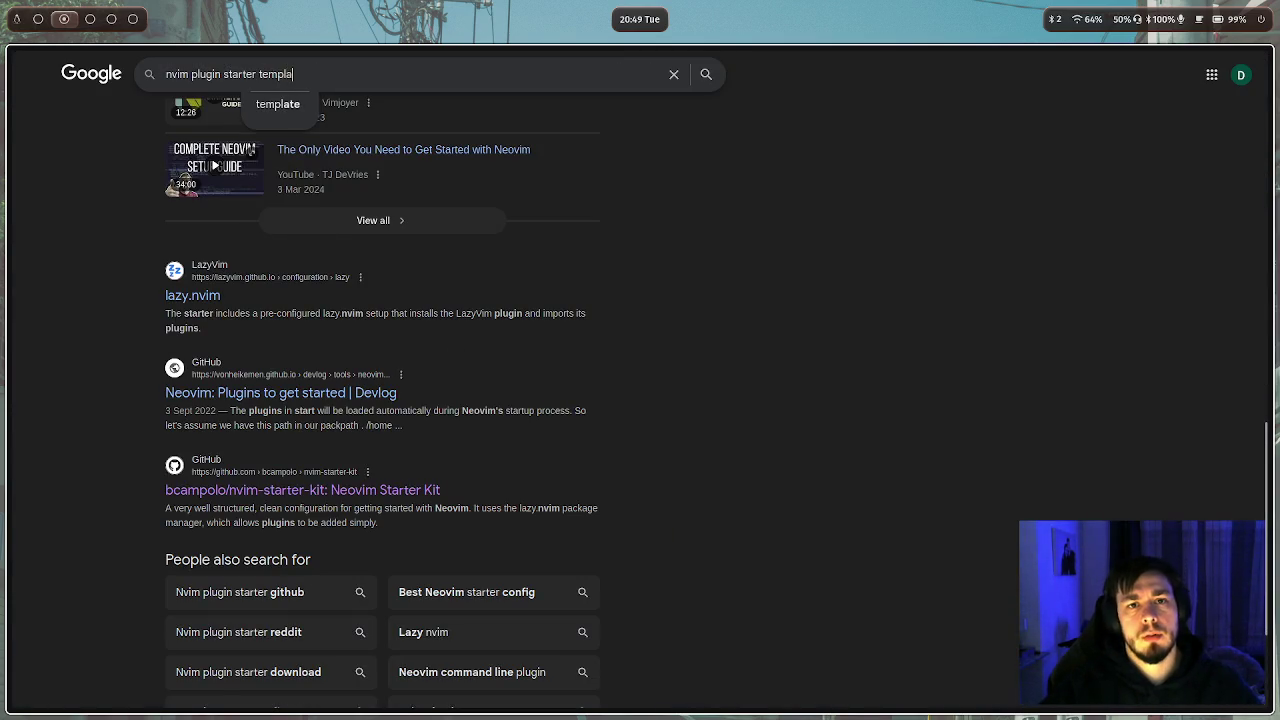
{"action": "type", "text": "ate"}
{"action": "key", "text": "Return"}
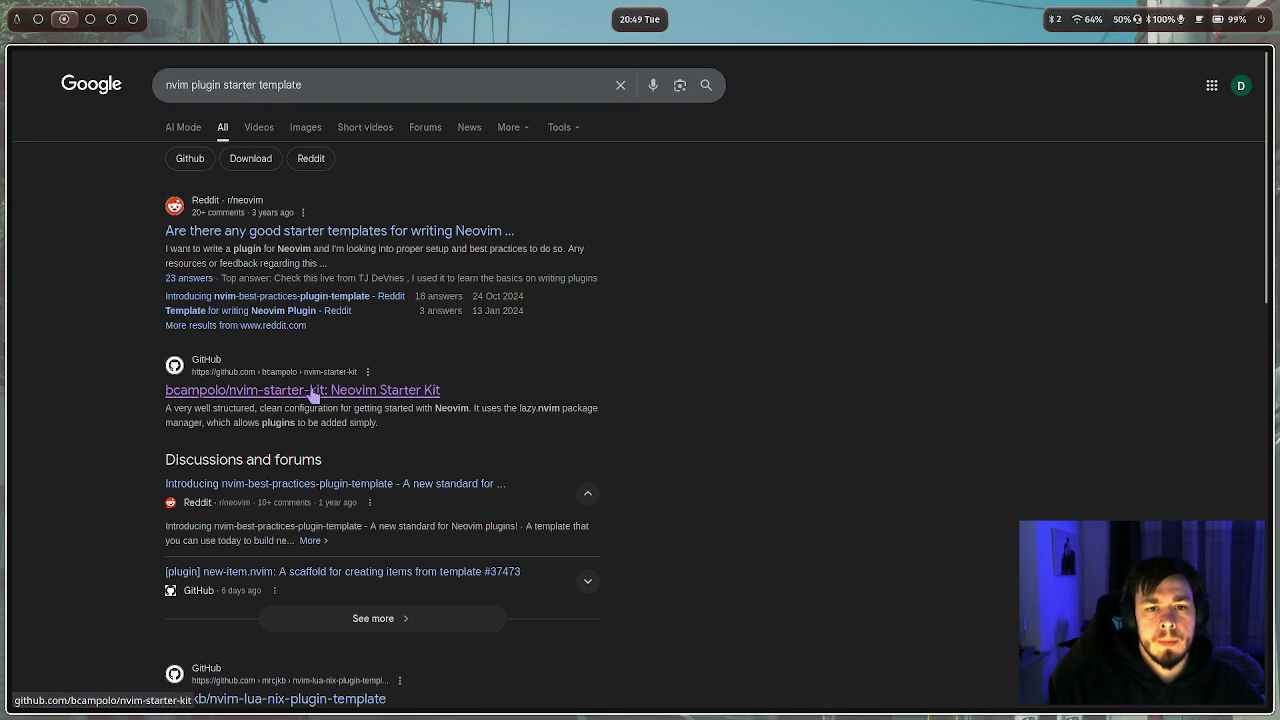
{"action": "scroll", "coordinate": [543, 380], "scroll_direction": "down", "scroll_amount": 2}
{"action": "scroll", "coordinate": [520, 380], "scroll_direction": "down", "scroll_amount": 2}
{"action": "left_click", "coordinate": [305, 320]}
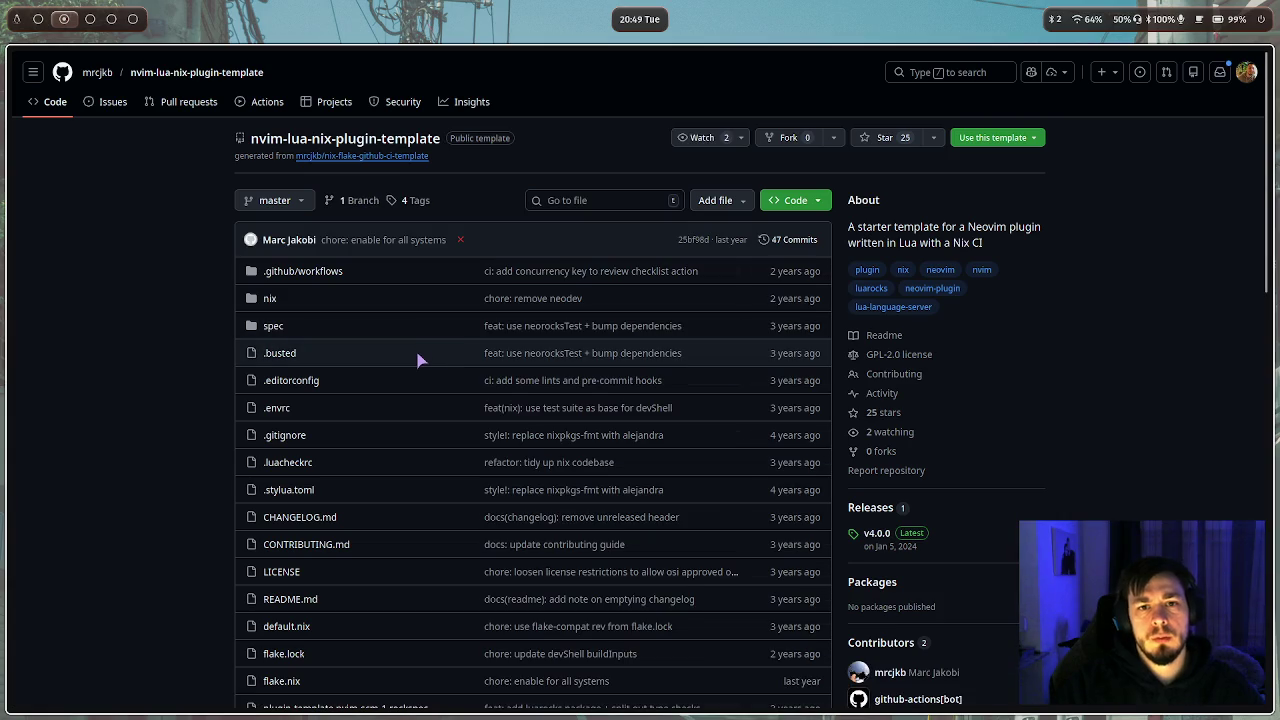
Read through the template repository and its flake.nix file.
{"action": "scroll", "coordinate": [418, 358], "scroll_direction": "down", "scroll_amount": 2}
{"action": "scroll", "coordinate": [418, 360], "scroll_direction": "down", "scroll_amount": 3}
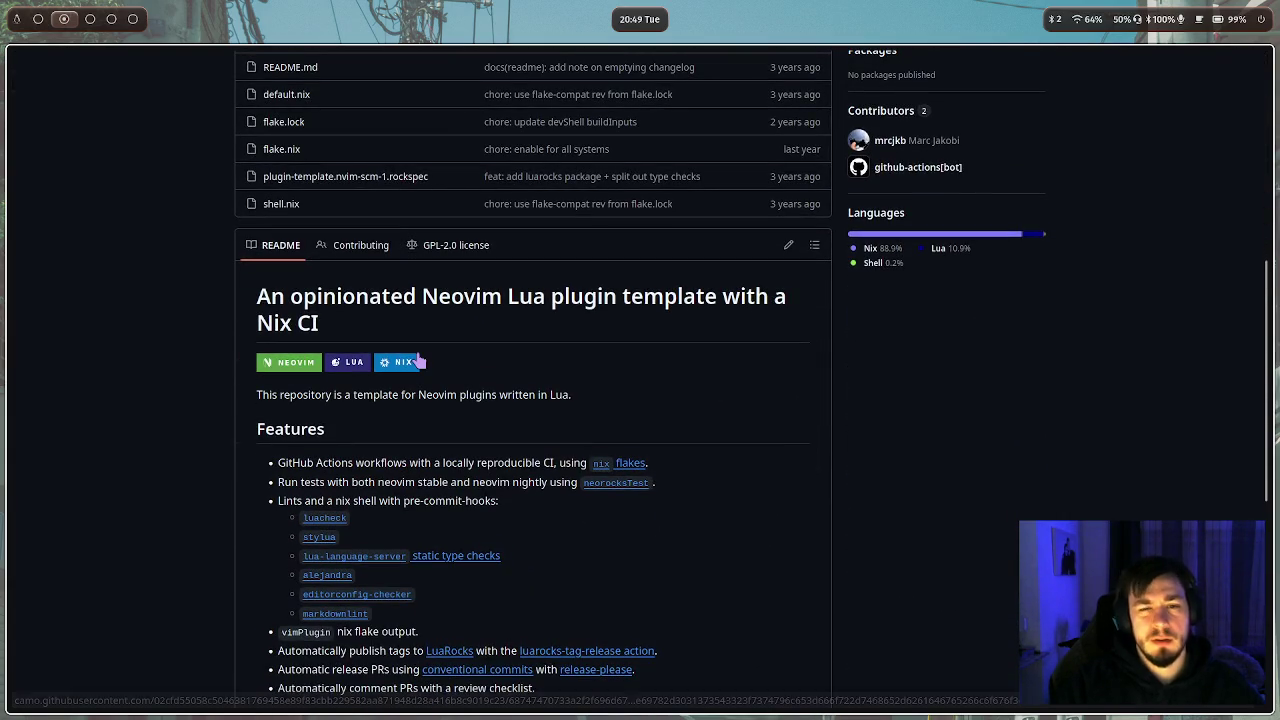
{"action": "scroll", "coordinate": [418, 362], "scroll_direction": "up", "scroll_amount": 2}
{"action": "scroll", "coordinate": [420, 357], "scroll_direction": "up", "scroll_amount": 2}
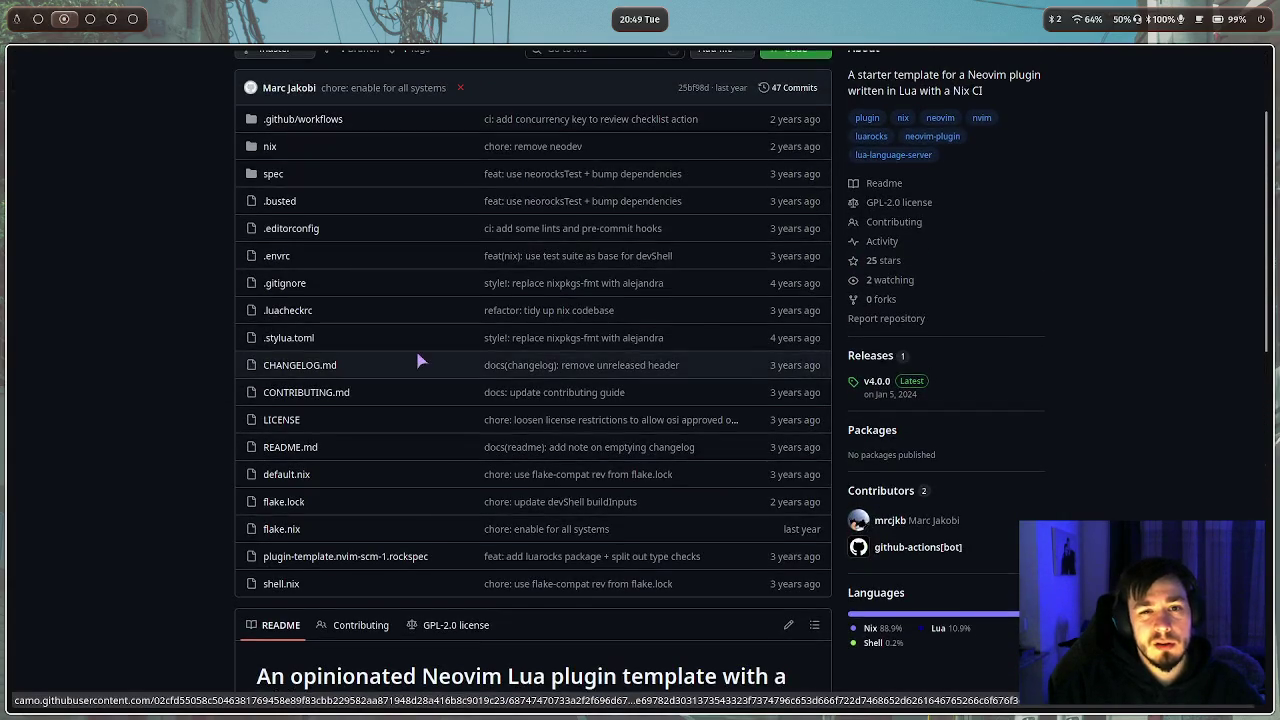
{"action": "scroll", "coordinate": [418, 360], "scroll_direction": "down", "scroll_amount": 1}
{"action": "scroll", "coordinate": [420, 360], "scroll_direction": "down", "scroll_amount": 4}
{"action": "scroll", "coordinate": [420, 360], "scroll_direction": "down", "scroll_amount": 3}
{"action": "scroll", "coordinate": [422, 360], "scroll_direction": "up", "scroll_amount": 5}
{"action": "scroll", "coordinate": [481, 358], "scroll_direction": "down", "scroll_amount": 1}
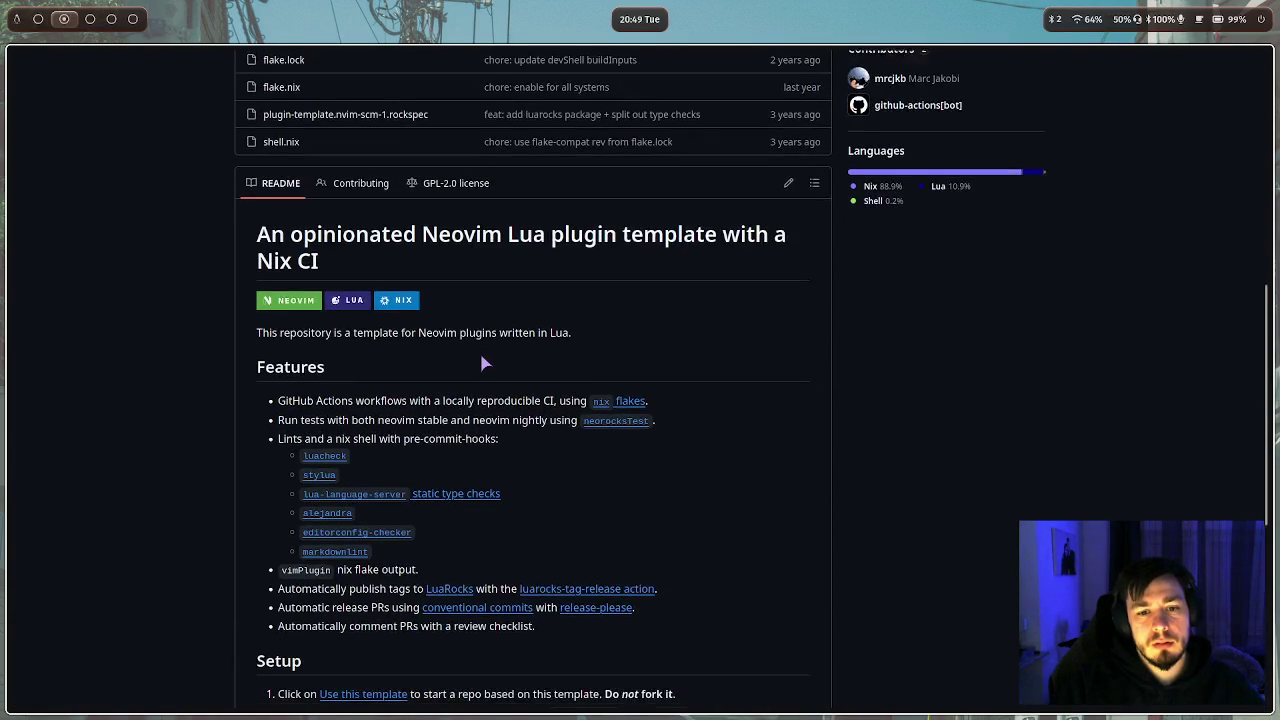
{"action": "scroll", "coordinate": [480, 362], "scroll_direction": "up", "scroll_amount": 3}
{"action": "scroll", "coordinate": [484, 362], "scroll_direction": "down", "scroll_amount": 3}
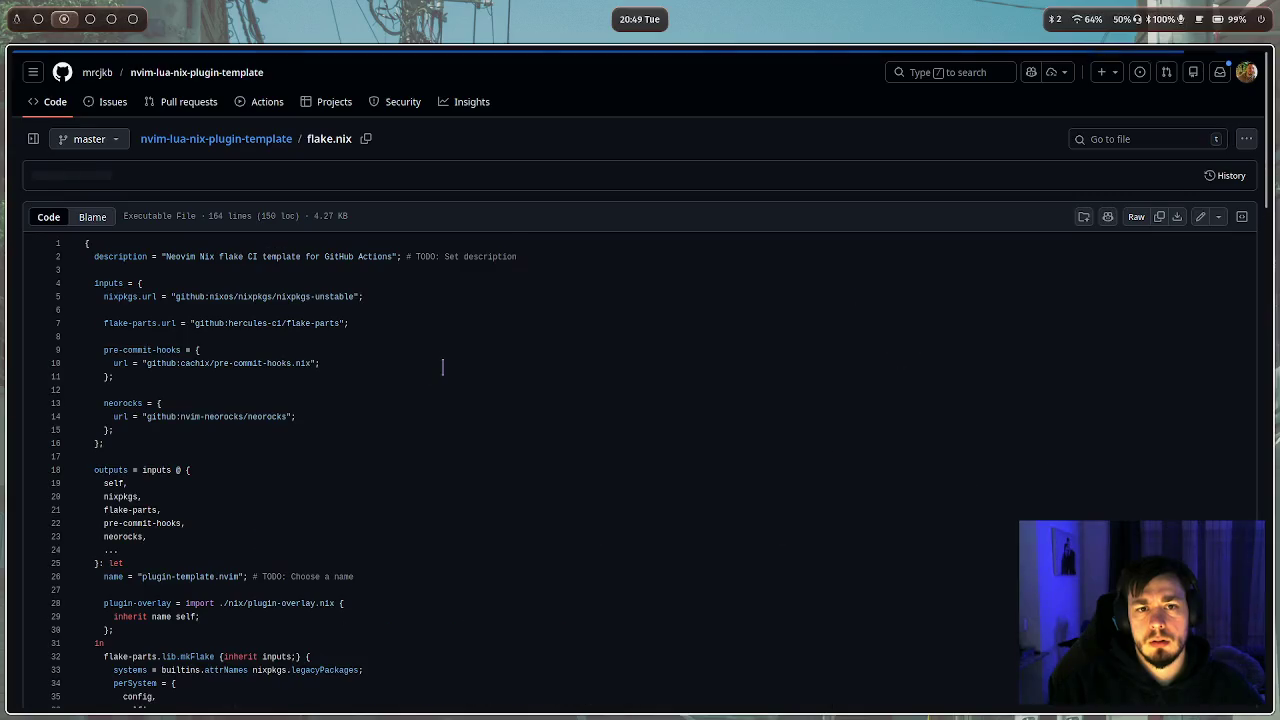
{"action": "scroll", "coordinate": [437, 362], "scroll_direction": "down", "scroll_amount": 2}
{"action": "scroll", "coordinate": [437, 362], "scroll_direction": "down", "scroll_amount": 2}
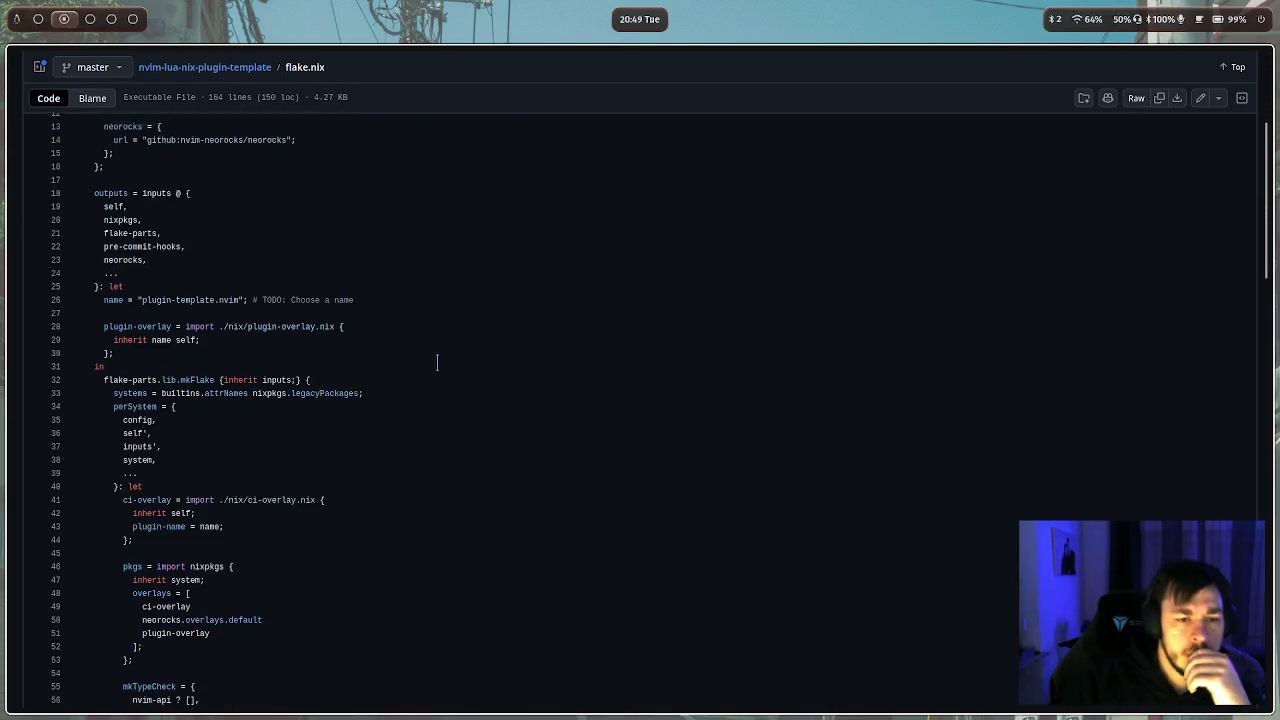
{"action": "scroll", "coordinate": [437, 362], "scroll_direction": "down", "scroll_amount": 2}
{"action": "scroll", "coordinate": [437, 362], "scroll_direction": "down", "scroll_amount": 2}
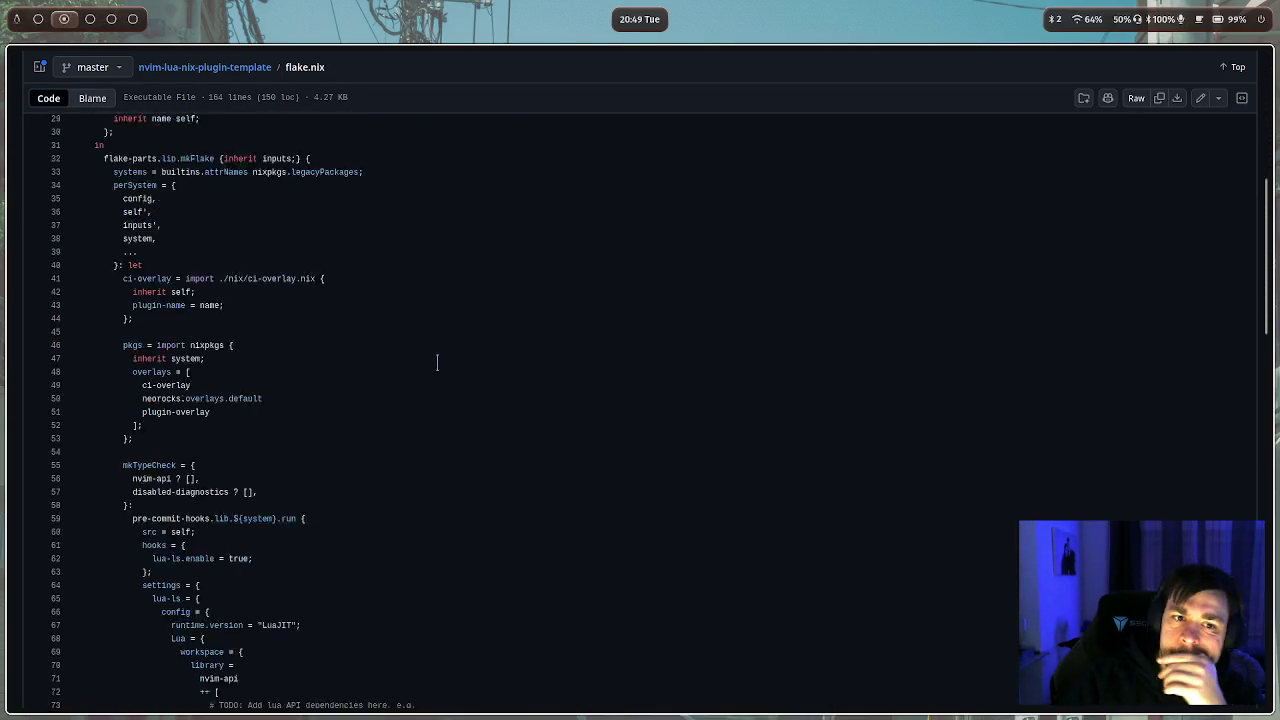
{"action": "scroll", "coordinate": [437, 362], "scroll_direction": "down", "scroll_amount": 2}
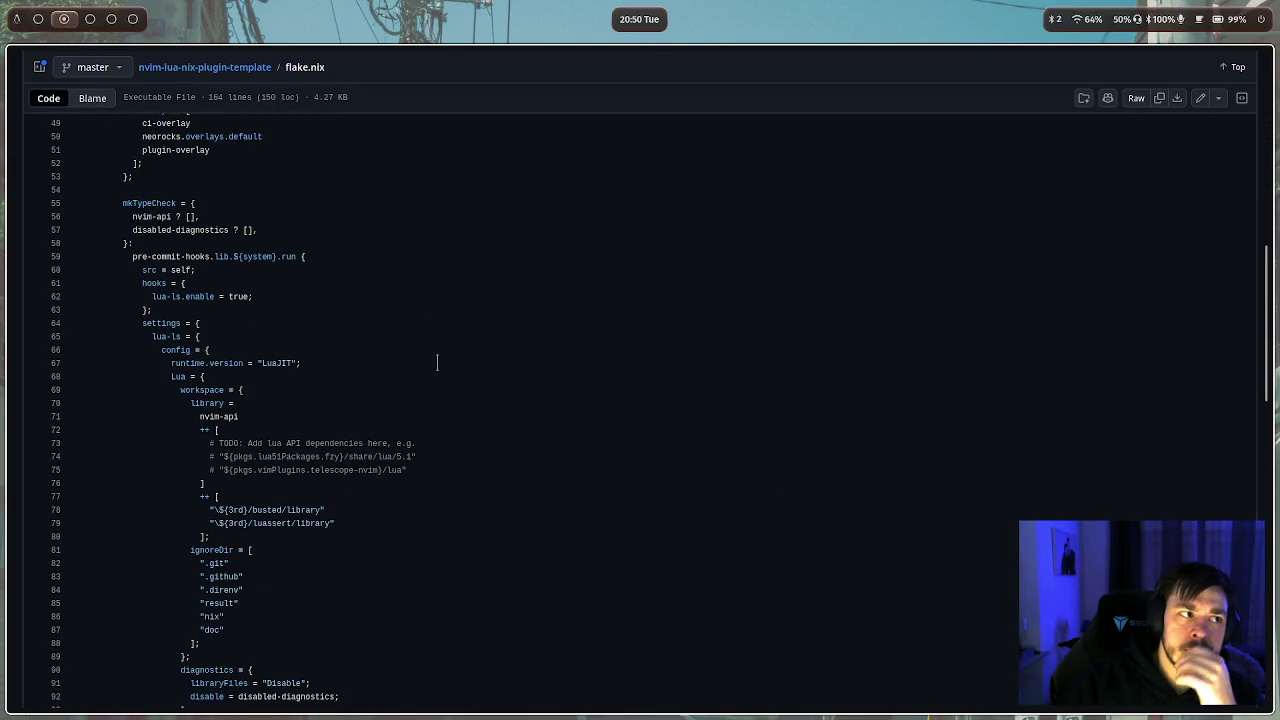
{"action": "scroll", "coordinate": [437, 362], "scroll_direction": "down", "scroll_amount": 5}
{"action": "scroll", "coordinate": [437, 362], "scroll_direction": "down", "scroll_amount": 3}
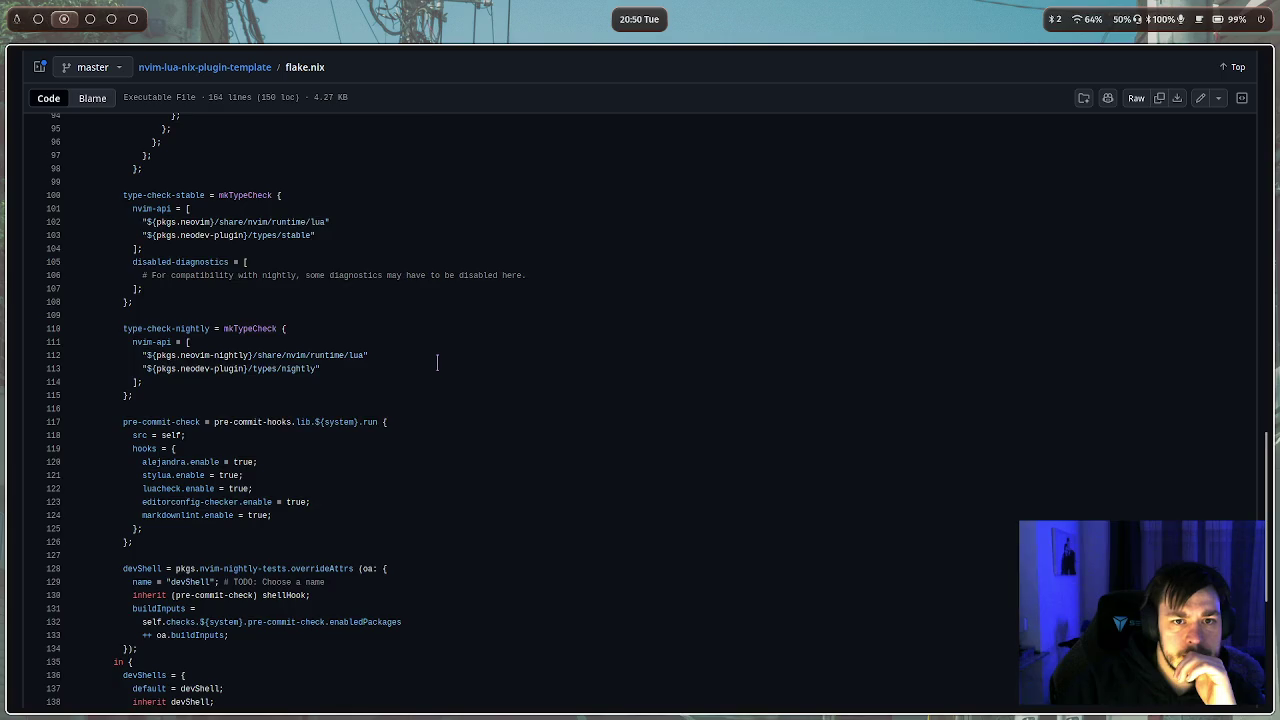
{"action": "scroll", "coordinate": [437, 362], "scroll_direction": "down", "scroll_amount": 4}
{"action": "scroll", "coordinate": [437, 362], "scroll_direction": "down", "scroll_amount": 2}
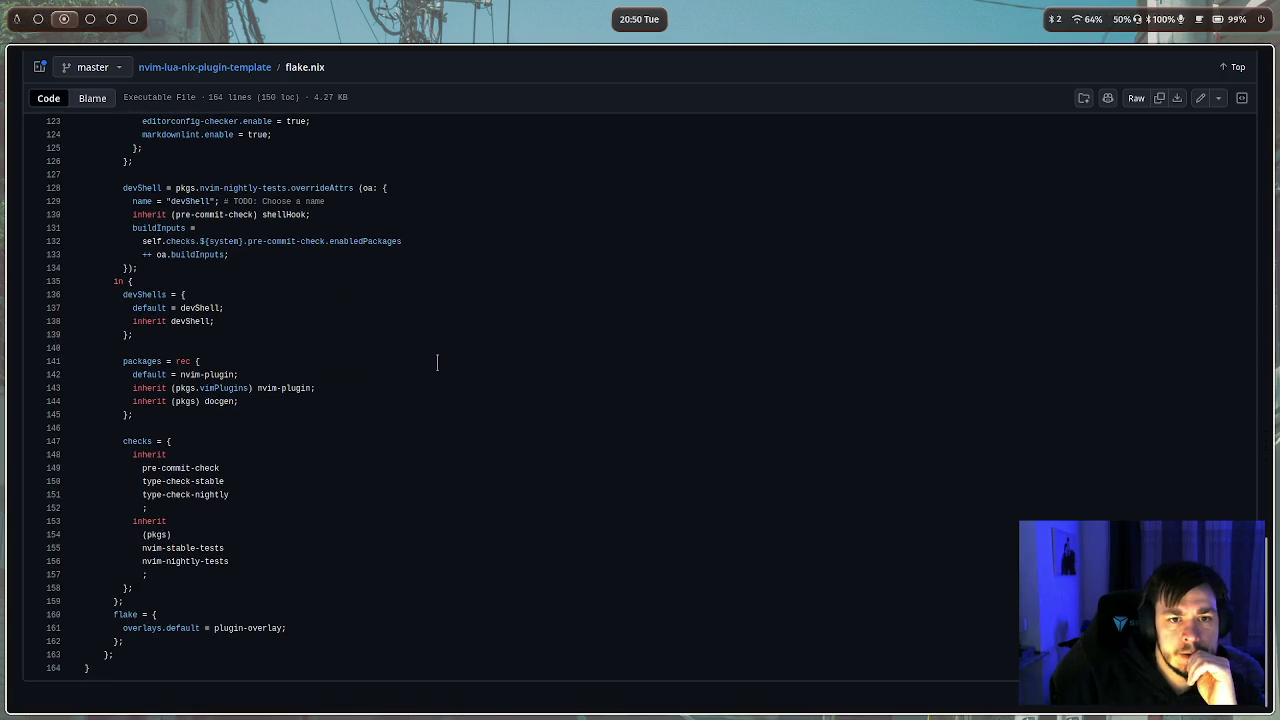
{"action": "scroll", "coordinate": [437, 362], "scroll_direction": "up", "scroll_amount": 4}
{"action": "key", "text": "alt+Left"}
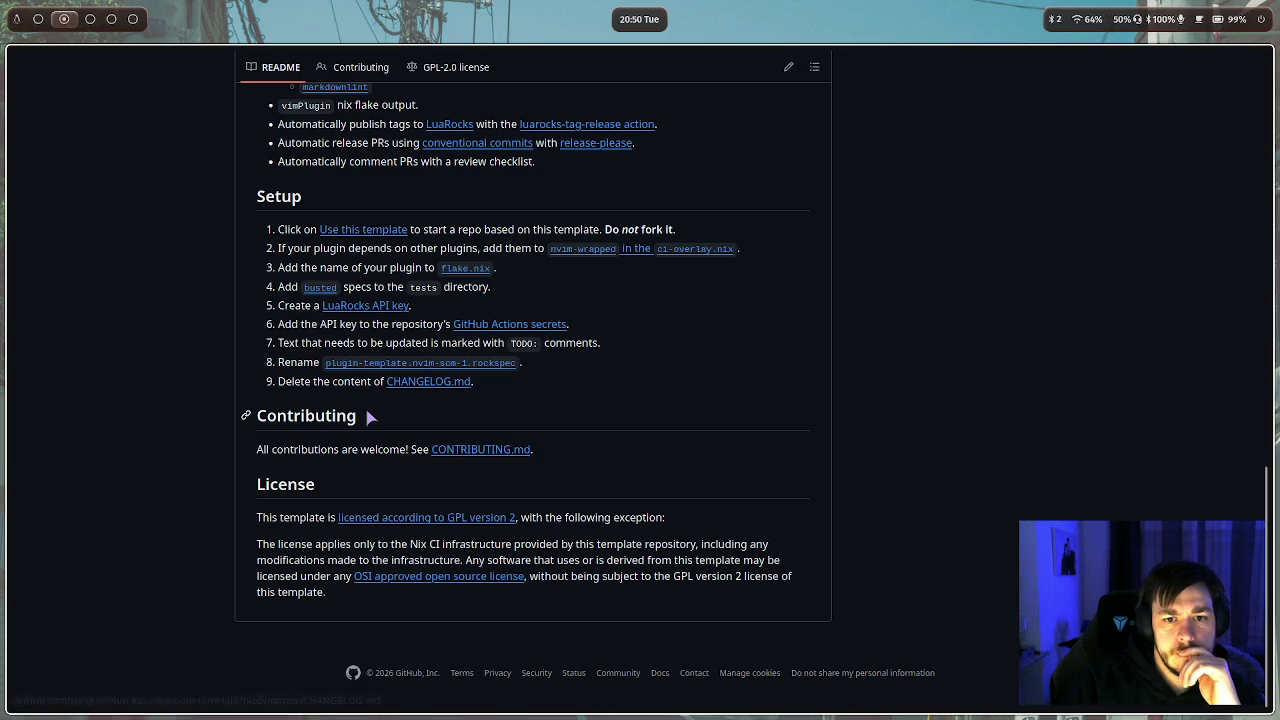
View the template's nix/plugin-overlay.nix file, then go back to the Google results.
{"action": "scroll", "coordinate": [370, 416], "scroll_direction": "up", "scroll_amount": 10}
{"action": "scroll", "coordinate": [364, 412], "scroll_direction": "up", "scroll_amount": 5}
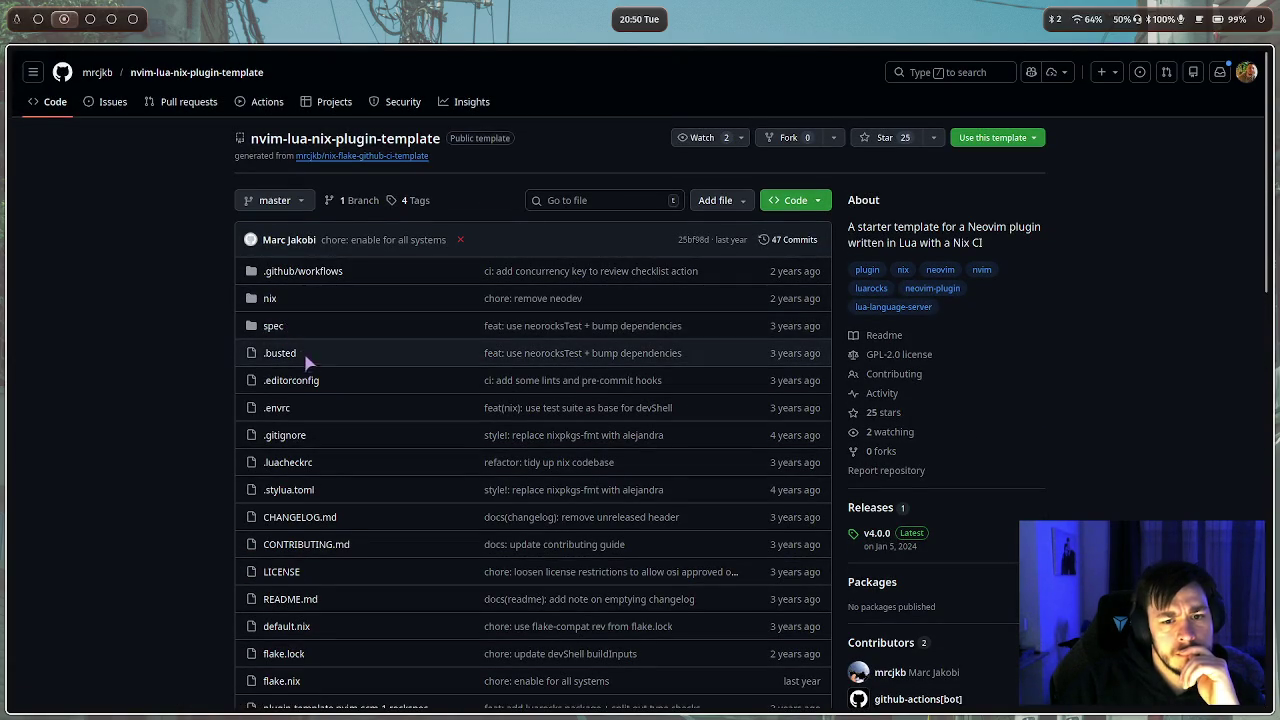
{"action": "scroll", "coordinate": [329, 425], "scroll_direction": "down", "scroll_amount": 4}
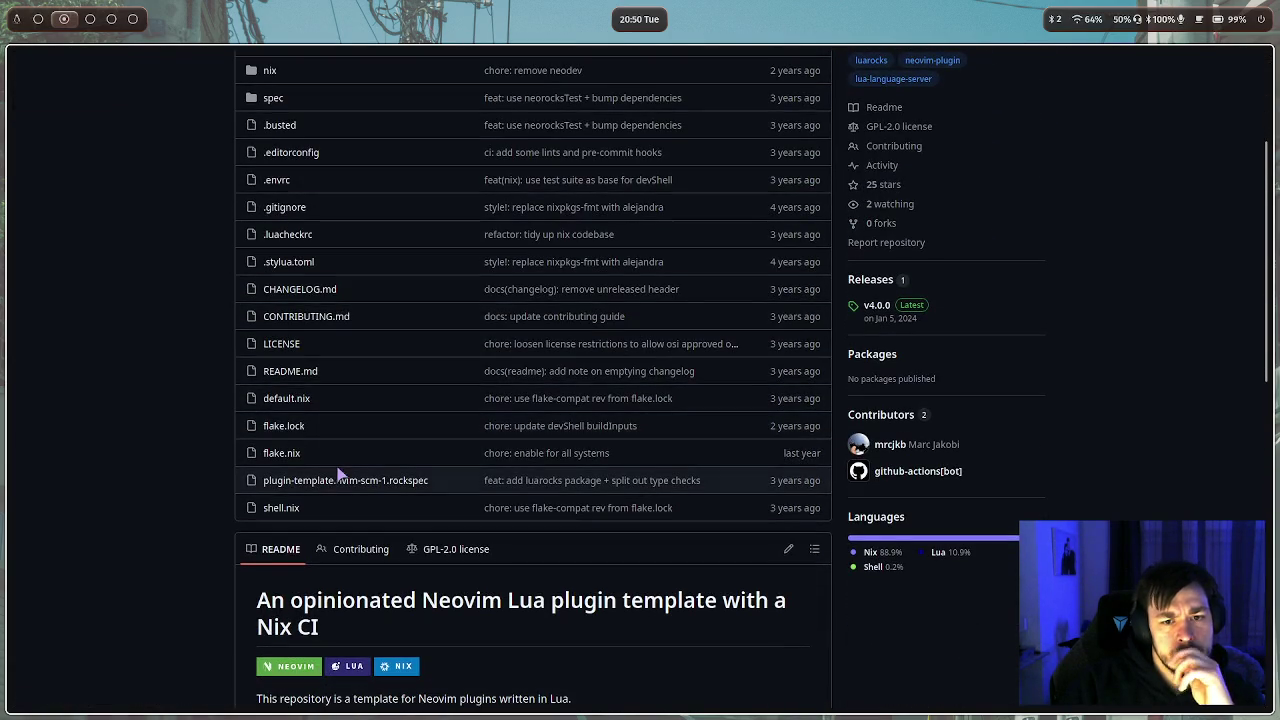
{"action": "scroll", "coordinate": [321, 290], "scroll_direction": "up", "scroll_amount": 1}
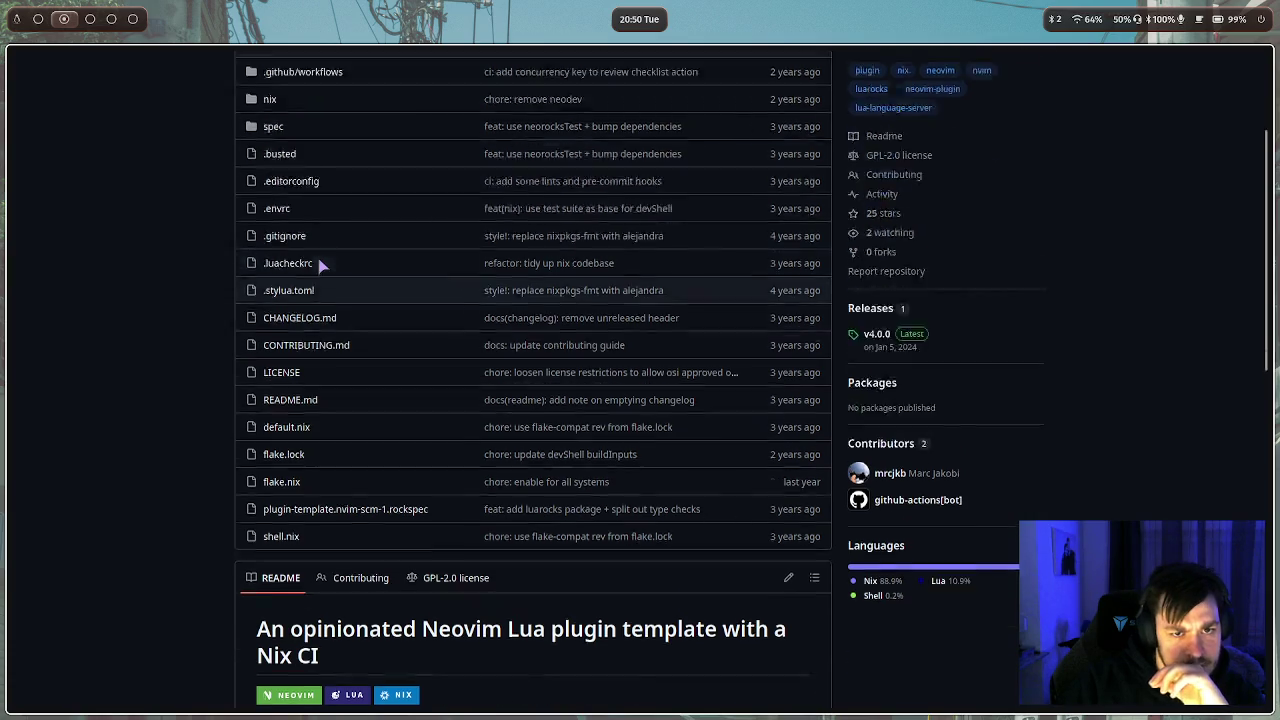
{"action": "scroll", "coordinate": [321, 268], "scroll_direction": "up", "scroll_amount": 3}
{"action": "left_click", "coordinate": [274, 222]}
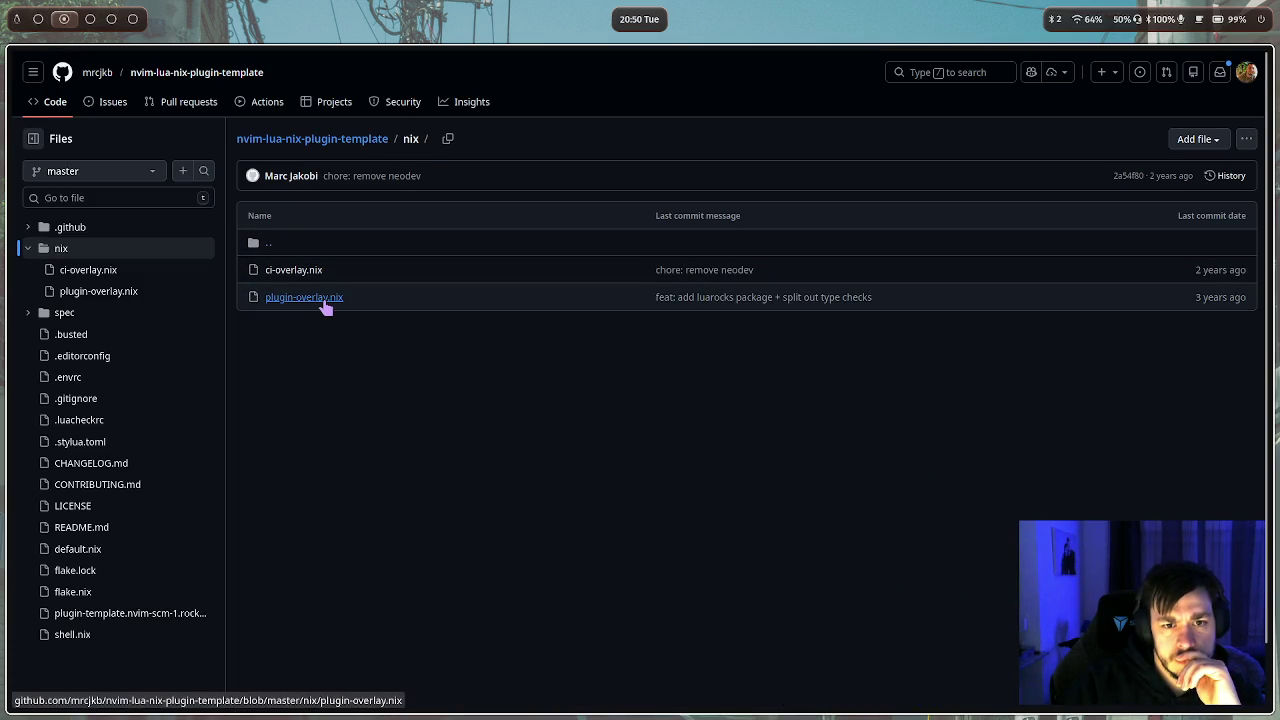
{"action": "left_click", "coordinate": [324, 304]}
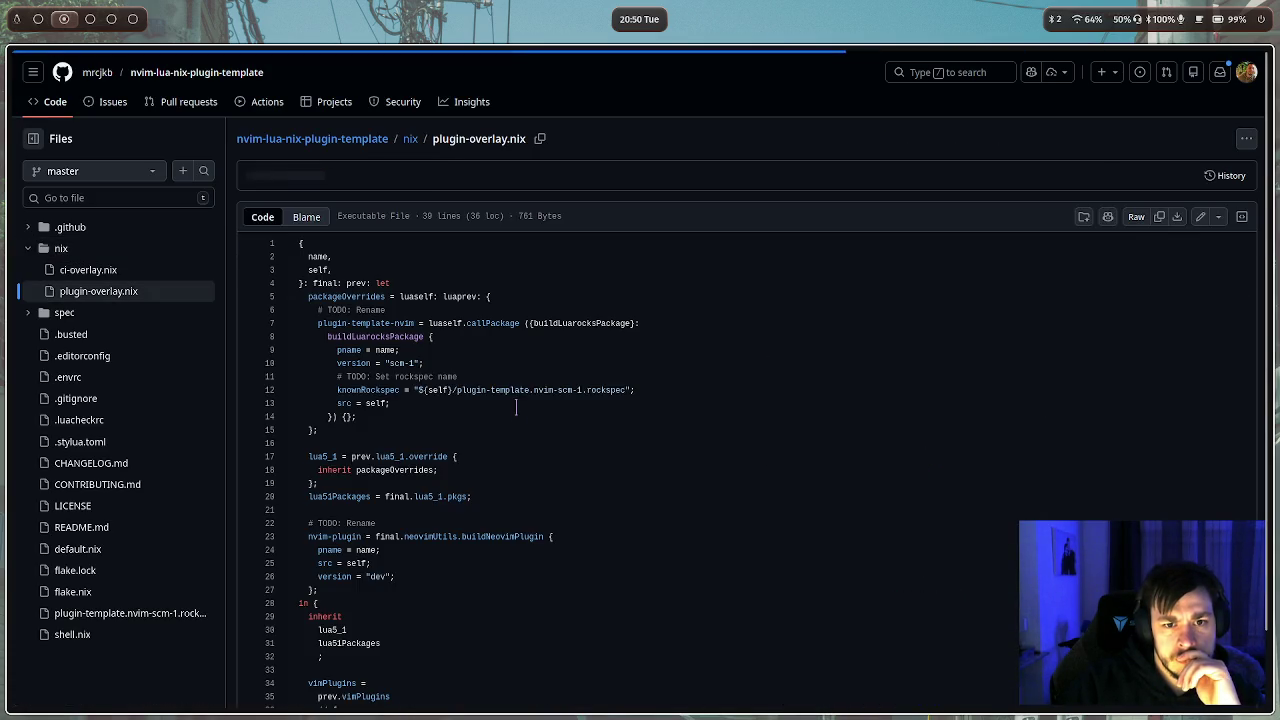
{"action": "key", "text": "alt+Left"}
{"action": "key", "text": "alt+Left"}
{"action": "key", "text": "alt+Left"}
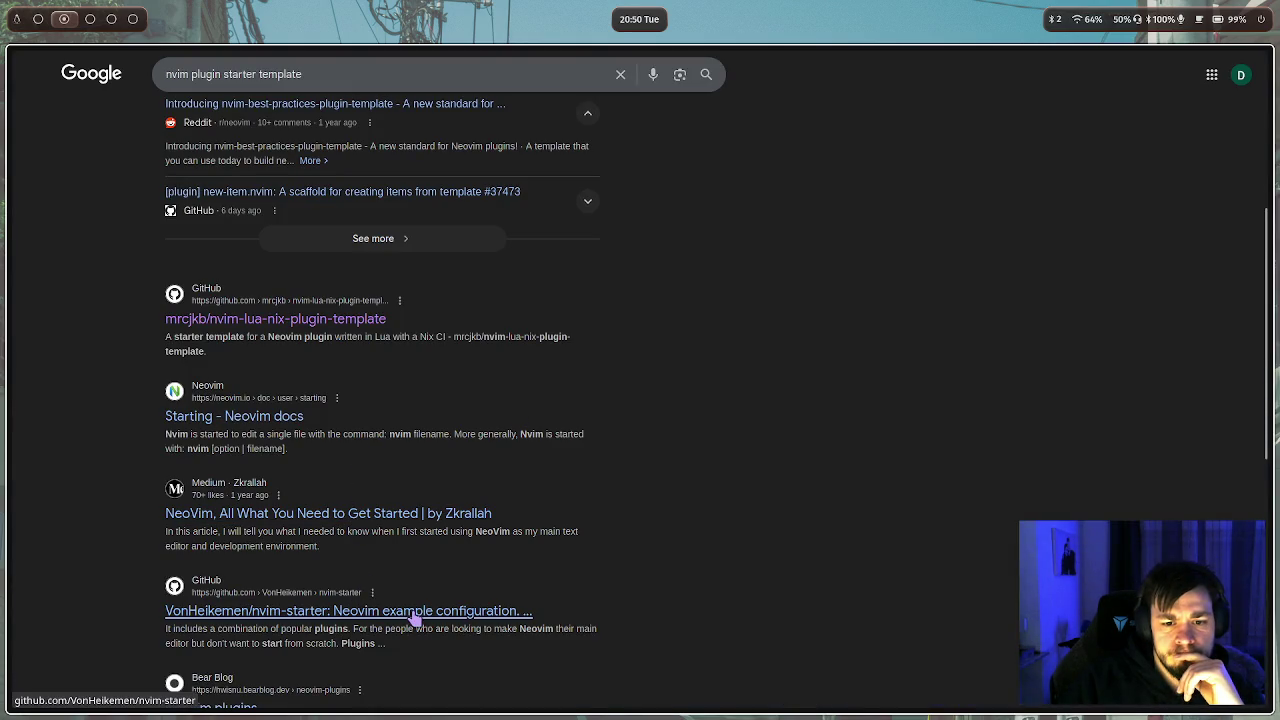
Scroll through the results and check the next page of search results.
{"action": "scroll", "coordinate": [530, 585], "scroll_direction": "down", "scroll_amount": 4}
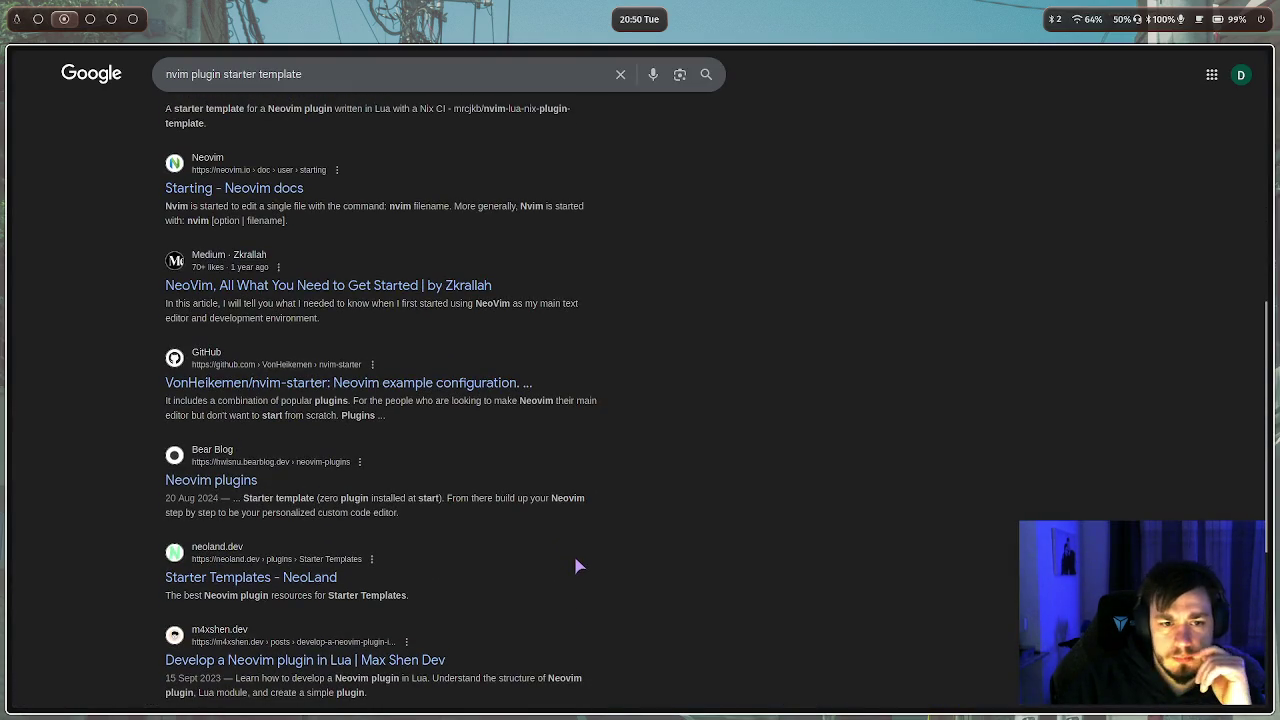
{"action": "scroll", "coordinate": [578, 566], "scroll_direction": "down", "scroll_amount": 1}
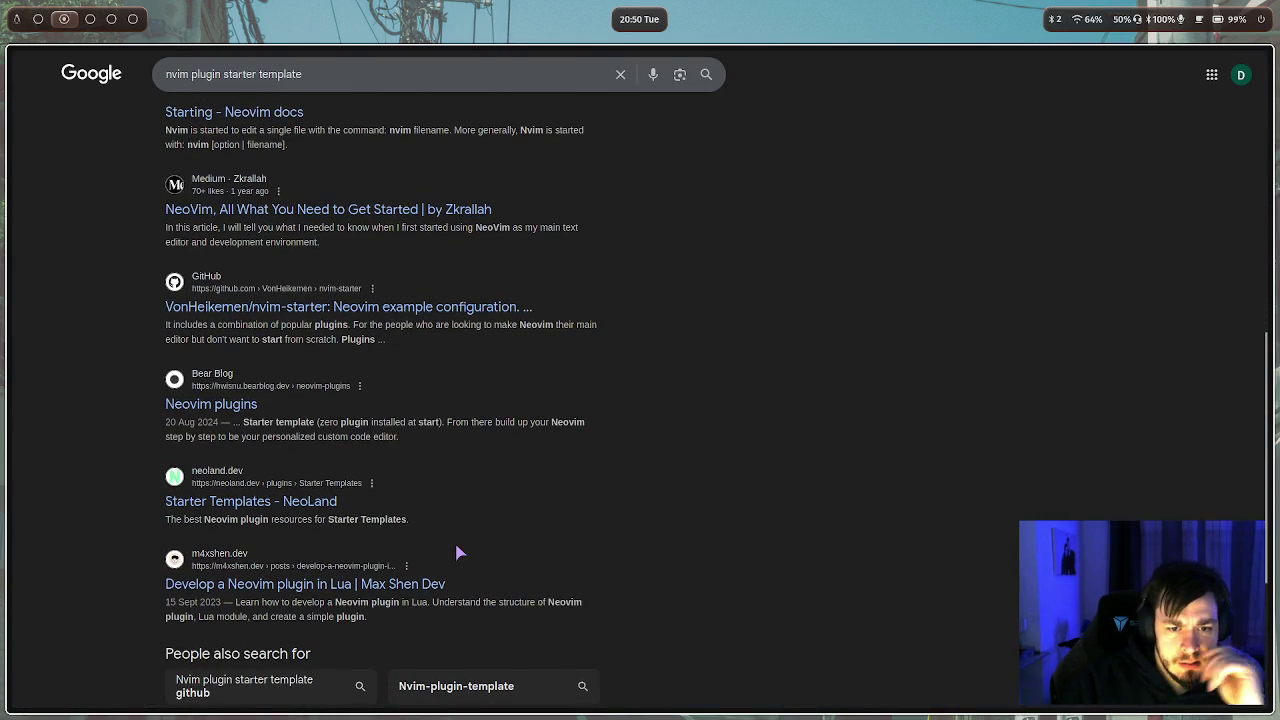
{"action": "scroll", "coordinate": [472, 555], "scroll_direction": "down", "scroll_amount": 4}
{"action": "left_click", "coordinate": [466, 566]}
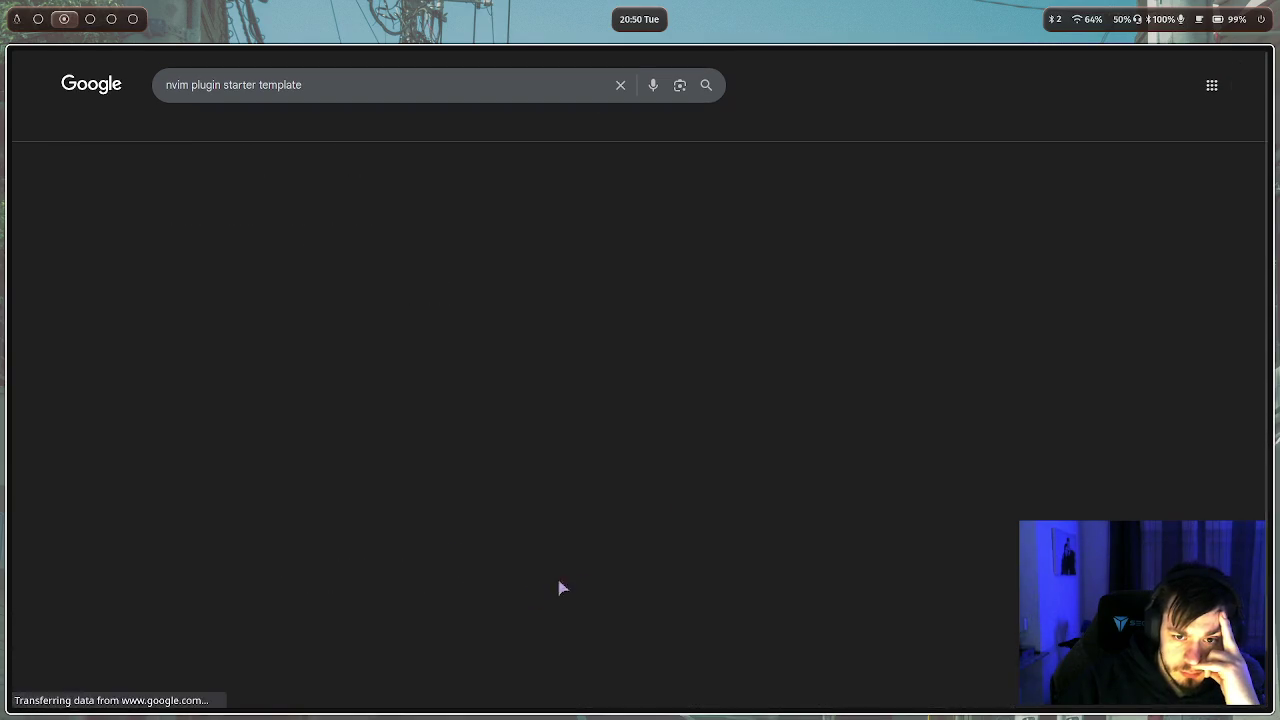
{"action": "scroll", "coordinate": [557, 390], "scroll_direction": "down", "scroll_amount": 5}
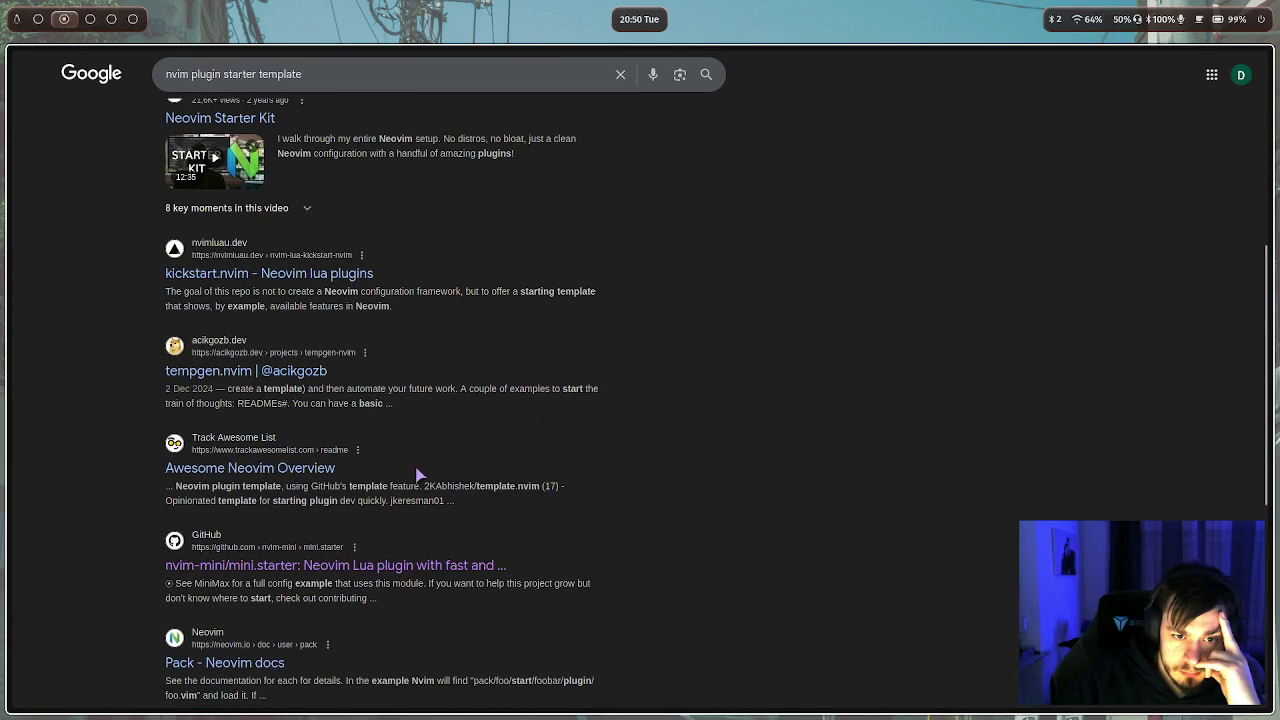
{"action": "scroll", "coordinate": [415, 478], "scroll_direction": "down", "scroll_amount": 2}
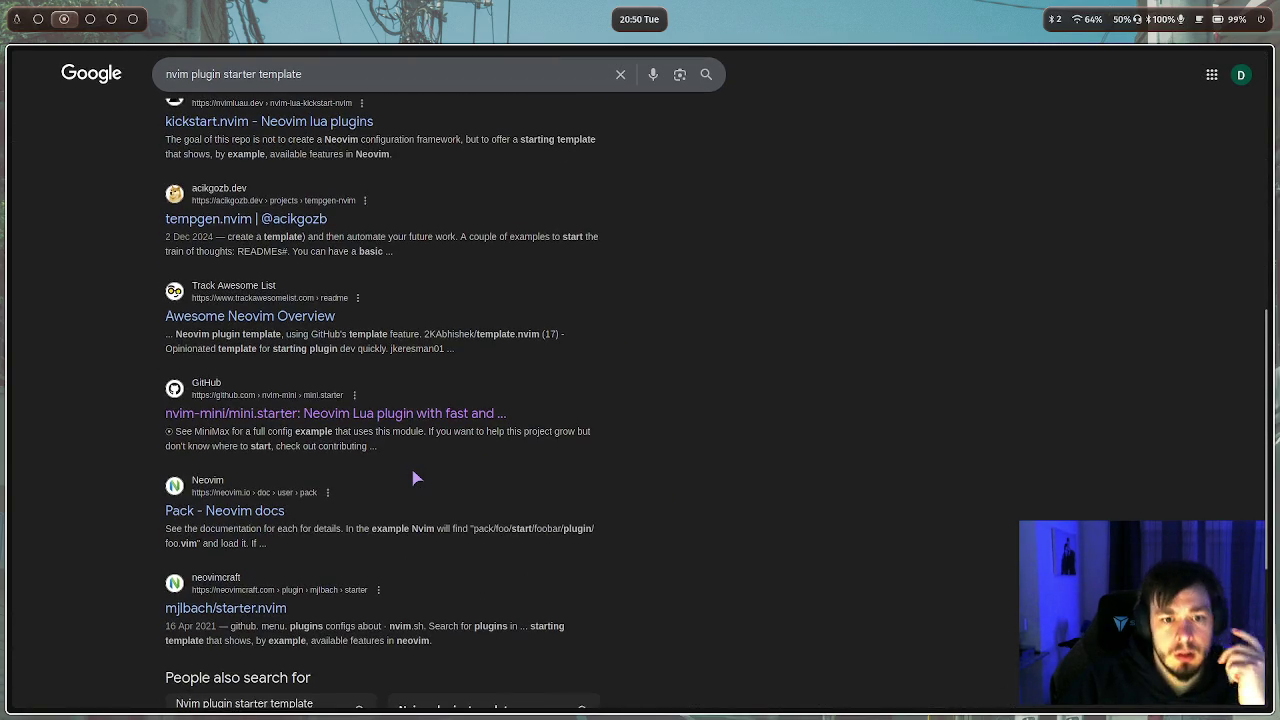
{"action": "scroll", "coordinate": [412, 472], "scroll_direction": "down", "scroll_amount": 3}
{"action": "scroll", "coordinate": [412, 452], "scroll_direction": "down", "scroll_amount": 1}
{"action": "scroll", "coordinate": [360, 250], "scroll_direction": "up", "scroll_amount": 8}
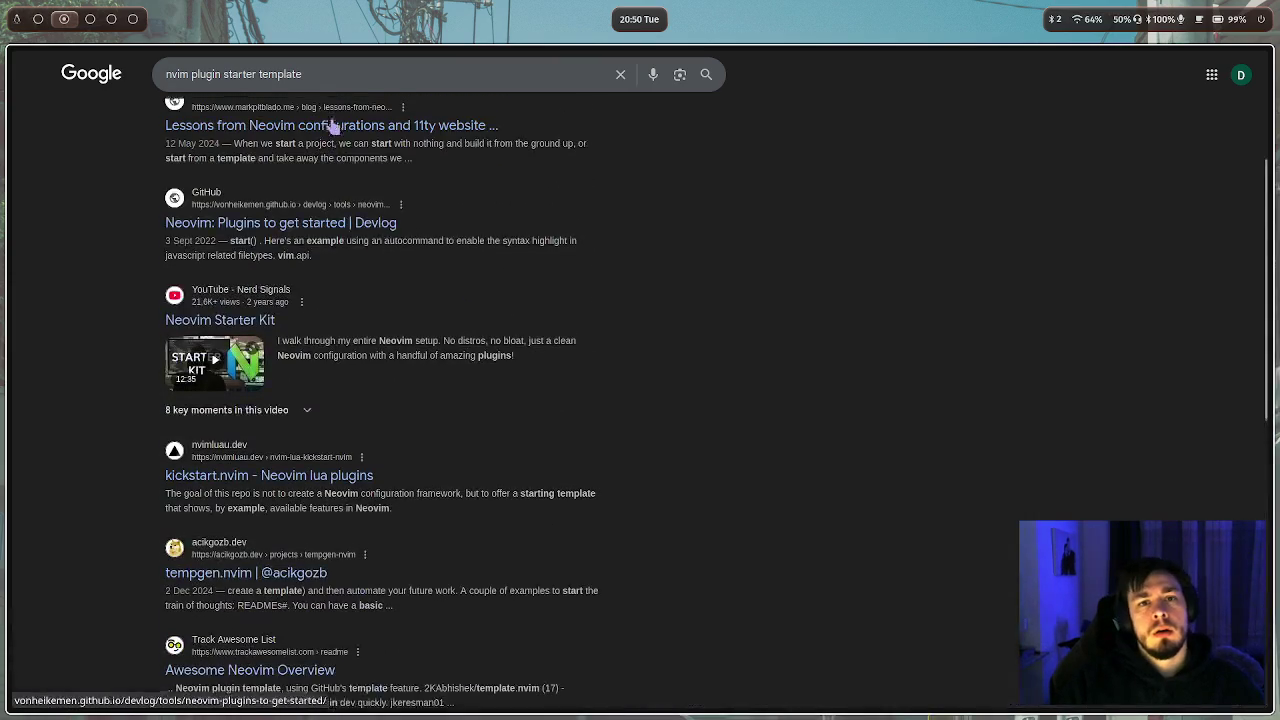
Search 'neovim plugin tempalte' and open the ellisonleao/nvim-plugin-template result.
{"action": "left_click", "coordinate": [336, 80]}
{"action": "type", "text": "neovim plugin tempalte"}
{"action": "key", "text": "Return"}
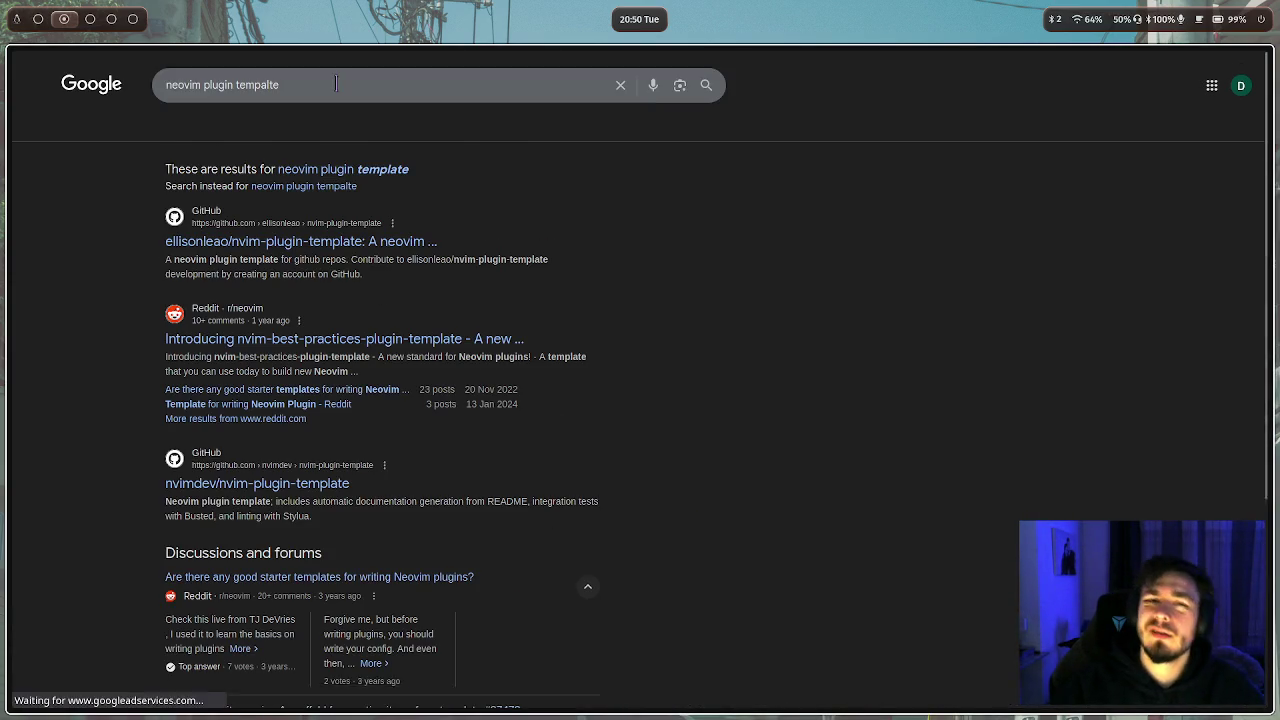
{"action": "left_click", "coordinate": [343, 242]}
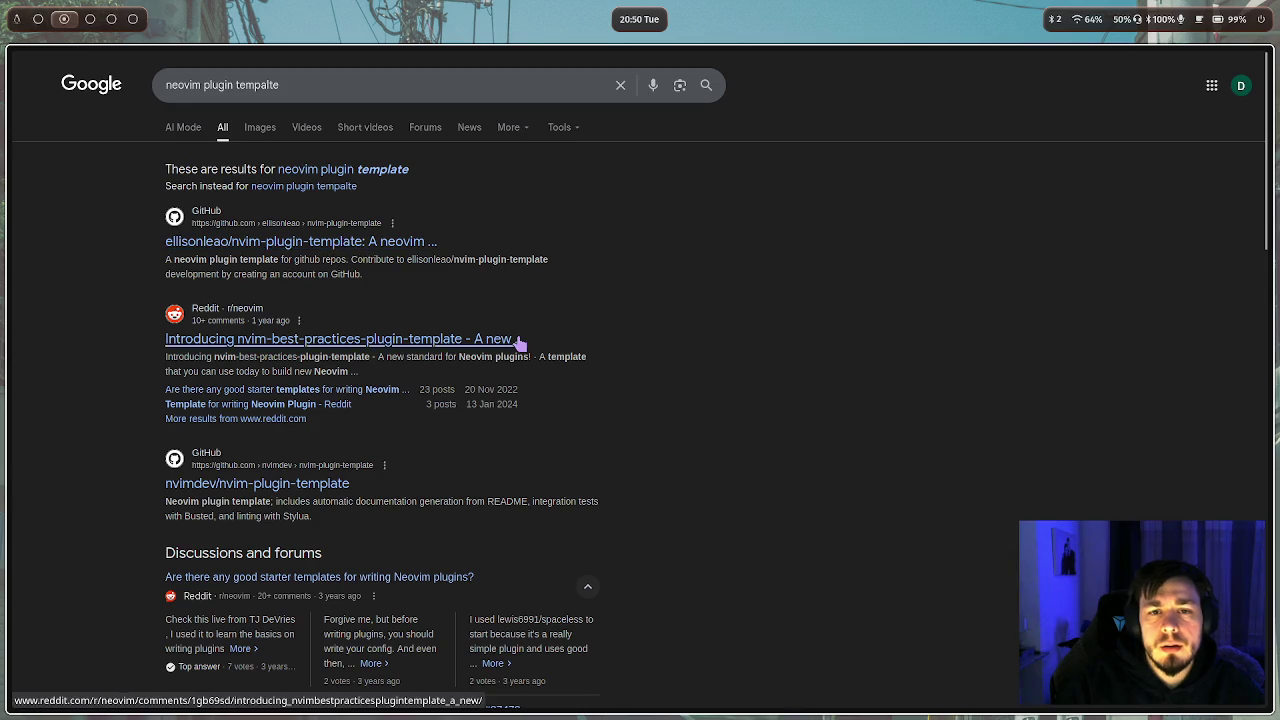
{"action": "scroll", "coordinate": [185, 376], "scroll_direction": "down", "scroll_amount": 4}
{"action": "scroll", "coordinate": [184, 376], "scroll_direction": "up", "scroll_amount": 4}
{"action": "scroll", "coordinate": [184, 376], "scroll_direction": "down", "scroll_amount": 2}
{"action": "scroll", "coordinate": [184, 376], "scroll_direction": "up", "scroll_amount": 2}
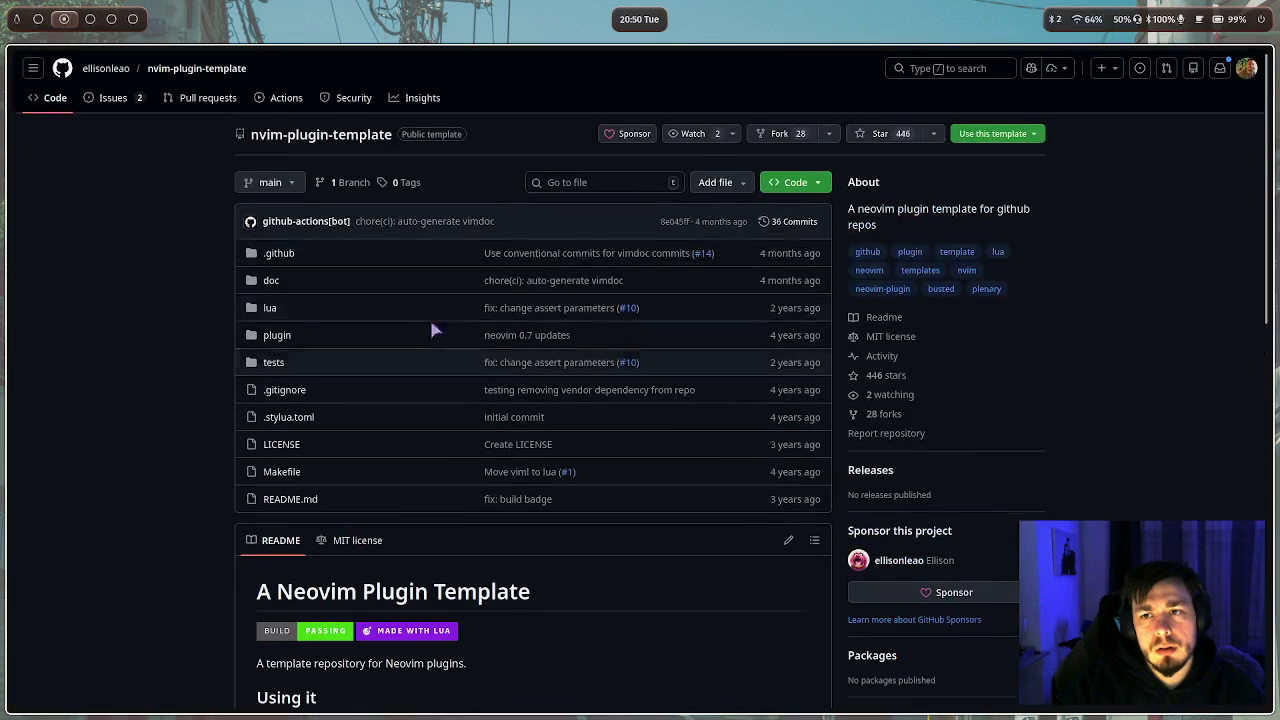
{"action": "scroll", "coordinate": [1084, 254], "scroll_direction": "down", "scroll_amount": 5}
{"action": "scroll", "coordinate": [1084, 254], "scroll_direction": "up", "scroll_amount": 5}
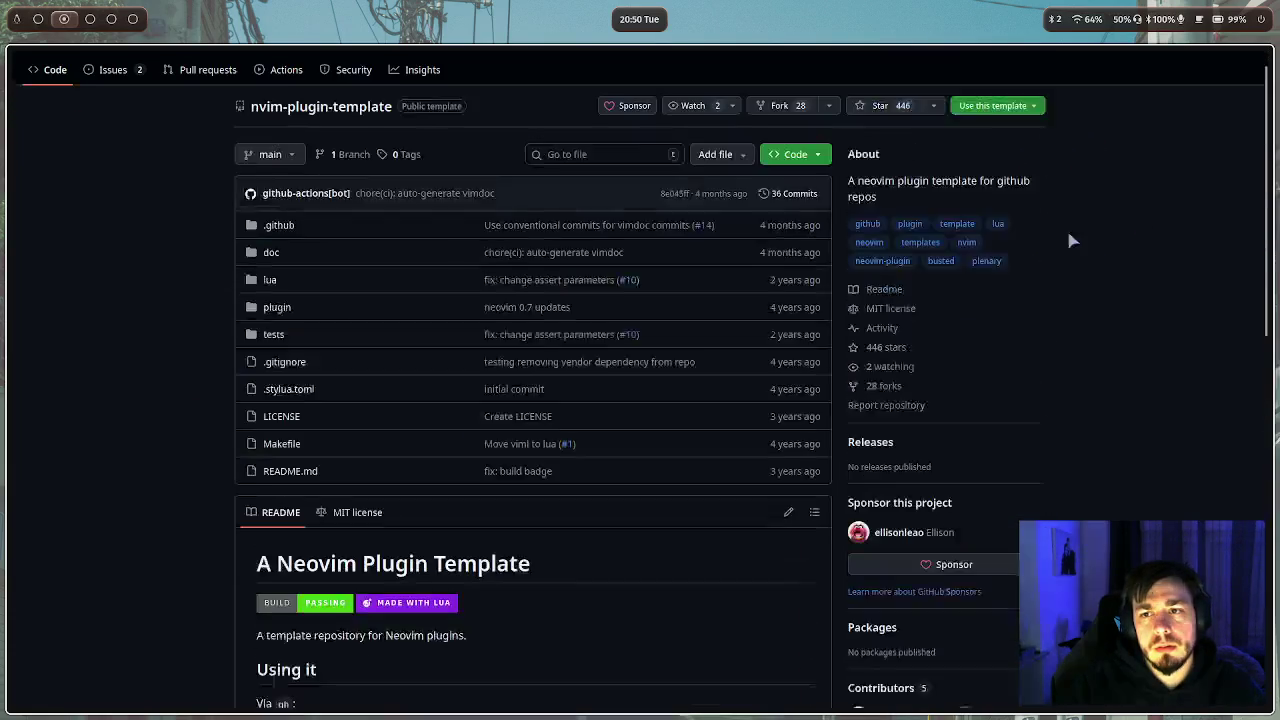
{"action": "scroll", "coordinate": [1084, 258], "scroll_direction": "up", "scroll_amount": 1}
Create pomotracker.nvim from the template, described 'A pomodoro Plugin for neovim', and show its clone URL.
{"action": "left_click", "coordinate": [995, 139]}
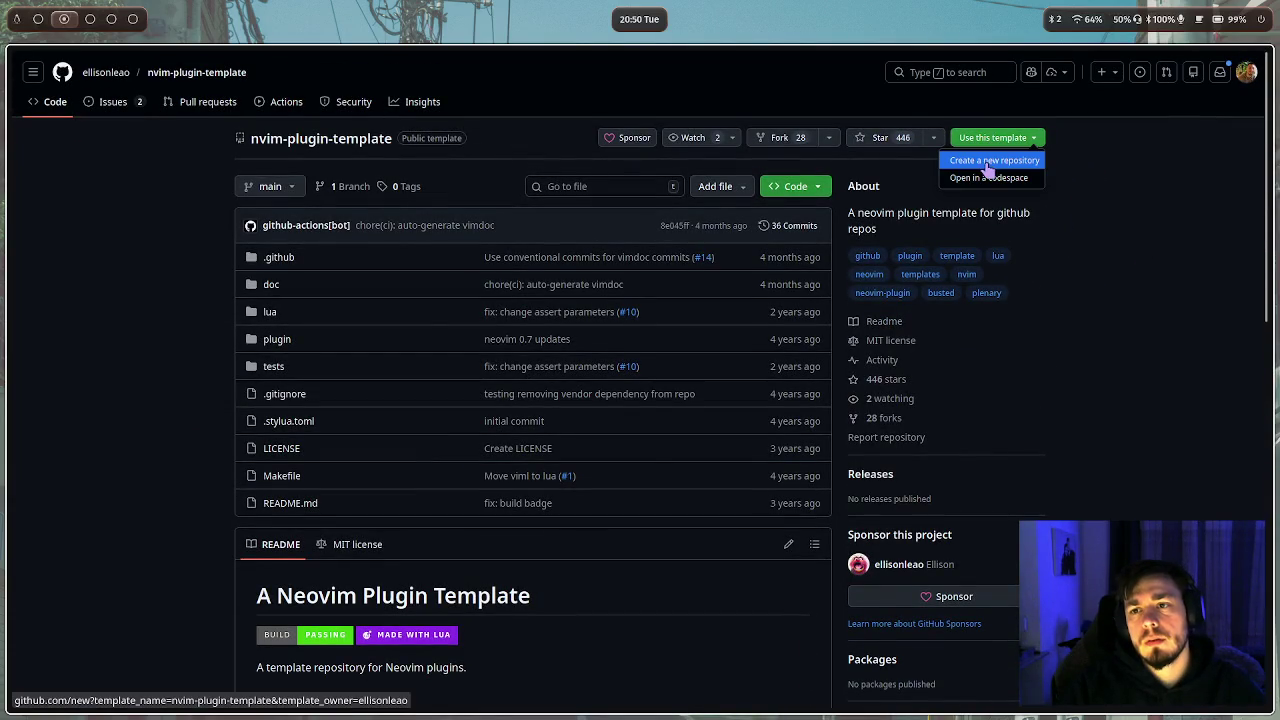
{"action": "left_click", "coordinate": [995, 161]}
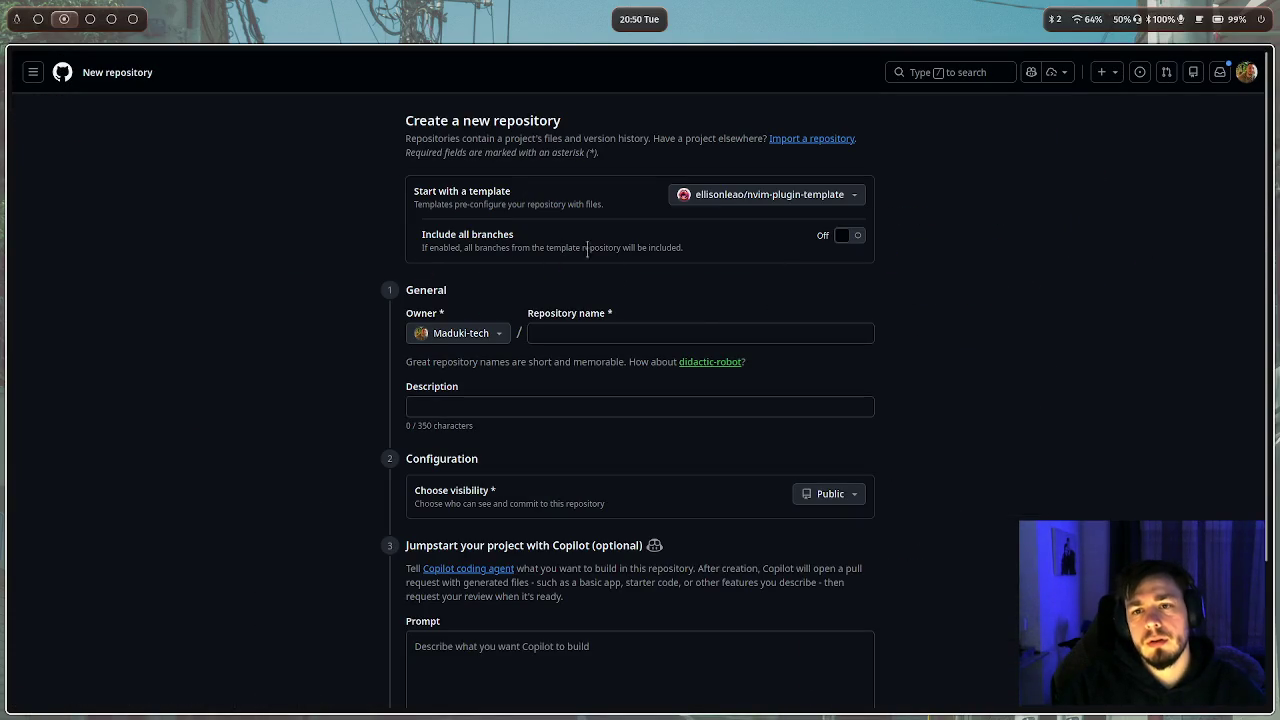
{"action": "left_click", "coordinate": [697, 332]}
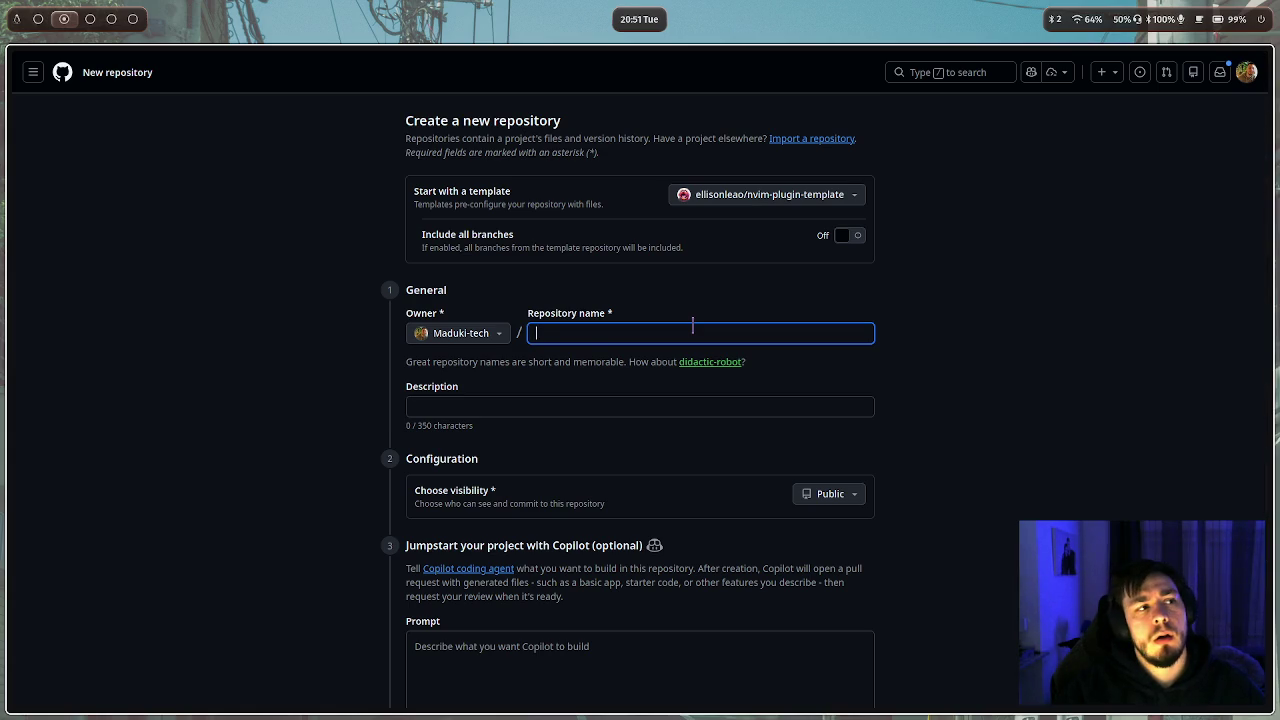
{"action": "type", "text": "pomo"}
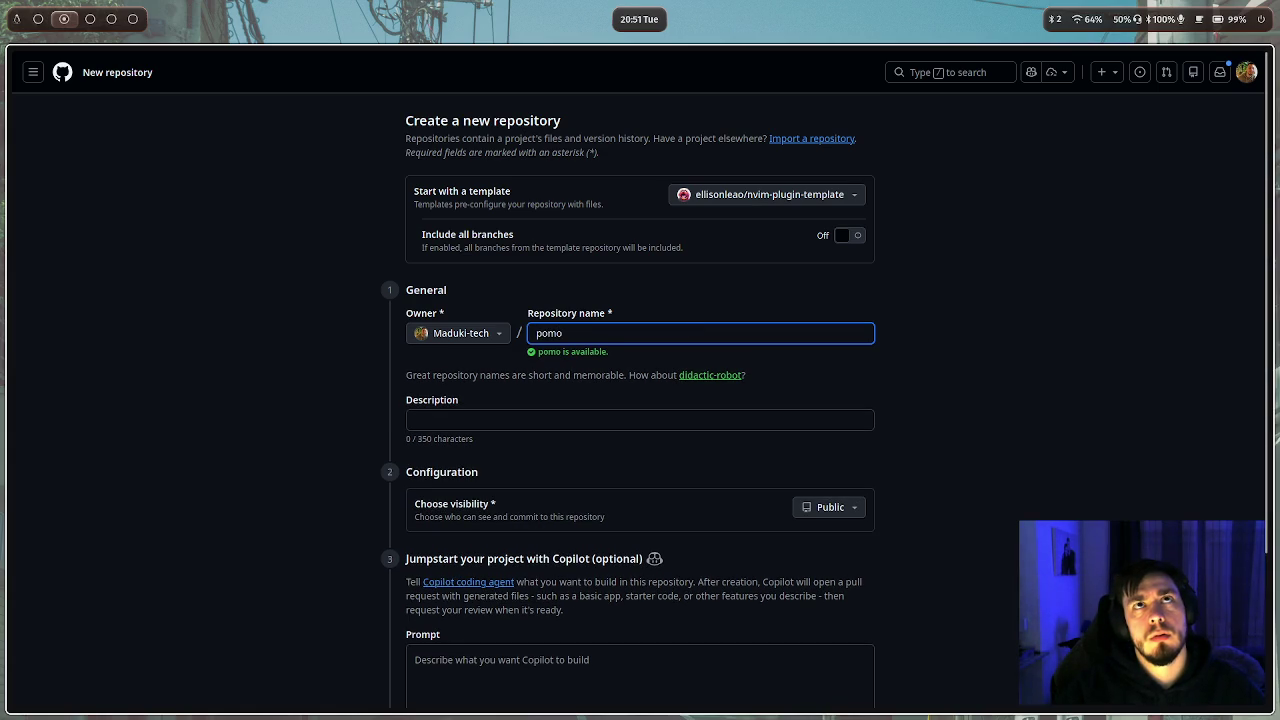
{"action": "type", "text": "tracker"}
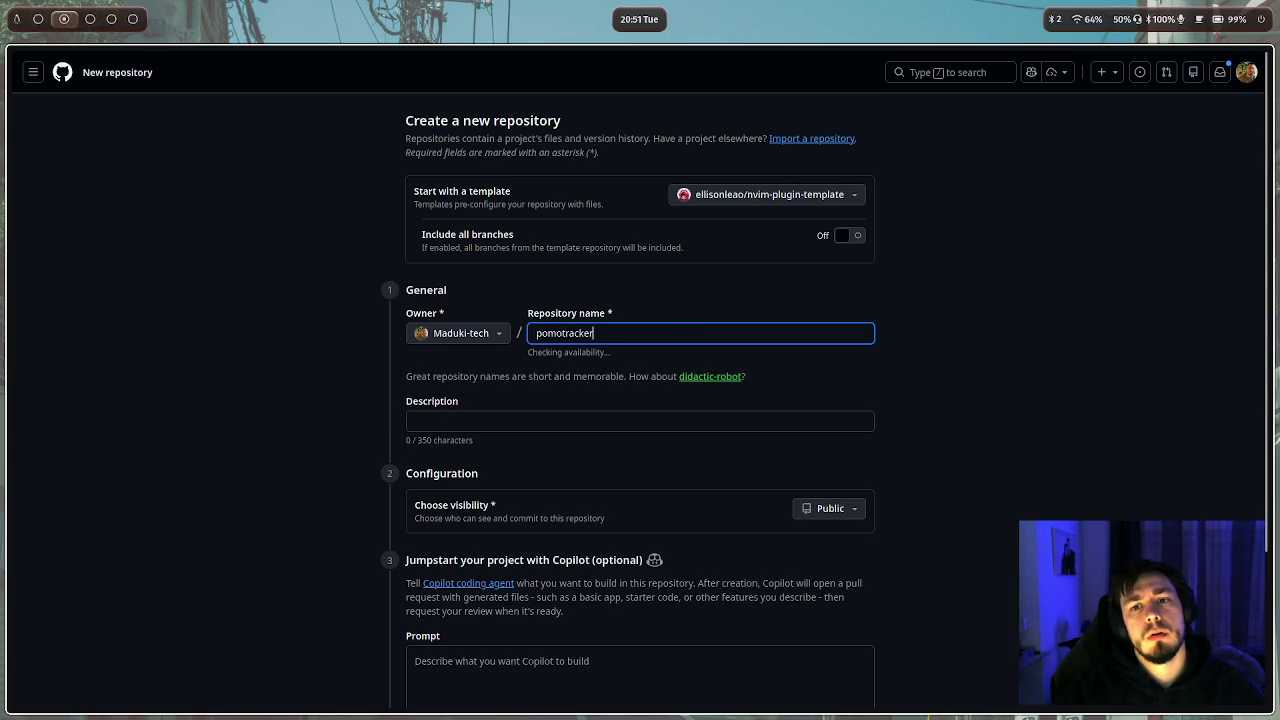
{"action": "type", "text": ".nvim"}
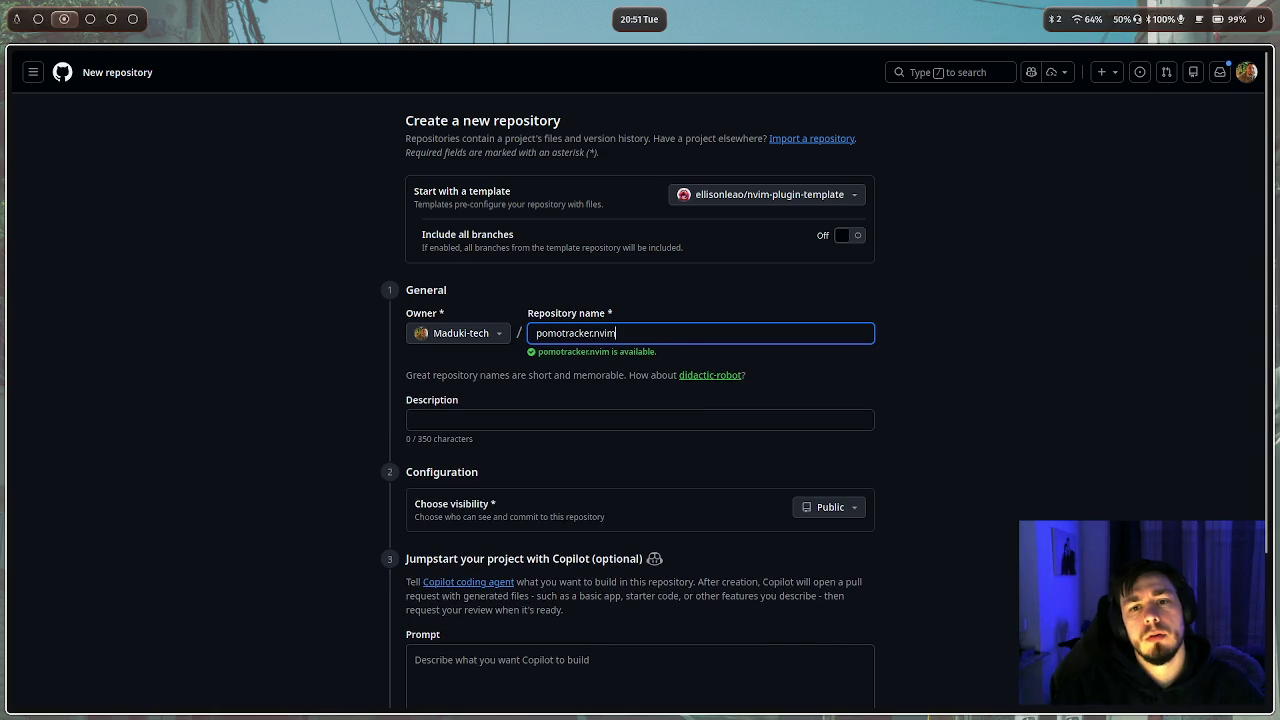
{"action": "scroll", "coordinate": [697, 412], "scroll_direction": "down", "scroll_amount": 3}
{"action": "left_click", "coordinate": [643, 270]}
{"action": "type", "text": "A pomodoro Plugin for neovim"}
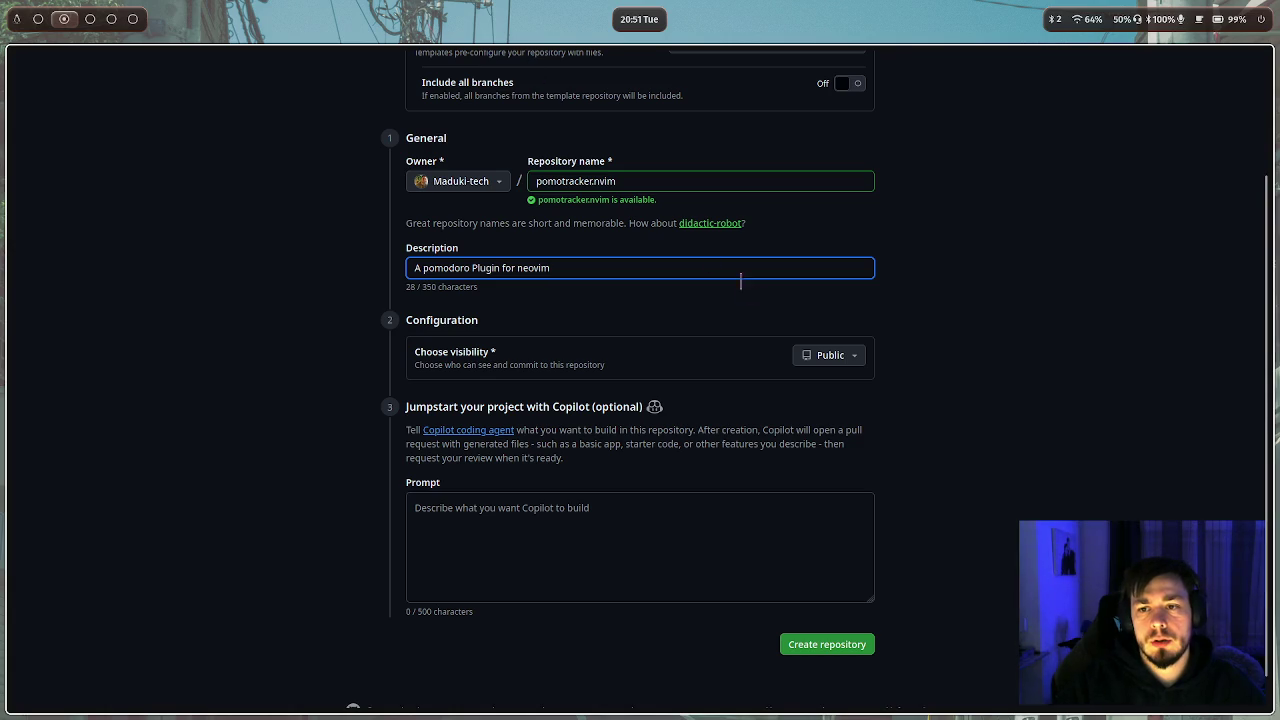
{"action": "left_click", "coordinate": [830, 645]}
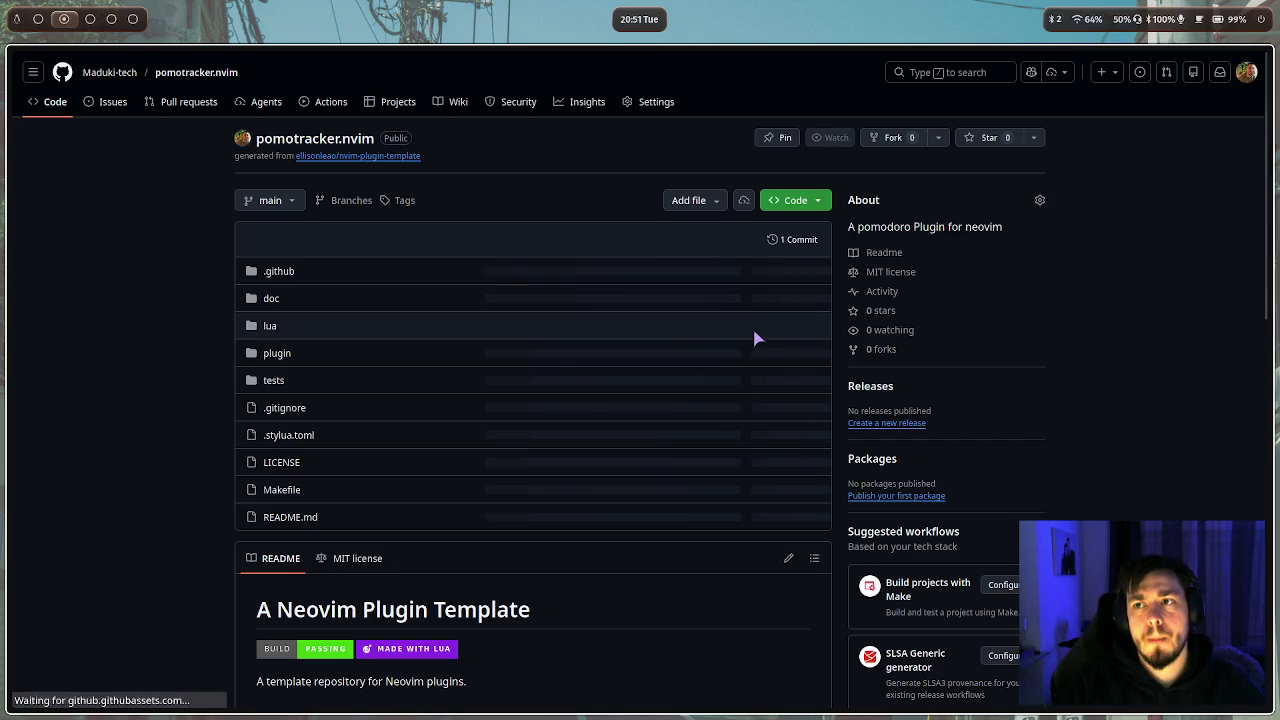
{"action": "left_click", "coordinate": [815, 203]}
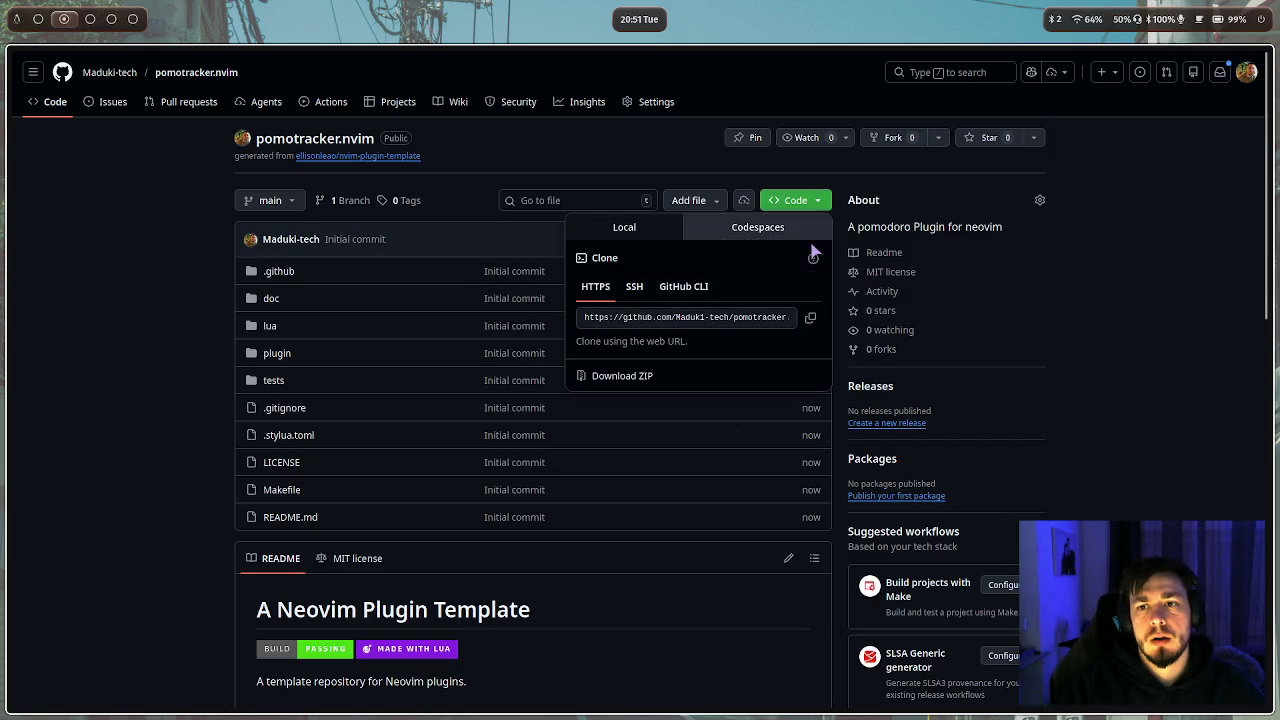
Copy the HTTPS URL and git clone pomotracker.nvim into ~/projects, confirming with ls.
{"action": "left_click", "coordinate": [808, 317]}
{"action": "key", "text": "super+2"}
{"action": "type", "text": "ls"}
{"action": "key", "text": "Return"}
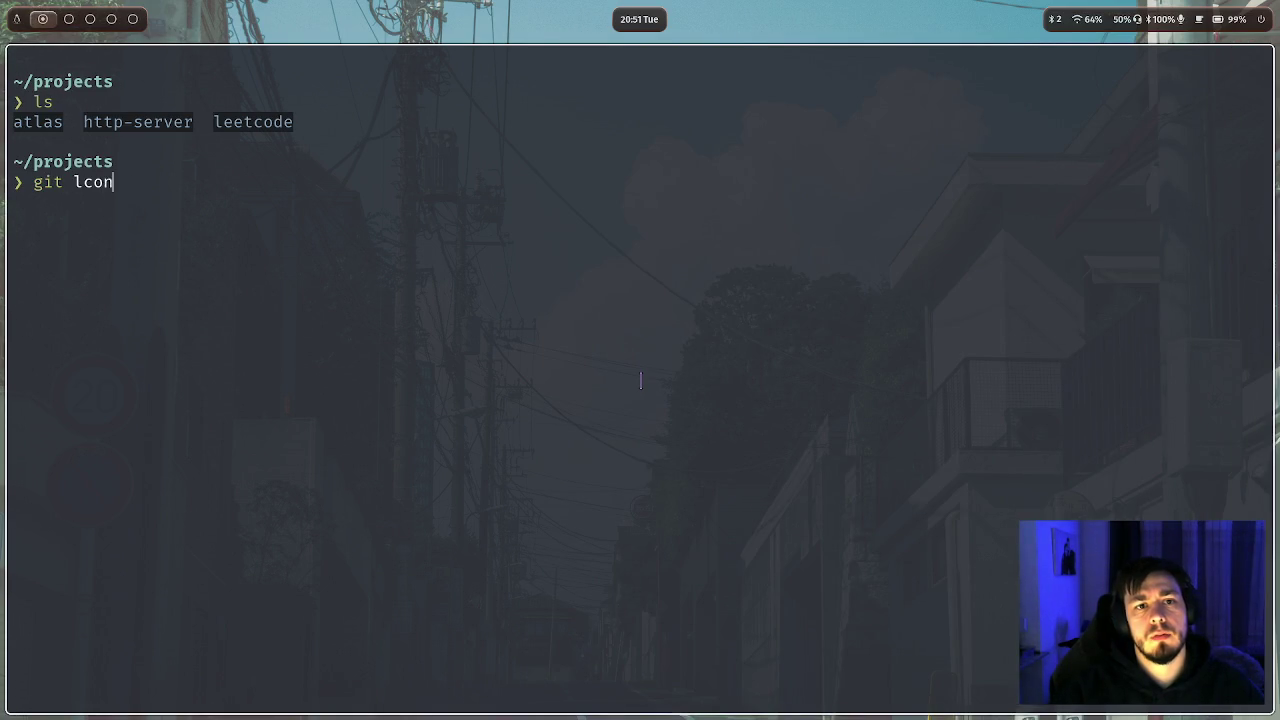
{"action": "key", "text": "BackSpace"}
{"action": "key", "text": "BackSpace"}
{"action": "type", "text": "cl"}
{"action": "key", "text": "ctrl+shift+v"}
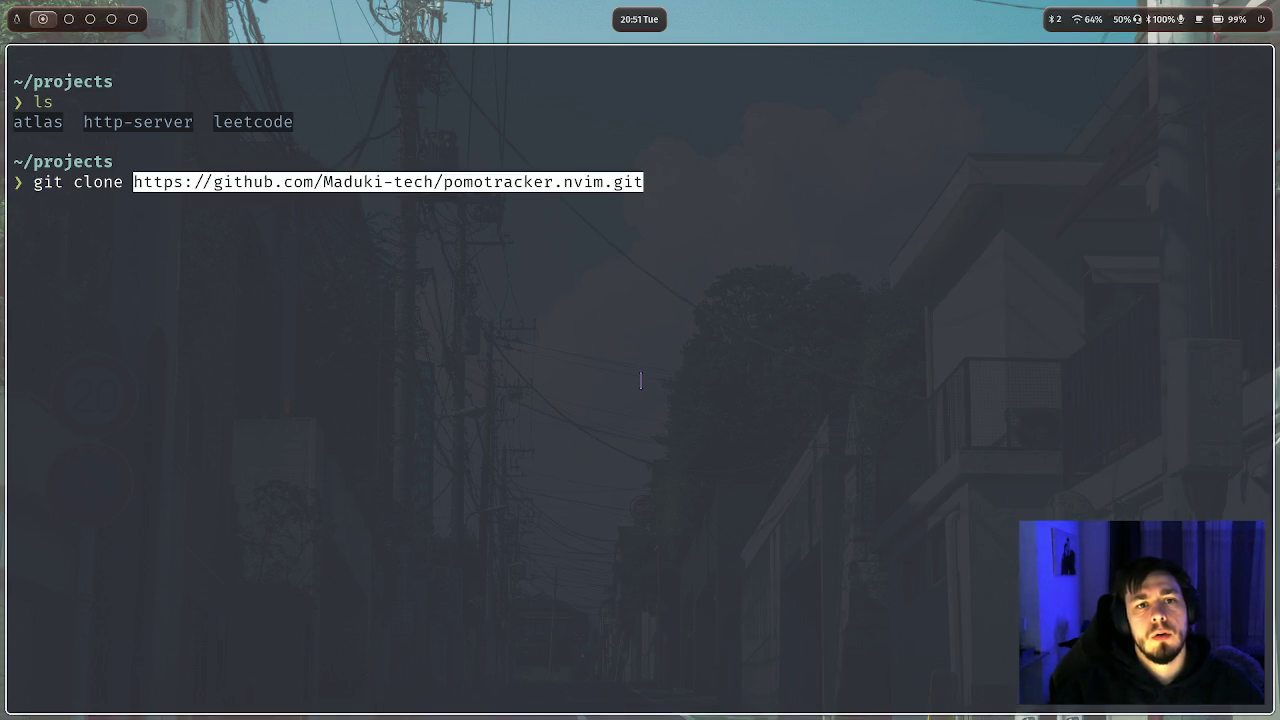
{"action": "key", "text": "Return"}
{"action": "type", "text": "ls"}
{"action": "key", "text": "Return"}
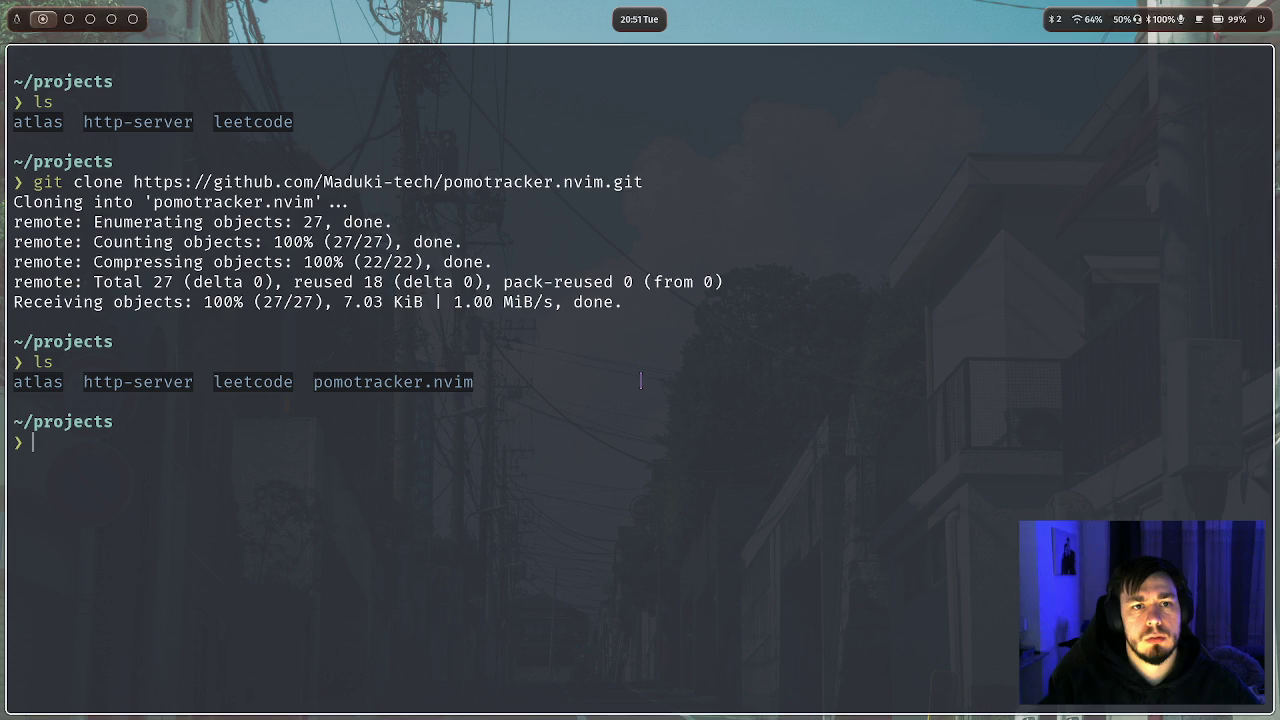
{"action": "type", "text": "tmux"}
Open a tmux sessionizer session in pomotracker.nvim and list its template files.
{"action": "key", "text": "Return"}
{"action": "key", "text": "ctrl+b"}
{"action": "type", "text": "fpmo"}
{"action": "key", "text": "Return"}
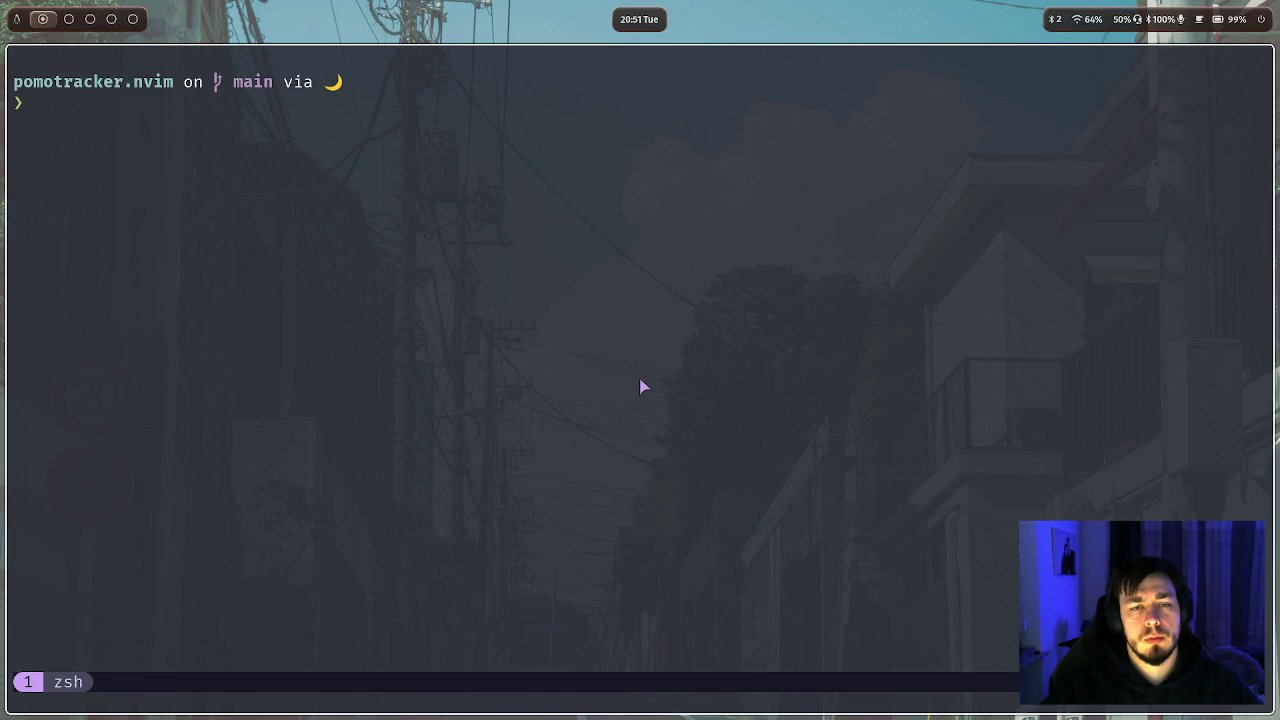
{"action": "type", "text": "ls"}
{"action": "key", "text": "Return"}
{"action": "type", "text": "ear"}
{"action": "key", "text": "Return"}
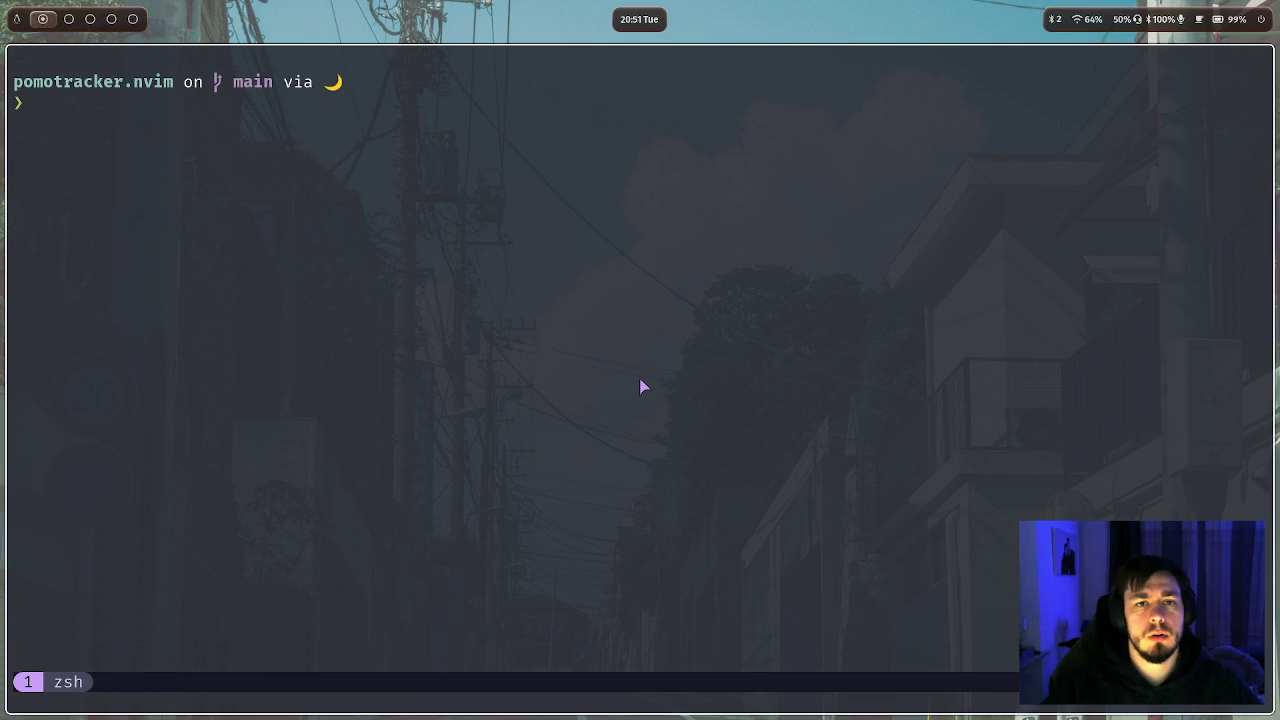
{"action": "type", "text": "ls"}
{"action": "key", "text": "Return"}
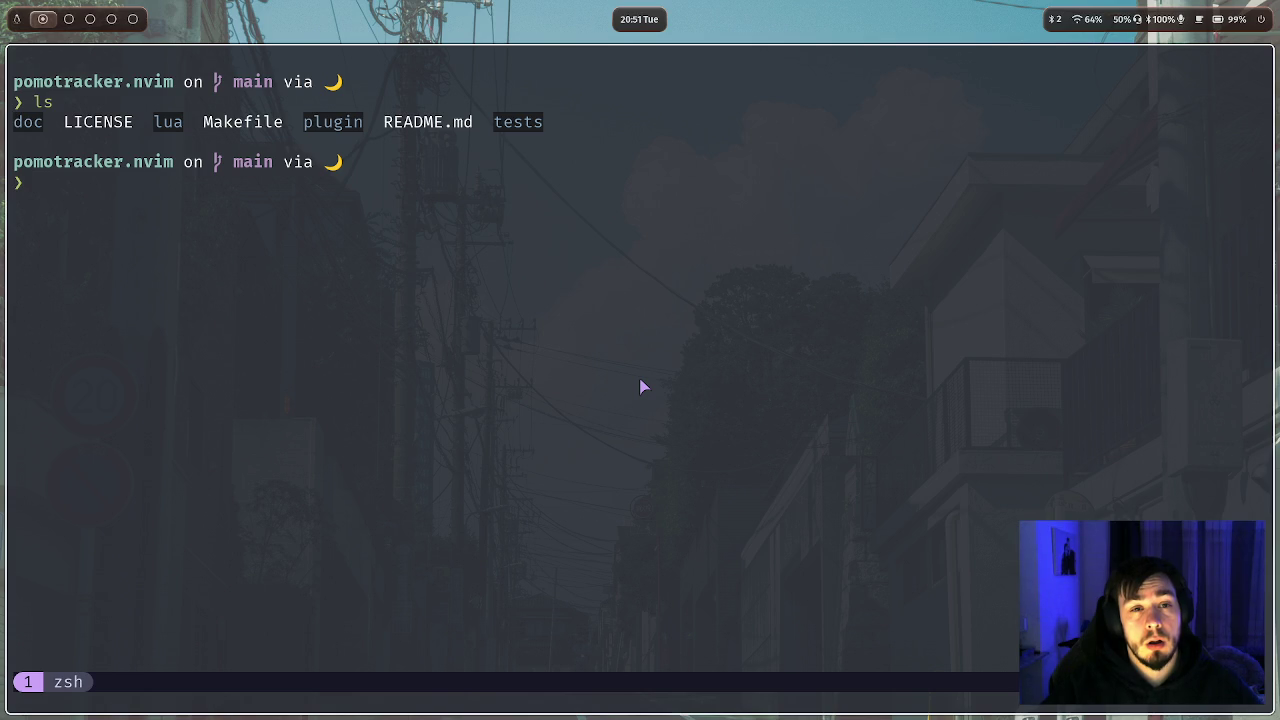
Launch nvim in pomotracker.nvim and read doc/my-template-docs.txt from the Oil listing.
{"action": "type", "text": "nvim"}
{"action": "key", "text": "Return"}
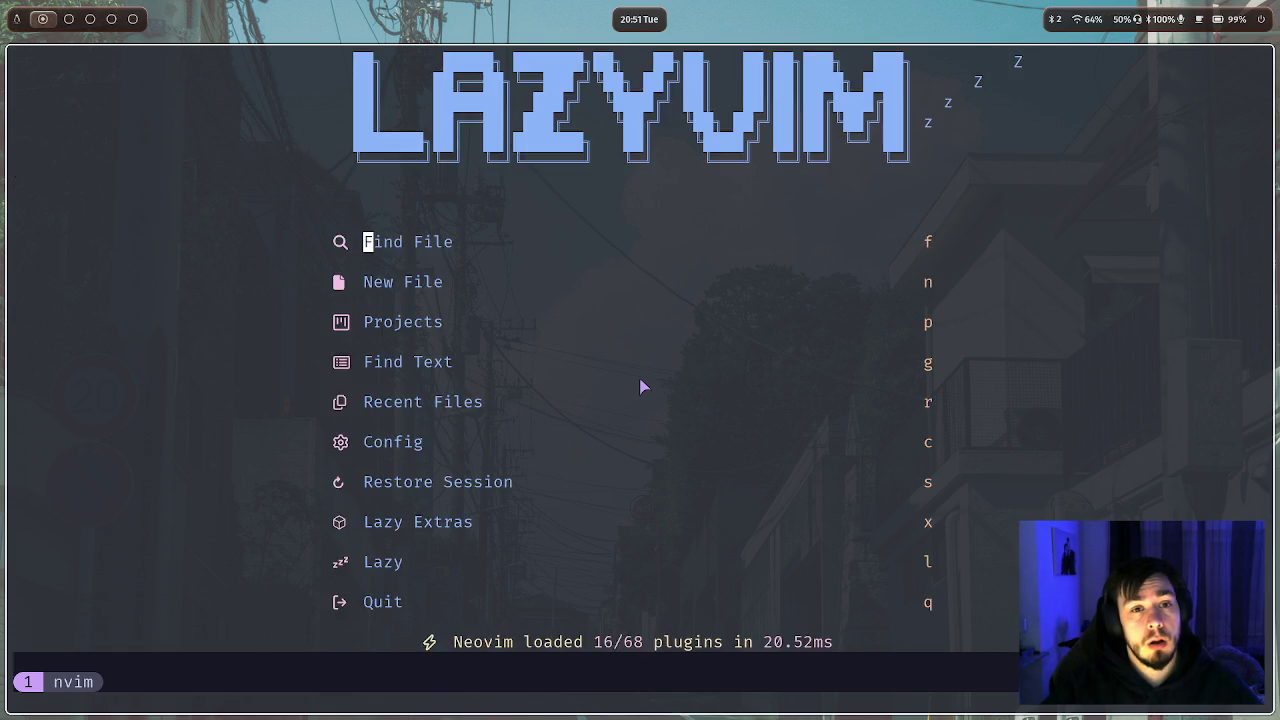
{"action": "key", "text": "minus"}
{"action": "key", "text": "j"}
{"action": "key", "text": "j"}
{"action": "key", "text": "j"}
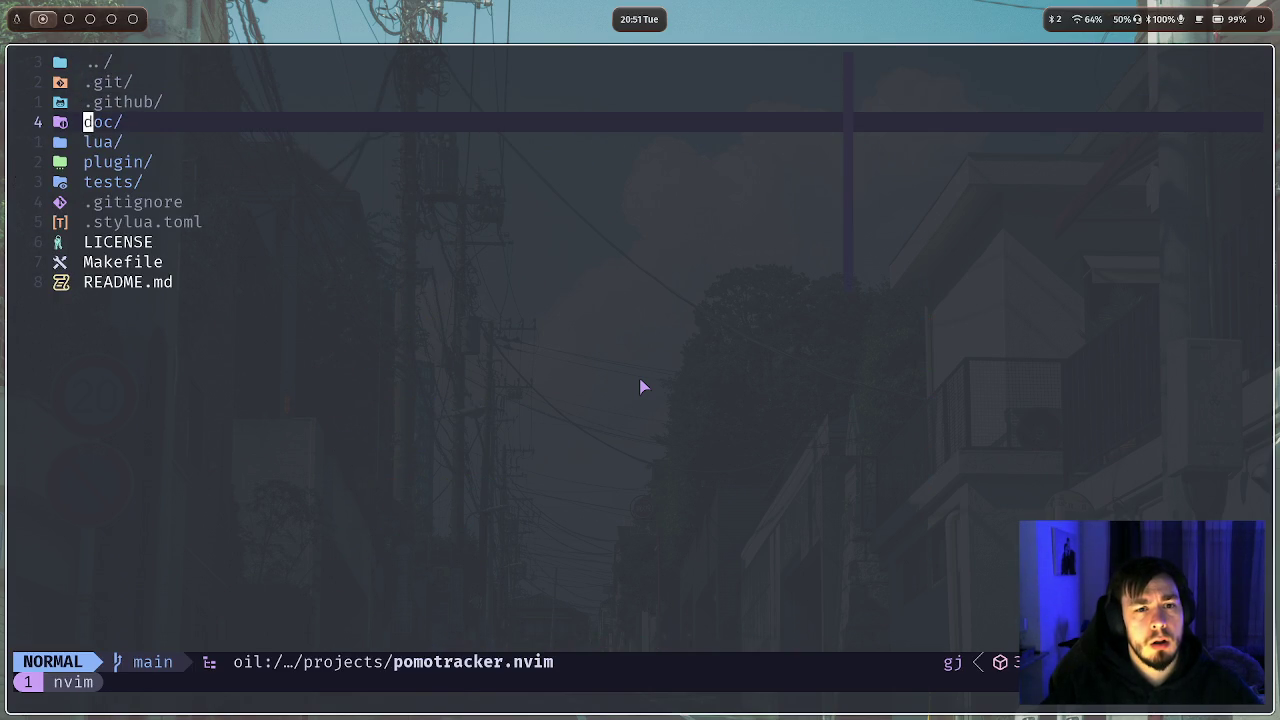
{"action": "key", "text": "Return"}
Browse the tests, plugin and lua folders, then return to the GitHub browser workspace.
{"action": "key", "text": "j"}
{"action": "key", "text": "Return"}
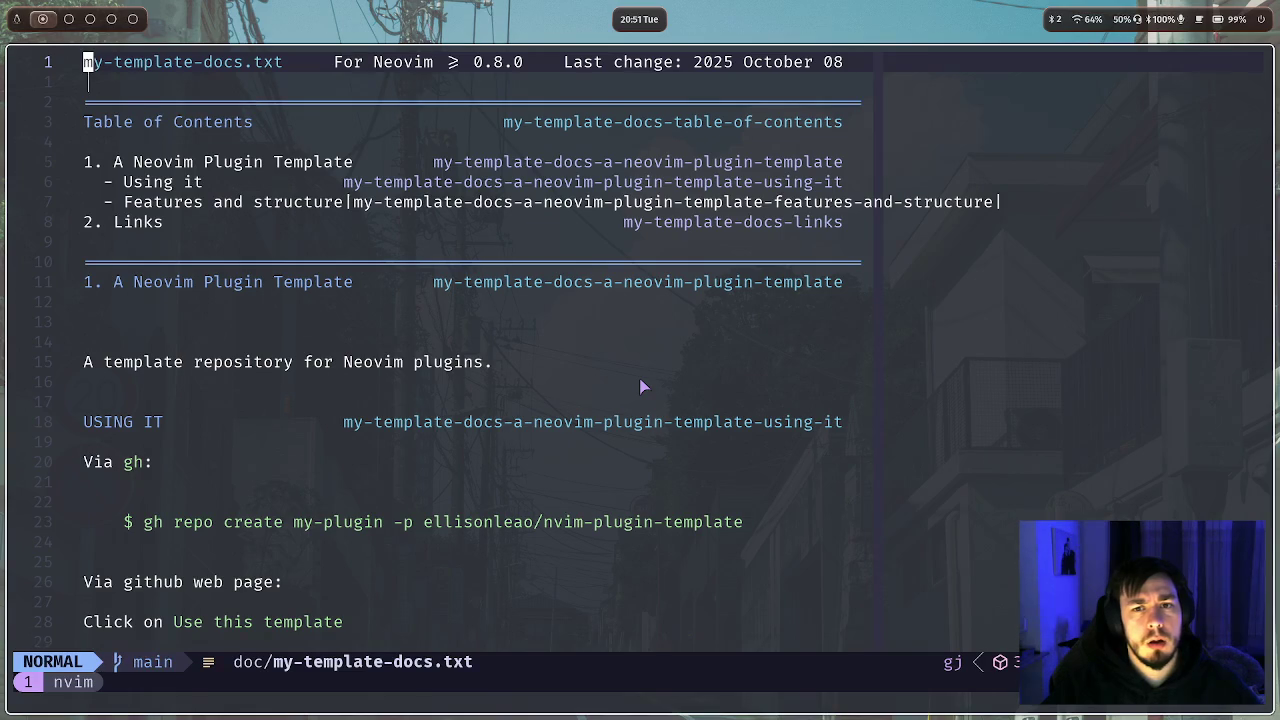
{"action": "key", "text": "minus"}
{"action": "key", "text": "minus"}
{"action": "key", "text": "j"}
{"action": "key", "text": "j"}
{"action": "key", "text": "j"}
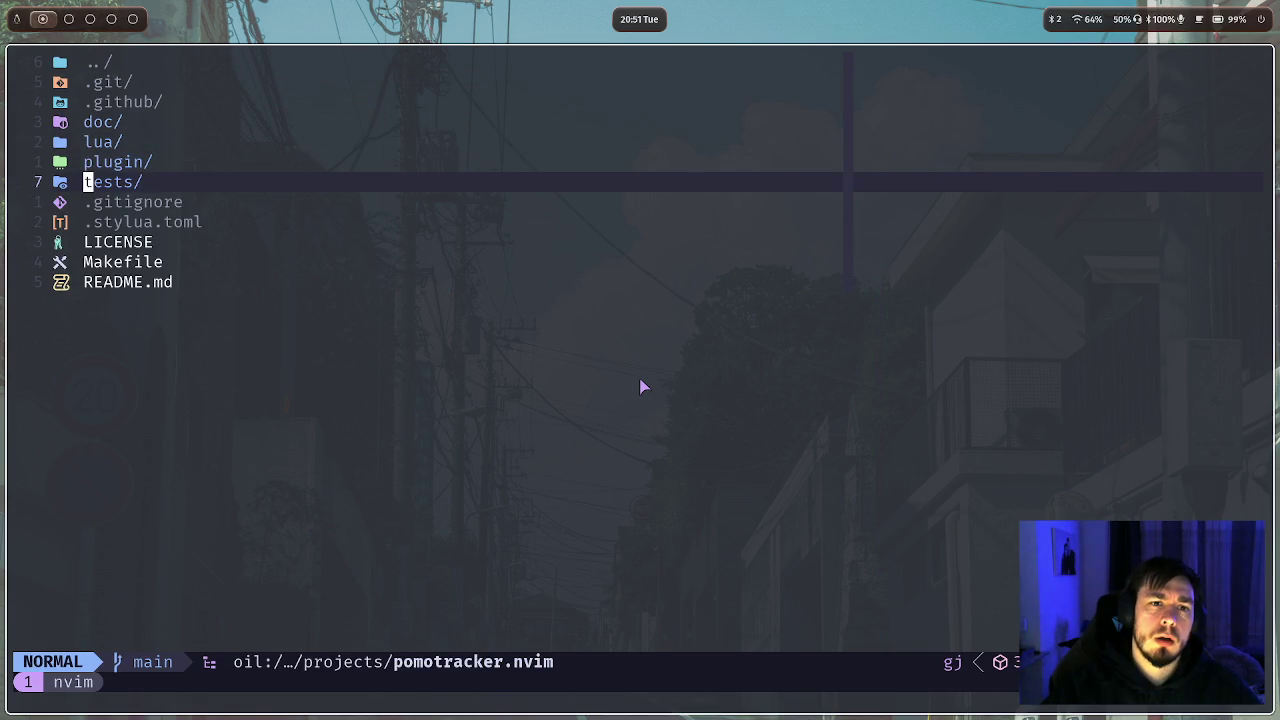
{"action": "key", "text": "Return"}
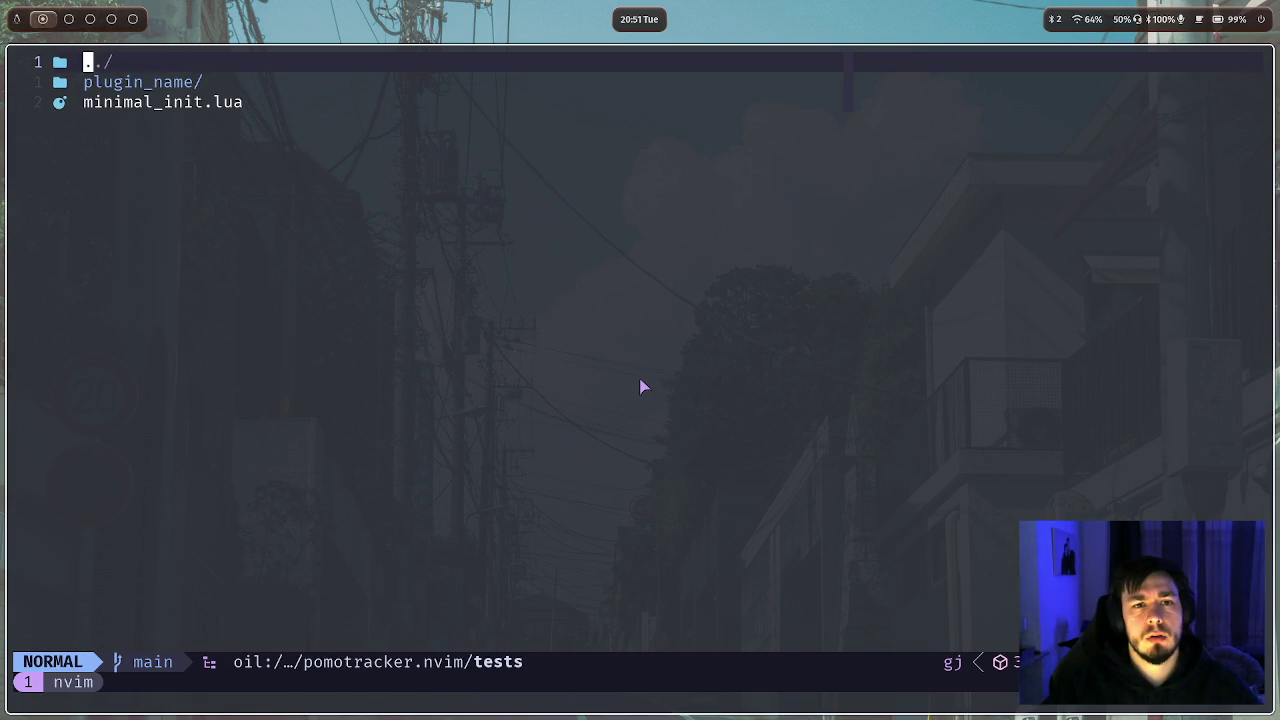
{"action": "key", "text": "minus"}
{"action": "key", "text": "k"}
{"action": "key", "text": "Return"}
{"action": "key", "text": "minus"}
{"action": "key", "text": "k"}
{"action": "key", "text": "Return"}
{"action": "key", "text": "minus"}
{"action": "key", "text": "j"}
{"action": "key", "text": "j"}
{"action": "key", "text": "j"}
{"action": "key", "text": "j"}
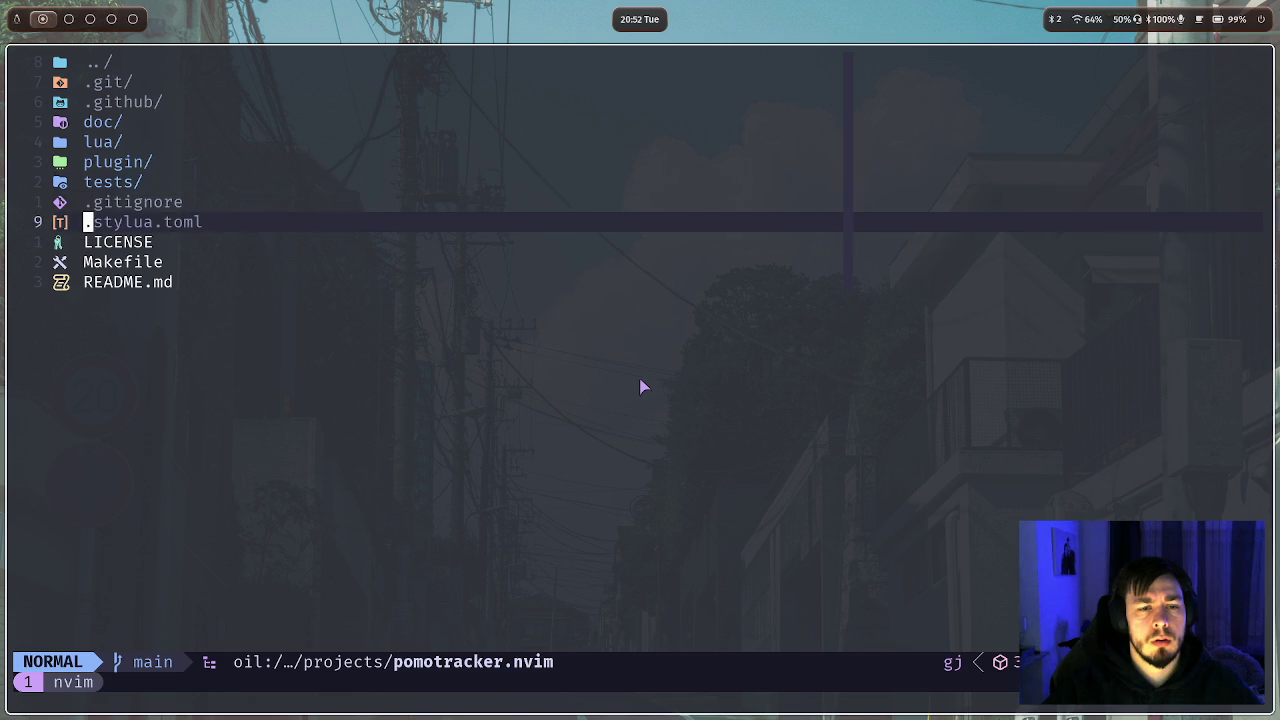
{"action": "key", "text": "j"}
{"action": "key", "text": "super+2"}
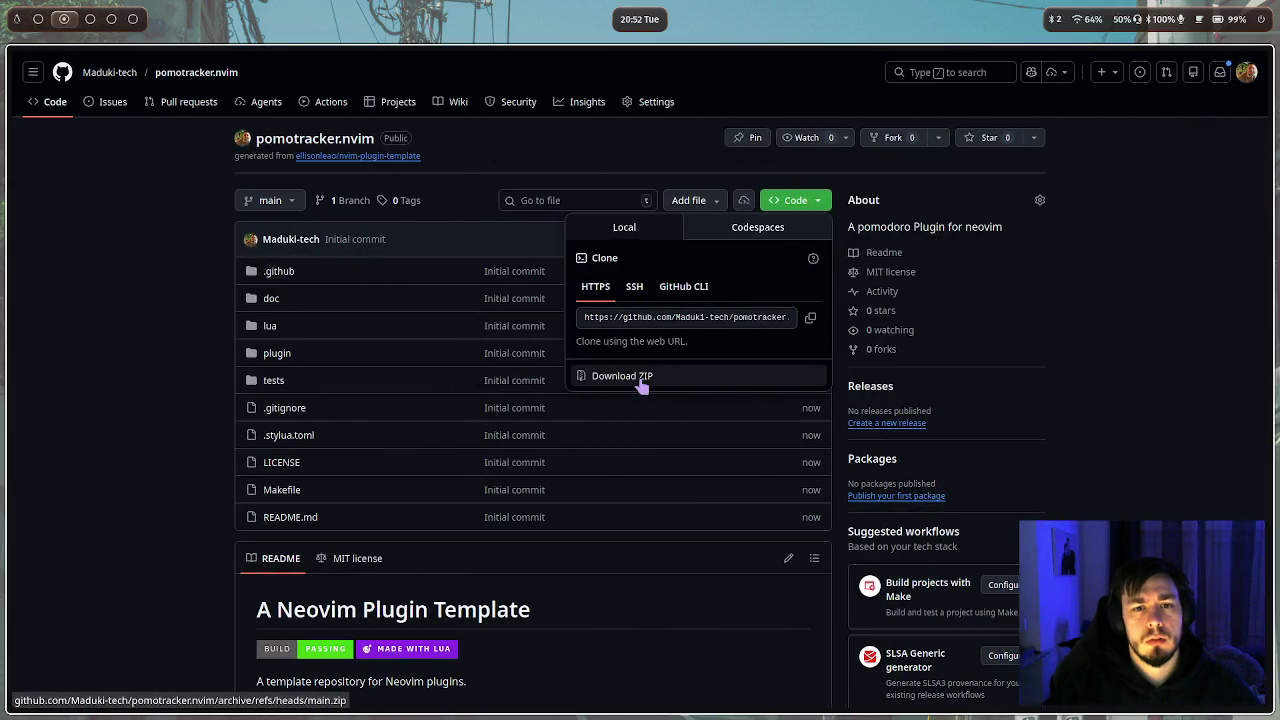
Close the Code clone panel and scroll the README to Features and Plugin structure.
{"action": "left_click", "coordinate": [640, 386]}
{"action": "scroll", "coordinate": [642, 386], "scroll_direction": "down", "scroll_amount": 4}
{"action": "scroll", "coordinate": [642, 386], "scroll_direction": "down", "scroll_amount": 3}
{"action": "scroll", "coordinate": [642, 386], "scroll_direction": "down", "scroll_amount": 4}
{"action": "scroll", "coordinate": [642, 386], "scroll_direction": "down", "scroll_amount": 3}
{"action": "scroll", "coordinate": [642, 386], "scroll_direction": "down", "scroll_amount": 4}
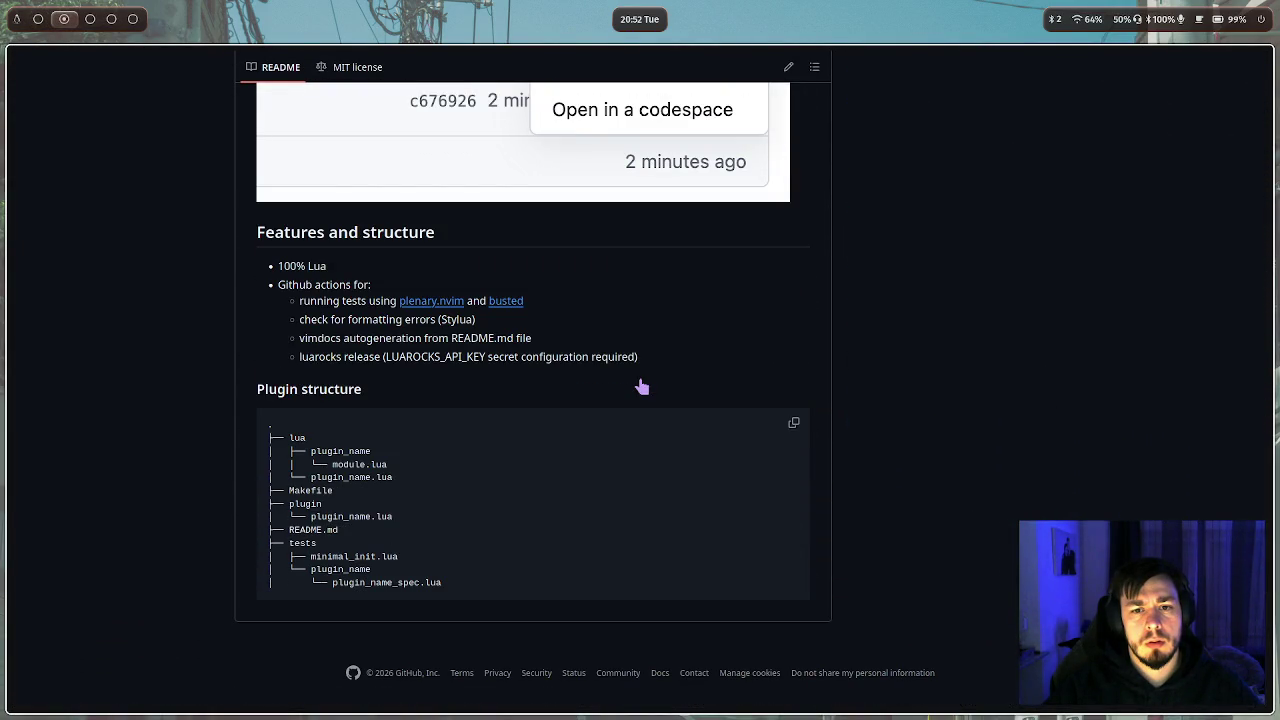
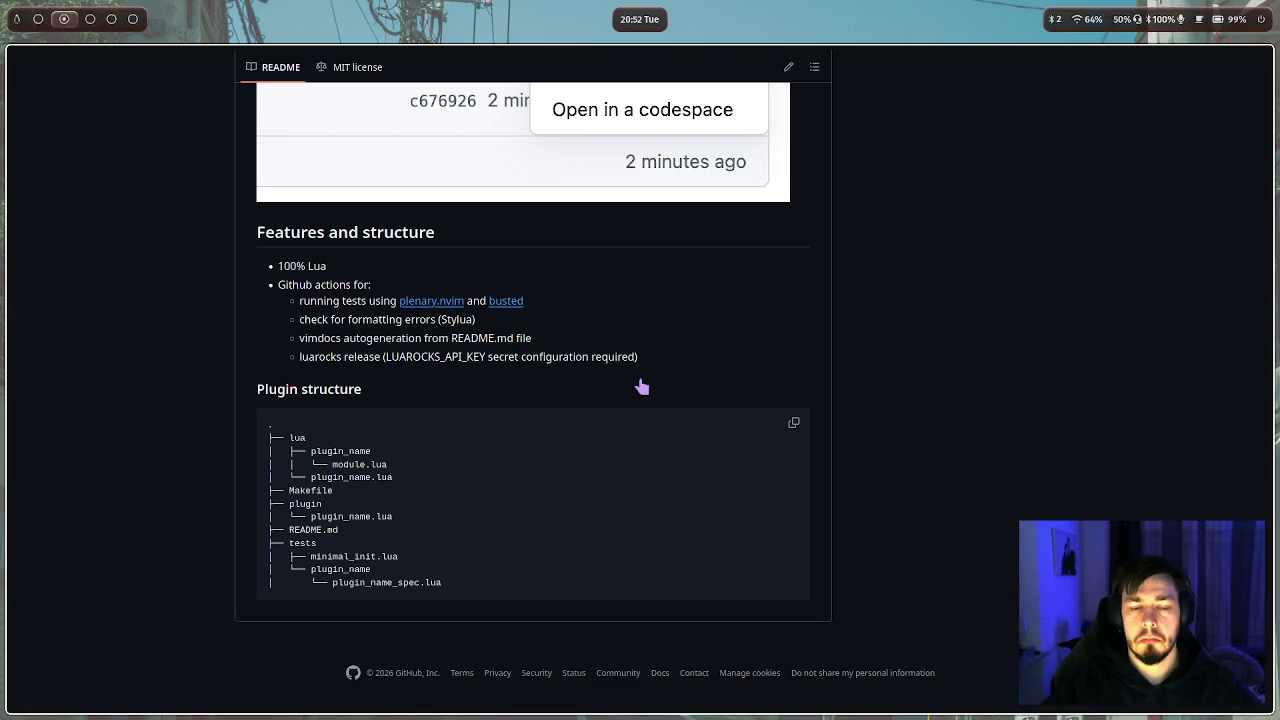
Scroll the pomotracker.nvim README back to the top, then switch to Neovim's project listing.
{"action": "scroll", "coordinate": [641, 387], "scroll_direction": "up", "scroll_amount": 3}
{"action": "scroll", "coordinate": [641, 387], "scroll_direction": "up", "scroll_amount": 2}
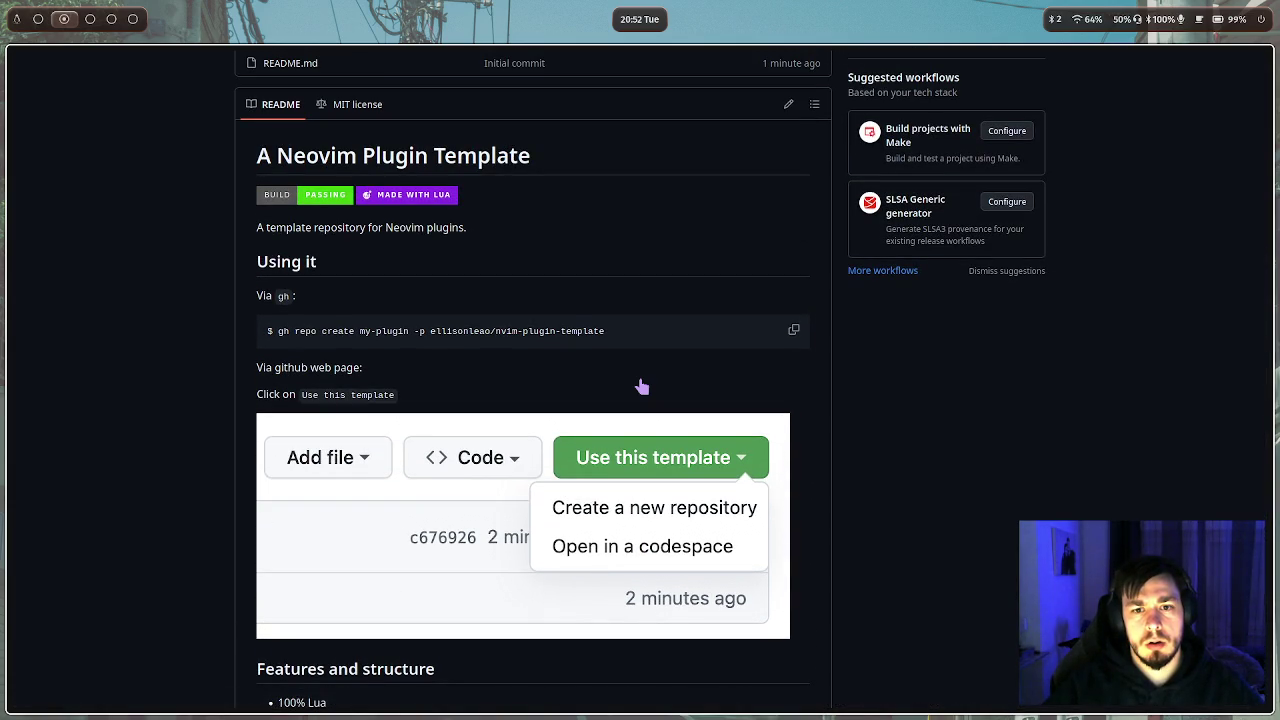
{"action": "scroll", "coordinate": [641, 387], "scroll_direction": "up", "scroll_amount": 3}
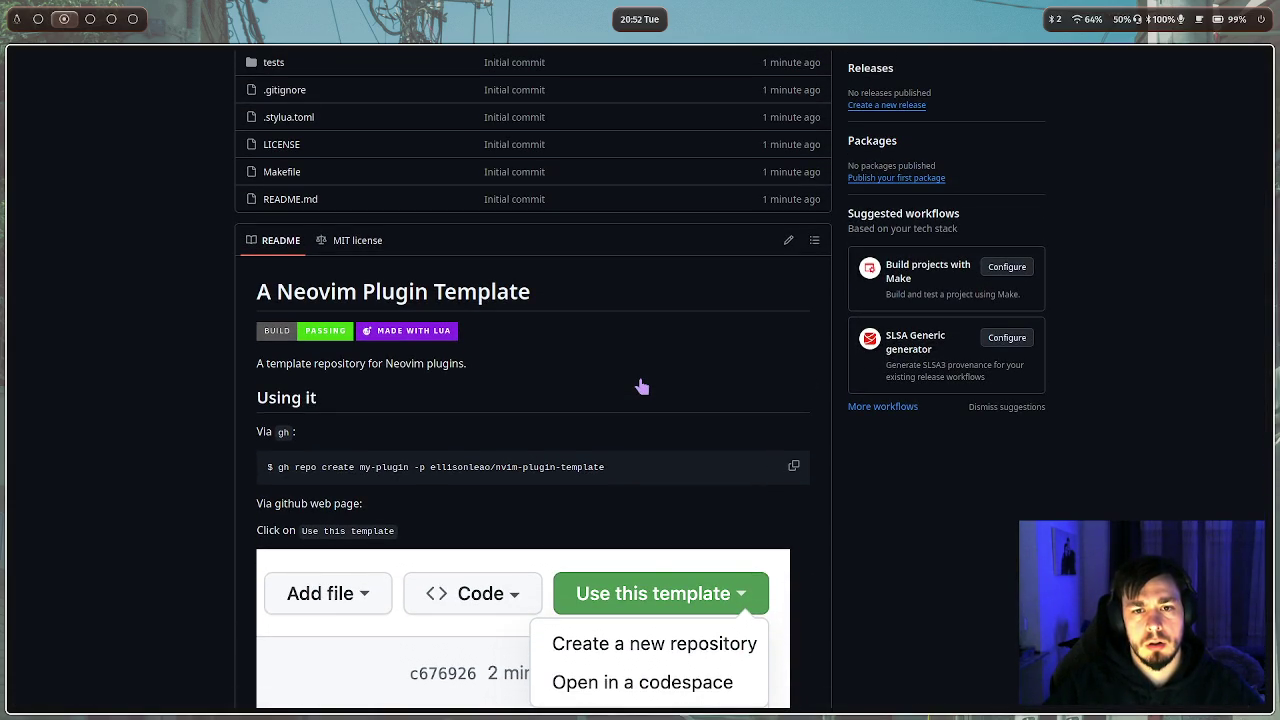
{"action": "scroll", "coordinate": [641, 387], "scroll_direction": "up", "scroll_amount": 5}
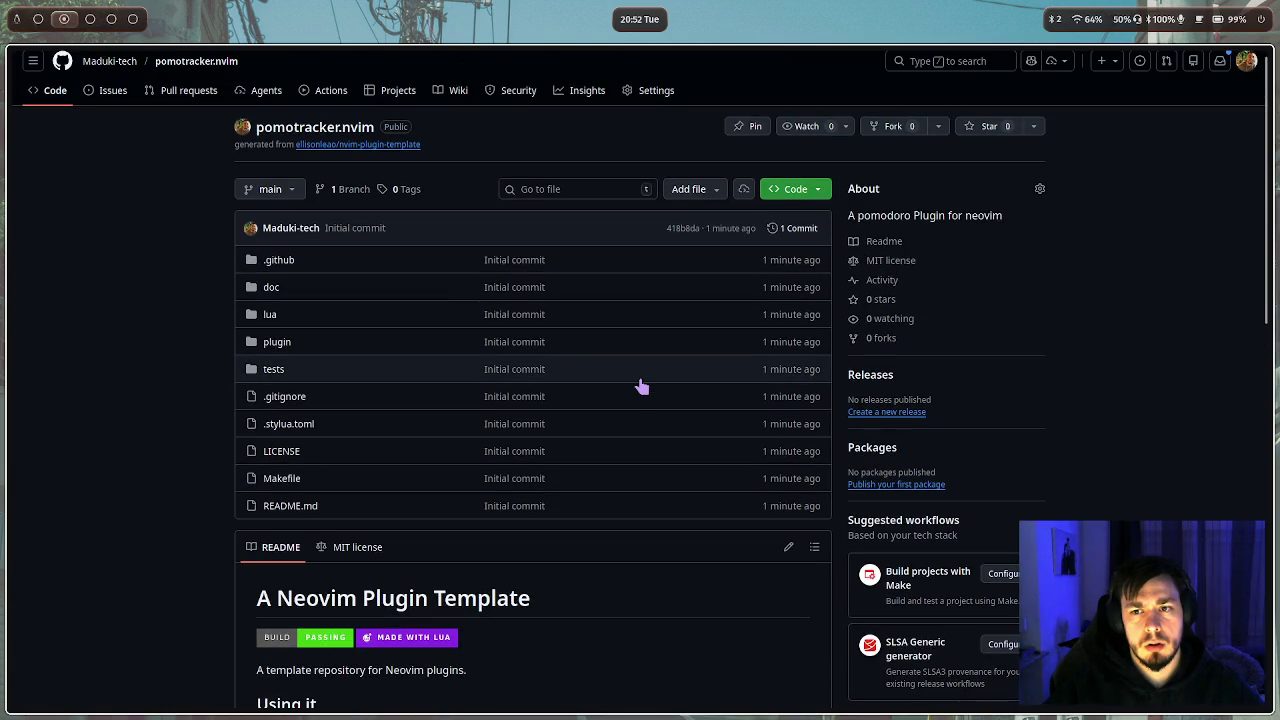
{"action": "key", "text": "super+1"}
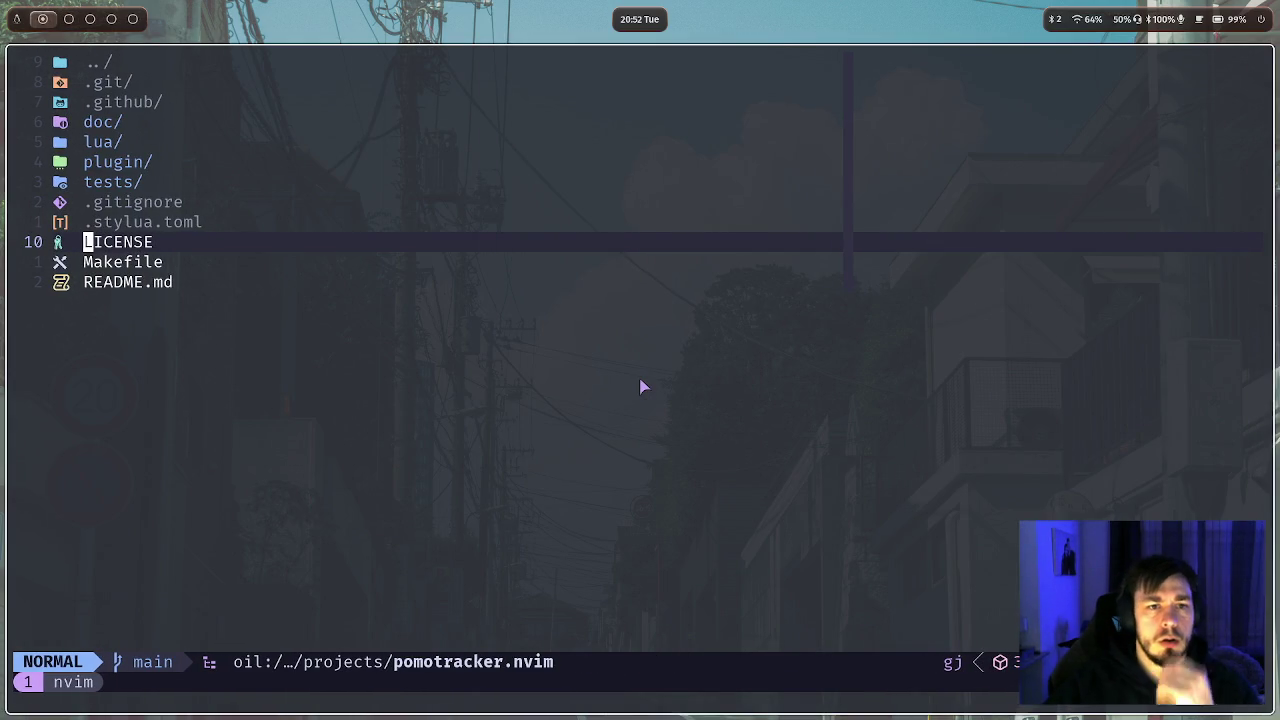
Check .gitignore and the tests folder in oil, then return to the GitHub repo page.
{"action": "key", "text": "k"}
{"action": "key", "text": "k"}
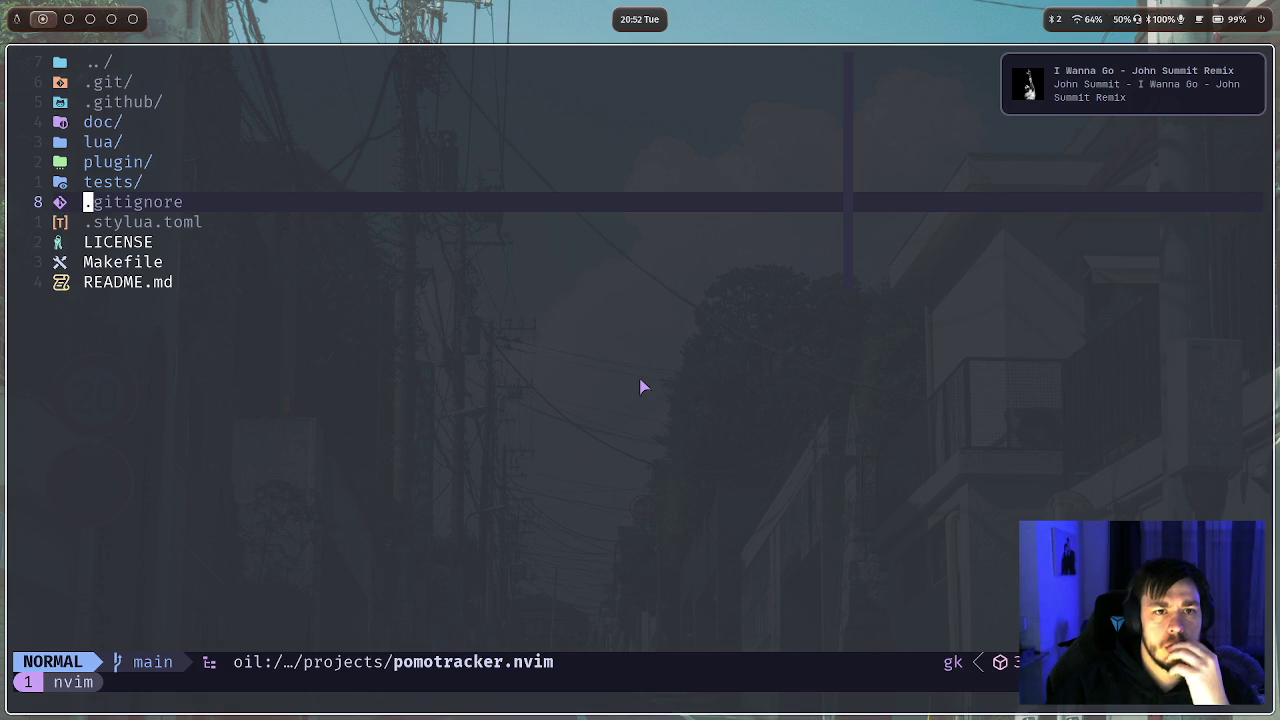
{"action": "key", "text": "Return"}
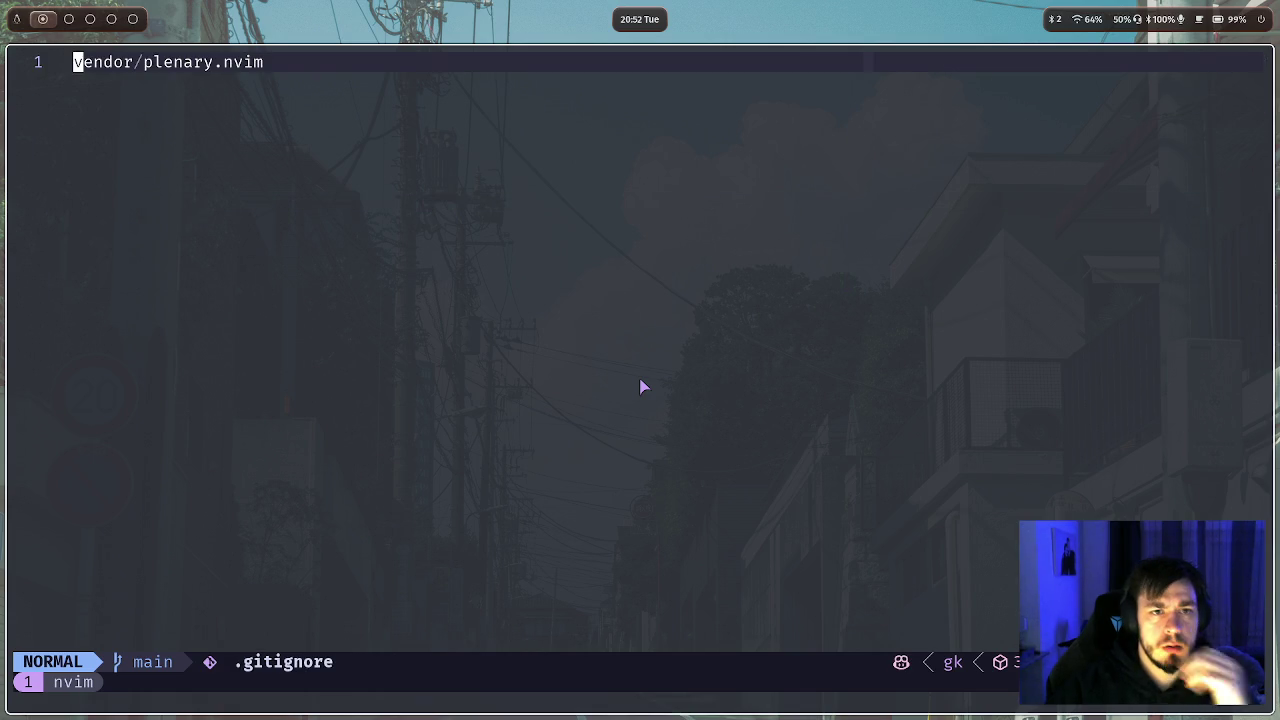
{"action": "key", "text": "minus"}
{"action": "key", "text": "k"}
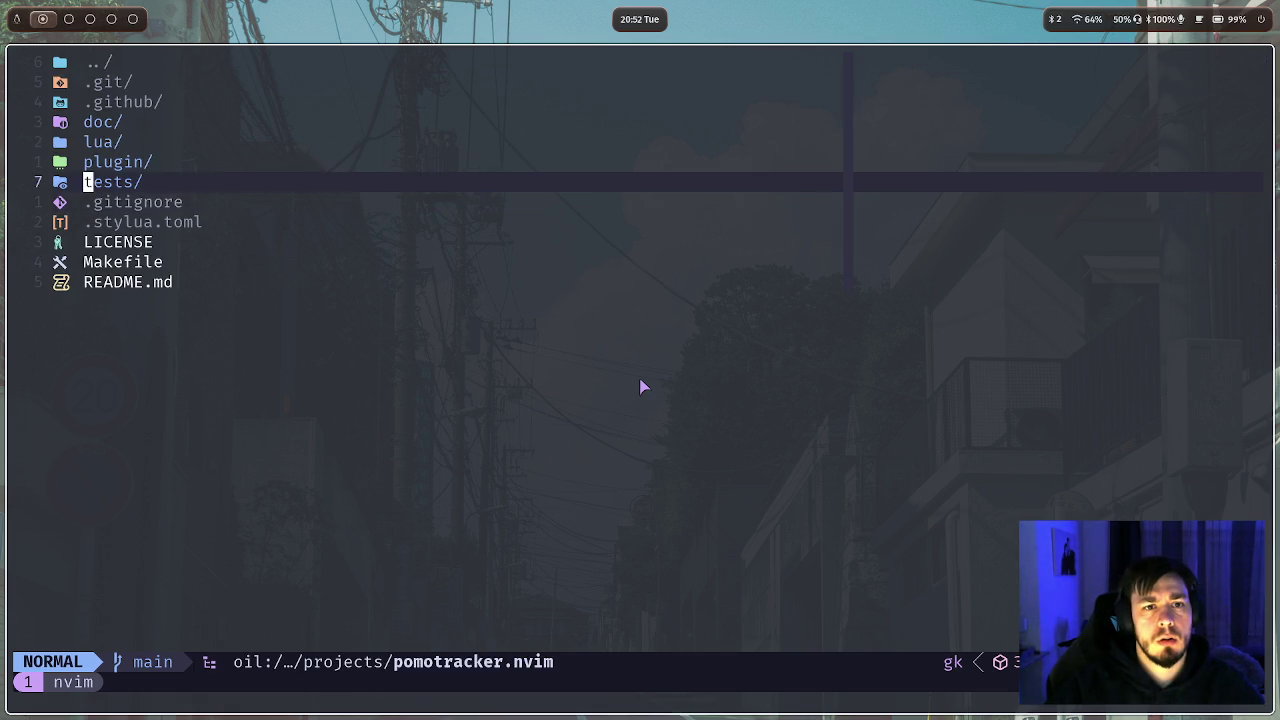
{"action": "key", "text": "Return"}
{"action": "key", "text": "minus"}
{"action": "key", "text": "k"}
{"action": "key", "text": "k"}
{"action": "key", "text": "k"}
{"action": "key", "text": "super+2"}
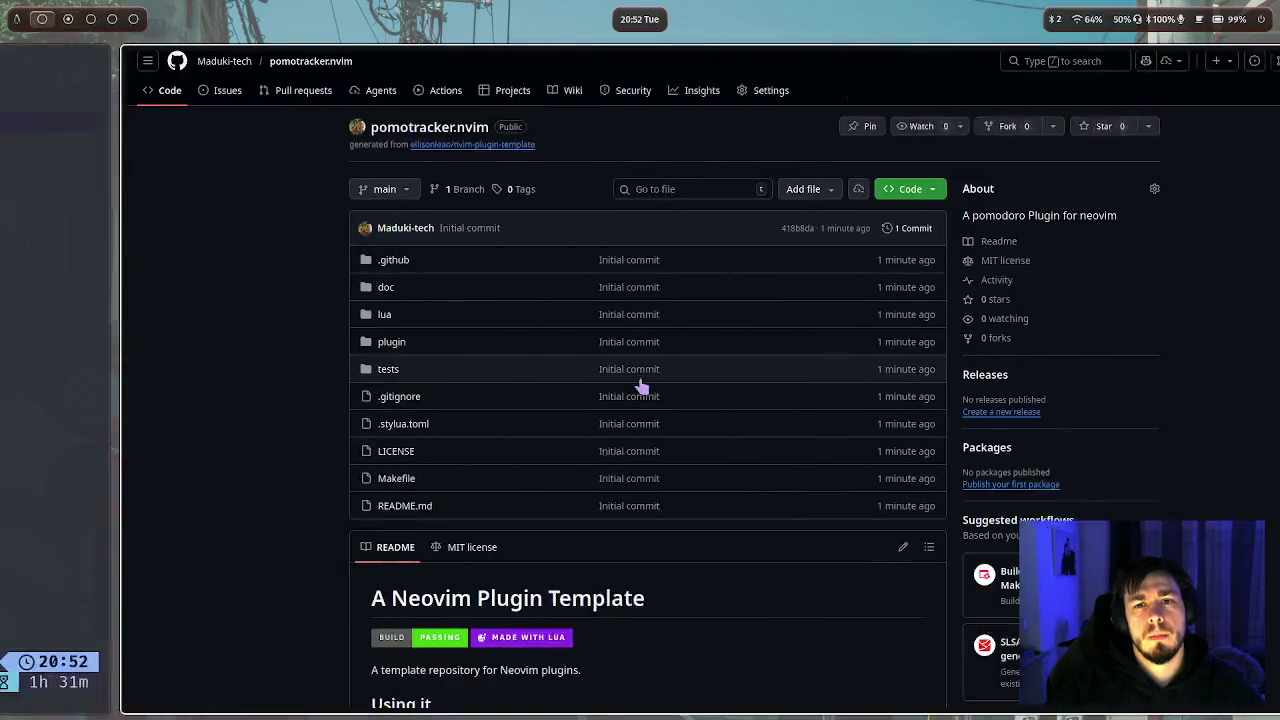
Review the nvim-plugin-template repository's README, the template pomotracker.nvim was generated from.
{"action": "key", "text": "alt+Left"}
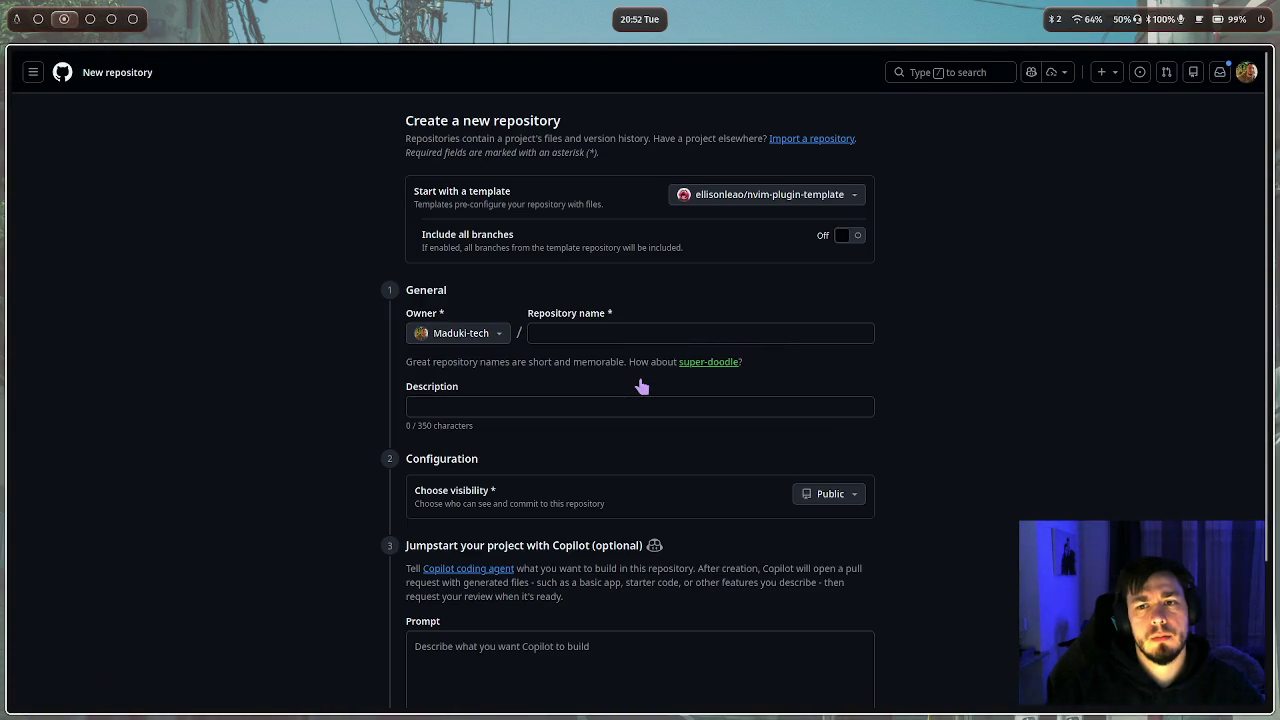
{"action": "key", "text": "alt+Right"}
{"action": "left_click", "coordinate": [357, 146]}
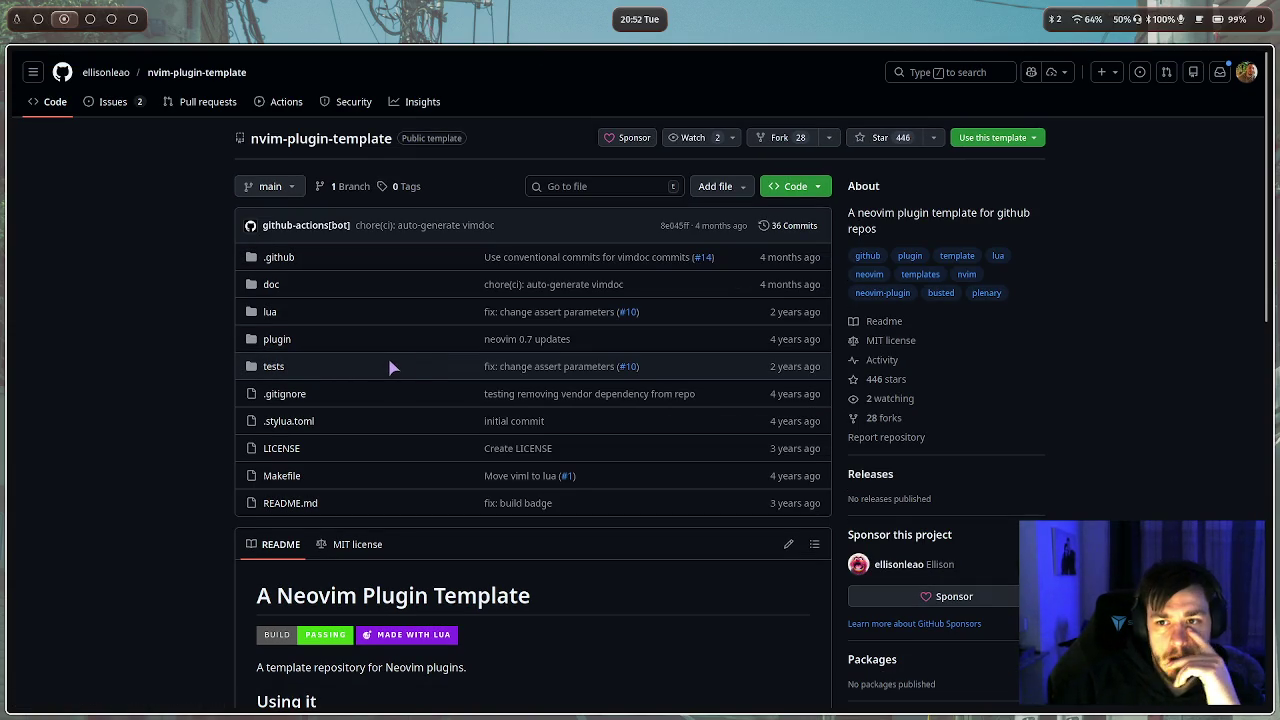
{"action": "scroll", "coordinate": [431, 366], "scroll_direction": "down", "scroll_amount": 1}
{"action": "scroll", "coordinate": [431, 366], "scroll_direction": "down", "scroll_amount": 3}
{"action": "scroll", "coordinate": [431, 366], "scroll_direction": "down", "scroll_amount": 2}
{"action": "scroll", "coordinate": [431, 366], "scroll_direction": "down", "scroll_amount": 2}
{"action": "scroll", "coordinate": [423, 366], "scroll_direction": "down", "scroll_amount": 4}
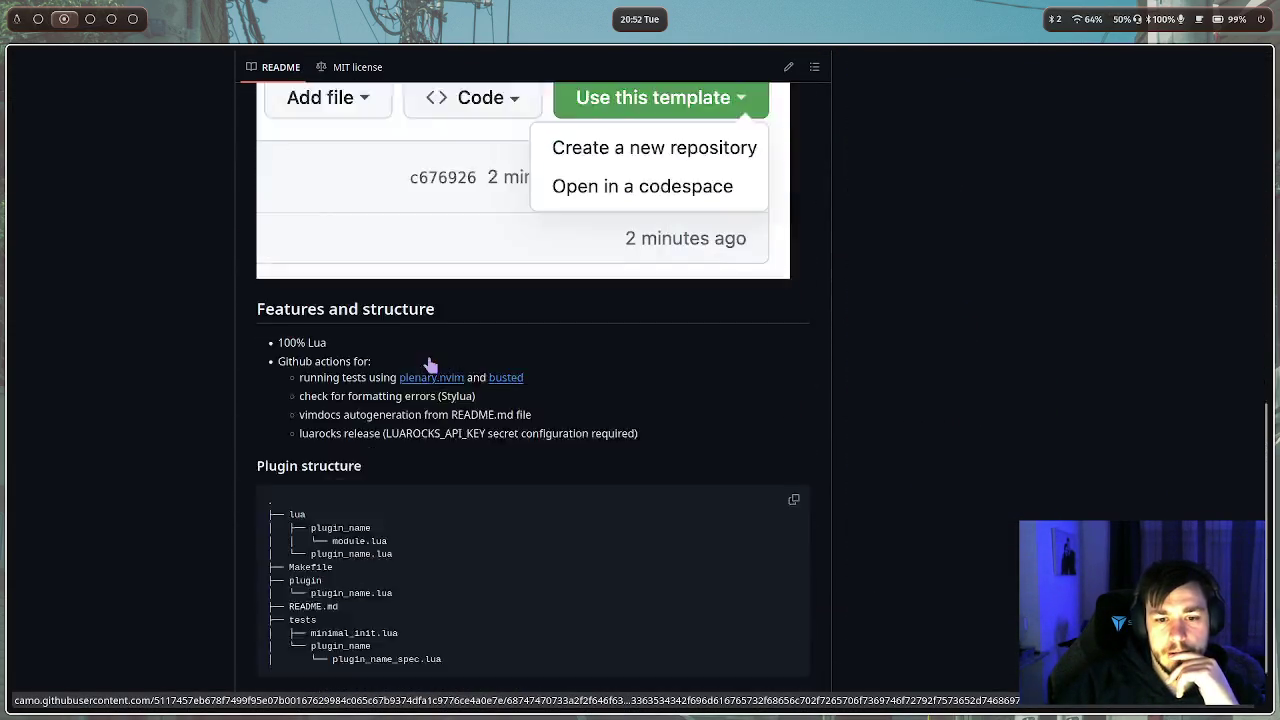
{"action": "scroll", "coordinate": [343, 271], "scroll_direction": "up", "scroll_amount": 10}
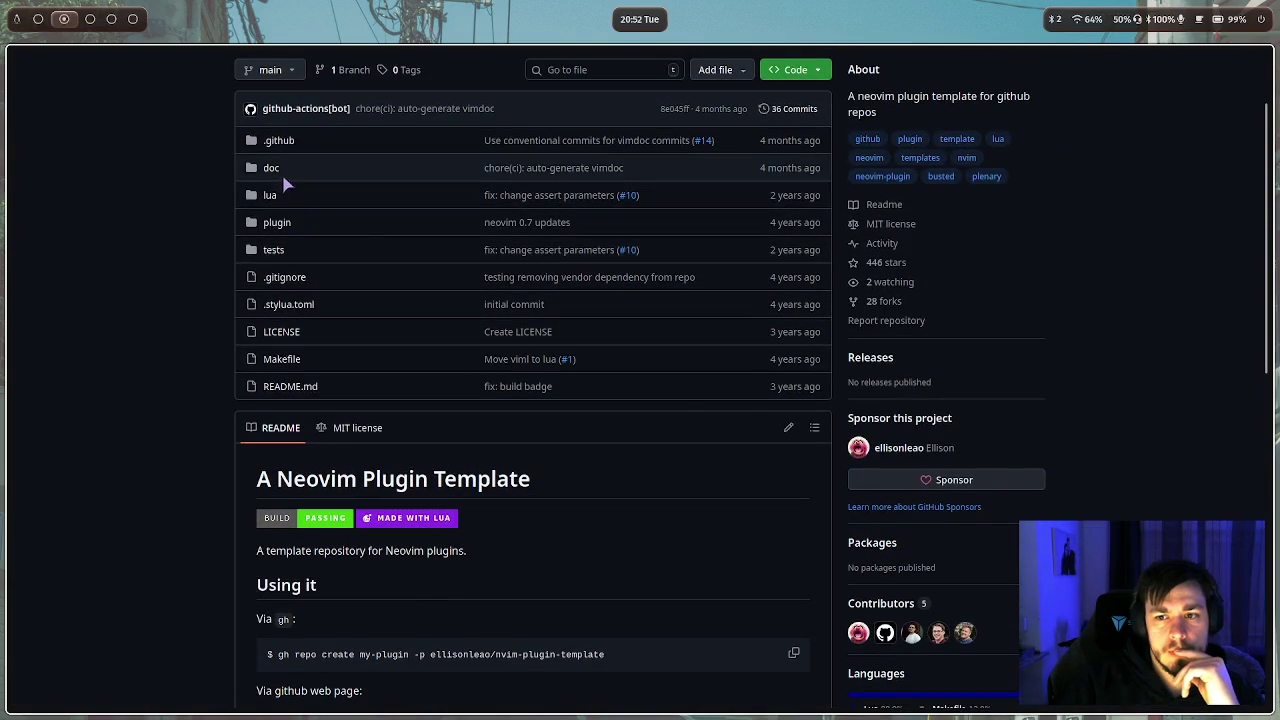
{"action": "scroll", "coordinate": [689, 411], "scroll_direction": "down", "scroll_amount": 3}
{"action": "scroll", "coordinate": [1000, 430], "scroll_direction": "down", "scroll_amount": 1}
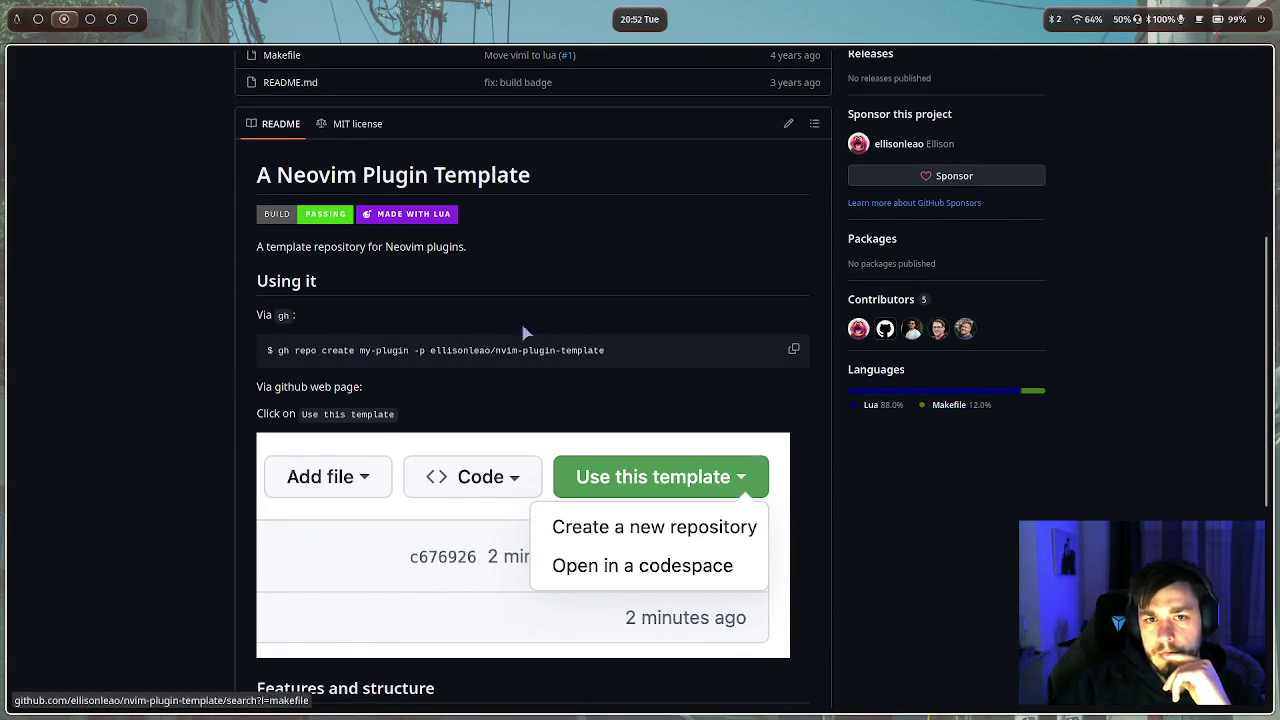
{"action": "scroll", "coordinate": [380, 400], "scroll_direction": "up", "scroll_amount": 5}
{"action": "key", "text": "super+2"}
Open the Makefile in its own tab to review the test target.
{"action": "key", "text": "j"}
{"action": "key", "text": "j"}
{"action": "key", "text": "j"}
{"action": "key", "text": "j"}
{"action": "key", "text": "j"}
{"action": "key", "text": "j"}
{"action": "key", "text": "j"}
{"action": "key", "text": "Return"}
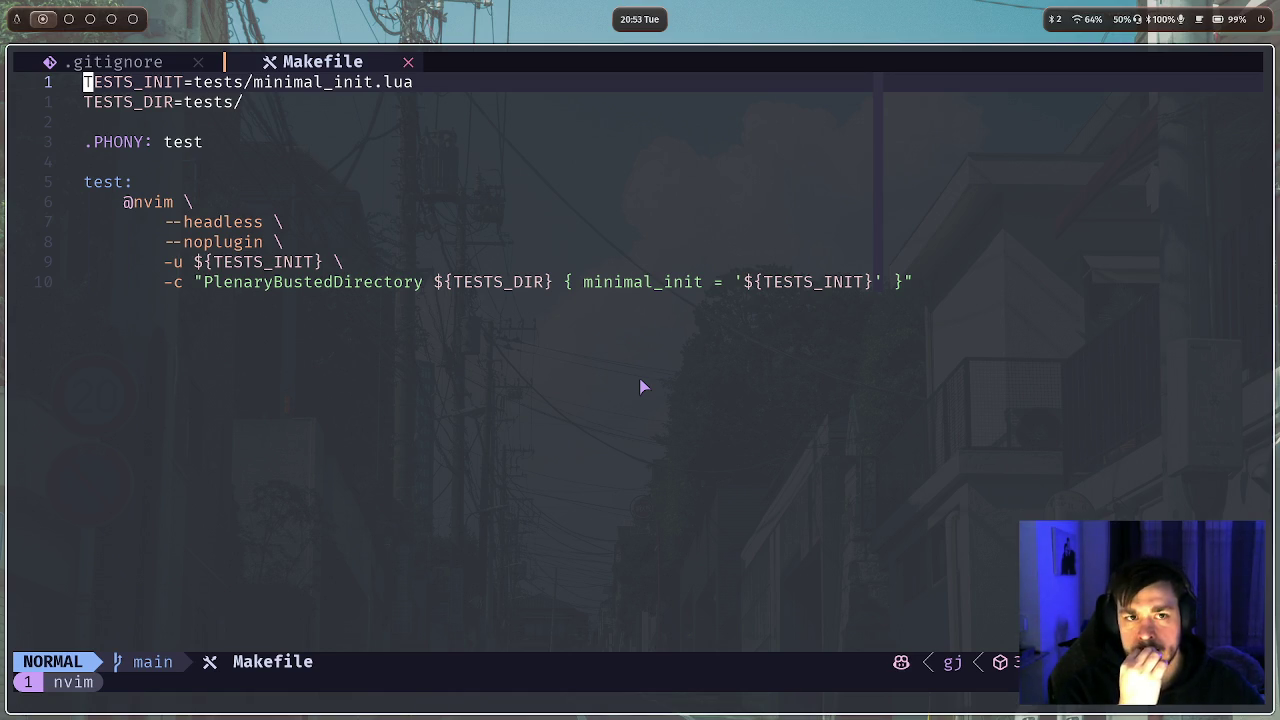
{"action": "key", "text": "minus"}
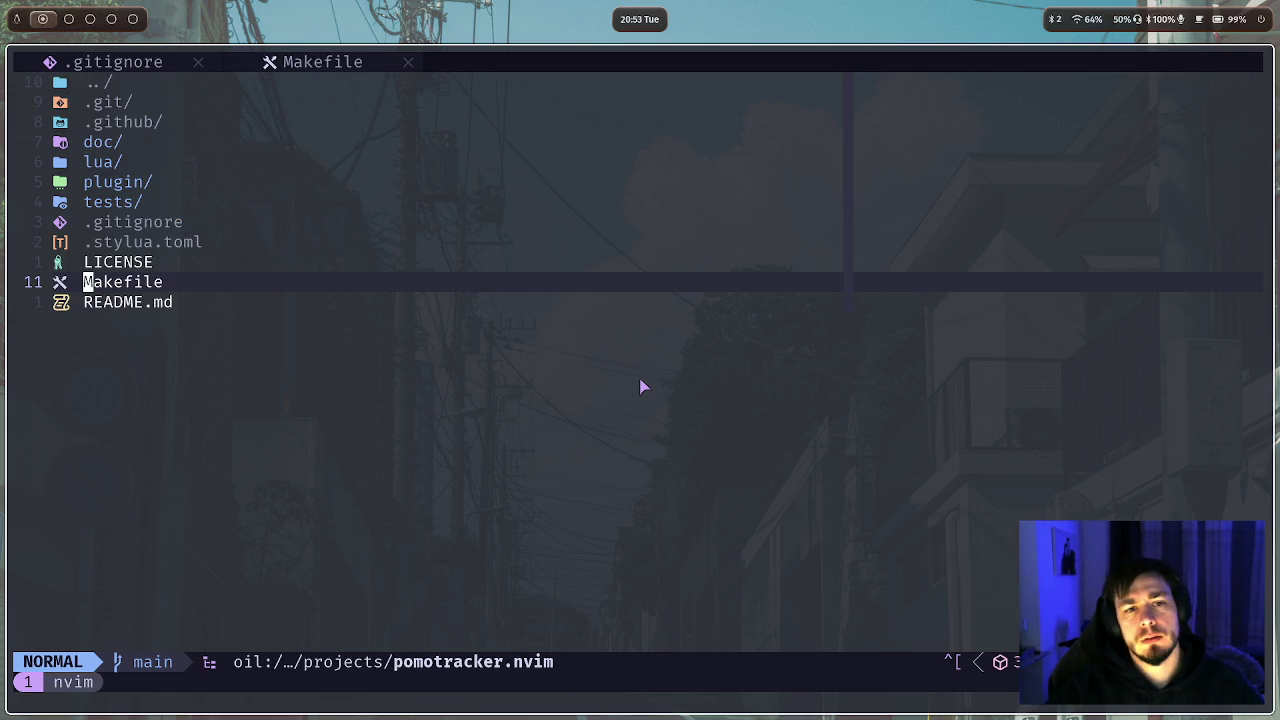
{"action": "key", "text": "Return"}
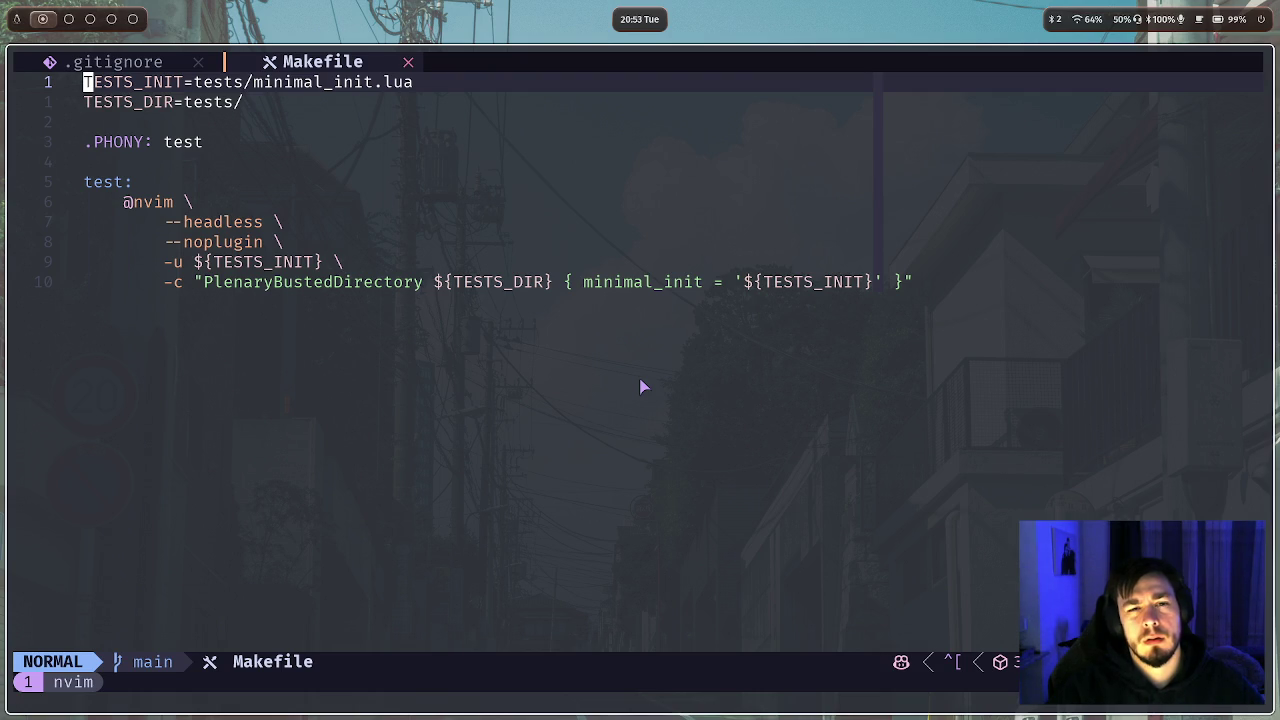
Rename doc/my-template-docs.txt to pomotracker.nvim.txt and confirm the change.
{"action": "key", "text": "k"}
{"action": "key", "text": "k"}
{"action": "key", "text": "k"}
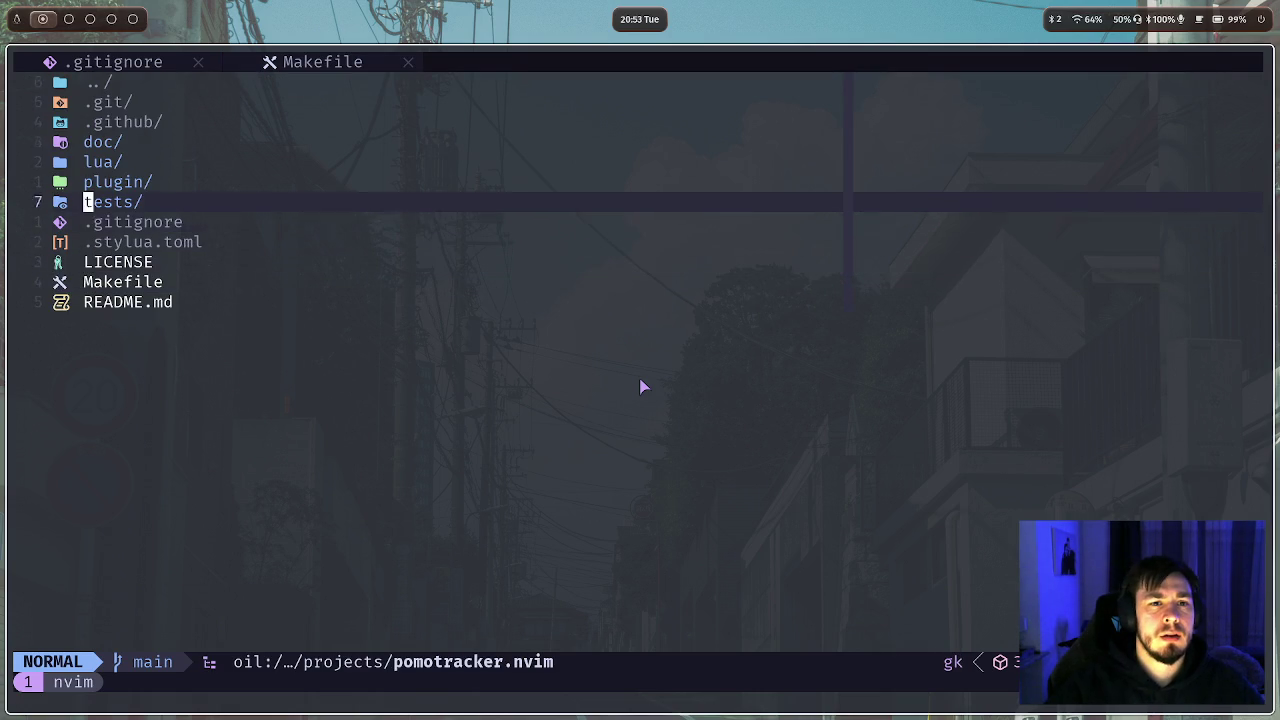
{"action": "key", "text": "k"}
{"action": "key", "text": "k"}
{"action": "key", "text": "k"}
{"action": "key", "text": "Return"}
{"action": "key", "text": "j"}
{"action": "key", "text": "v"}
{"action": "key", "text": "e"}
{"action": "key", "text": "e"}
{"action": "key", "text": "e"}
{"action": "key", "text": "e"}
{"action": "key", "text": "e"}
{"action": "type", "text": "c"}
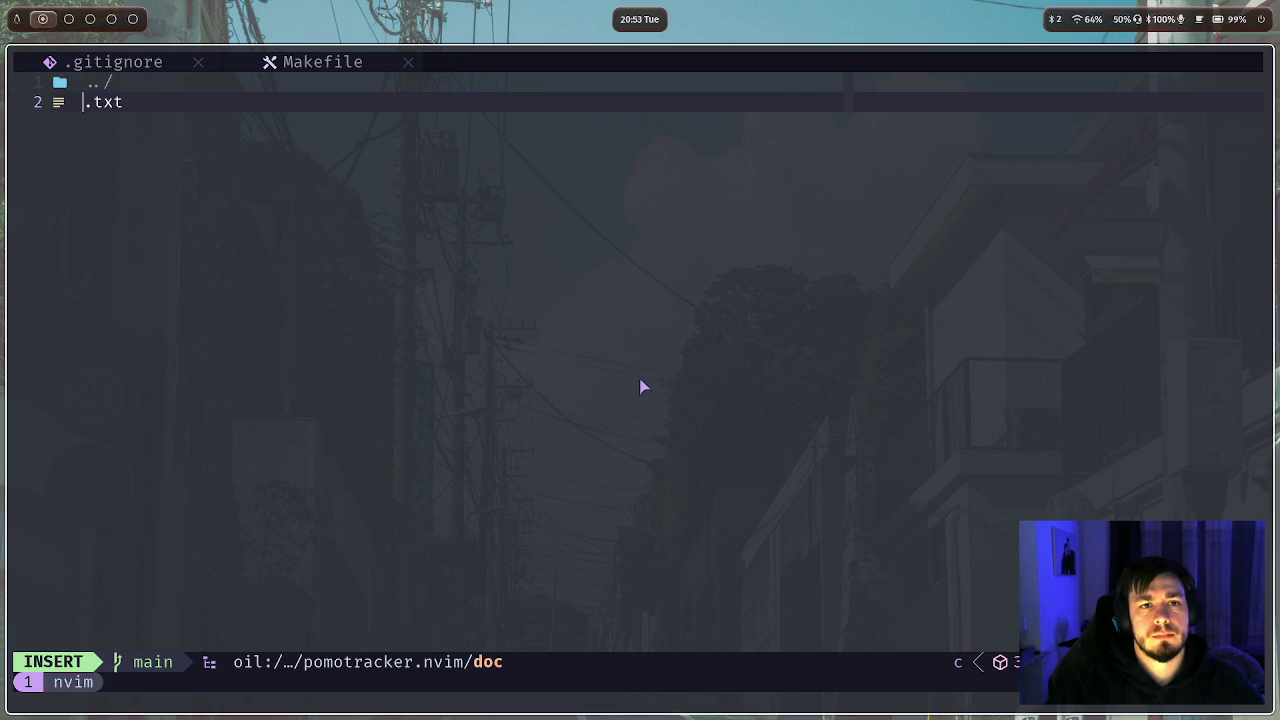
{"action": "type", "text": "pomotracker.nvim"}
{"action": "key", "text": "Escape"}
{"action": "type", "text": ":w"}
{"action": "key", "text": "Return"}
{"action": "key", "text": "y"}
{"action": "key", "text": "minus"}
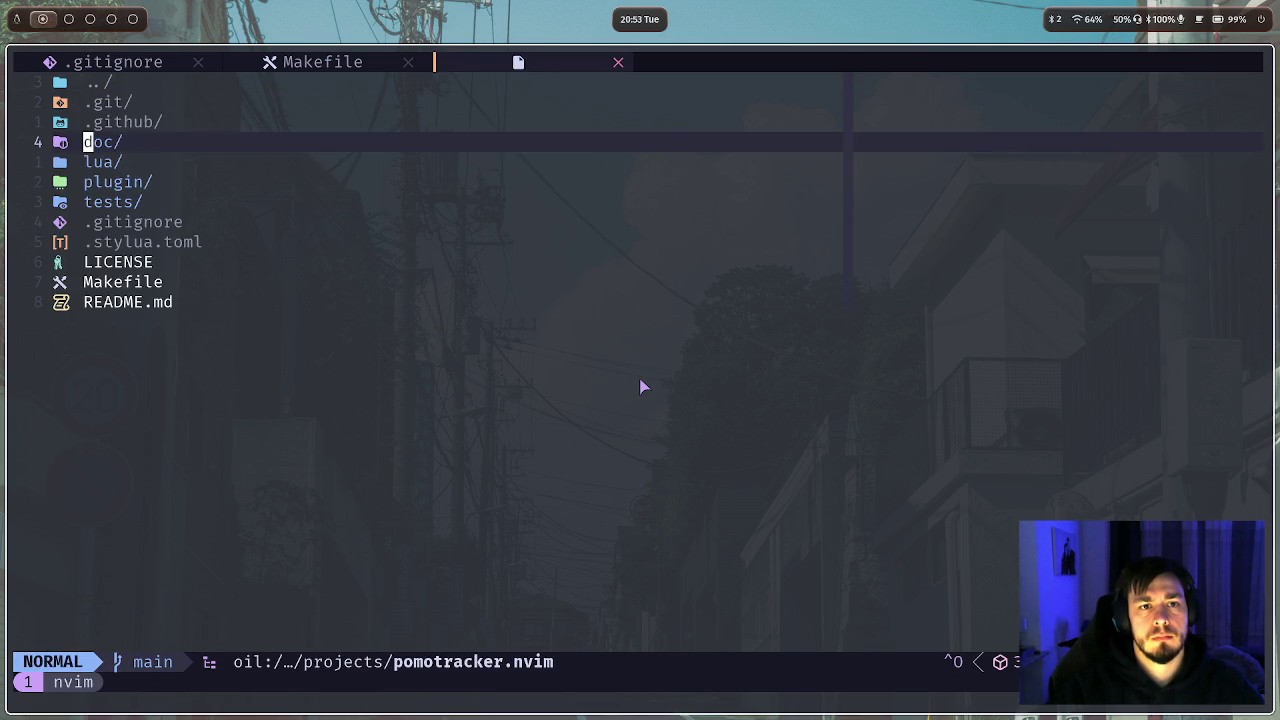
Rename the lua/plugin_name/ folder to pomotracker.nvim/ and confirm the move.
{"action": "key", "text": "j"}
{"action": "key", "text": "Return"}
{"action": "key", "text": "j"}
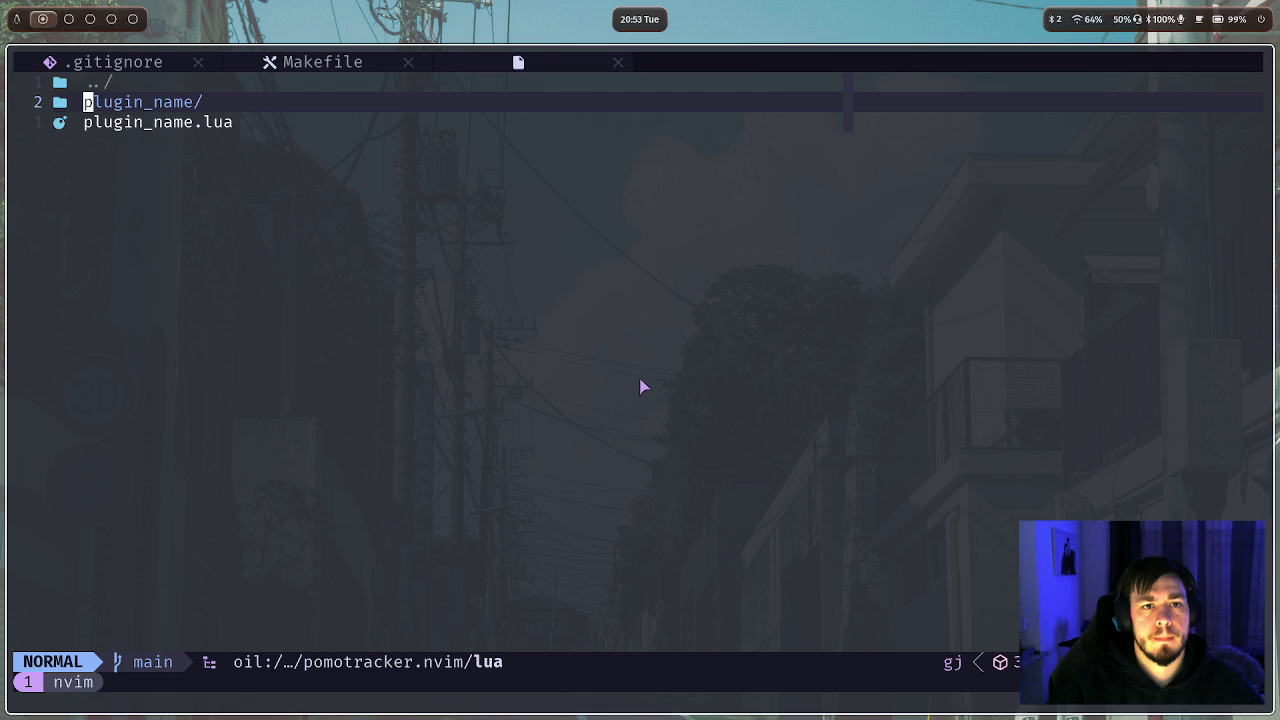
{"action": "key", "text": "v"}
{"action": "key", "text": "l"}
{"action": "key", "text": "l"}
{"action": "key", "text": "l"}
{"action": "key", "text": "l"}
{"action": "key", "text": "l"}
{"action": "key", "text": "l"}
{"action": "type", "text": "lcpomo"}
{"action": "type", "text": "tracke"}
{"action": "type", "text": "nvim"}
{"action": "key", "text": "Escape"}
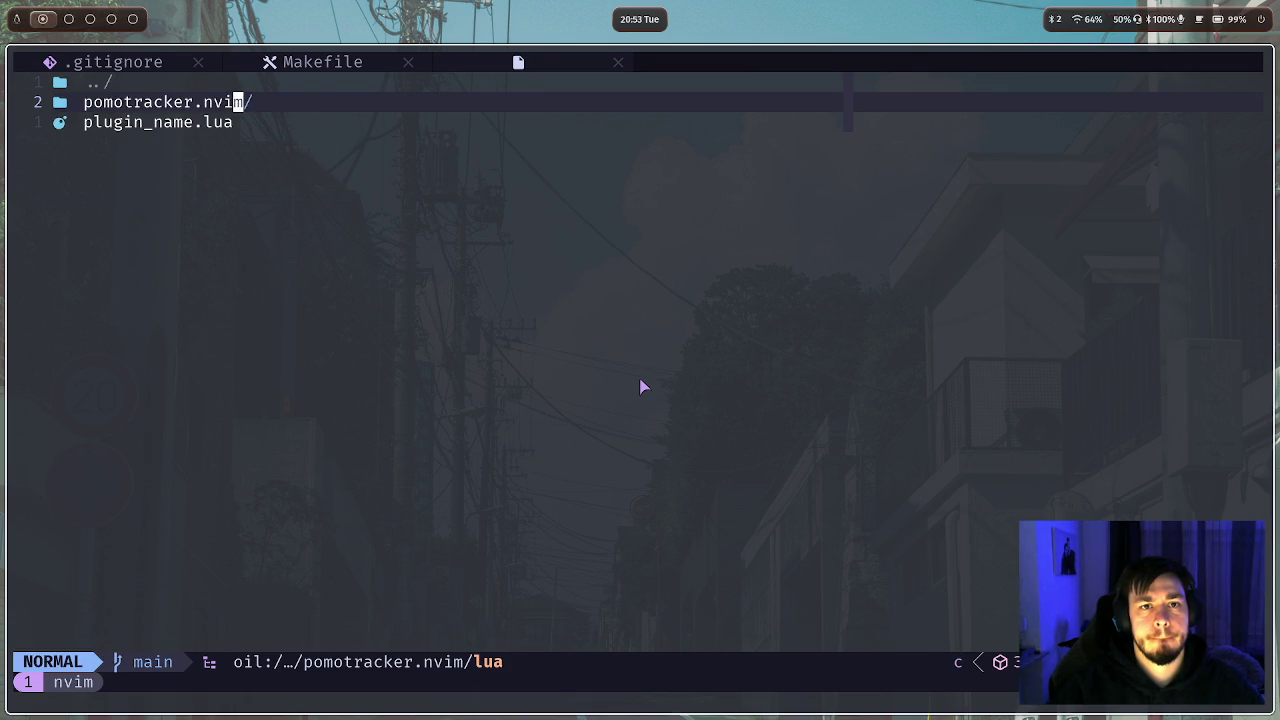
{"action": "type", "text": ":w"}
{"action": "key", "text": "Return"}
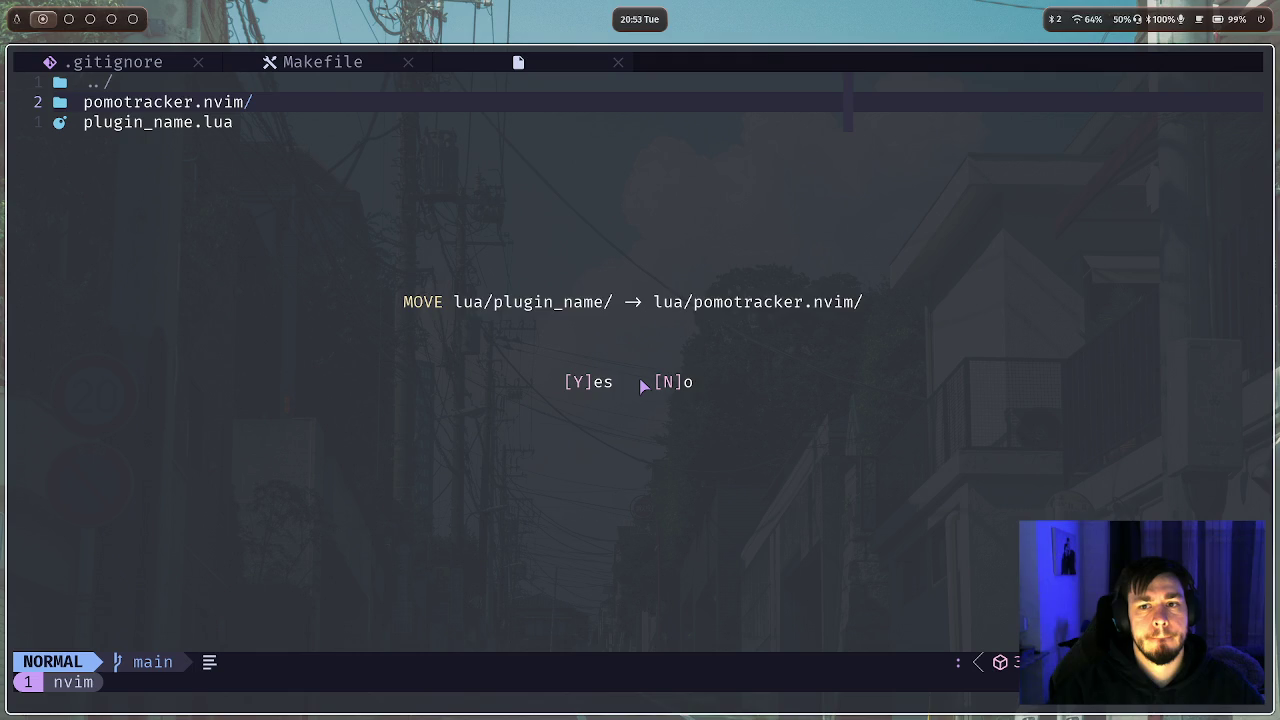
{"action": "key", "text": "y"}
Rename lua/plugin_name.lua to pomotracker.nvim.lua and confirm the change.
{"action": "key", "text": "j"}
{"action": "key", "text": "v"}
{"action": "key", "text": "l"}
{"action": "key", "text": "l"}
{"action": "key", "text": "l"}
{"action": "key", "text": "l"}
{"action": "key", "text": "l"}
{"action": "type", "text": "cpomor"}
{"action": "key", "text": "BackSpace"}
{"action": "type", "text": "tracker.nvim"}
{"action": "key", "text": "Escape"}
{"action": "type", "text": ":w"}
{"action": "key", "text": "Return"}
{"action": "key", "text": "y"}
Open module.lua from the renamed pomotracker.nvim folder in a new tab.
{"action": "key", "text": "k"}
{"action": "key", "text": "k"}
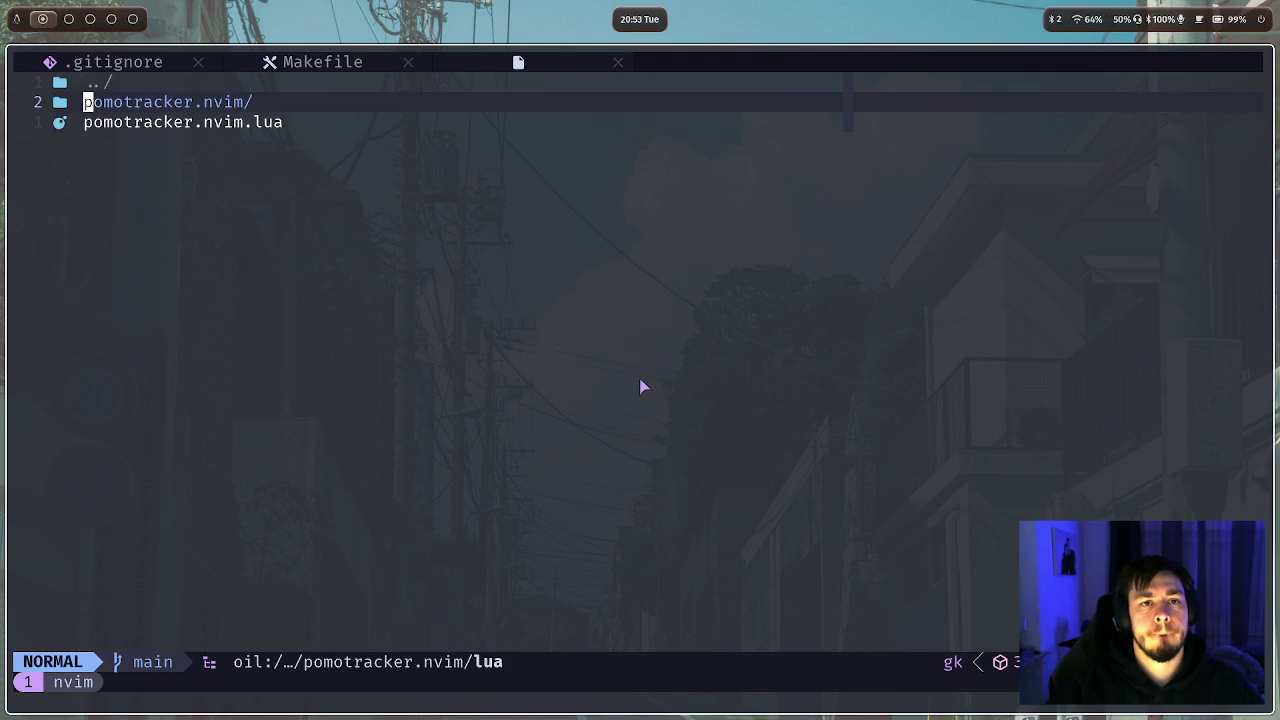
{"action": "key", "text": "Return"}
{"action": "key", "text": "j"}
{"action": "key", "text": "Return"}
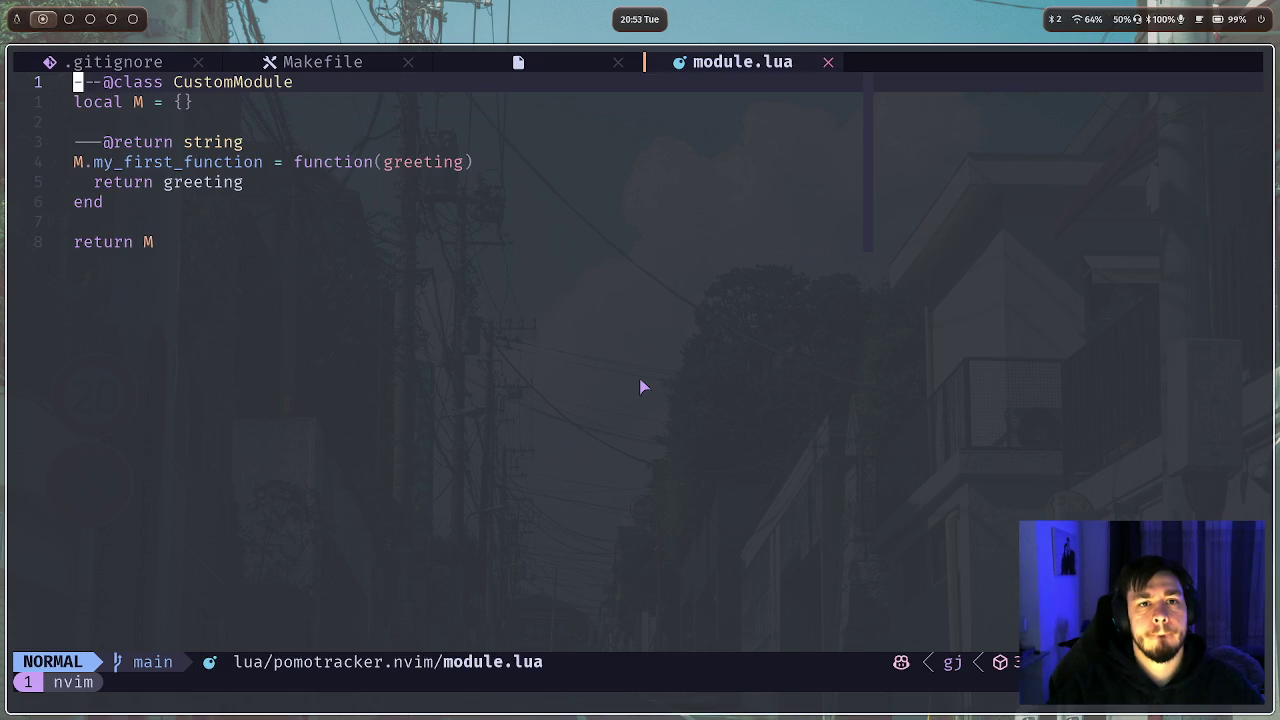
{"action": "key", "text": "-"}
{"action": "key", "text": "-"}
{"action": "key", "text": "-"}
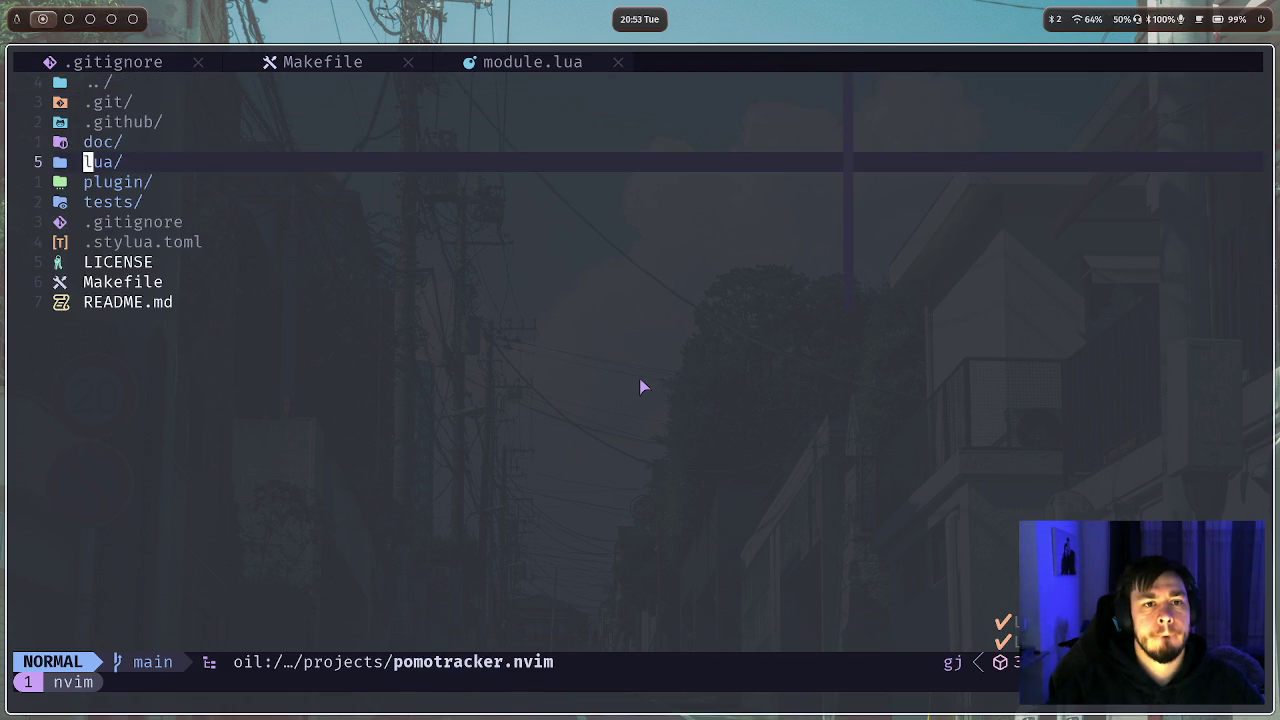
Open plugin/plugin_name.lua in a new tab to review it.
{"action": "key", "text": "j"}
{"action": "key", "text": "Return"}
{"action": "key", "text": "j"}
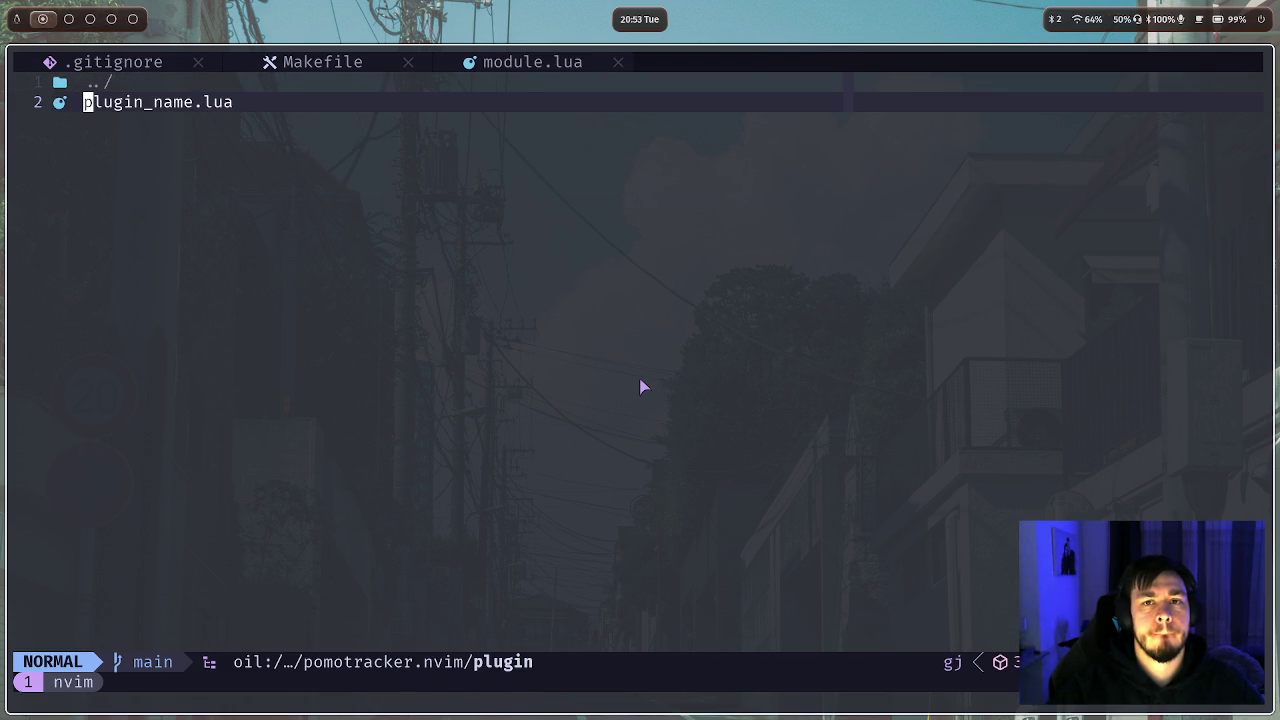
{"action": "key", "text": "minus"}
{"action": "key", "text": "Return"}
{"action": "key", "text": "j"}
{"action": "key", "text": "Return"}
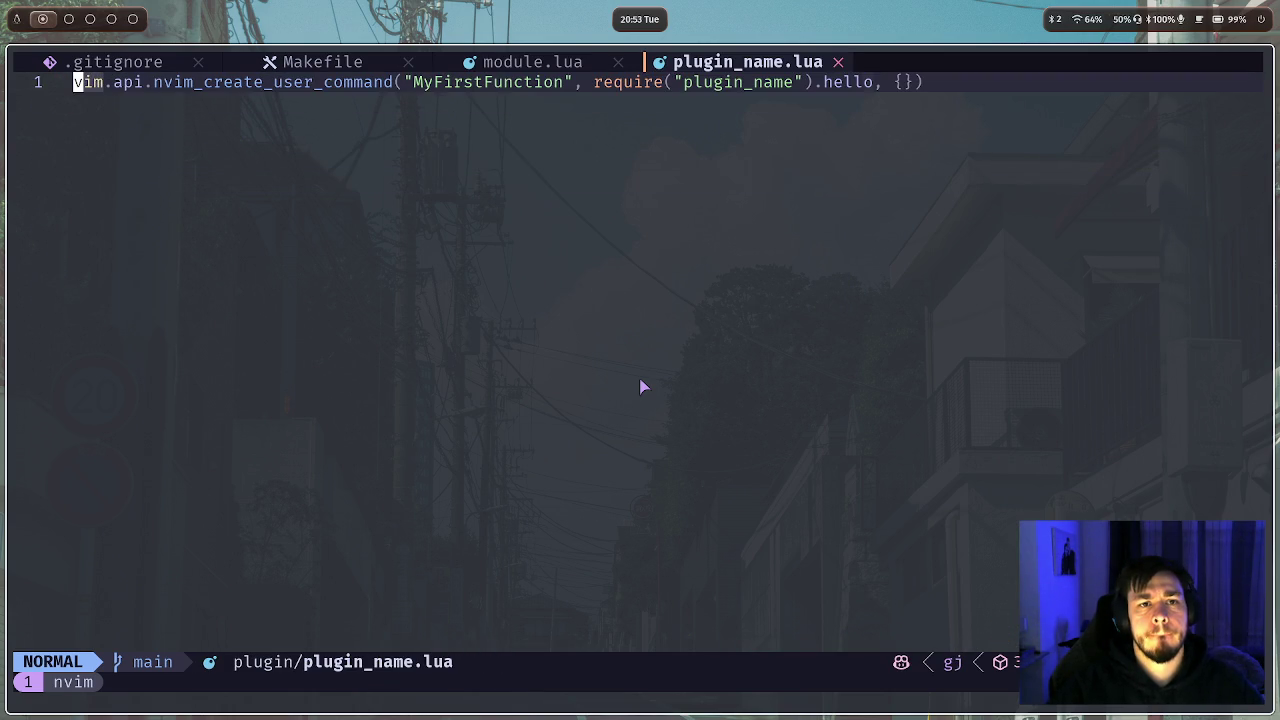
{"action": "key", "text": "minus"}
{"action": "key", "text": "minus"}
{"action": "key", "text": "j"}
Rename the tests/plugin_name folder to tests/pomotracker.nvim and confirm the move.
{"action": "key", "text": "Return"}
{"action": "key", "text": "j"}
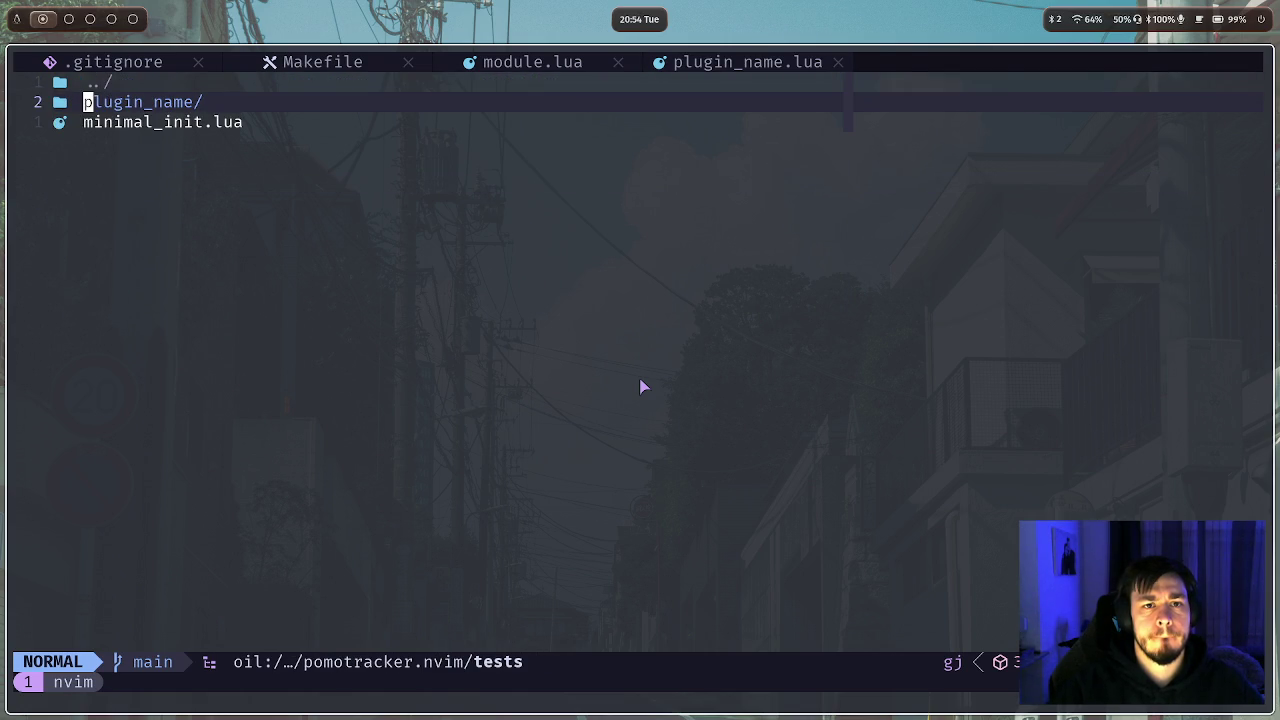
{"action": "type", "text": "vecpom"}
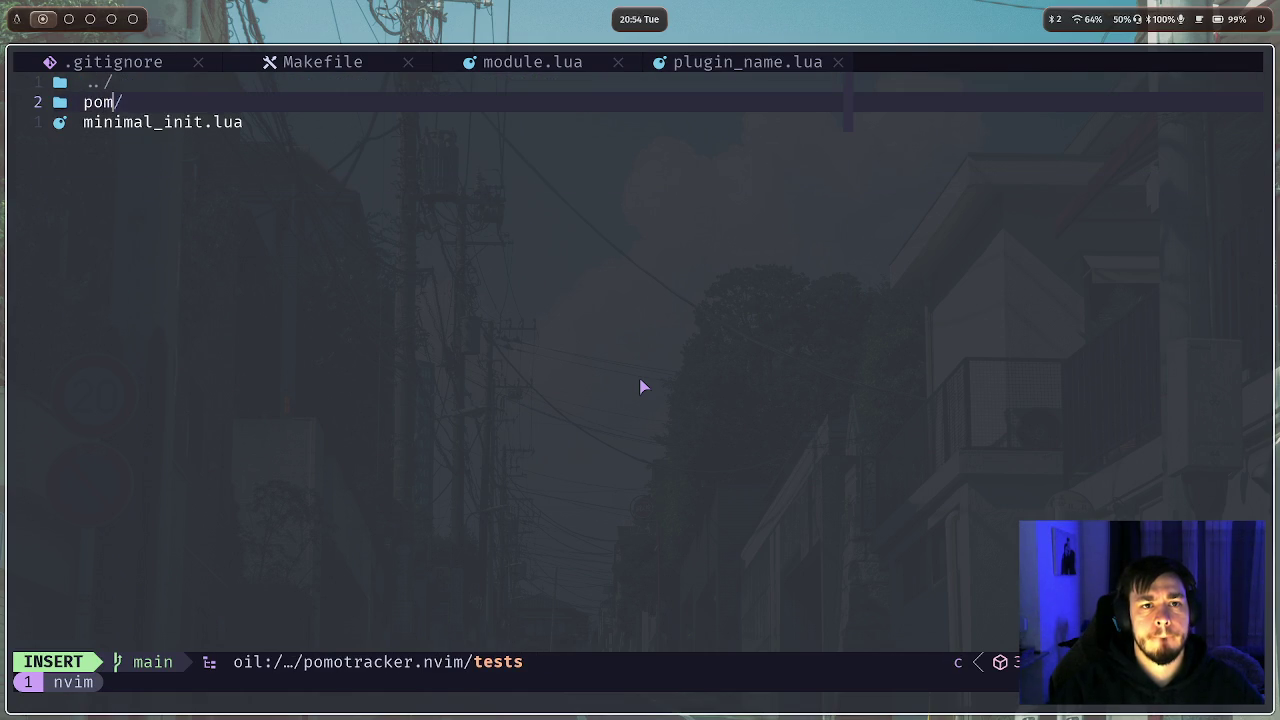
{"action": "type", "text": "tracker"}
{"action": "type", "text": "nvim"}
{"action": "key", "text": "Escape"}
{"action": "type", "text": ":w"}
{"action": "key", "text": "Return"}
{"action": "key", "text": "y"}
{"action": "key", "text": "Return"}
Inspect plugin_name_spec.lua and minimal_init.lua in the tests folders.
{"action": "key", "text": "Return"}
{"action": "key", "text": "minus"}
{"action": "key", "text": "v"}
{"action": "key", "text": "Escape"}
{"action": "key", "text": "v"}
{"action": "key", "text": "l"}
{"action": "key", "text": "l"}
{"action": "key", "text": "l"}
{"action": "key", "text": "l"}
{"action": "key", "text": "Escape"}
{"action": "key", "text": "Return"}
{"action": "key", "text": "minus"}
{"action": "key", "text": "minus"}
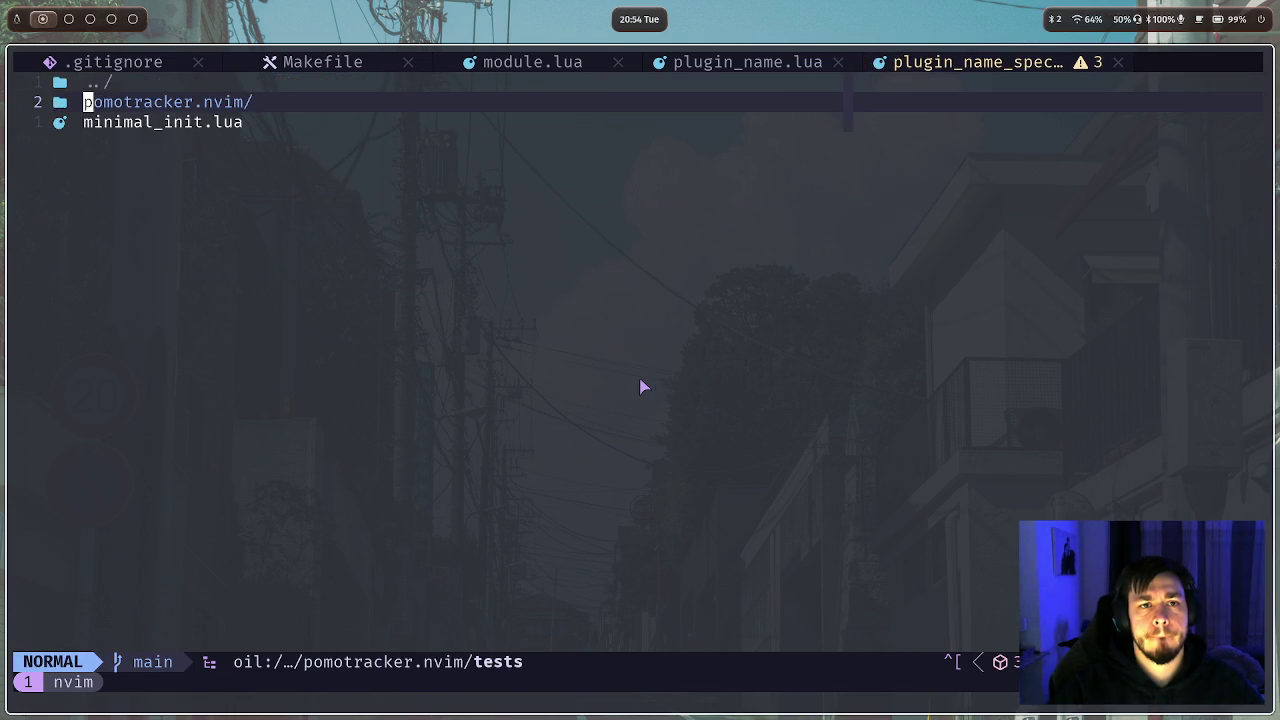
{"action": "key", "text": "j"}
{"action": "key", "text": "Return"}
{"action": "key", "text": "minus"}
{"action": "key", "text": "minus"}
Quit Neovim with :q back to the zsh prompt.
{"action": "key", "text": "k"}
{"action": "key", "text": "k"}
{"action": "key", "text": "k"}
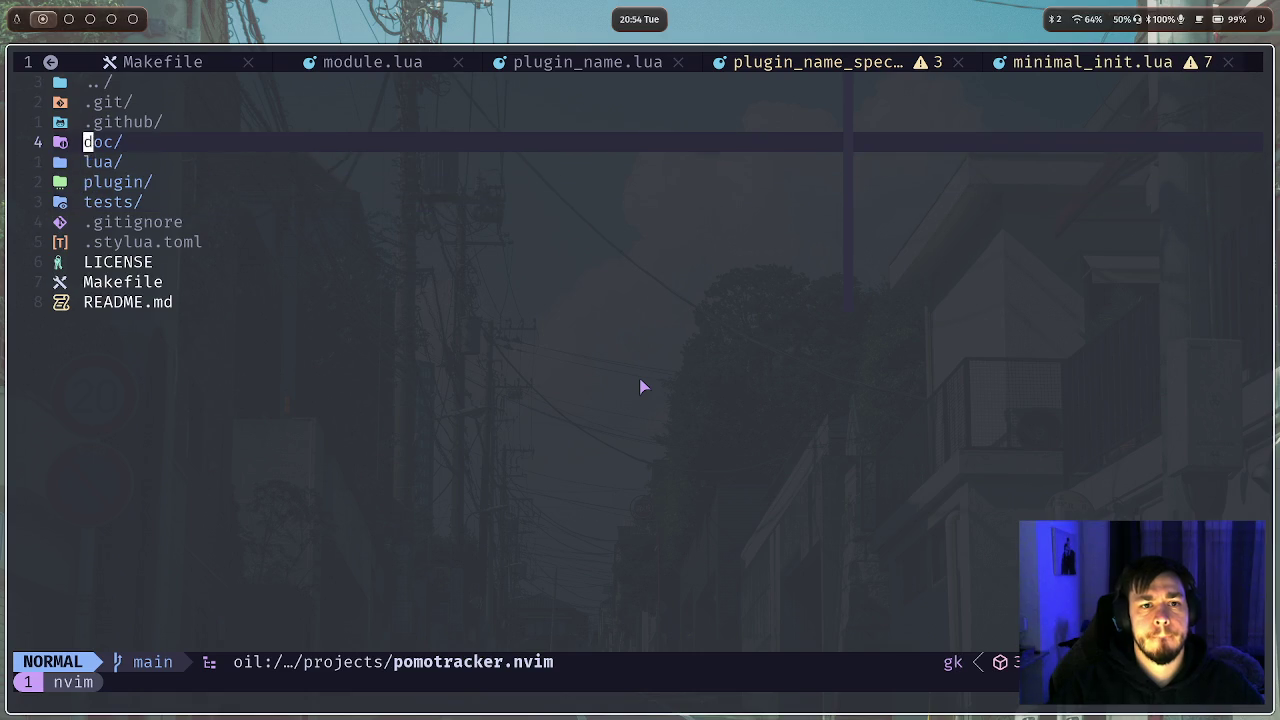
{"action": "key", "text": "j"}
{"action": "key", "text": "k"}
{"action": "key", "text": "k"}
{"action": "type", "text": "j"}
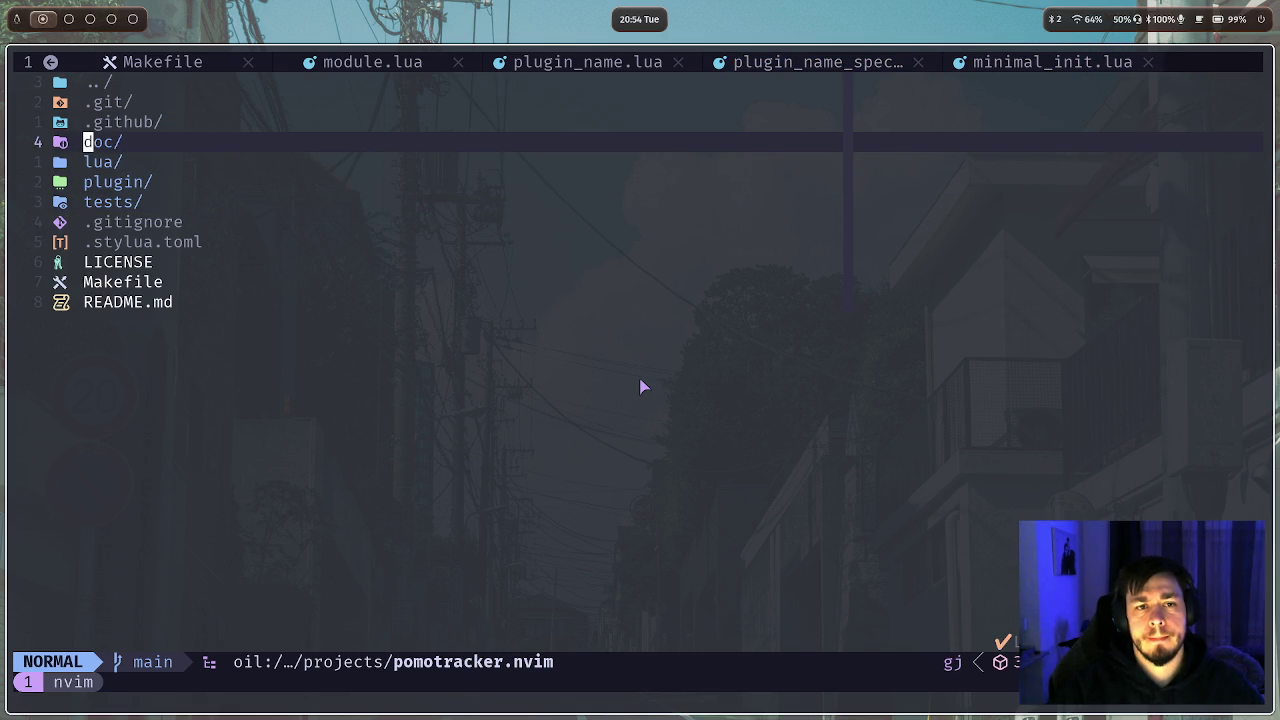
{"action": "type", "text": ":q"}
{"action": "key", "text": "Return"}
{"action": "key", "text": "BackSpace"}
{"action": "key", "text": "BackSpace"}
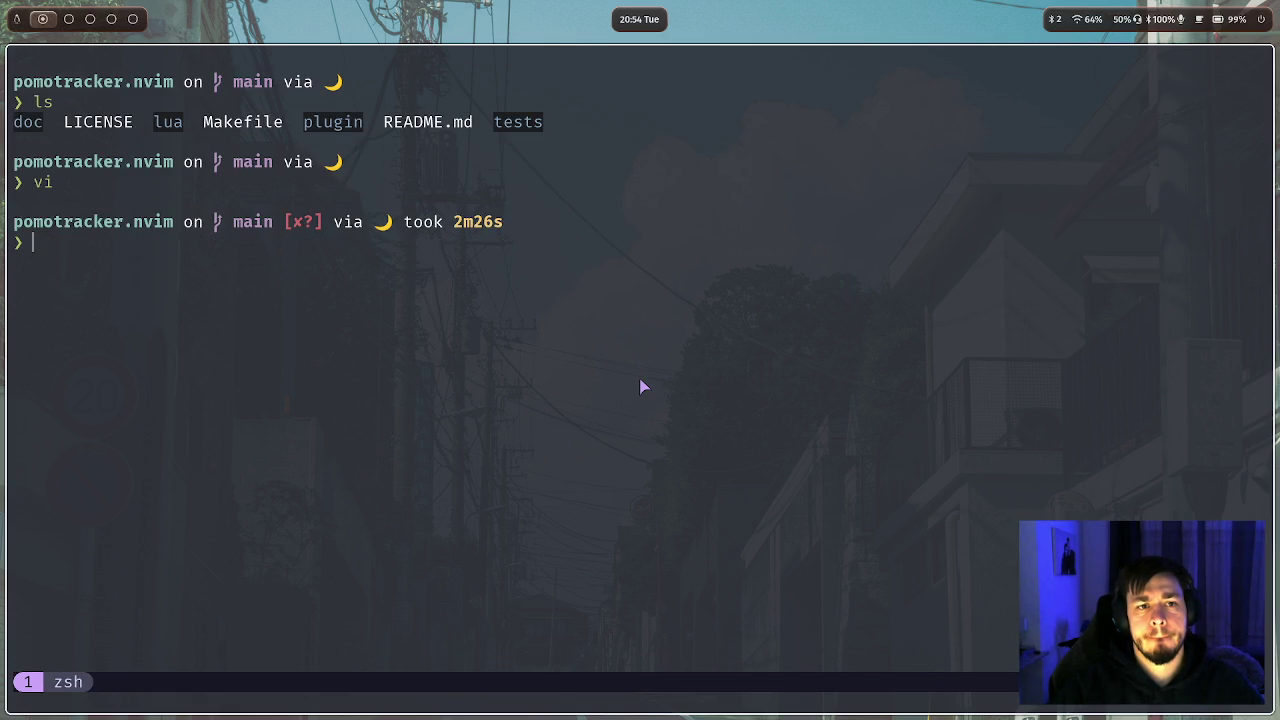
Run make test and stop it after the module 'plugin_name' not found error.
{"action": "type", "text": "ls"}
{"action": "key", "text": "Return"}
{"action": "type", "text": "make test"}
{"action": "key", "text": "Return"}
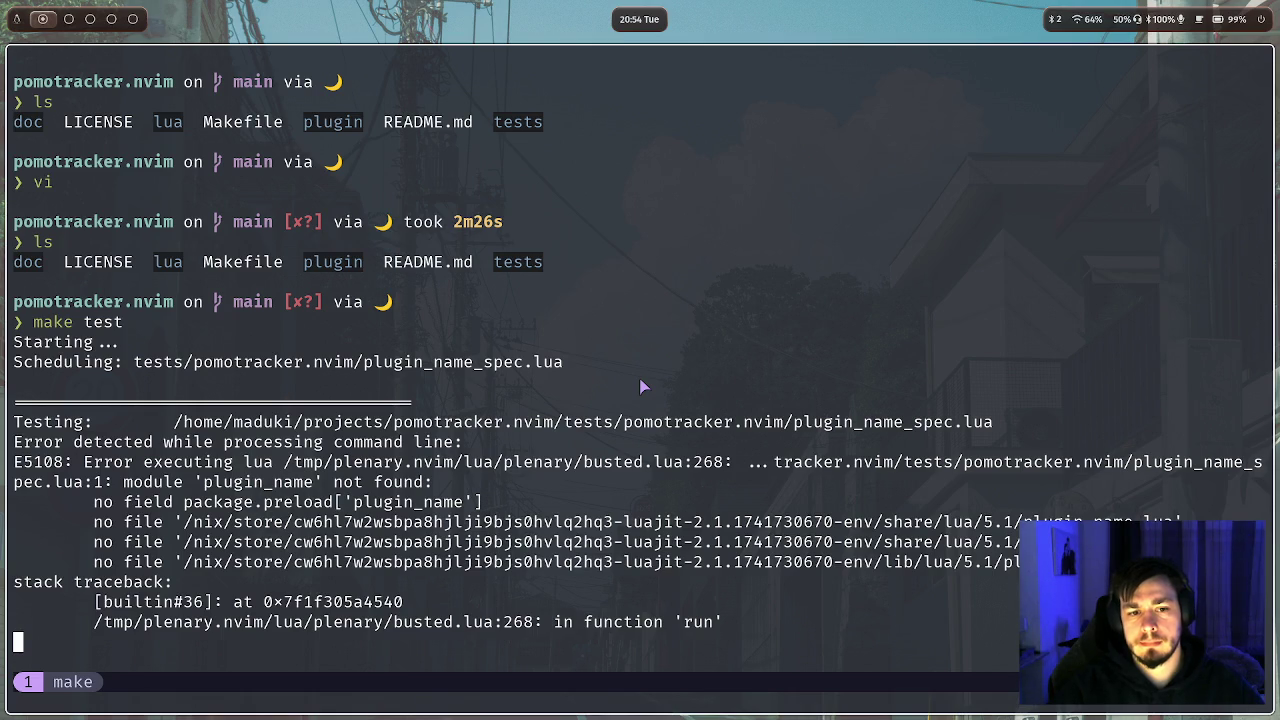
{"action": "key", "text": "ctrl+c"}
{"action": "key", "text": "Return"}
Relaunch Neovim with vi and open the doc folder in Oil.
{"action": "type", "text": "s"}
{"action": "key", "text": "Return"}
{"action": "type", "text": "vi"}
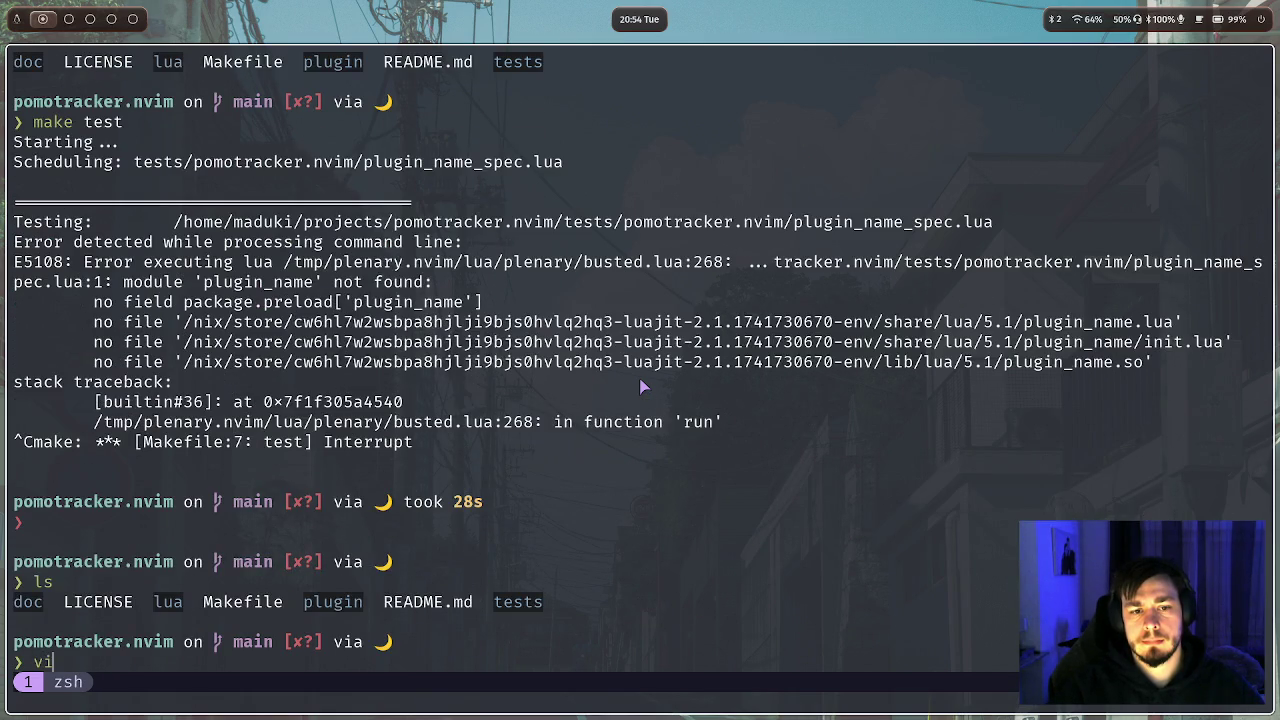
{"action": "type", "text": "t"}
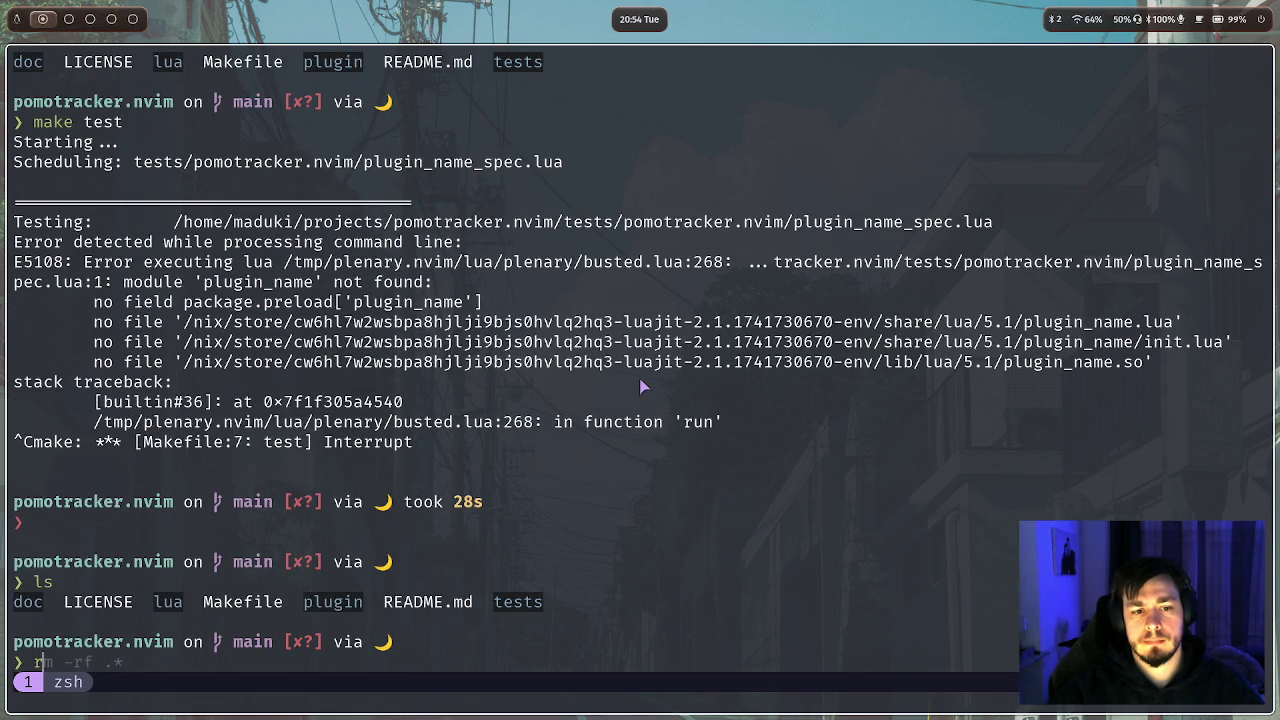
{"action": "type", "text": "r"}
{"action": "key", "text": "BackSpace"}
{"action": "key", "text": "BackSpace"}
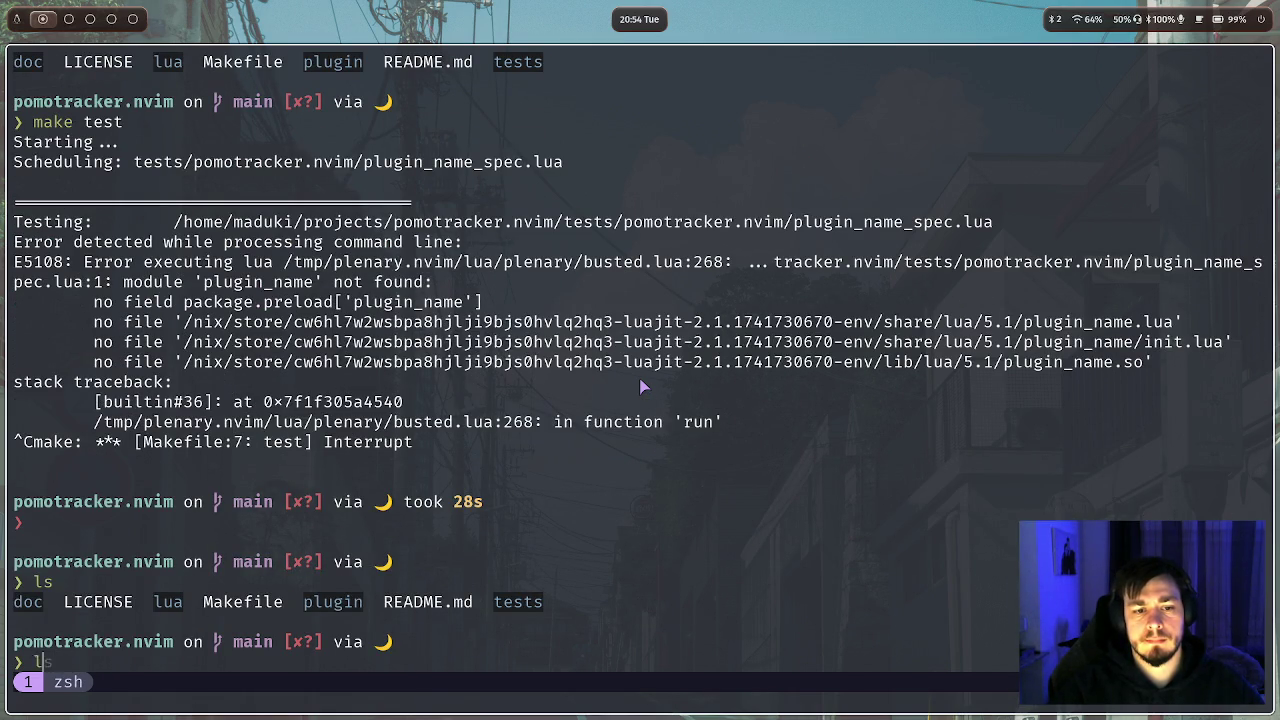
{"action": "type", "text": "ls"}
{"action": "key", "text": "Return"}
{"action": "type", "text": "vi"}
{"action": "key", "text": "Return"}
{"action": "key", "text": "minus"}
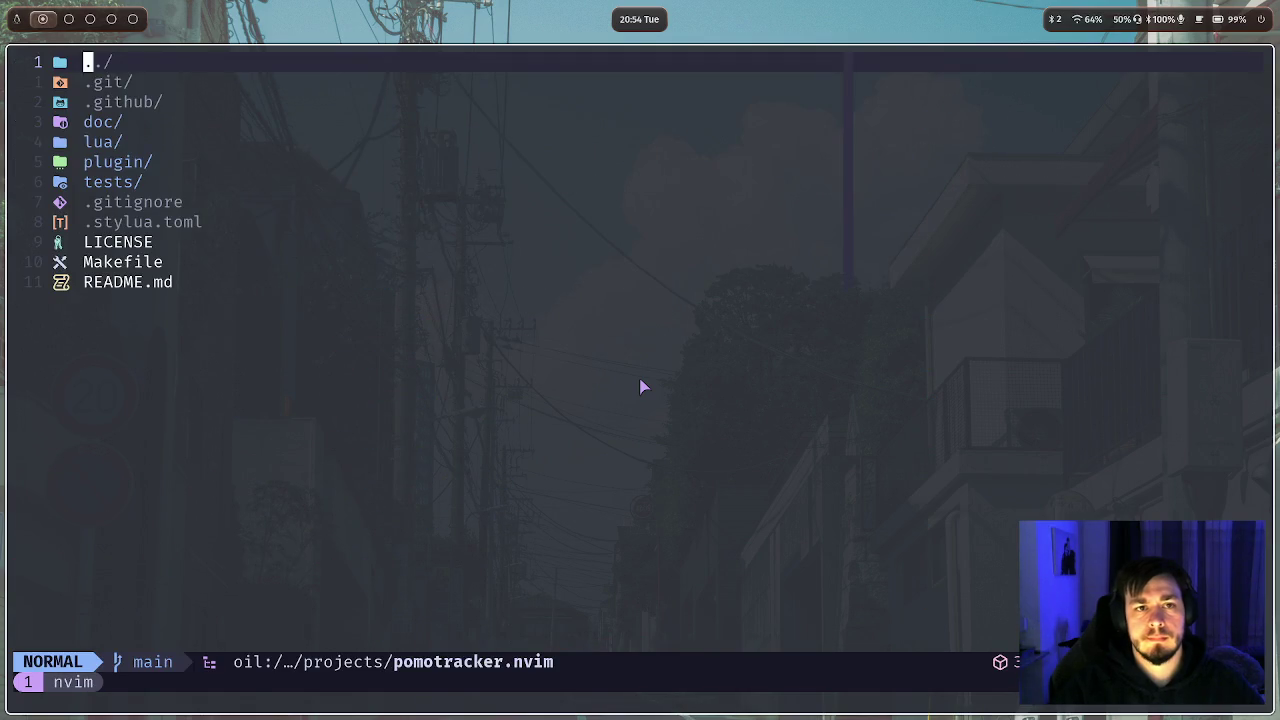
{"action": "key", "text": "j"}
{"action": "key", "text": "j"}
{"action": "key", "text": "j"}
{"action": "key", "text": "Return"}
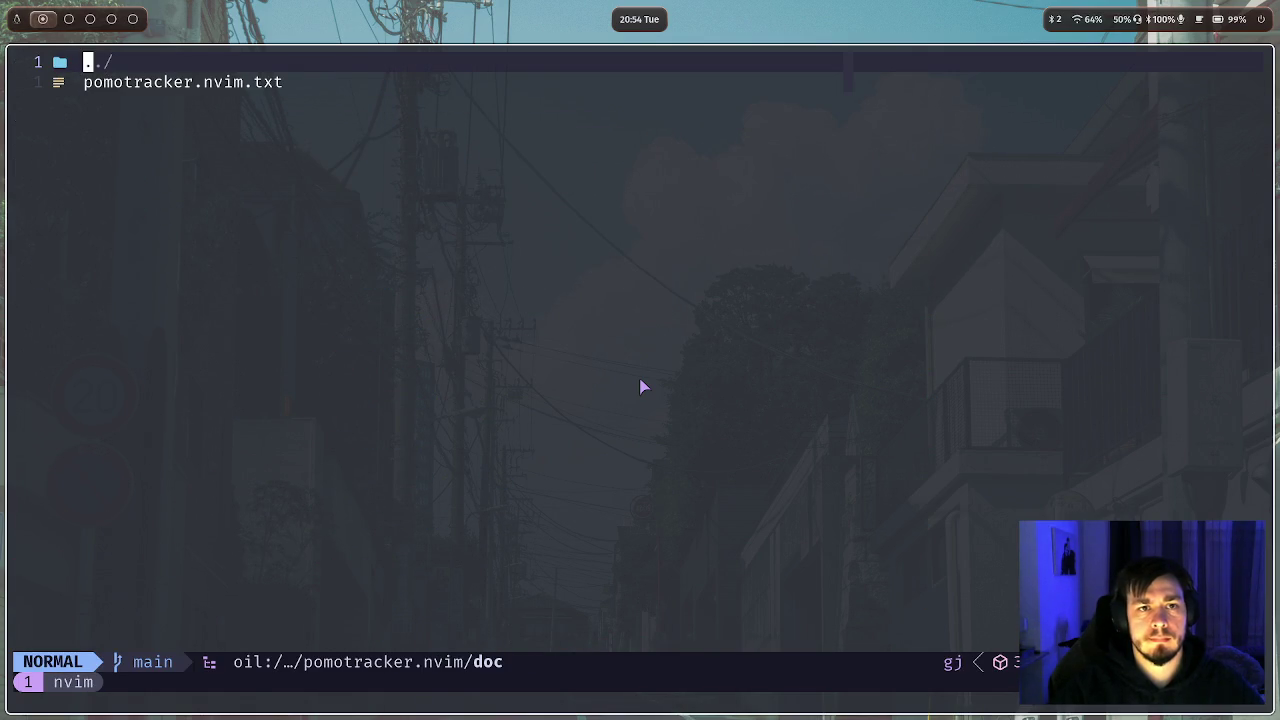
Review the lua folder and the code in plugin/plugin_name.lua.
{"action": "key", "text": "minus"}
{"action": "key", "text": "j"}
{"action": "key", "text": "Return"}
{"action": "key", "text": "j"}
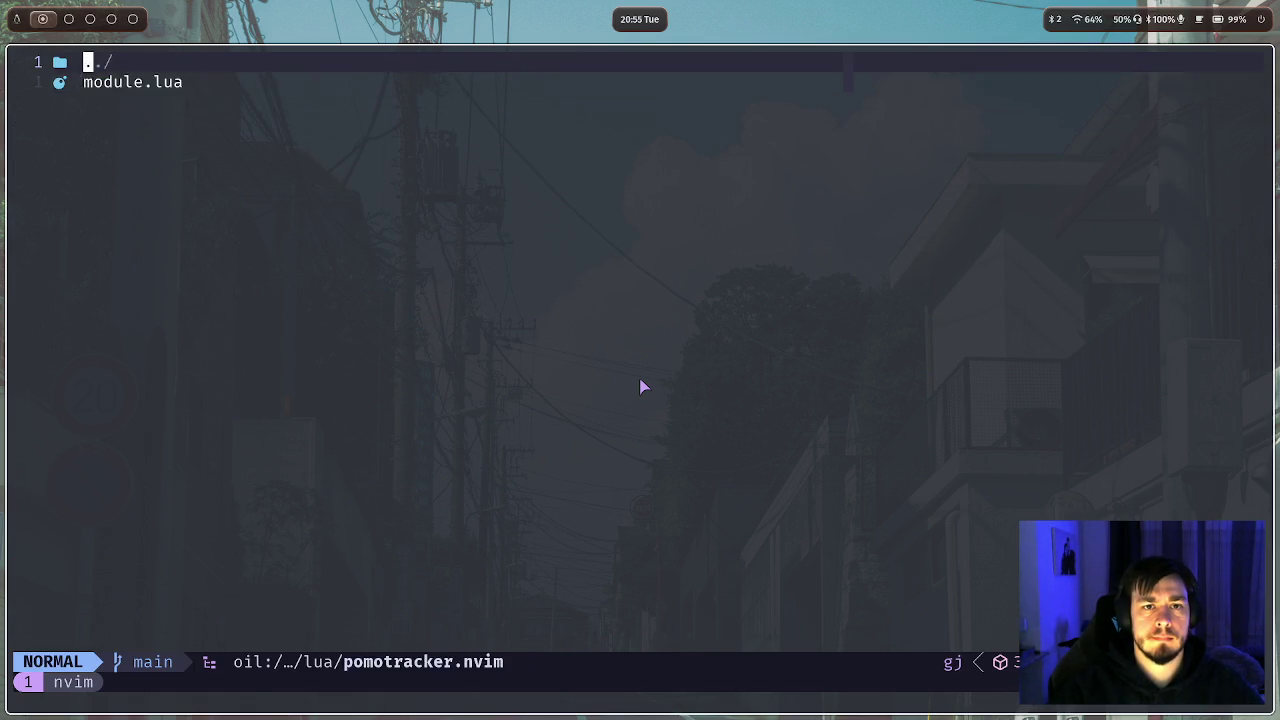
{"action": "key", "text": "minus"}
{"action": "key", "text": "j"}
{"action": "key", "text": "Return"}
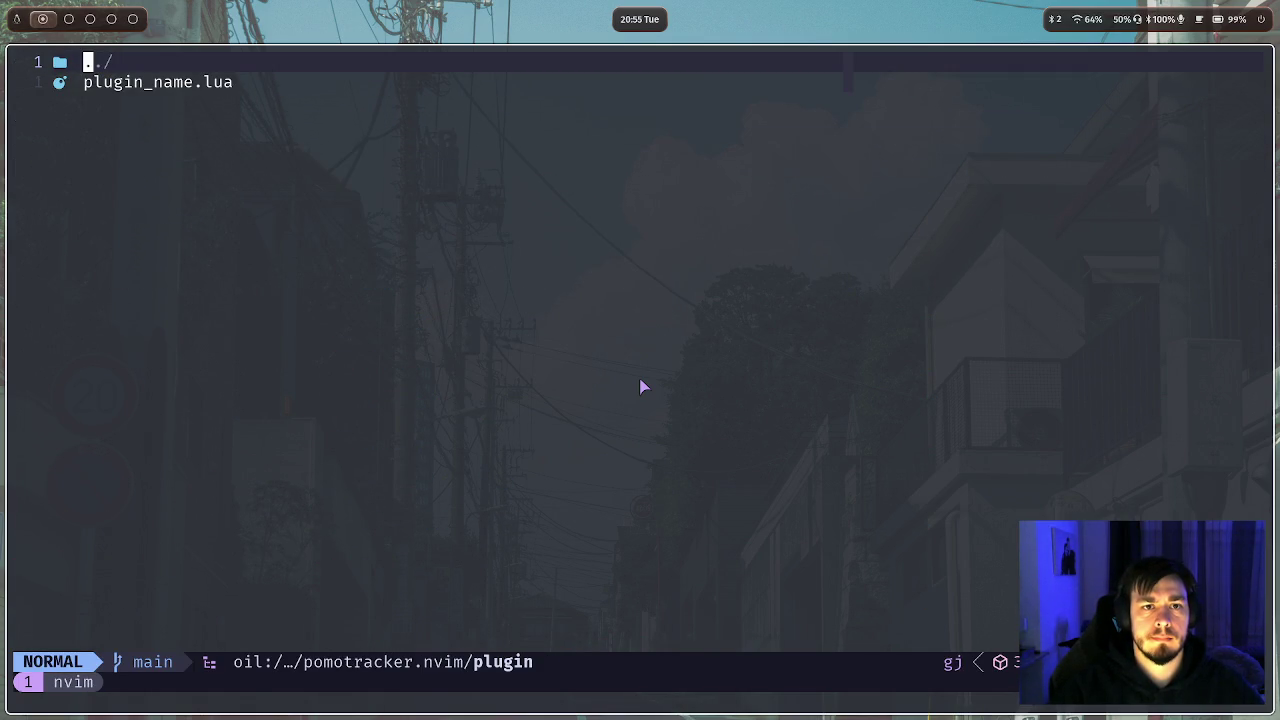
{"action": "key", "text": "j"}
{"action": "key", "text": "Return"}
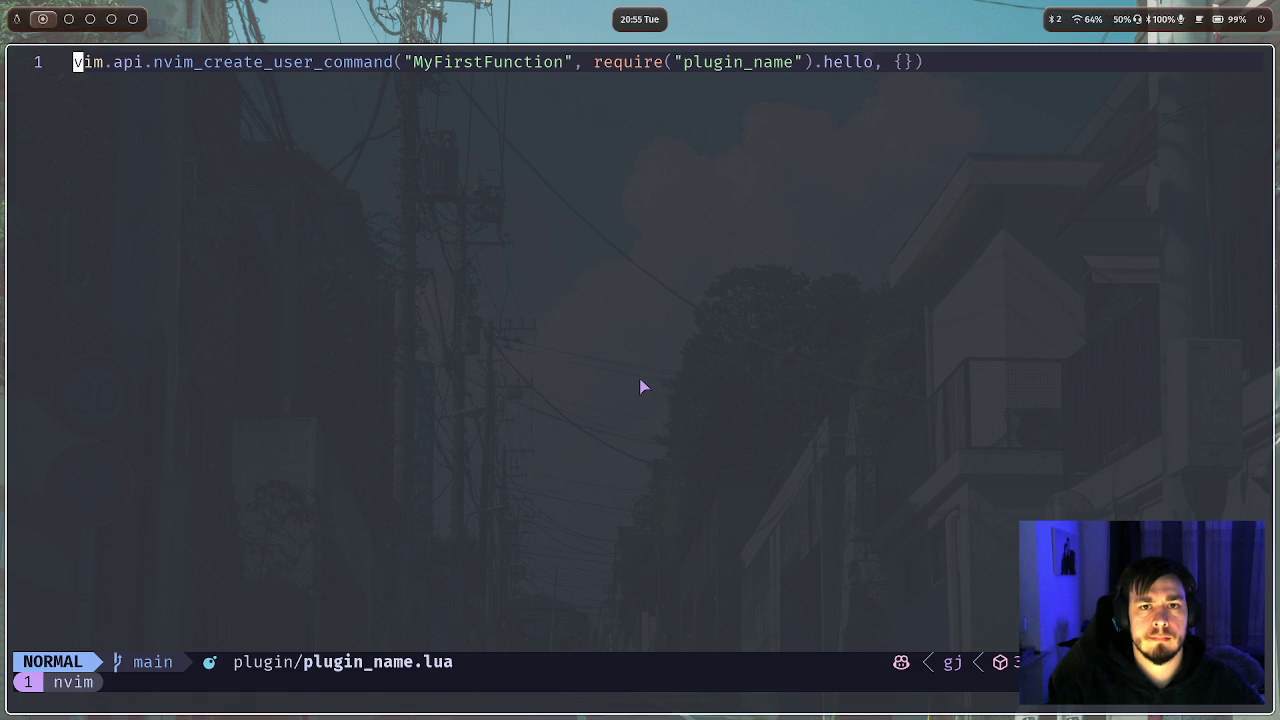
{"action": "key", "text": "minus"}
Check that tests/pomotracker.nvim/plugin_name_spec.lua still requires "plugin_name".
{"action": "key", "text": "minus"}
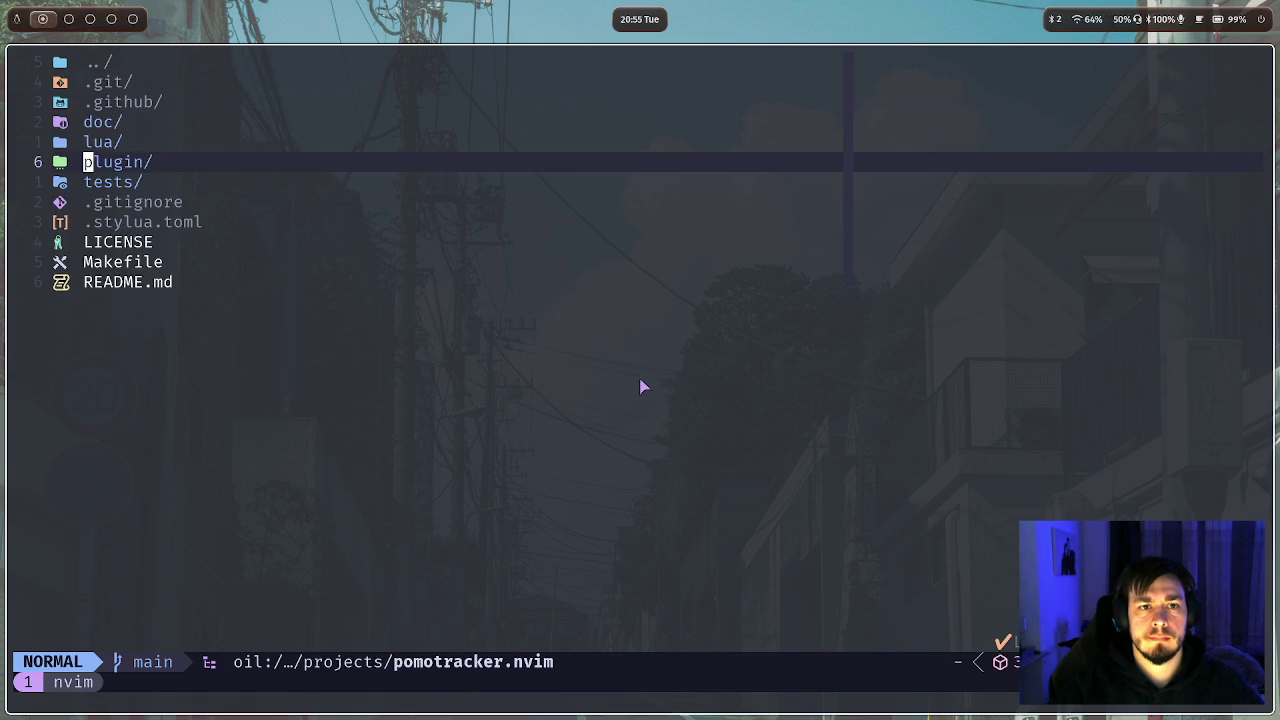
{"action": "key", "text": "j"}
{"action": "key", "text": "Return"}
{"action": "key", "text": "minus"}
{"action": "key", "text": "Return"}
{"action": "key", "text": "j"}
{"action": "key", "text": "Return"}
{"action": "key", "text": "j"}
{"action": "key", "text": "Return"}
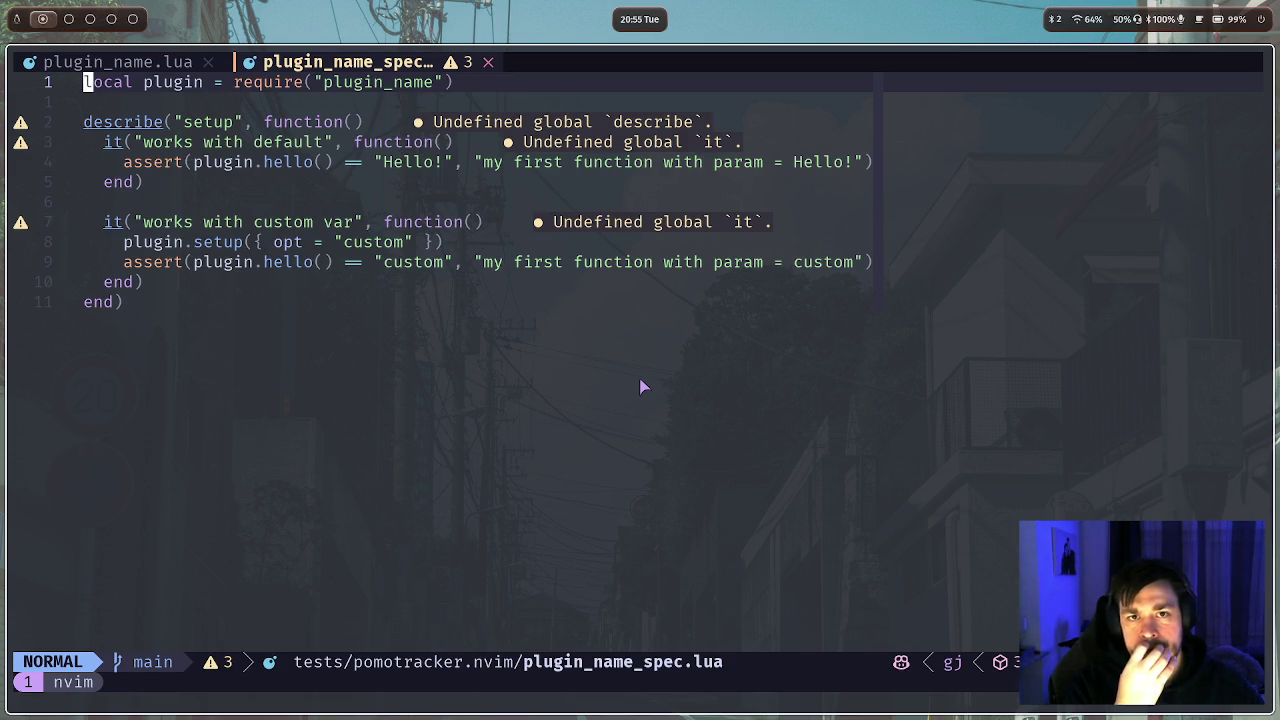
{"action": "key", "text": "minus"}
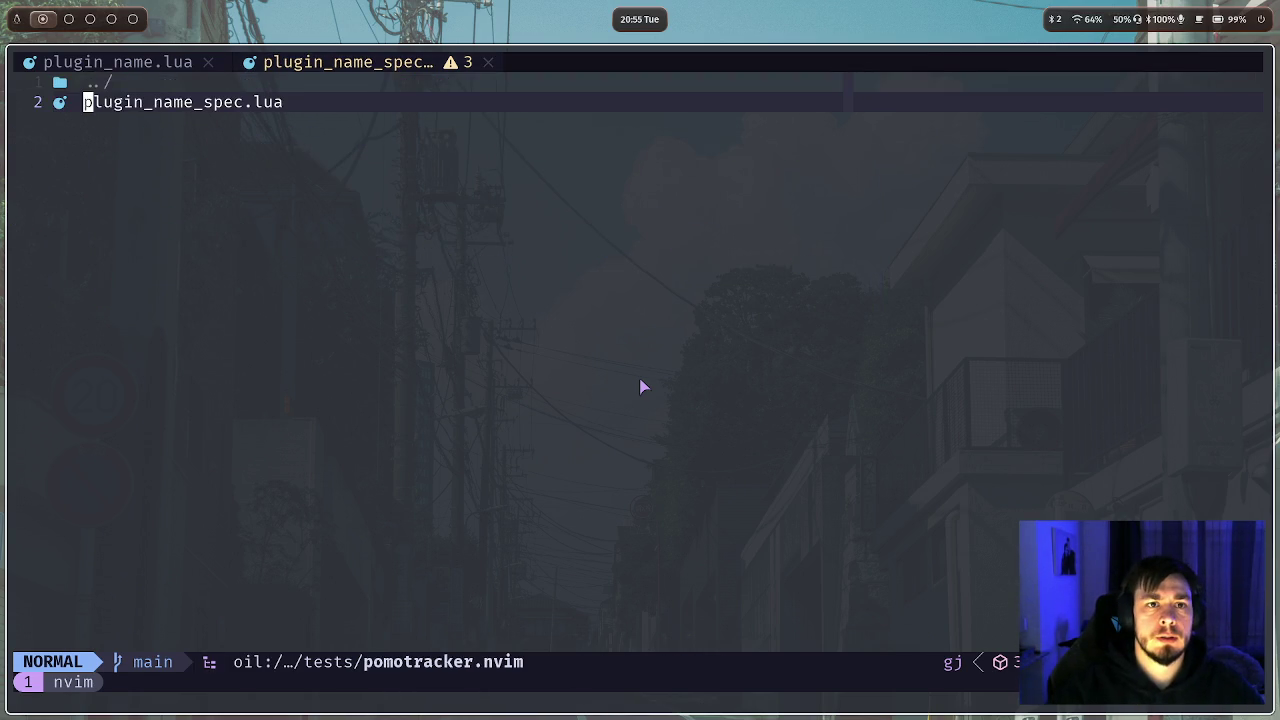
Quit Neovim with :q and clear the terminal.
{"action": "type", "text": ":q"}
{"action": "key", "text": "Return"}
{"action": "type", "text": "clear"}
{"action": "key", "text": "Return"}
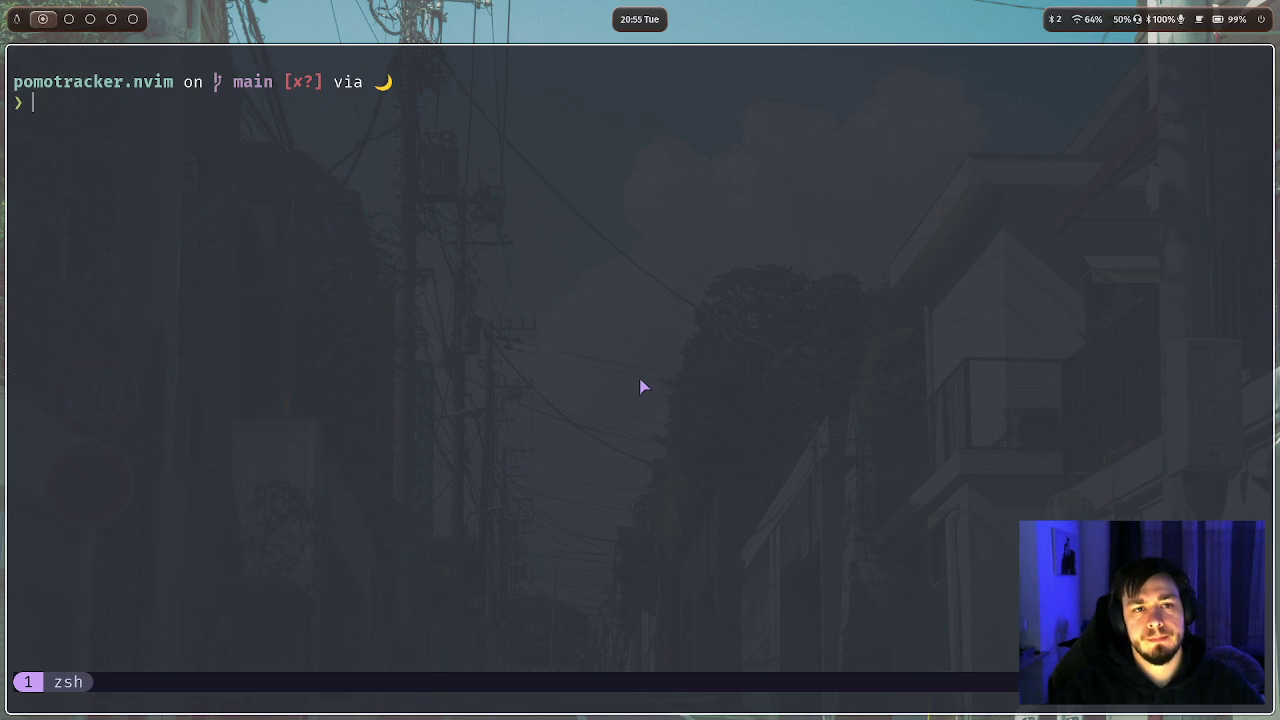
In a new terminal window, change into the nixos config folder, list it, and launch Neovim.
{"action": "key", "text": "ctrl+b"}
{"action": "type", "text": "ccd"}
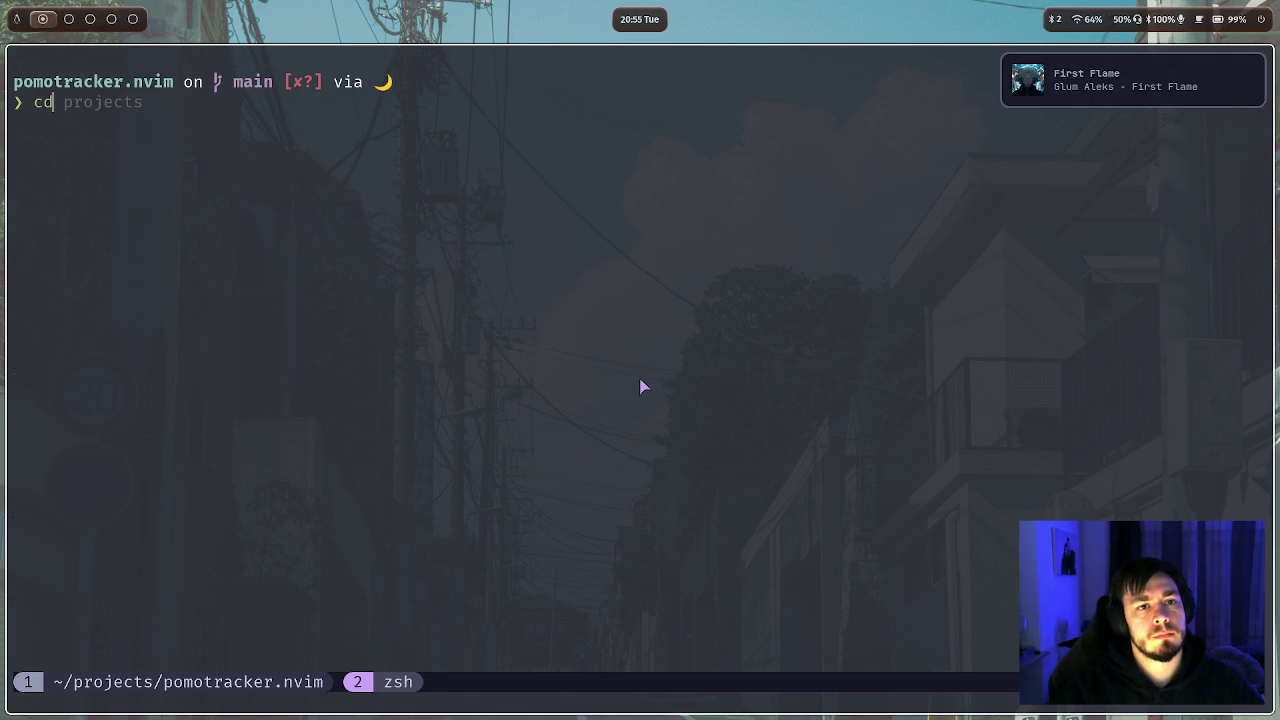
{"action": "type", "text": "~/"}
{"action": "key", "text": "Right"}
{"action": "key", "text": "Return"}
{"action": "type", "text": "ls"}
{"action": "key", "text": "Return"}
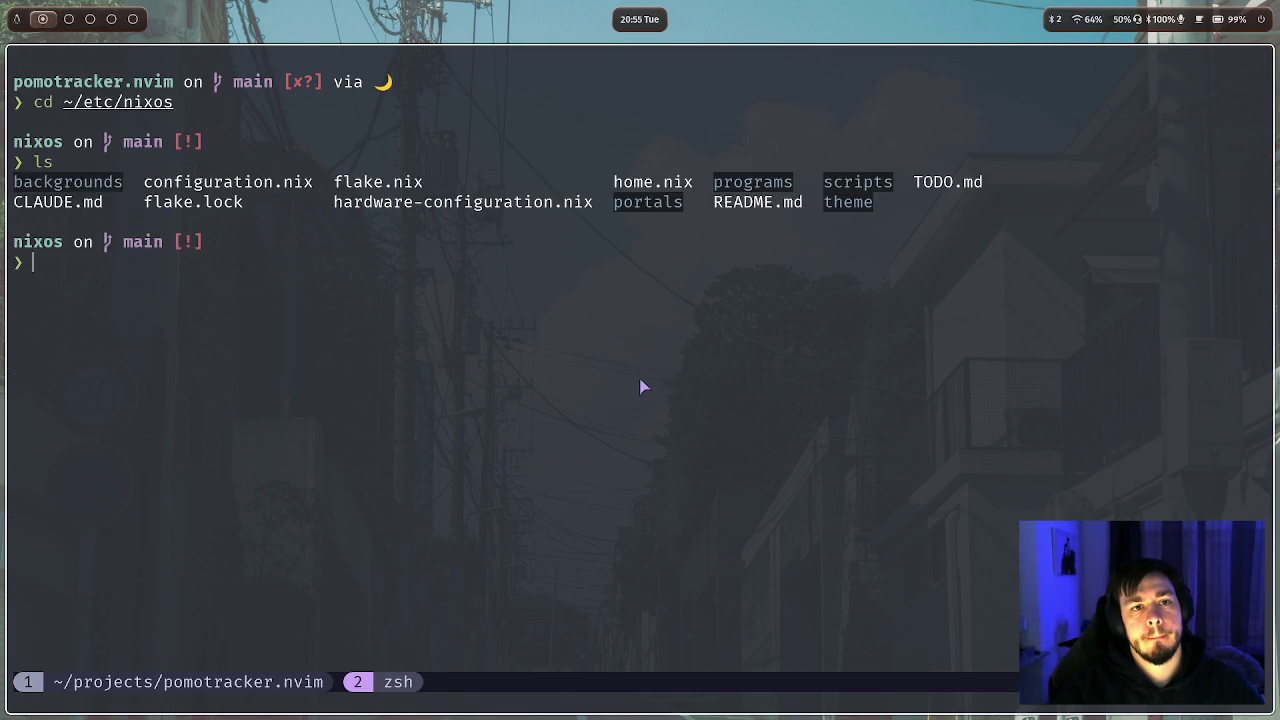
{"action": "type", "text": "nvim"}
{"action": "key", "text": "Return"}
Browse to the programs/nvim/lua/plugins config folder.
{"action": "key", "text": "-"}
{"action": "key", "text": "j"}
{"action": "key", "text": "j"}
{"action": "key", "text": "j"}
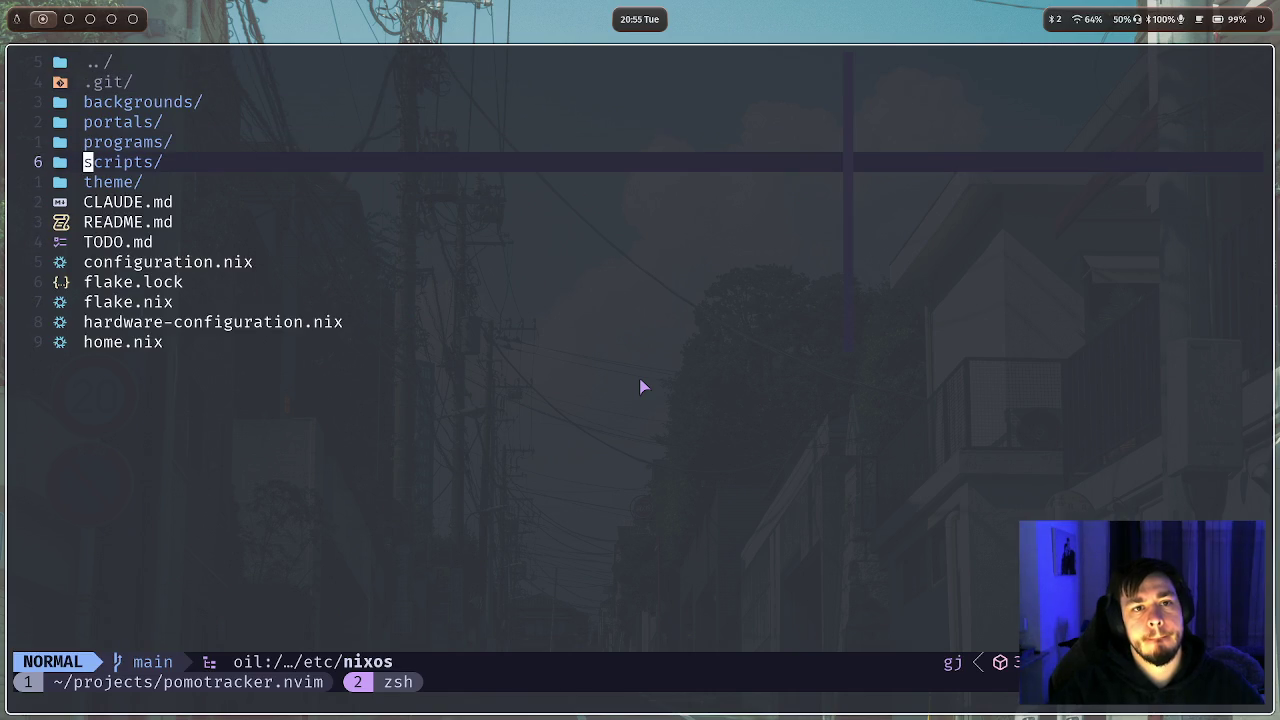
{"action": "key", "text": "k"}
{"action": "key", "text": "k"}
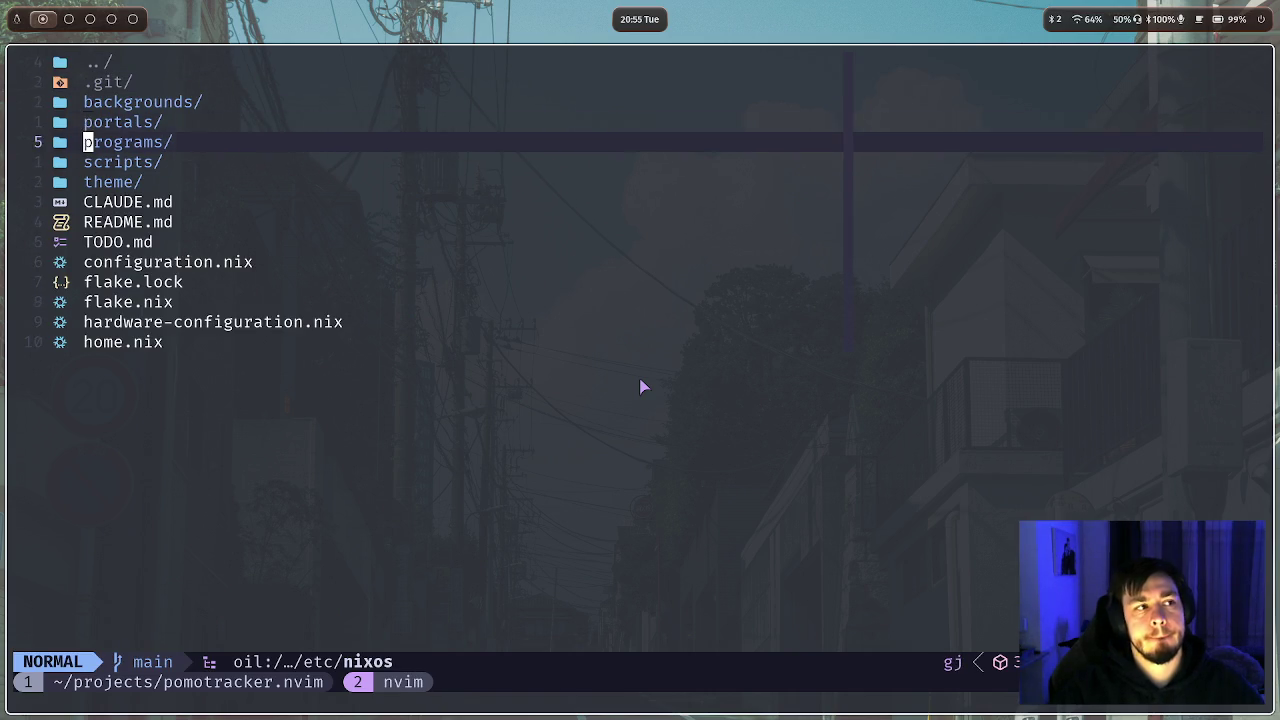
{"action": "key", "text": "k"}
{"action": "key", "text": "k"}
{"action": "key", "text": "k"}
{"action": "key", "text": "j"}
{"action": "key", "text": "j"}
{"action": "key", "text": "j"}
{"action": "key", "text": "j"}
{"action": "key", "text": "Return"}
{"action": "key", "text": "j"}
{"action": "key", "text": "j"}
{"action": "key", "text": "Return"}
{"action": "key", "text": "j"}
{"action": "key", "text": "j"}
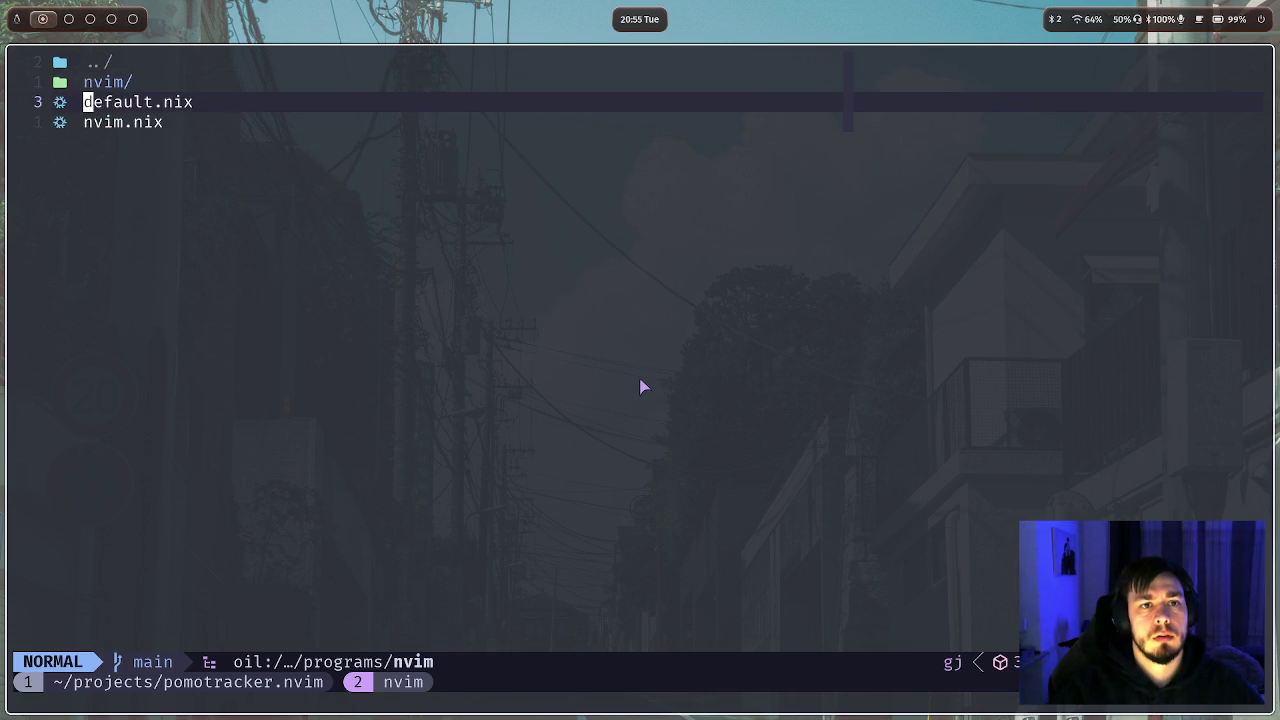
{"action": "key", "text": "k"}
{"action": "key", "text": "Return"}
{"action": "key", "text": "j"}
{"action": "key", "text": "j"}
{"action": "key", "text": "k"}
{"action": "key", "text": "Return"}
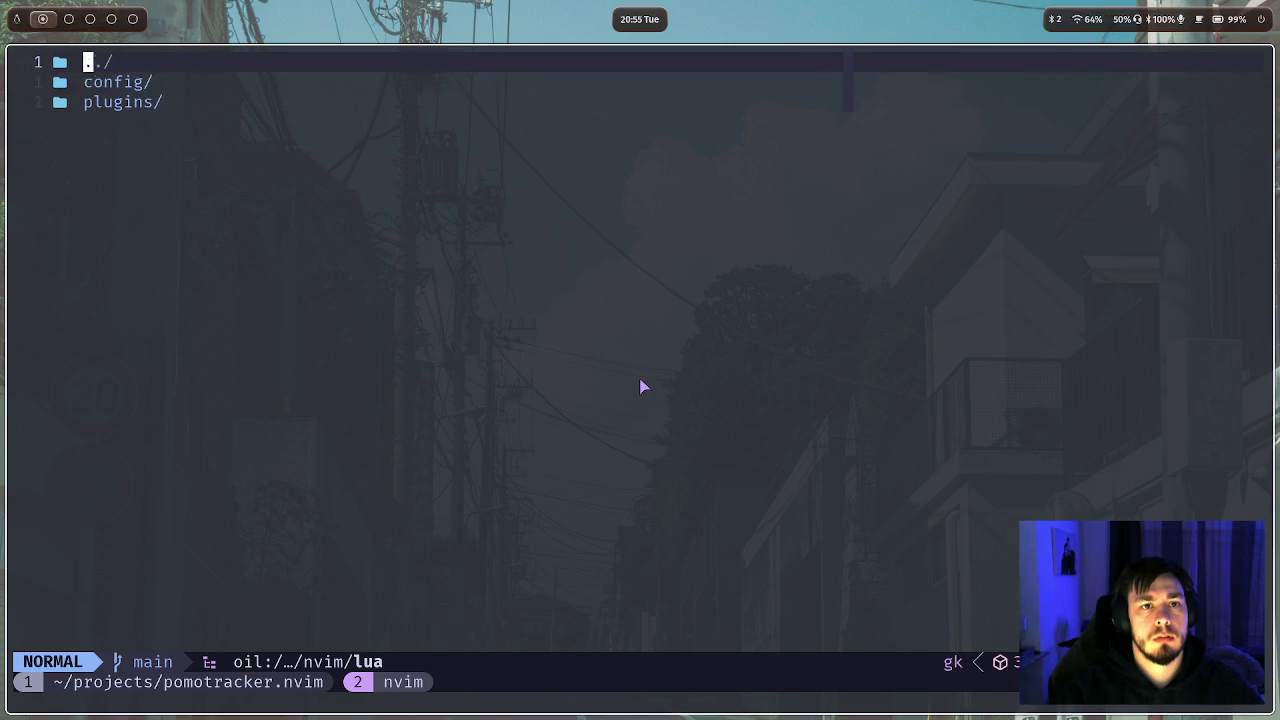
{"action": "key", "text": "j"}
{"action": "key", "text": "j"}
{"action": "key", "text": "Return"}
{"action": "key", "text": "j"}
{"action": "key", "text": "j"}
{"action": "key", "text": "j"}
{"action": "key", "text": "j"}
Create and open a new pomotracker.lua file in the plugins folder.
{"action": "type", "text": "jo"}
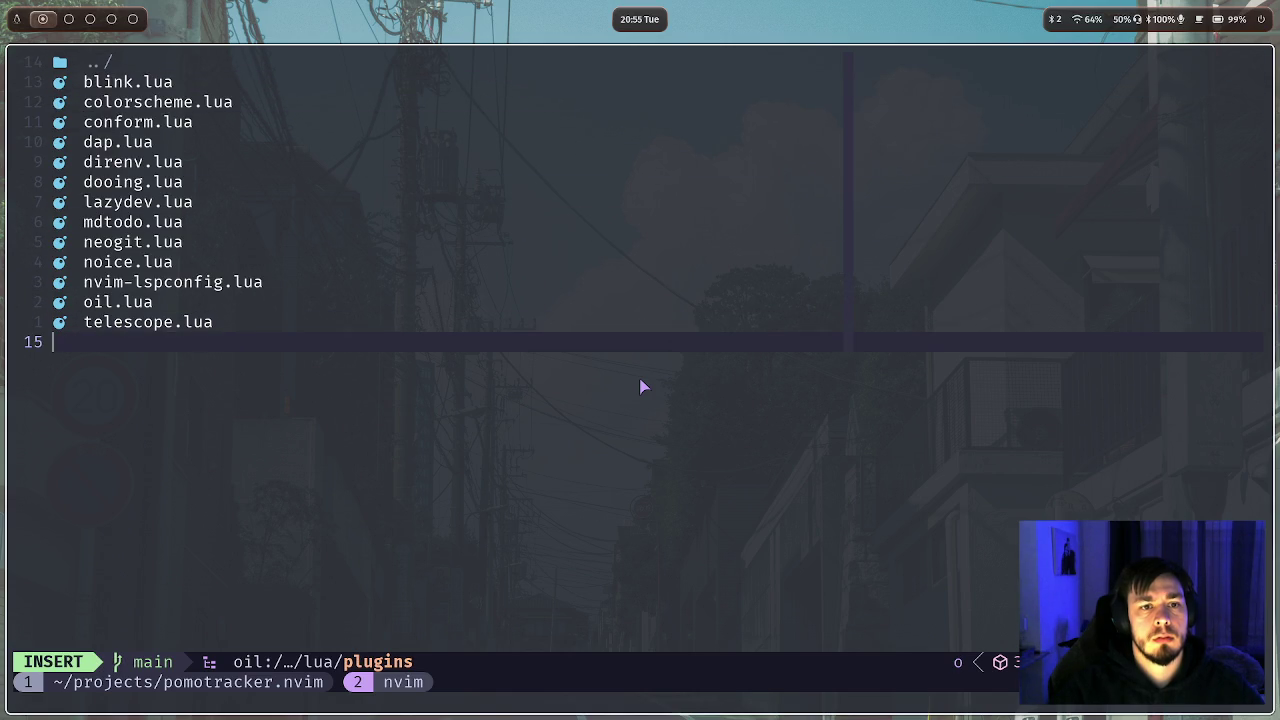
{"action": "type", "text": "pomot"}
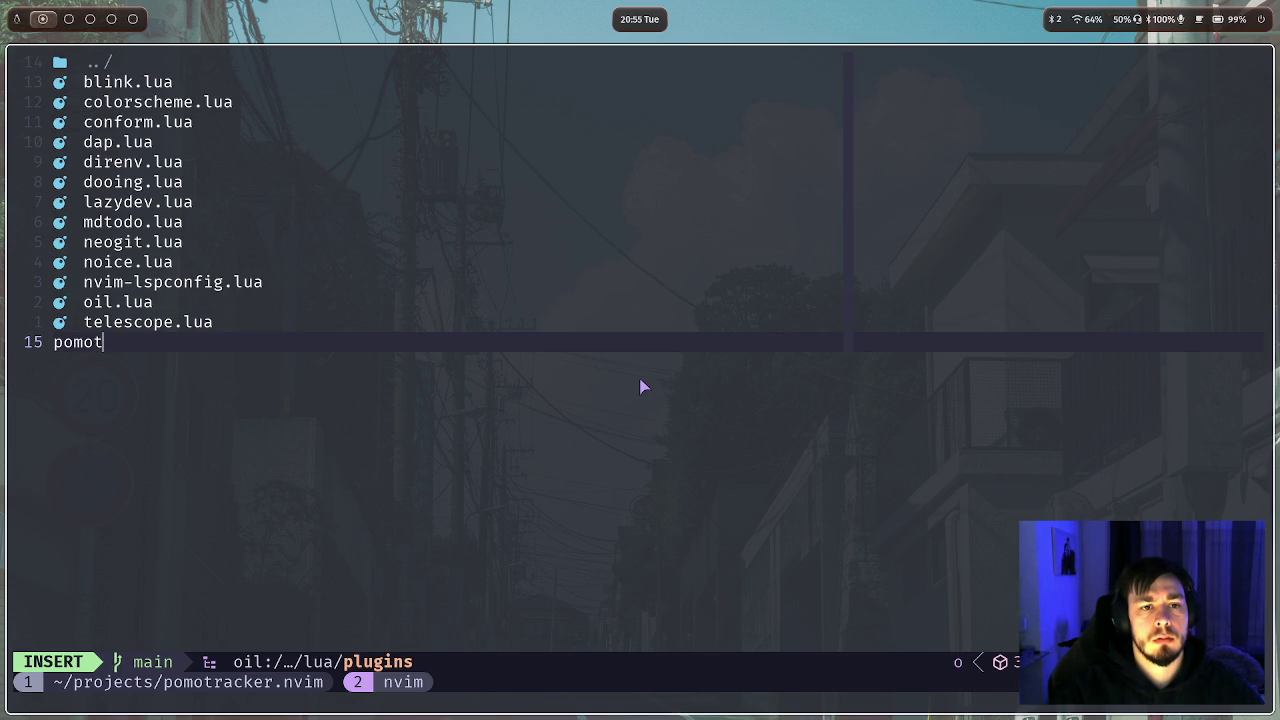
{"action": "key", "text": "BackSpace"}
{"action": "type", "text": "tracker."}
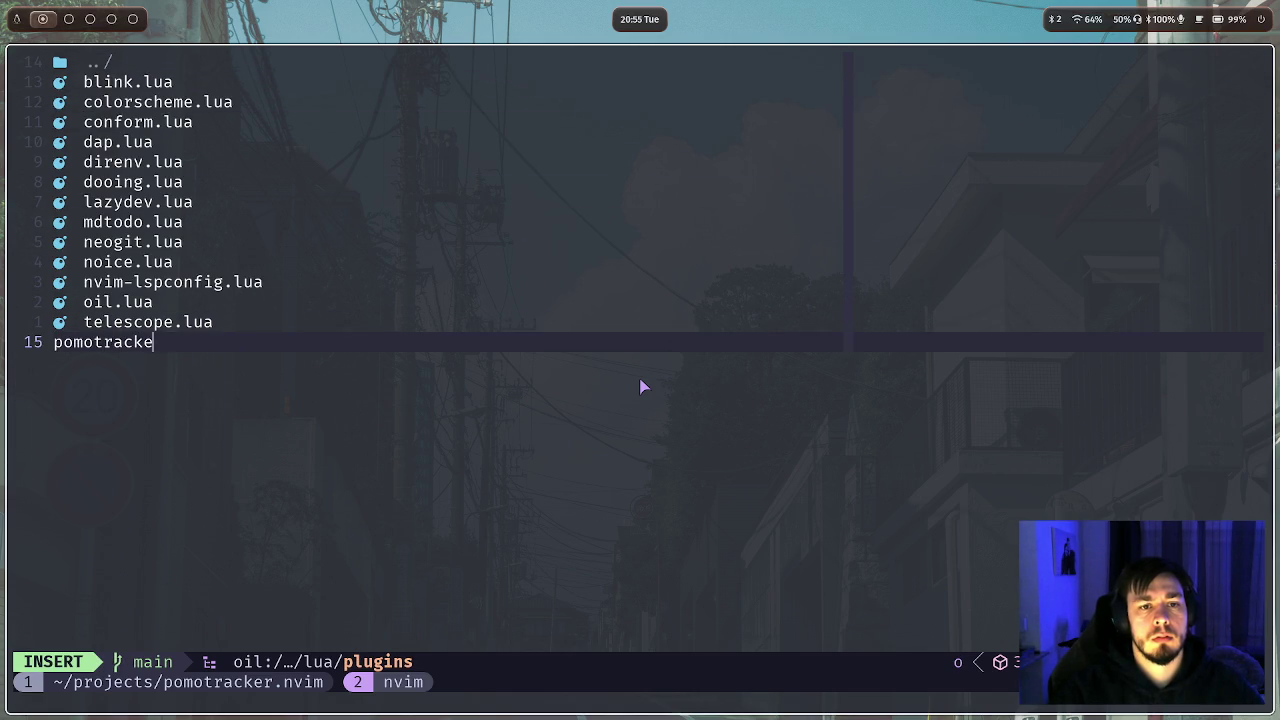
{"action": "type", "text": "n"}
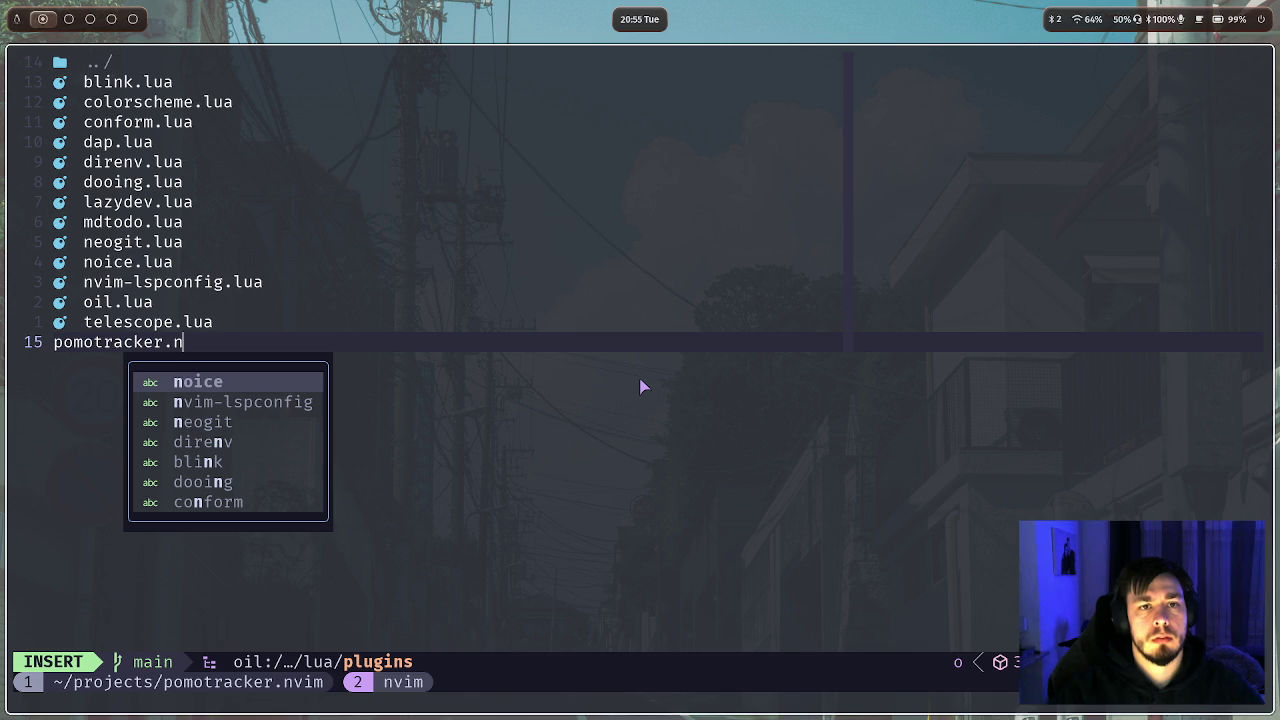
{"action": "key", "text": "BackSpace"}
{"action": "type", "text": "lua"}
{"action": "key", "text": "Escape"}
{"action": "type", "text": ":w"}
{"action": "key", "text": "Return"}
{"action": "key", "text": "y"}
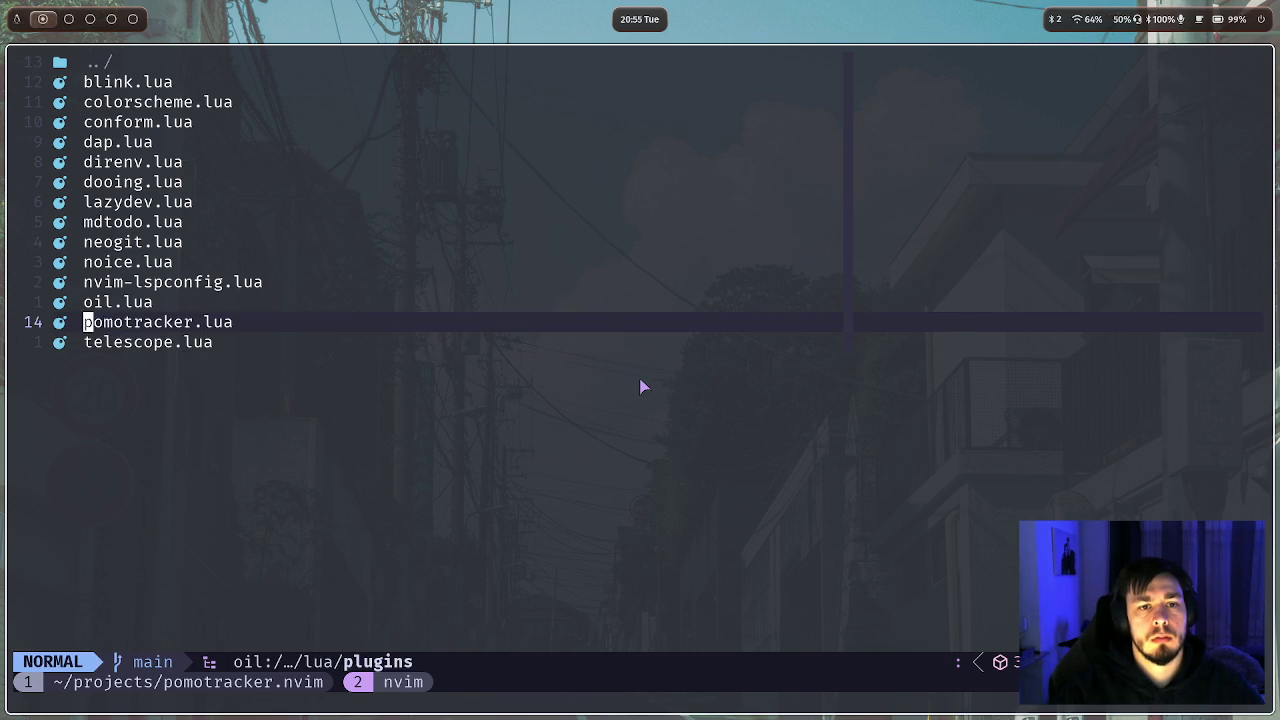
{"action": "key", "text": "Return"}
{"action": "key", "text": "super+3"}
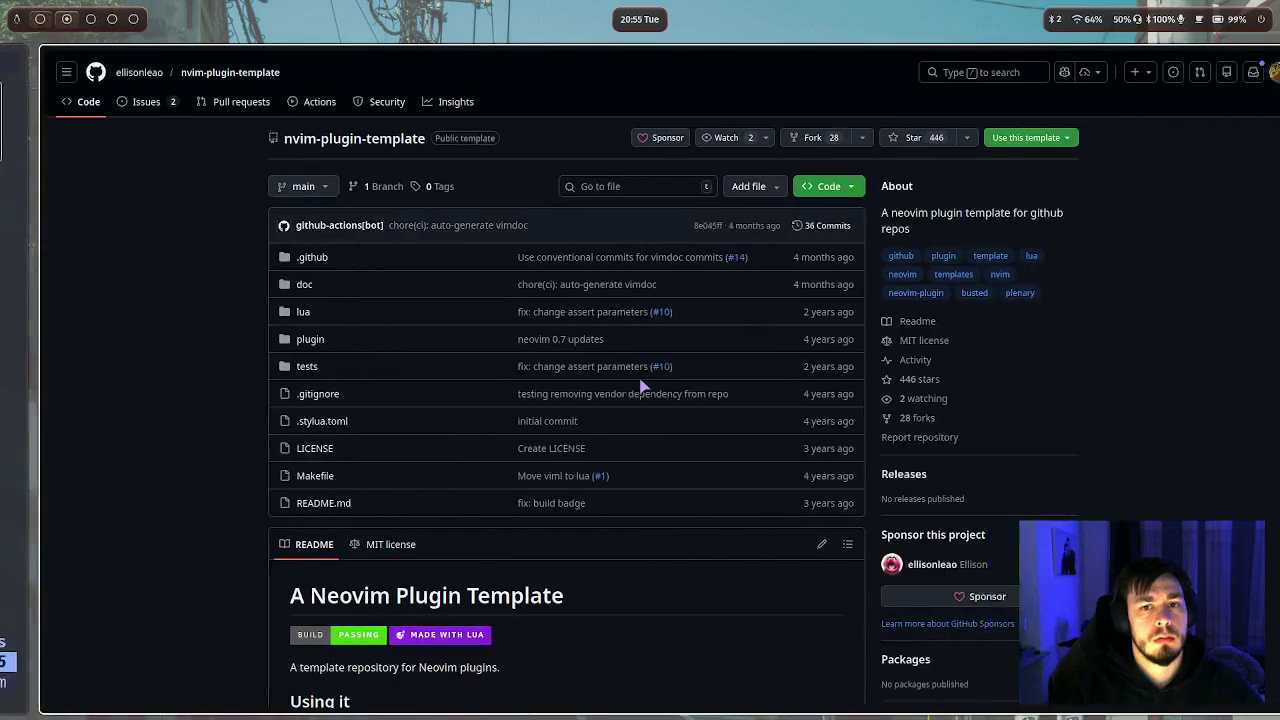
Scroll the nvim-plugin-template README down to the Plugin structure section.
{"action": "scroll", "coordinate": [641, 385], "scroll_direction": "down", "scroll_amount": 3}
{"action": "scroll", "coordinate": [641, 385], "scroll_direction": "down", "scroll_amount": 2}
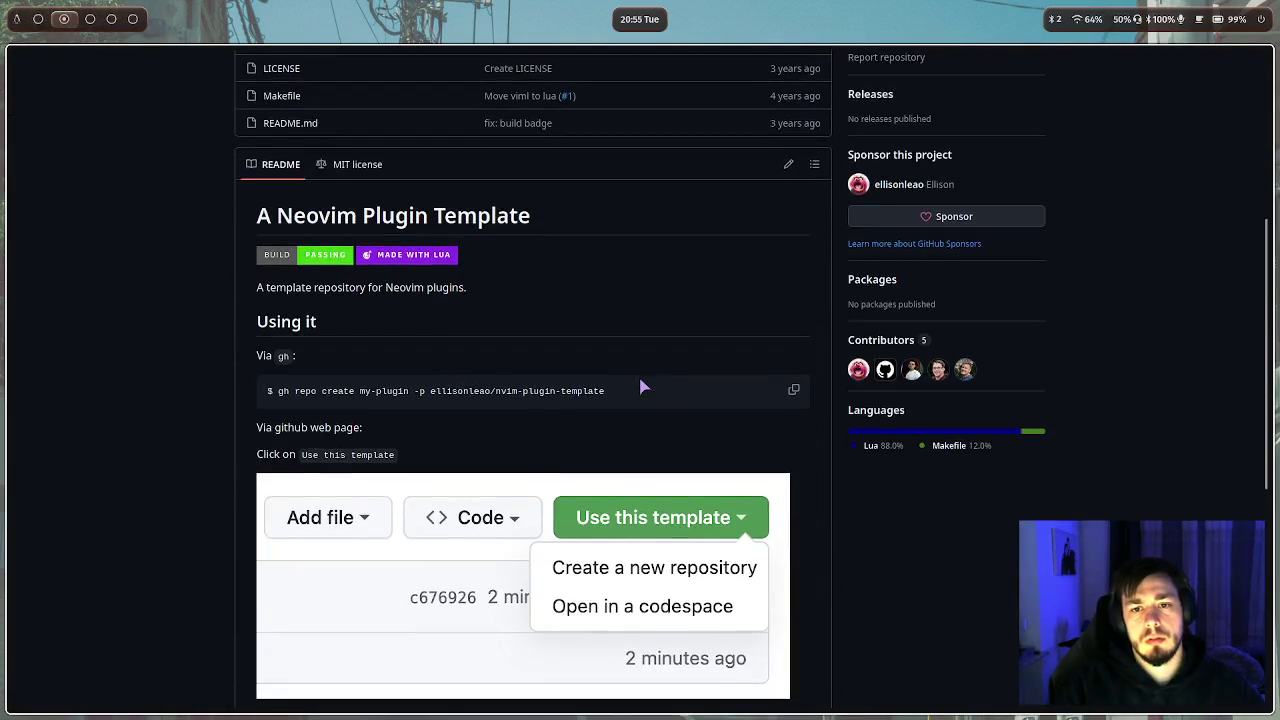
{"action": "scroll", "coordinate": [641, 385], "scroll_direction": "down", "scroll_amount": 2}
{"action": "scroll", "coordinate": [688, 389], "scroll_direction": "down", "scroll_amount": 1}
{"action": "scroll", "coordinate": [688, 389], "scroll_direction": "down", "scroll_amount": 2}
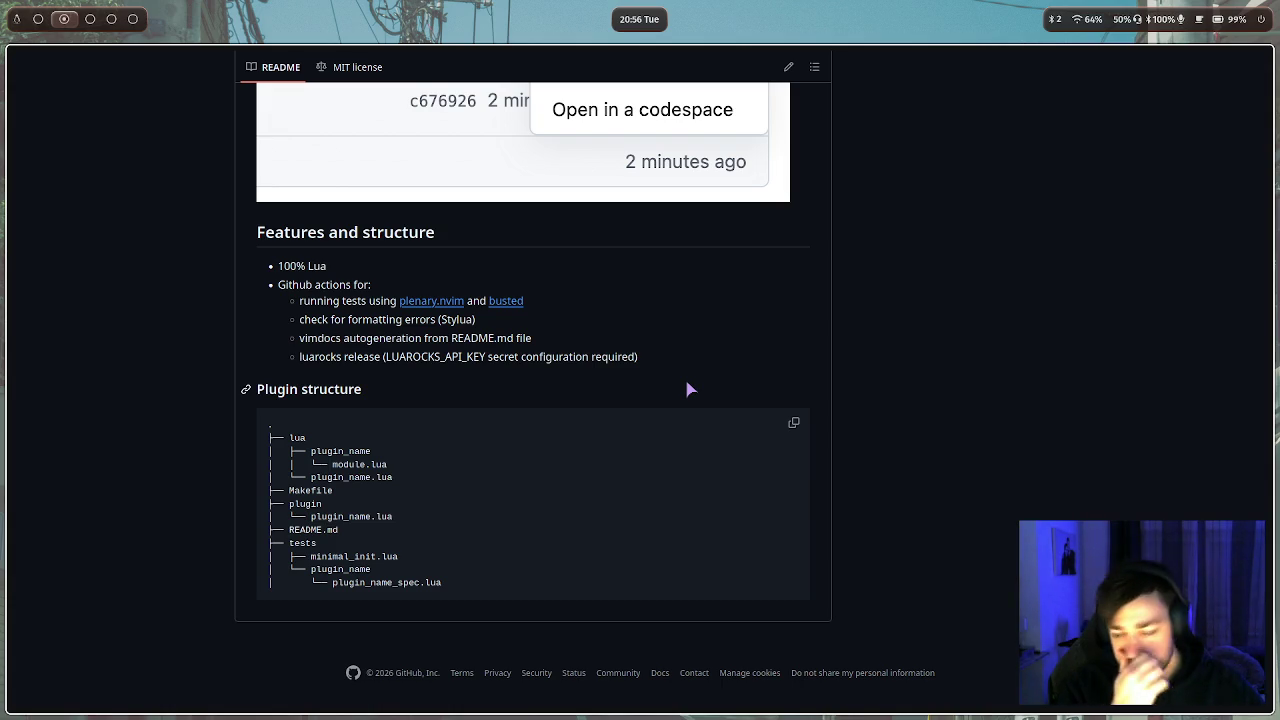
Start pomotracker.lua with a 'return {' line.
{"action": "key", "text": "super+2"}
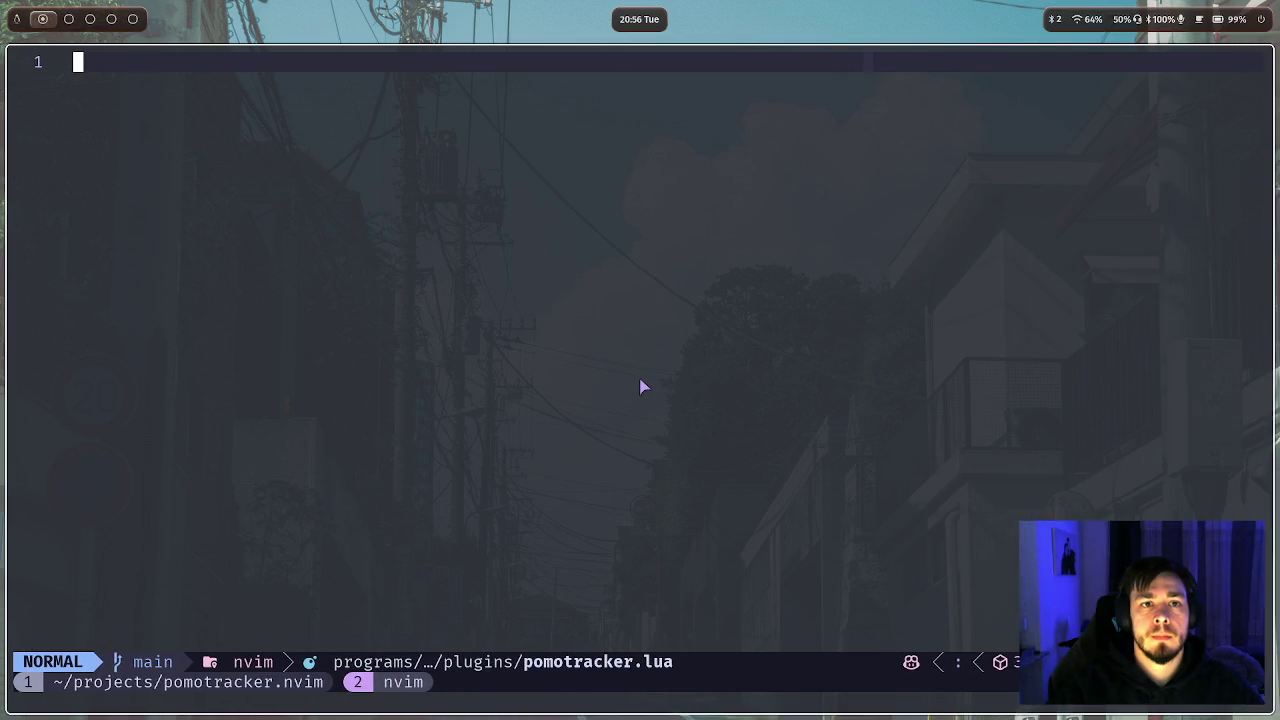
{"action": "type", "text": "ireturn {"}
{"action": "key", "text": "Return"}
{"action": "key", "text": "super+3"}
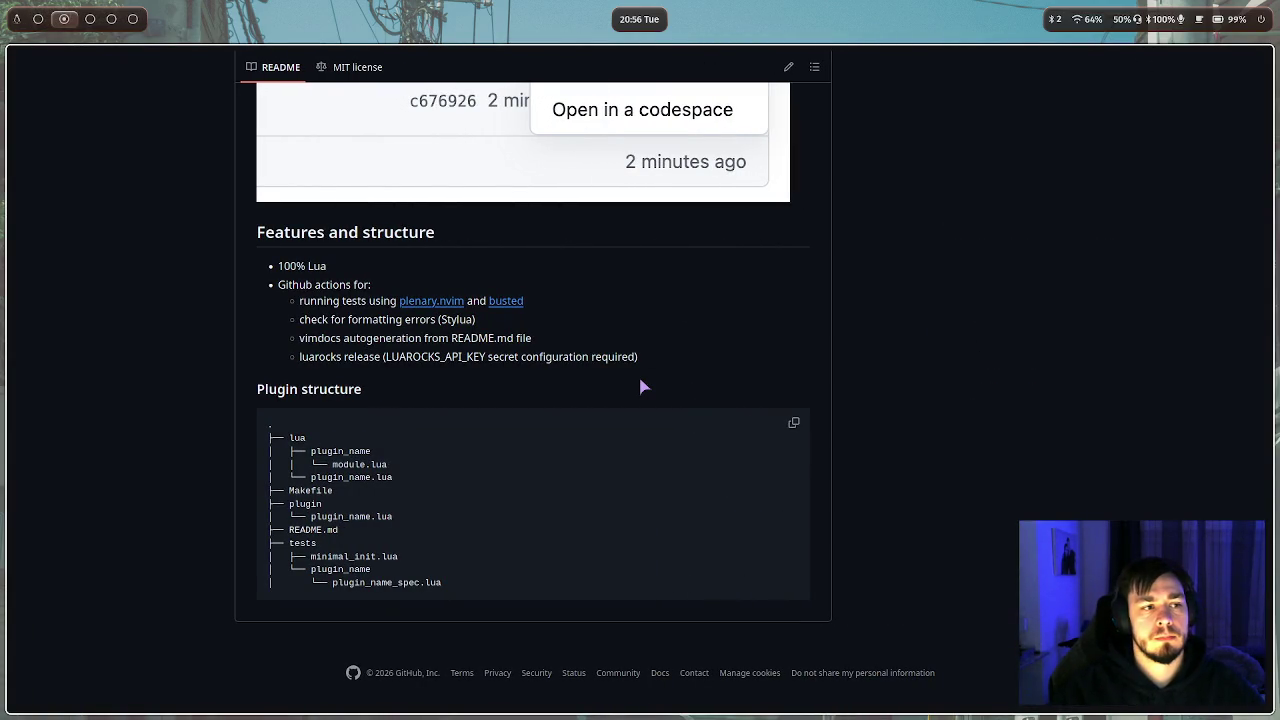
Open the Claude chat in the browser.
{"action": "key", "text": "ctrl+l"}
{"action": "type", "text": "claude"}
{"action": "key", "text": "Return"}
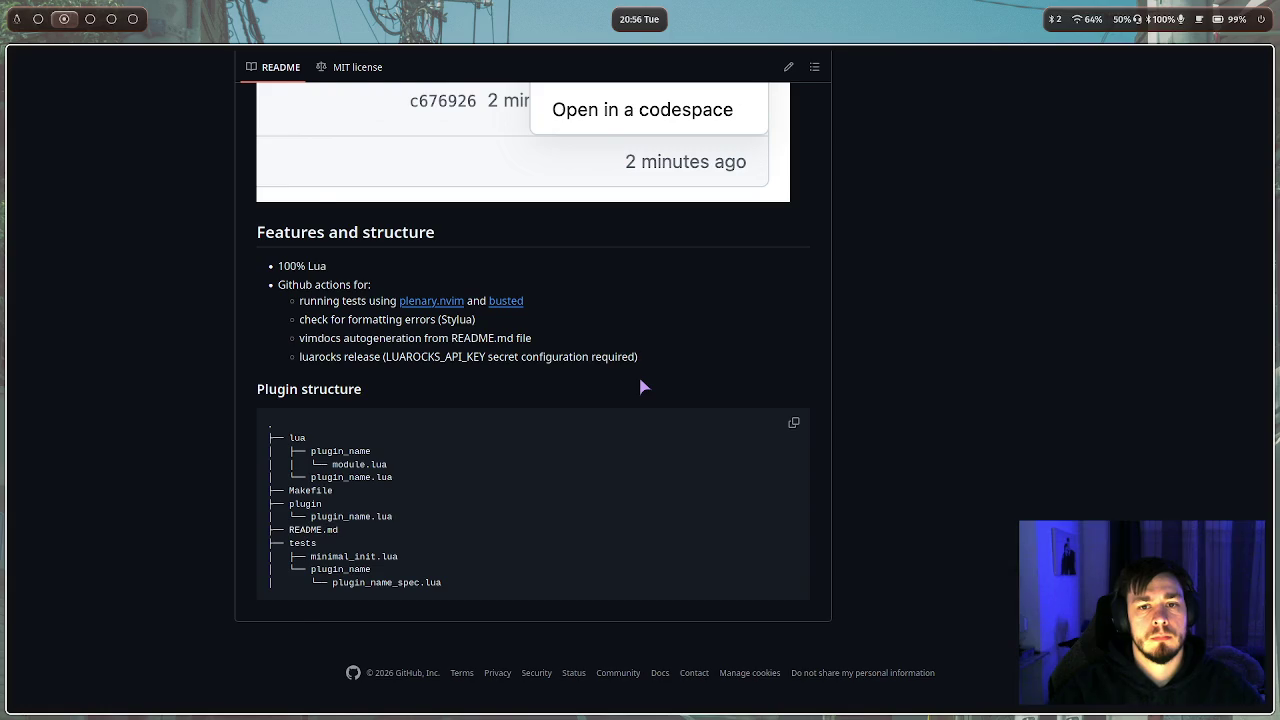
{"action": "left_click", "coordinate": [42, 151]}
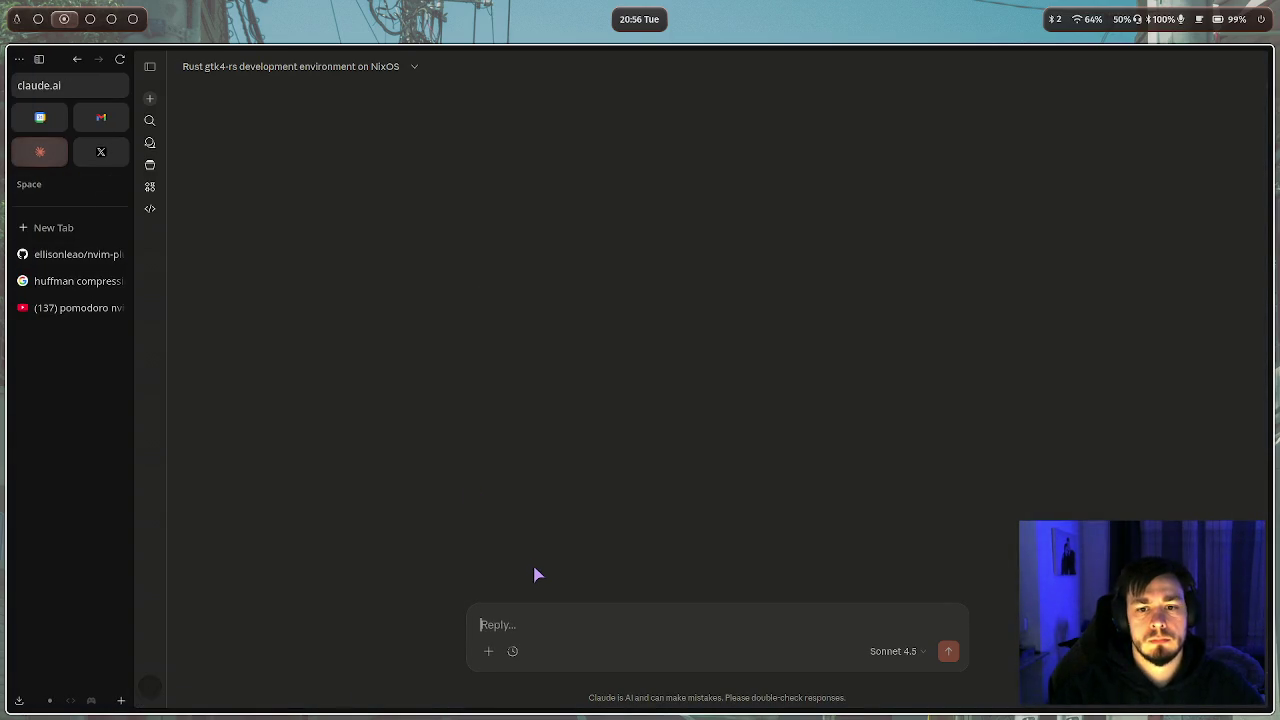
Ask Claude how to load a local Neovim plugin for development and read its reply.
{"action": "type", "text": "i have a pl"}
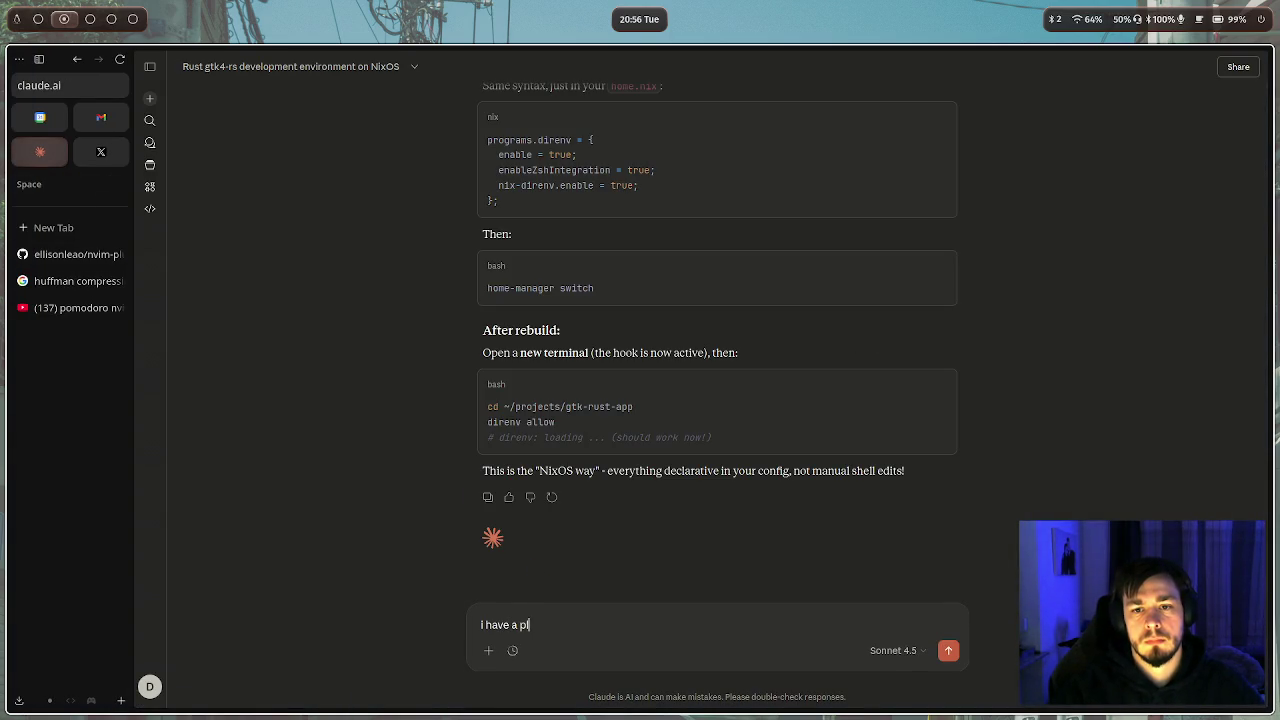
{"action": "type", "text": "m in one path. how can i add it to nvim to develp t"}
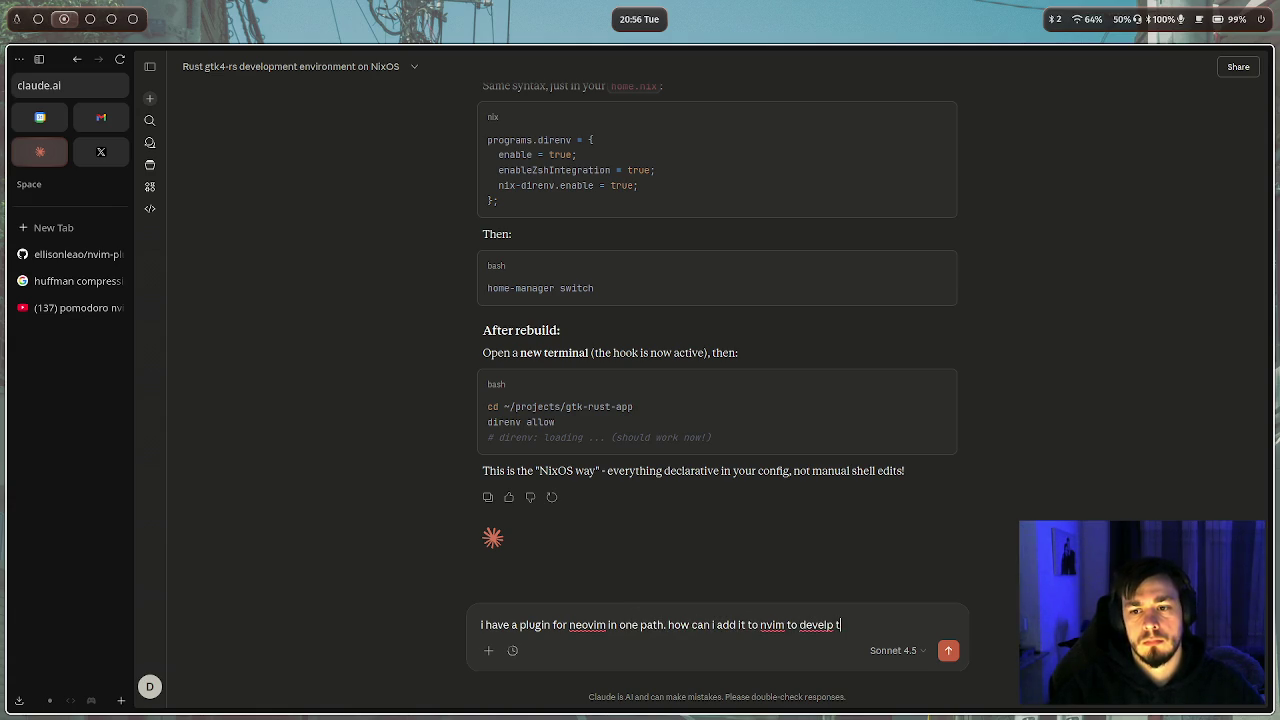
{"action": "type", "text": "in"}
{"action": "key", "text": "Return"}
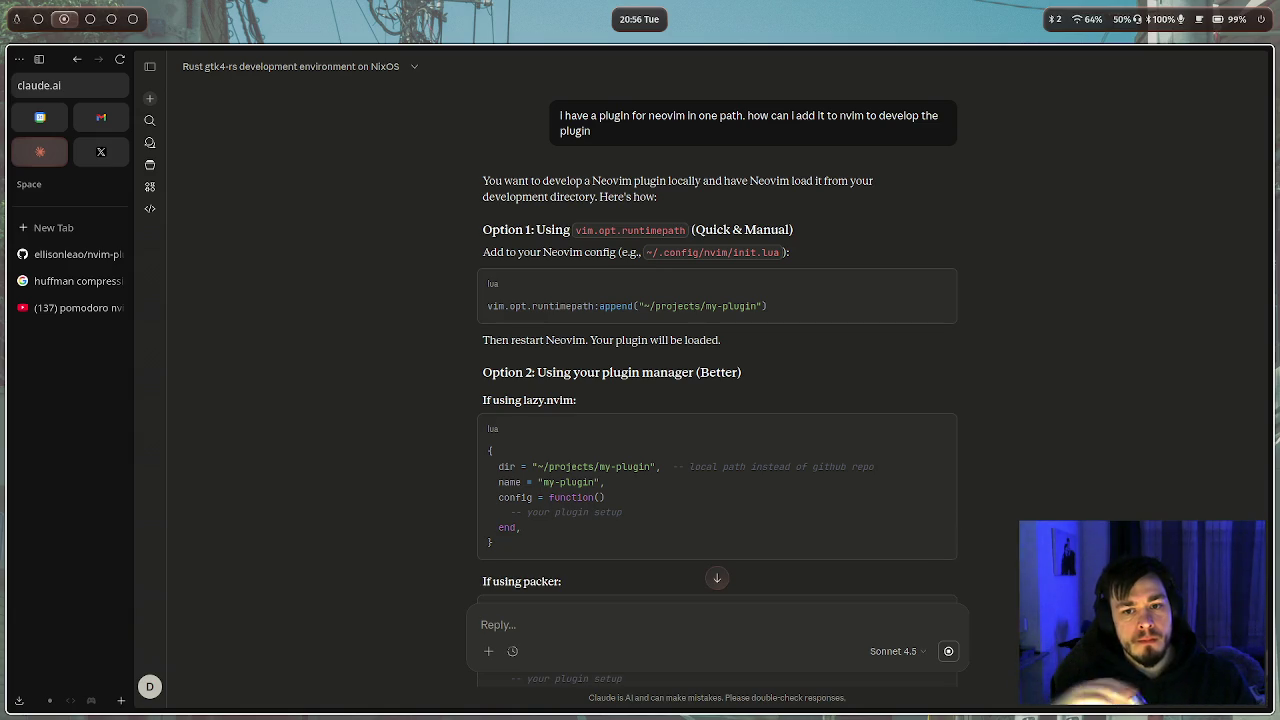
{"action": "scroll", "coordinate": [703, 458], "scroll_direction": "down", "scroll_amount": 1}
{"action": "scroll", "coordinate": [703, 460], "scroll_direction": "down", "scroll_amount": 5}
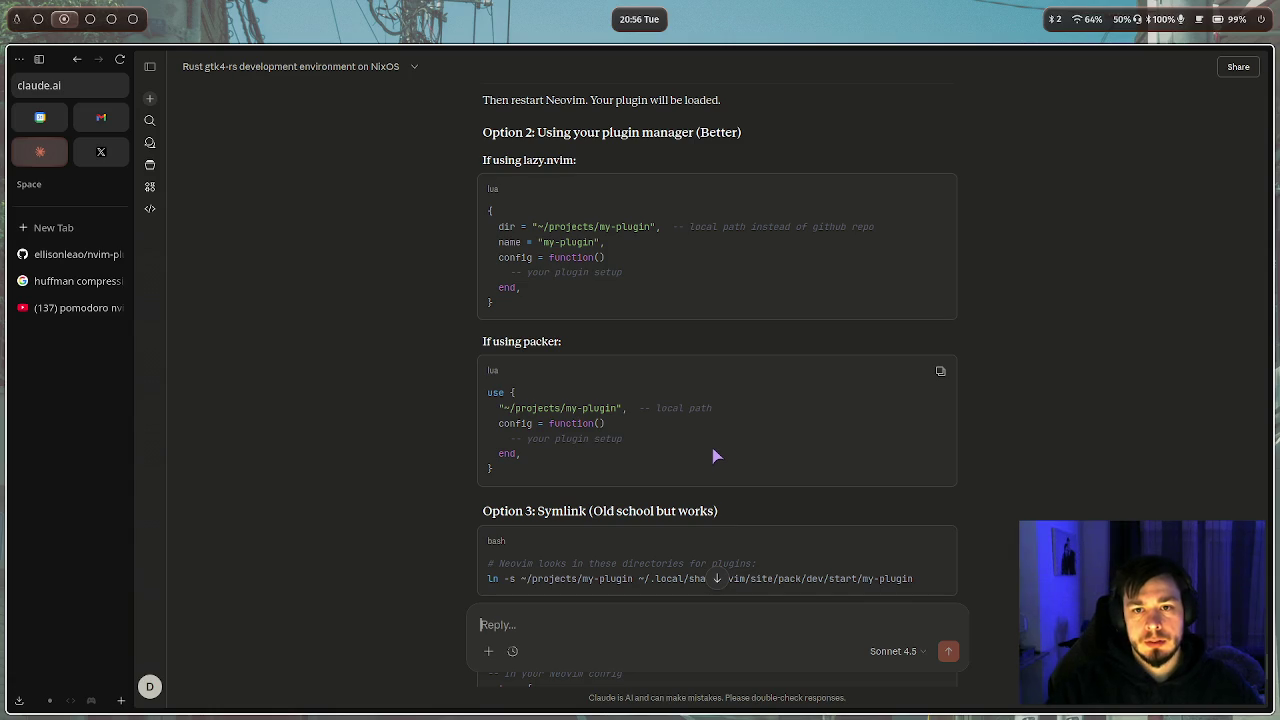
{"action": "scroll", "coordinate": [713, 456], "scroll_direction": "down", "scroll_amount": 4}
{"action": "scroll", "coordinate": [713, 456], "scroll_direction": "down", "scroll_amount": 3}
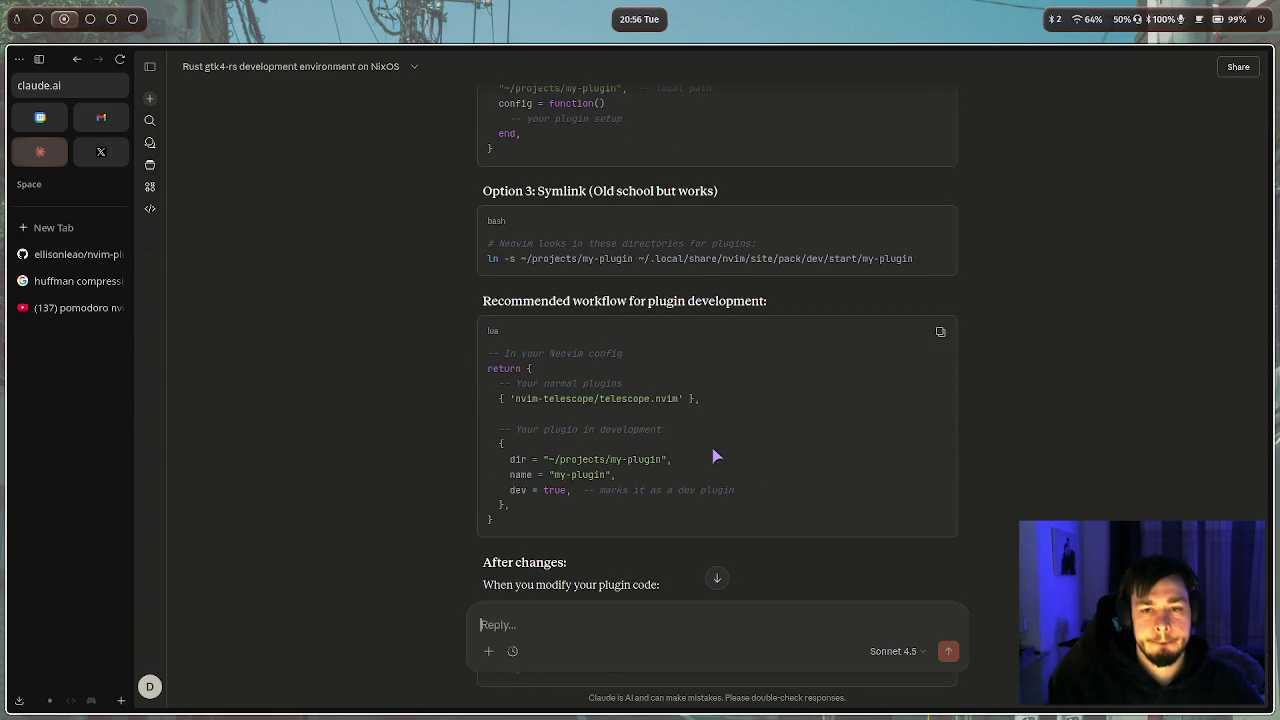
{"action": "key", "text": "super+2"}
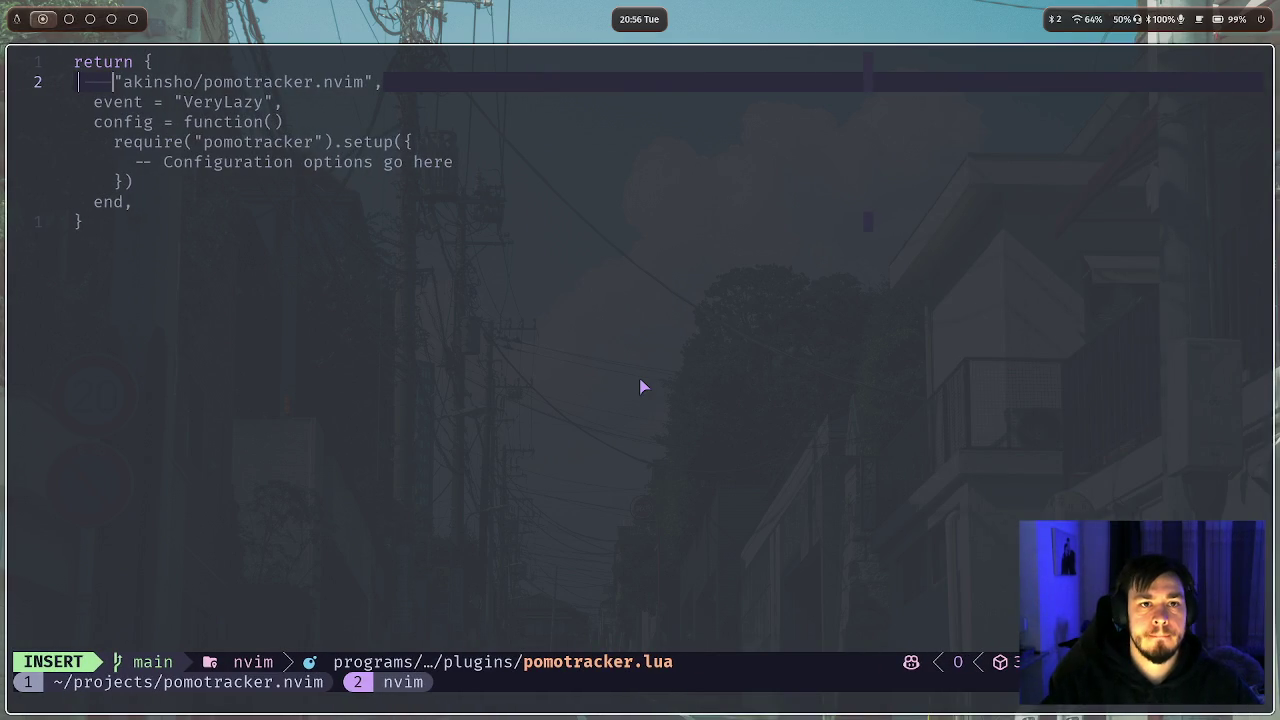
Add dir = "~/projects/pomotracker.nvim" to the plugin spec and save it.
{"action": "key", "text": "Return"}
{"action": "type", "text": "dir"}
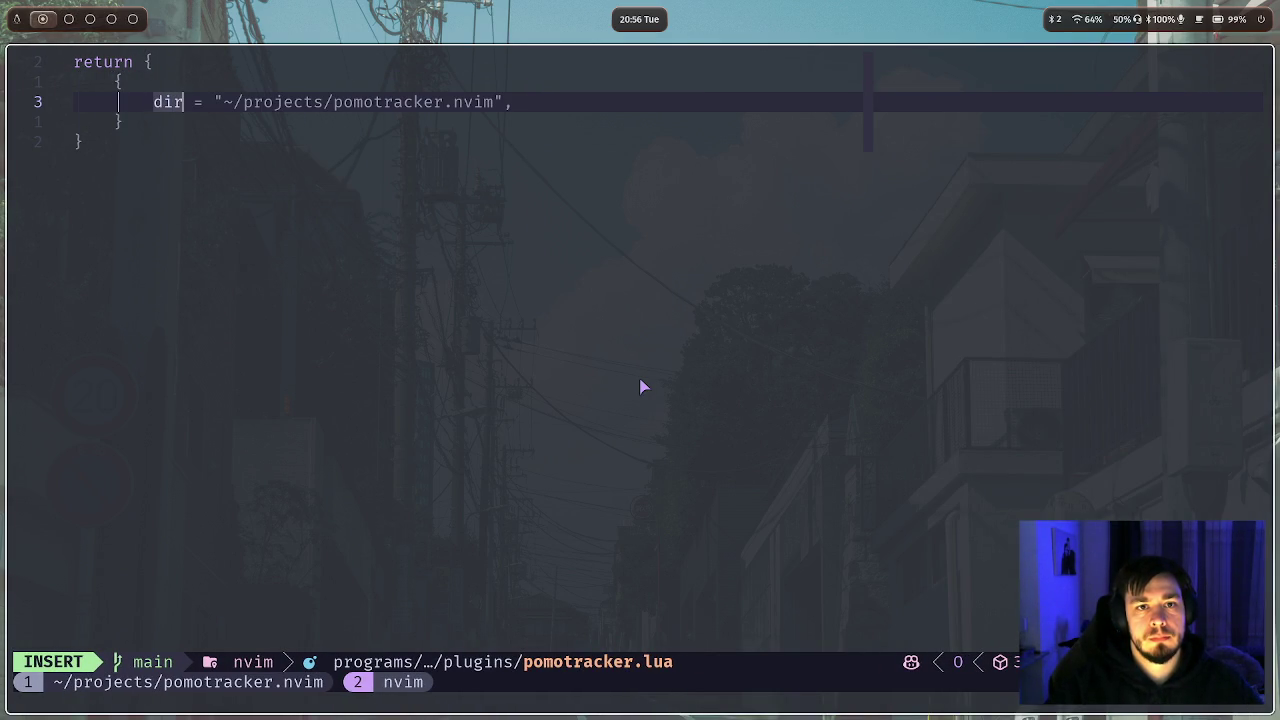
{"action": "key", "text": "Tab"}
{"action": "key", "text": "Escape"}
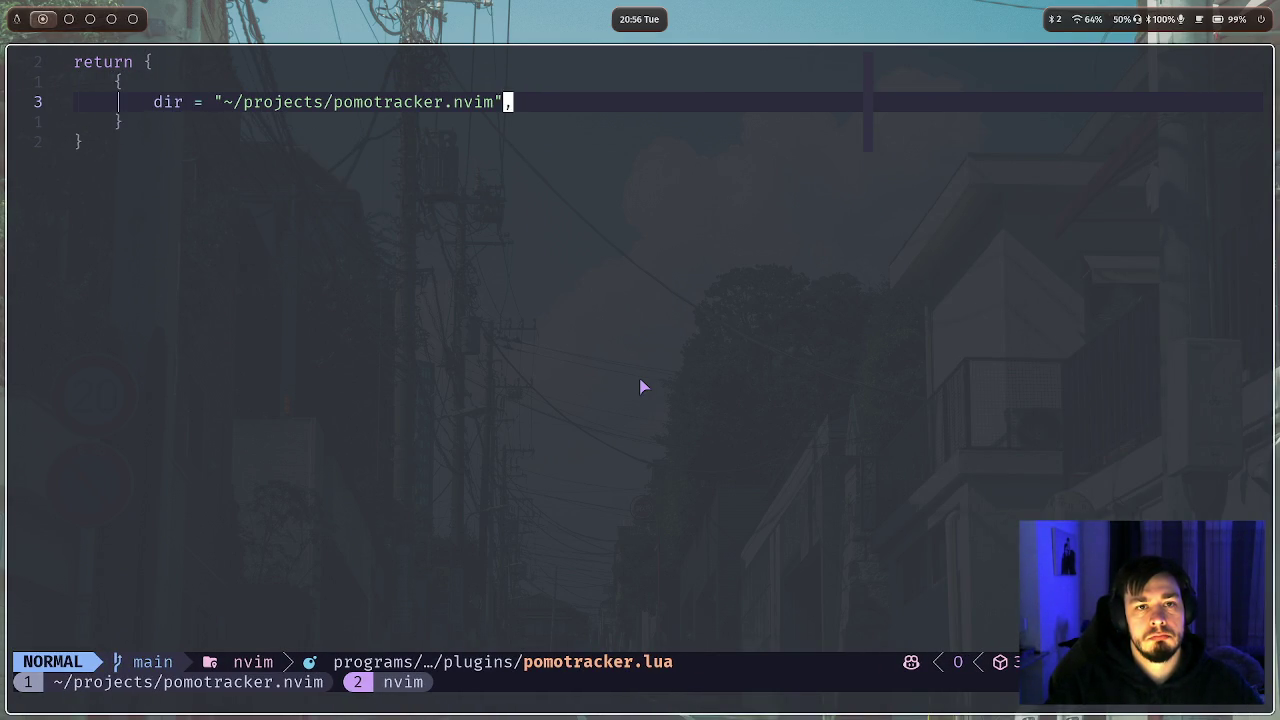
{"action": "key", "text": "super+2"}
{"action": "key", "text": "super+1"}
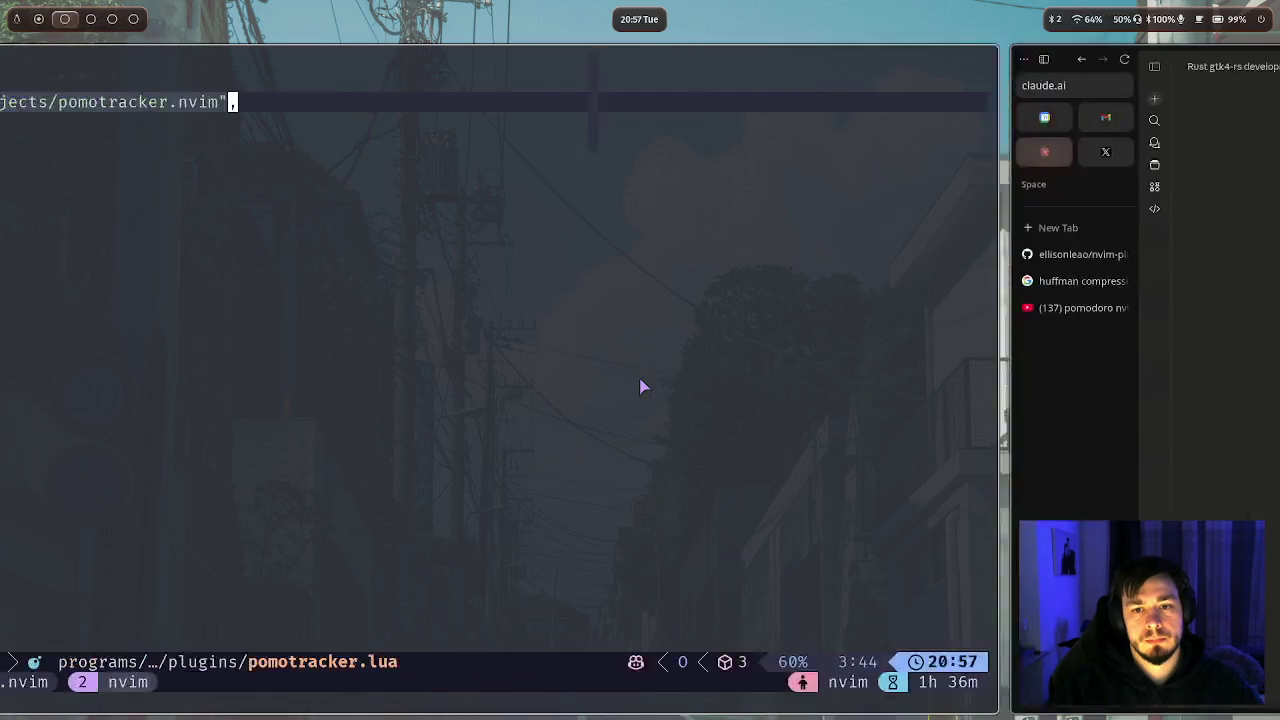
{"action": "key", "text": "ctrl+s"}
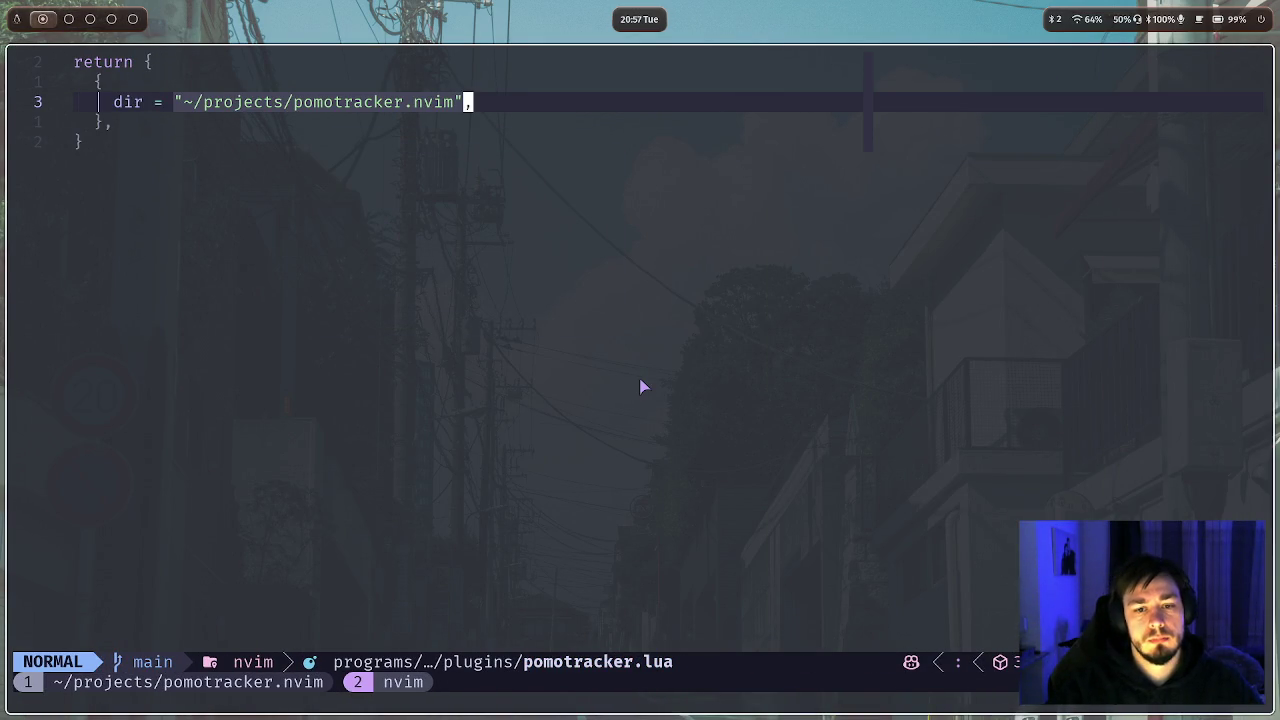
Quit and relaunch Neovim to load the local plugin.
{"action": "type", "text": ":q"}
{"action": "key", "text": "Return"}
{"action": "type", "text": "vi"}
{"action": "key", "text": "Return"}
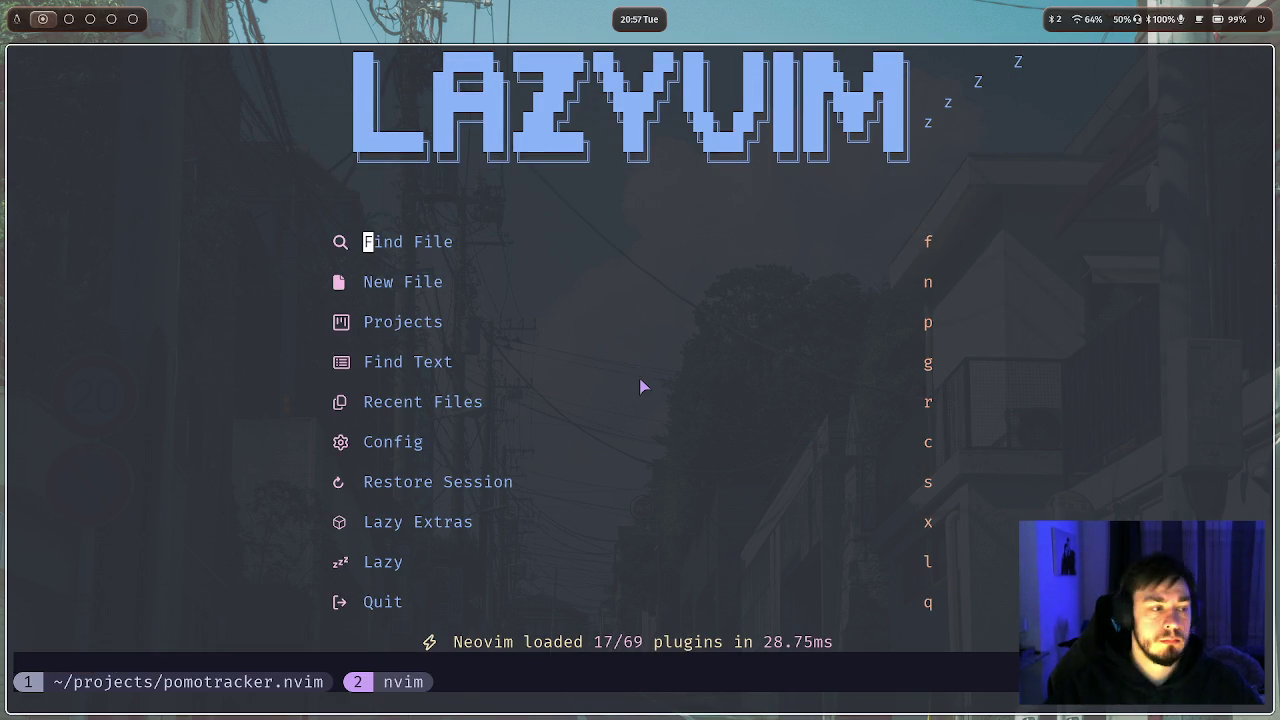
{"action": "key", "text": "q"}
{"action": "key", "text": "Return"}
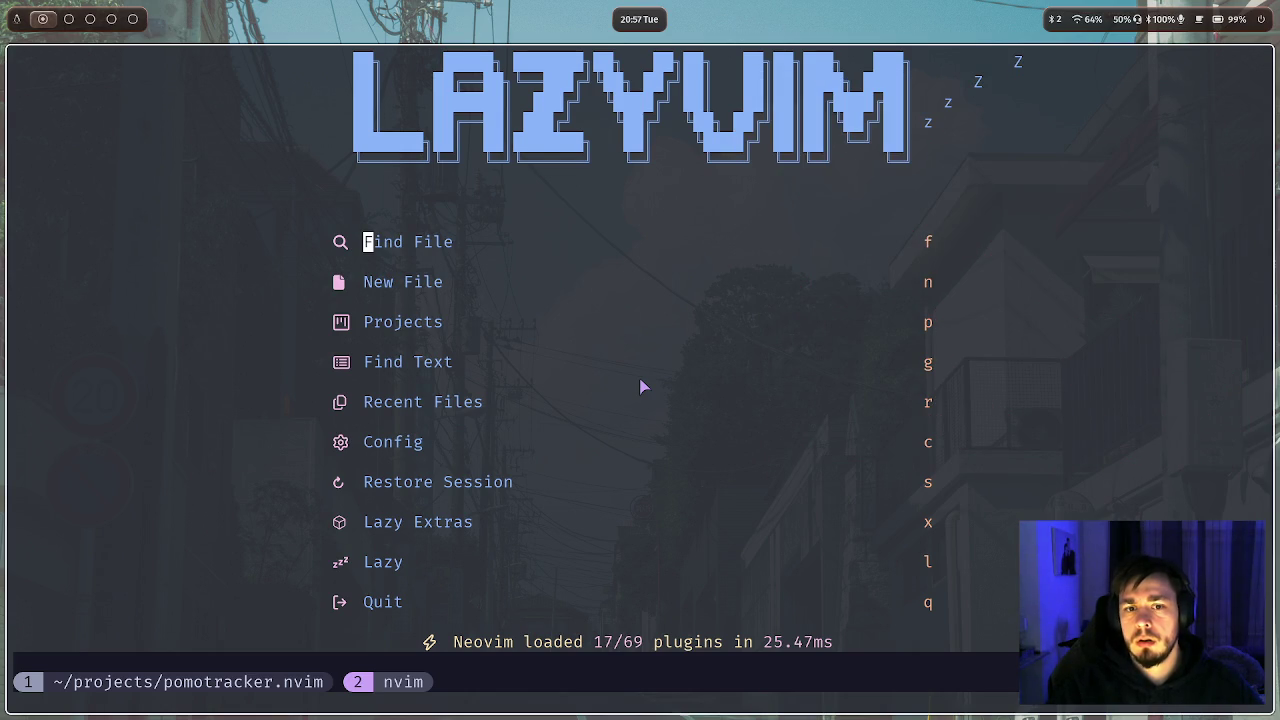
{"action": "key", "text": "q"}
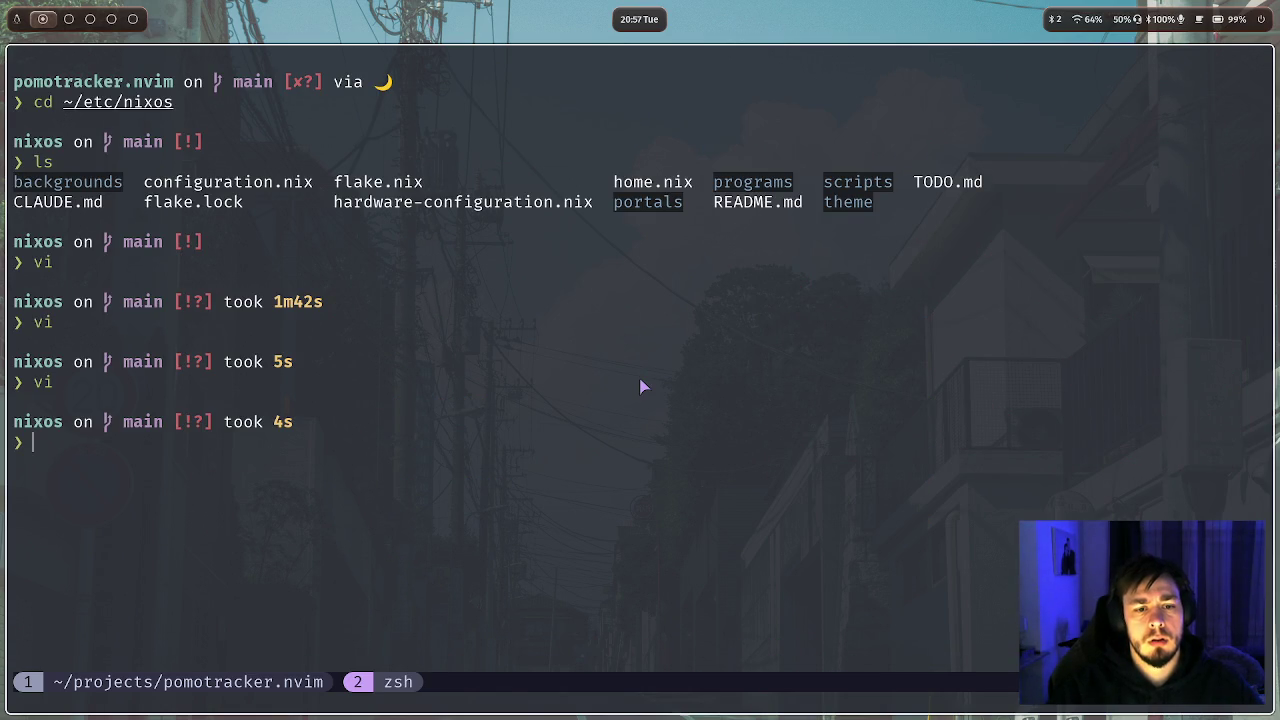
Open Neovim in the pomotracker.nvim project and view plugin/plugin_name.lua.
{"action": "key", "text": "ctrl+b"}
{"action": "type", "text": "1vi"}
{"action": "key", "text": "Return"}
{"action": "key", "text": "-"}
{"action": "key", "text": "j"}
{"action": "key", "text": "j"}
{"action": "key", "text": "j"}
{"action": "key", "text": "Return"}
{"action": "key", "text": "Return"}
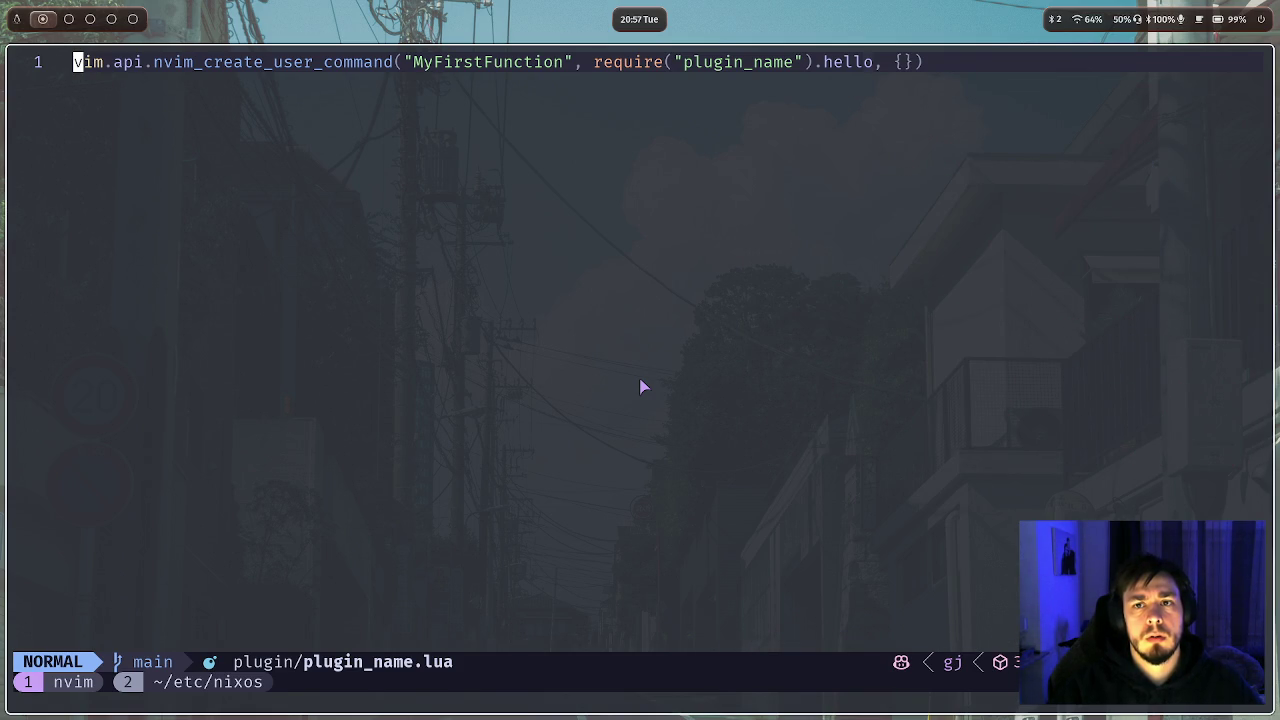
Open lua/pomotracker.nvim.lua and inspect its require line.
{"action": "key", "text": "minus"}
{"action": "key", "text": "minus"}
{"action": "key", "text": "k"}
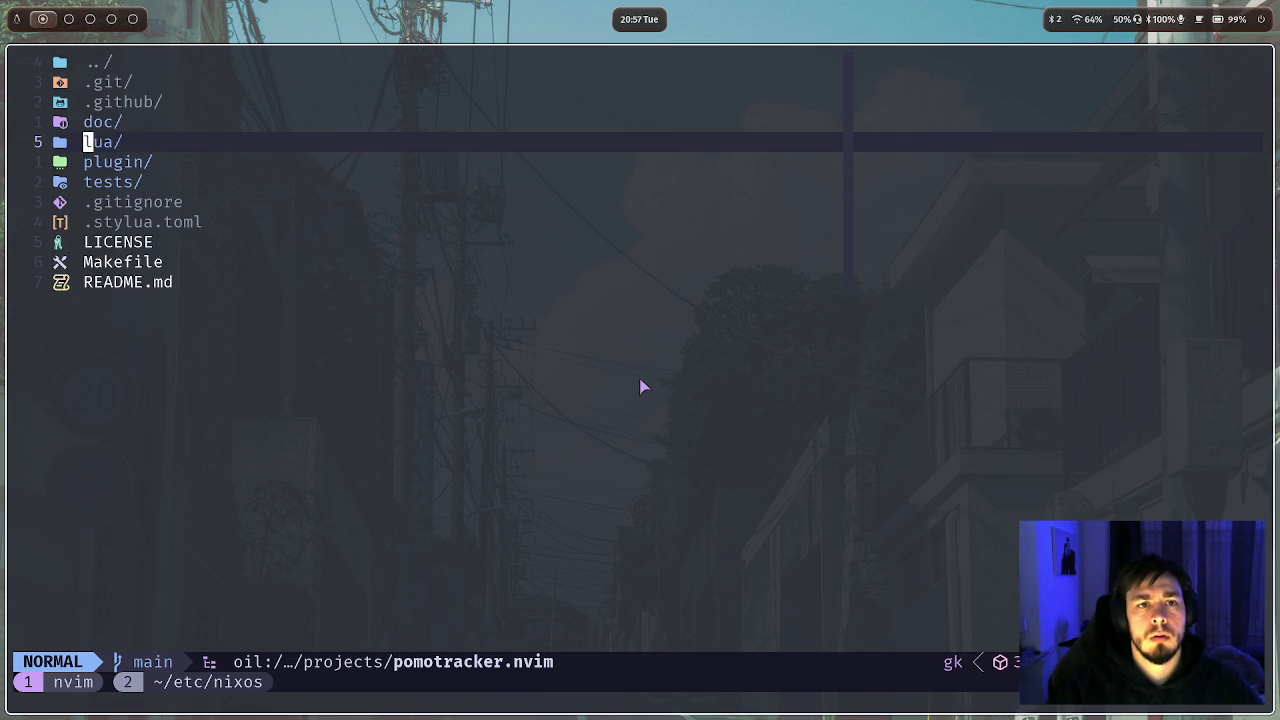
{"action": "key", "text": "Return"}
{"action": "key", "text": "j"}
{"action": "key", "text": "j"}
{"action": "key", "text": "Return"}
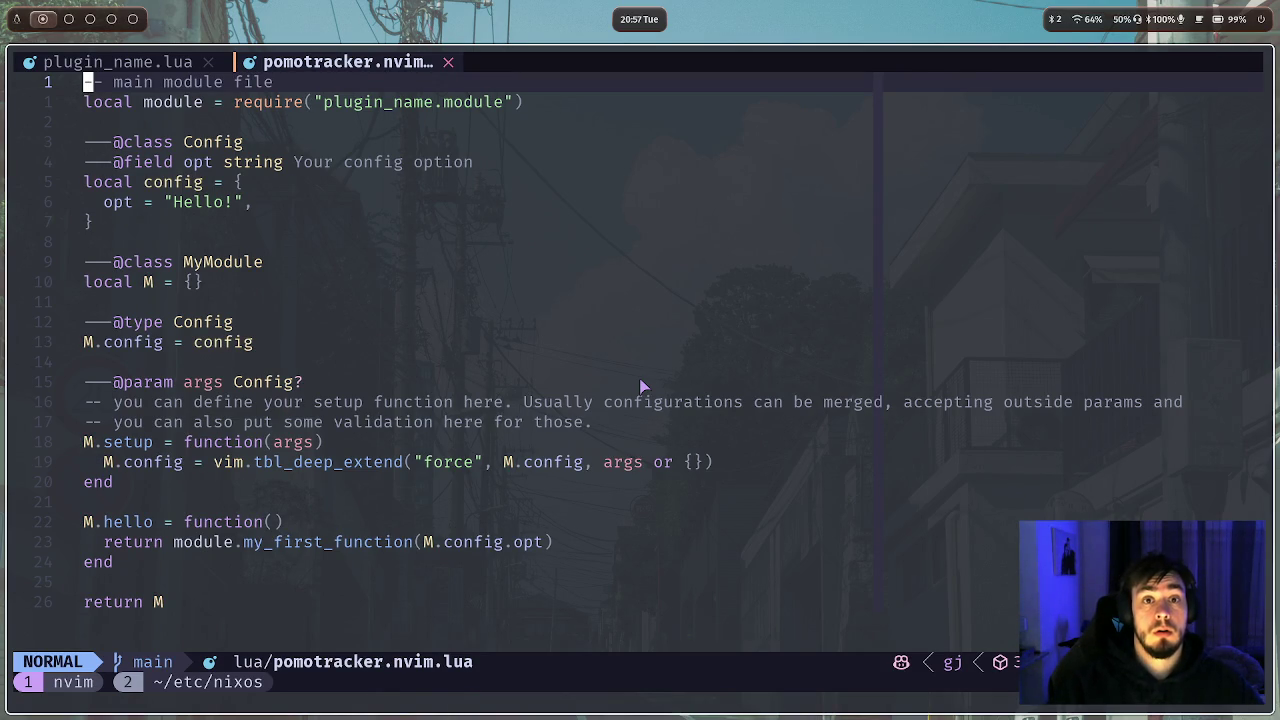
{"action": "key", "text": "j"}
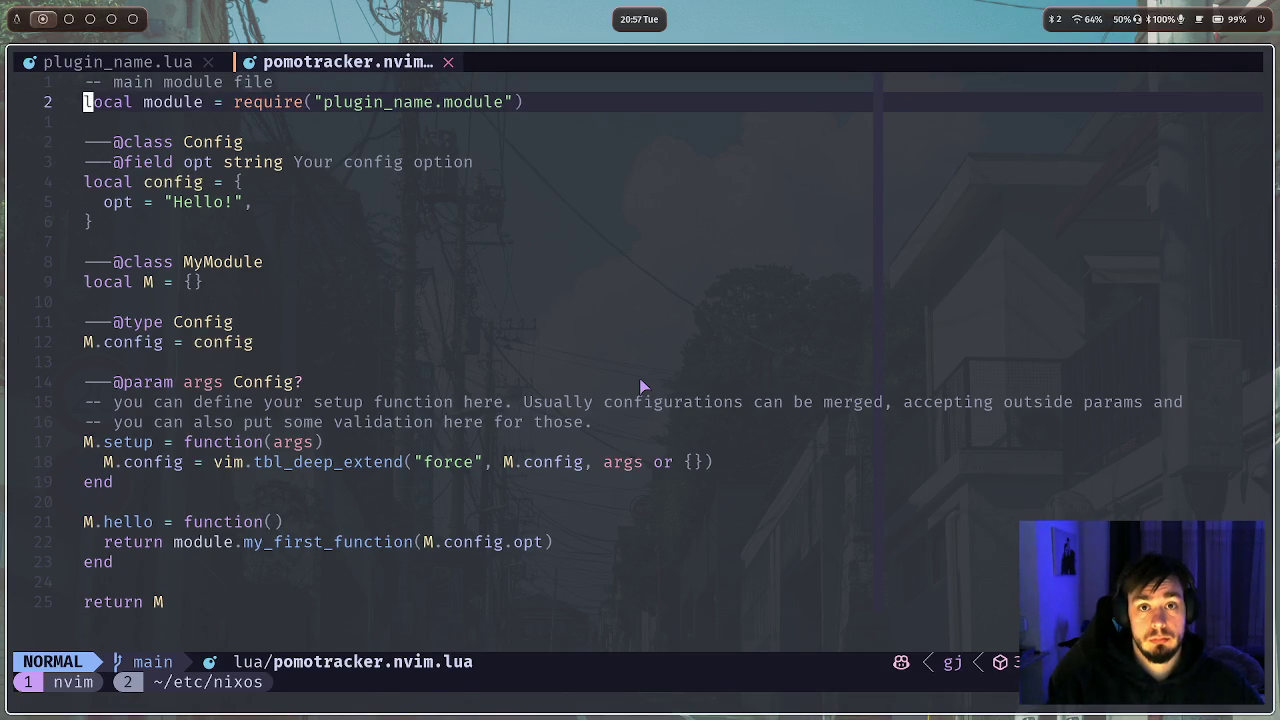
View module.lua in the lua/pomotracker.nvim folder.
{"action": "key", "text": "minus"}
{"action": "key", "text": "k"}
{"action": "key", "text": "Return"}
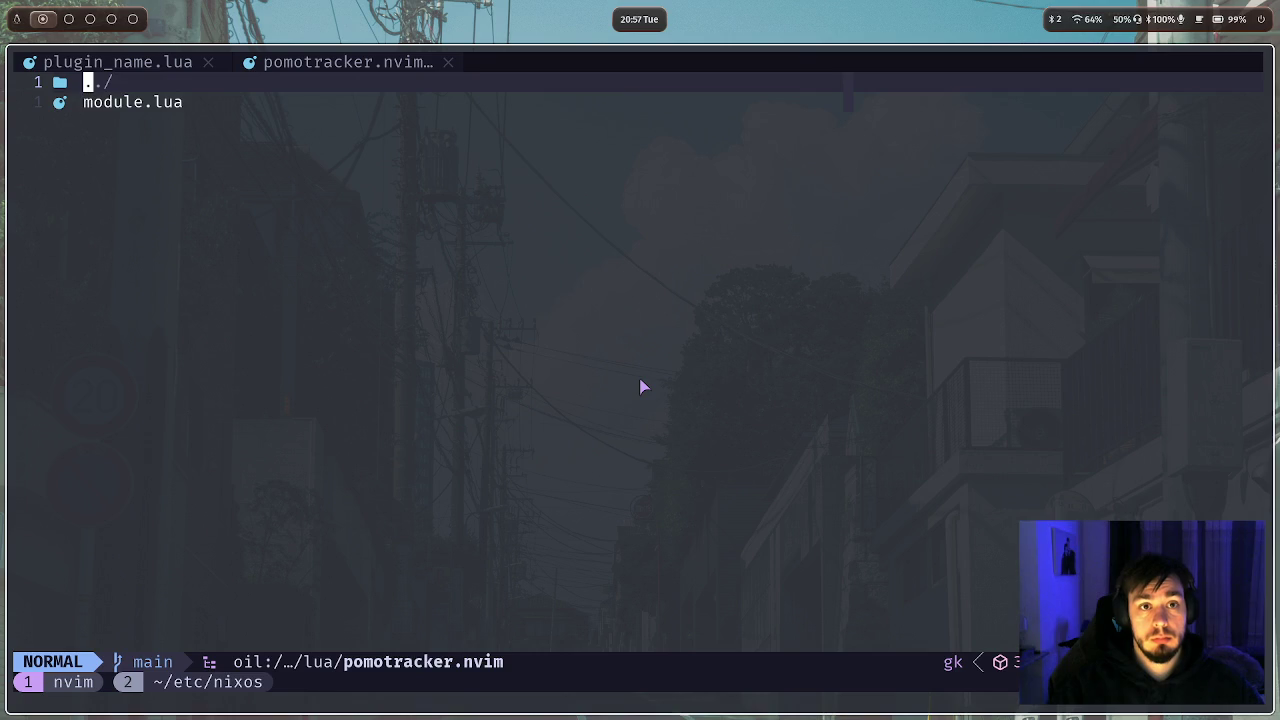
{"action": "key", "text": "j"}
{"action": "key", "text": "Return"}
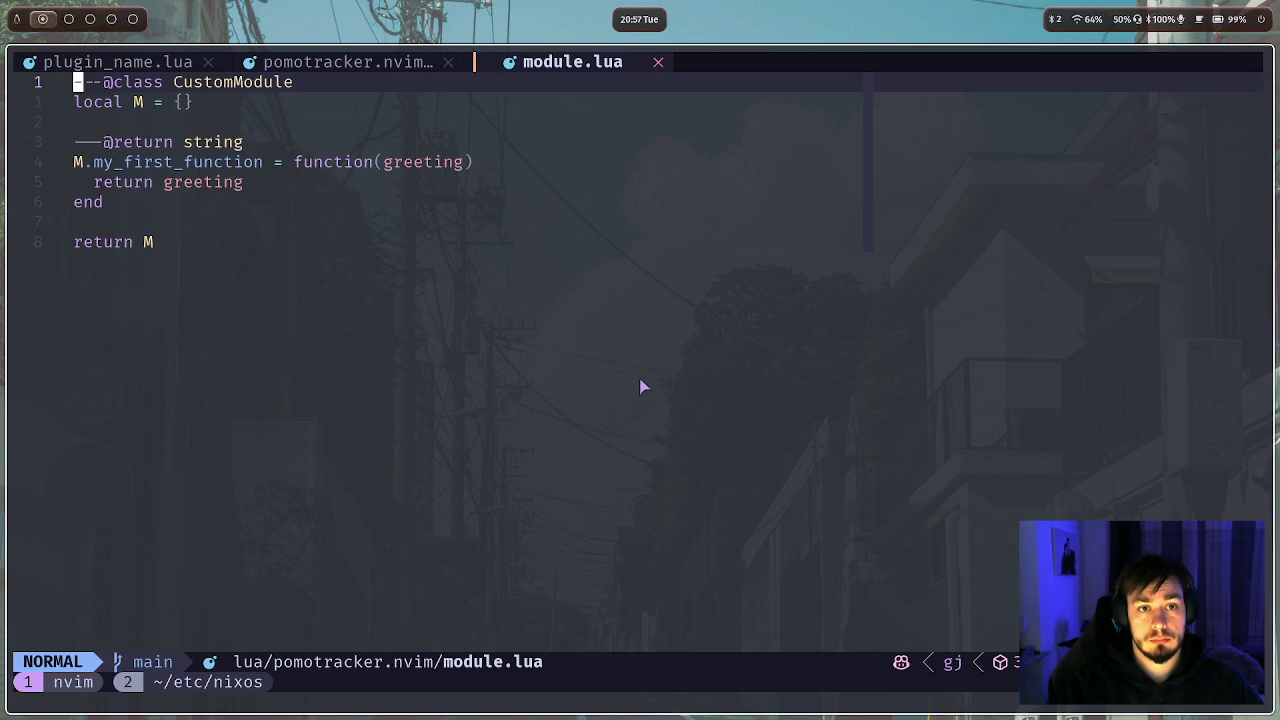
{"action": "key", "text": "minus"}
{"action": "key", "text": "minus"}
Replace the plugin_name.module path in line 2's require call of pomotracker.nvim.lua.
{"action": "key", "text": "j"}
{"action": "key", "text": "Return"}
{"action": "key", "text": "w"}
{"action": "key", "text": "w"}
{"action": "key", "text": "w"}
{"action": "key", "text": "w"}
{"action": "key", "text": "w"}
{"action": "key", "text": "w"}
{"action": "key", "text": "h"}
{"action": "key", "text": "c"}
{"action": "key", "text": "i"}
{"action": "key", "text": "quotedbl"}
{"action": "type", "text": "nvim-pomotracker.module"}
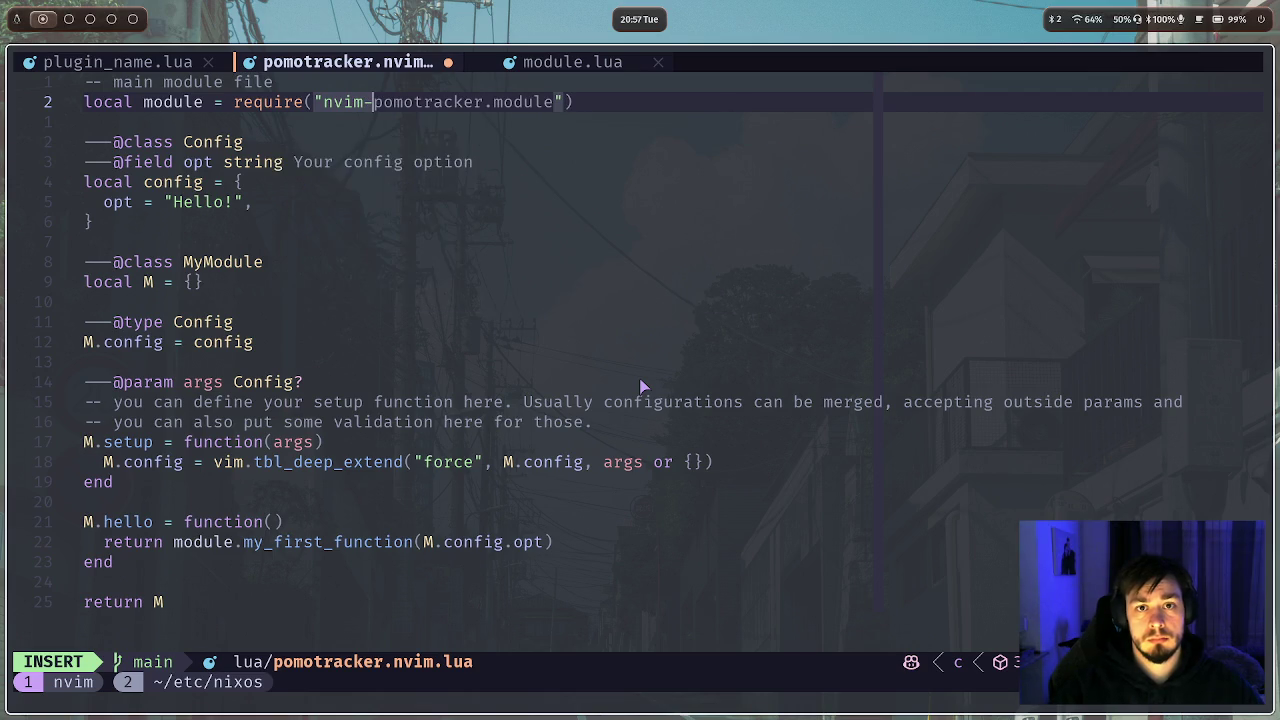
{"action": "type", "text": "p"}
Change the require path on line 2 to "pomotracker.nvim.module".
{"action": "key", "text": "BackSpace"}
{"action": "key", "text": "BackSpace"}
{"action": "key", "text": "BackSpace"}
{"action": "key", "text": "BackSpace"}
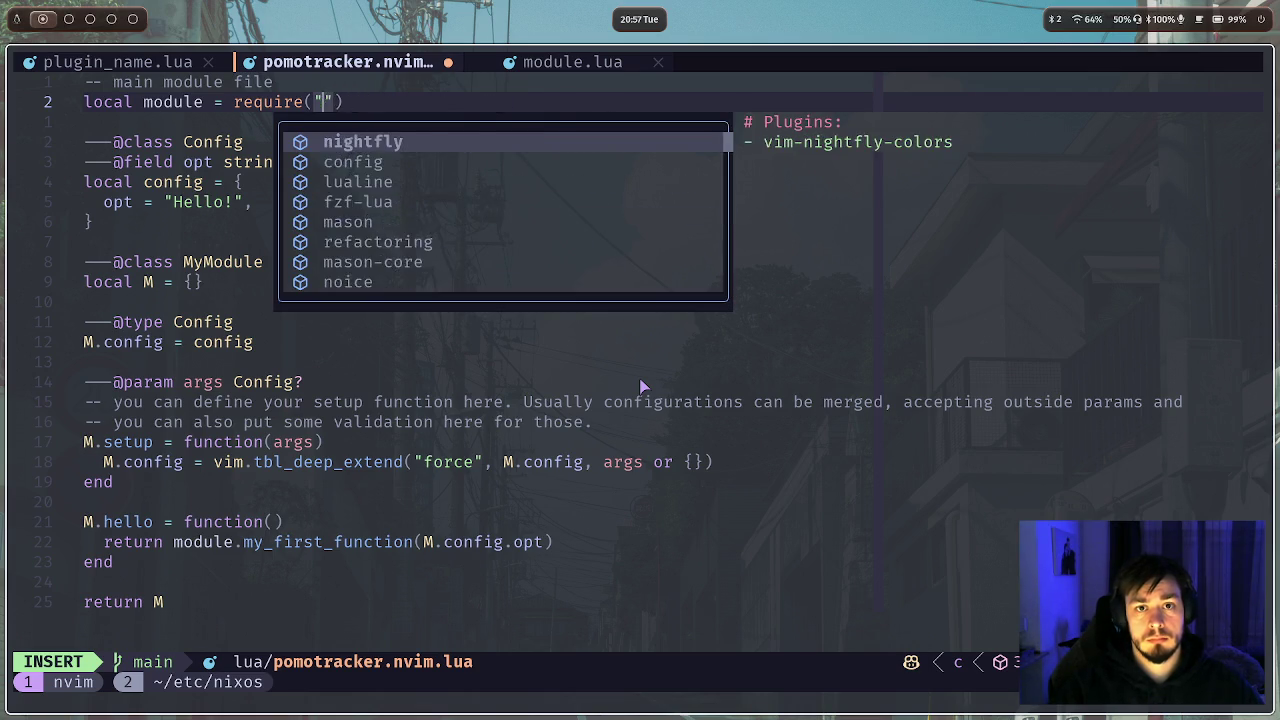
{"action": "type", "text": "po"}
{"action": "key", "text": "BackSpace"}
{"action": "key", "text": "BackSpace"}
{"action": "type", "text": "nvim-pomotracker.module"}
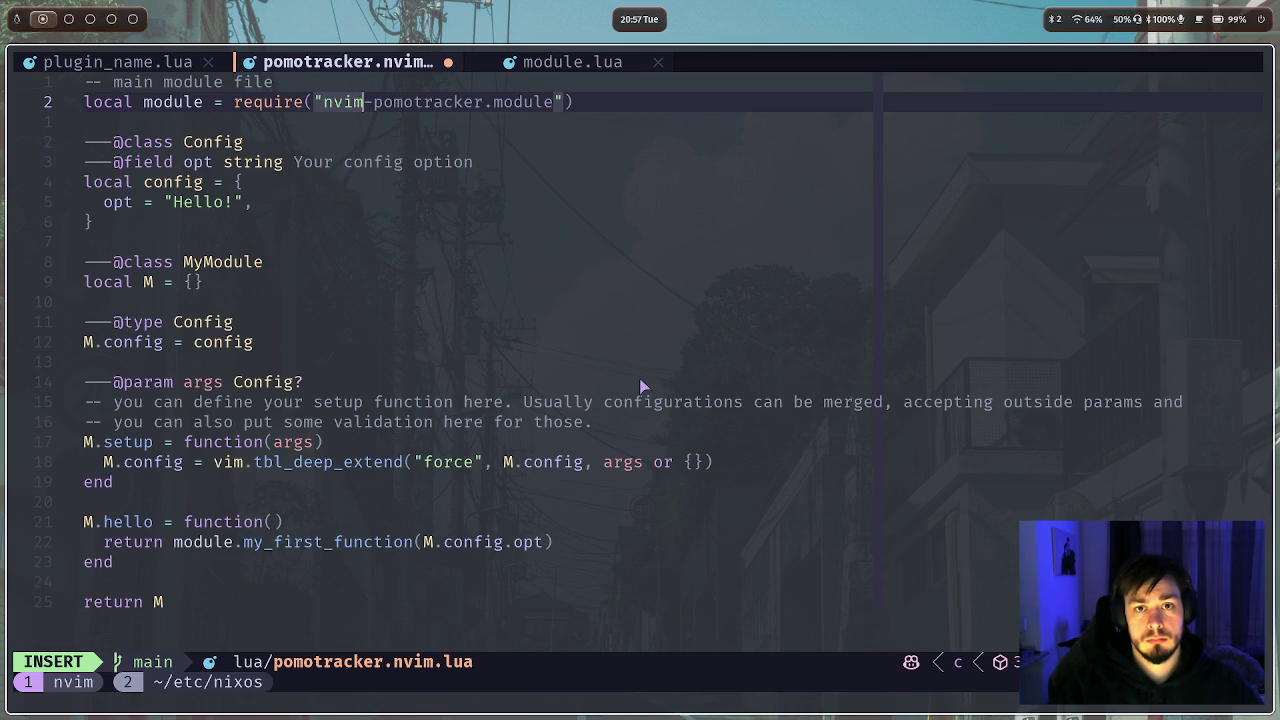
{"action": "type", "text": "-d"}
{"action": "key", "text": "BackSpace"}
{"action": "key", "text": "BackSpace"}
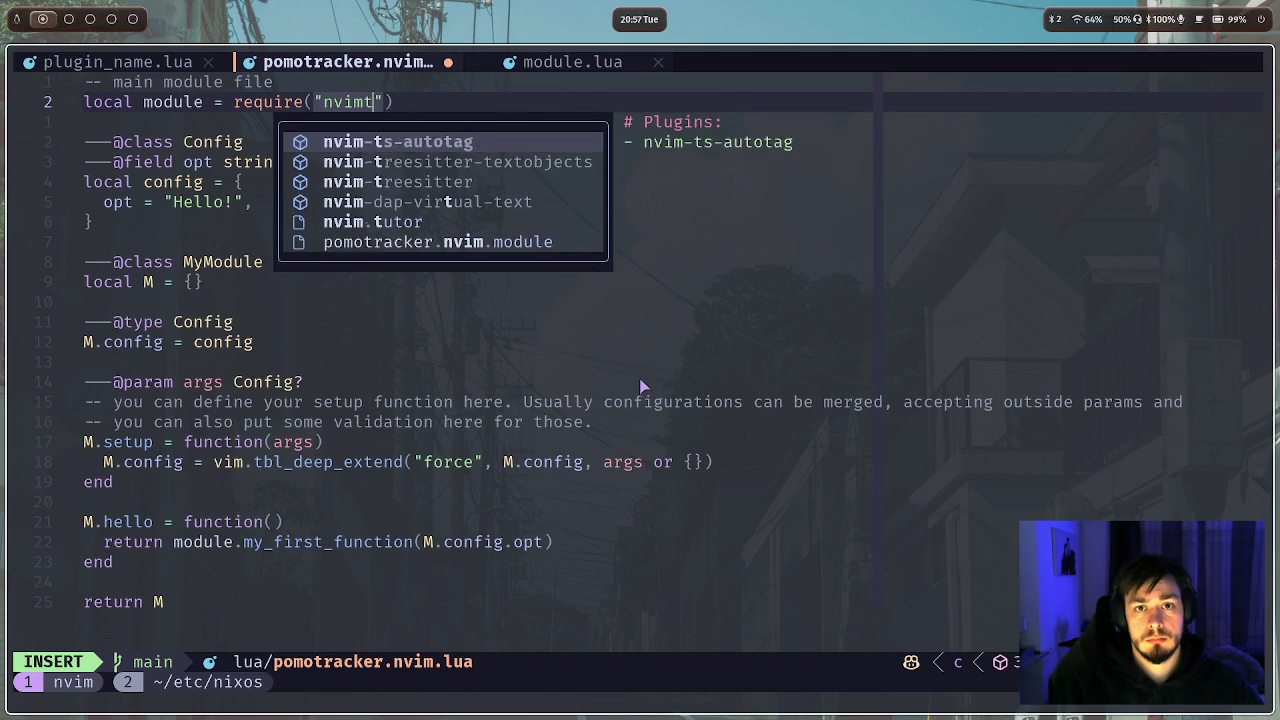
{"action": "key", "text": "BackSpace"}
{"action": "key", "text": "BackSpace"}
{"action": "key", "text": "BackSpace"}
{"action": "key", "text": "BackSpace"}
{"action": "type", "text": "promotracker."}
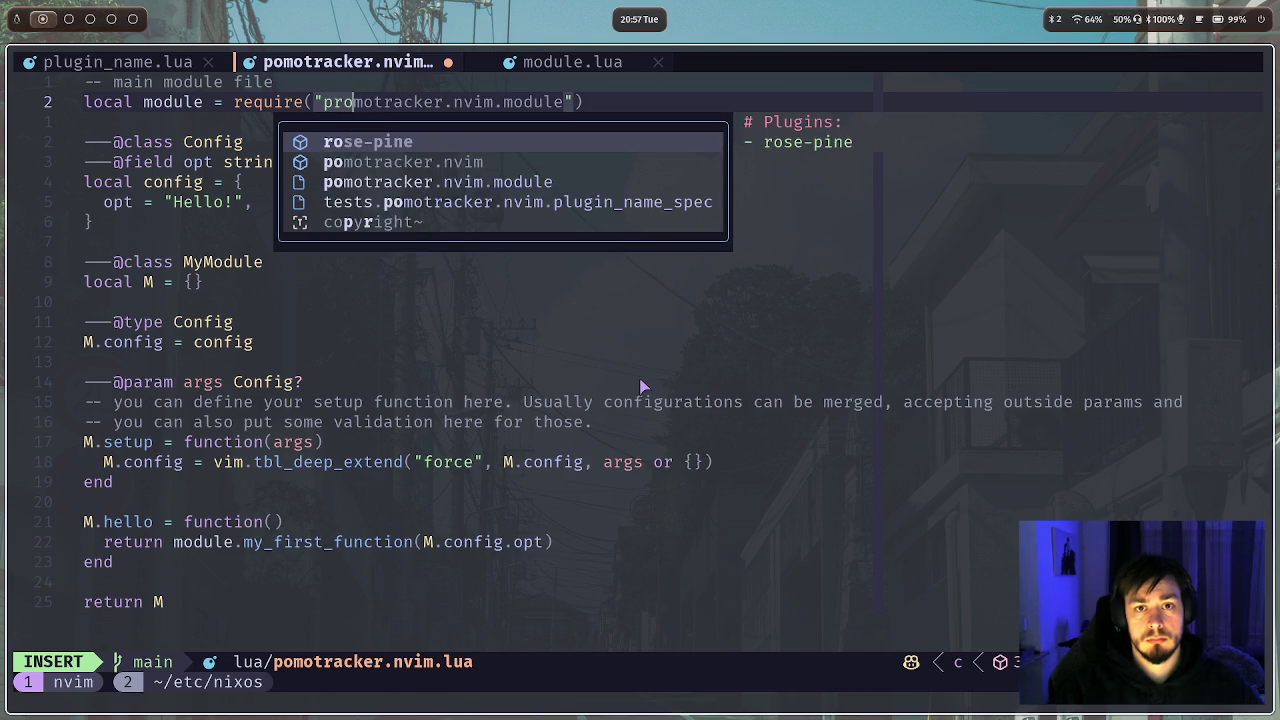
{"action": "key", "text": "BackSpace"}
{"action": "key", "text": "BackSpace"}
{"action": "key", "text": "BackSpace"}
{"action": "type", "text": "nvim-"}
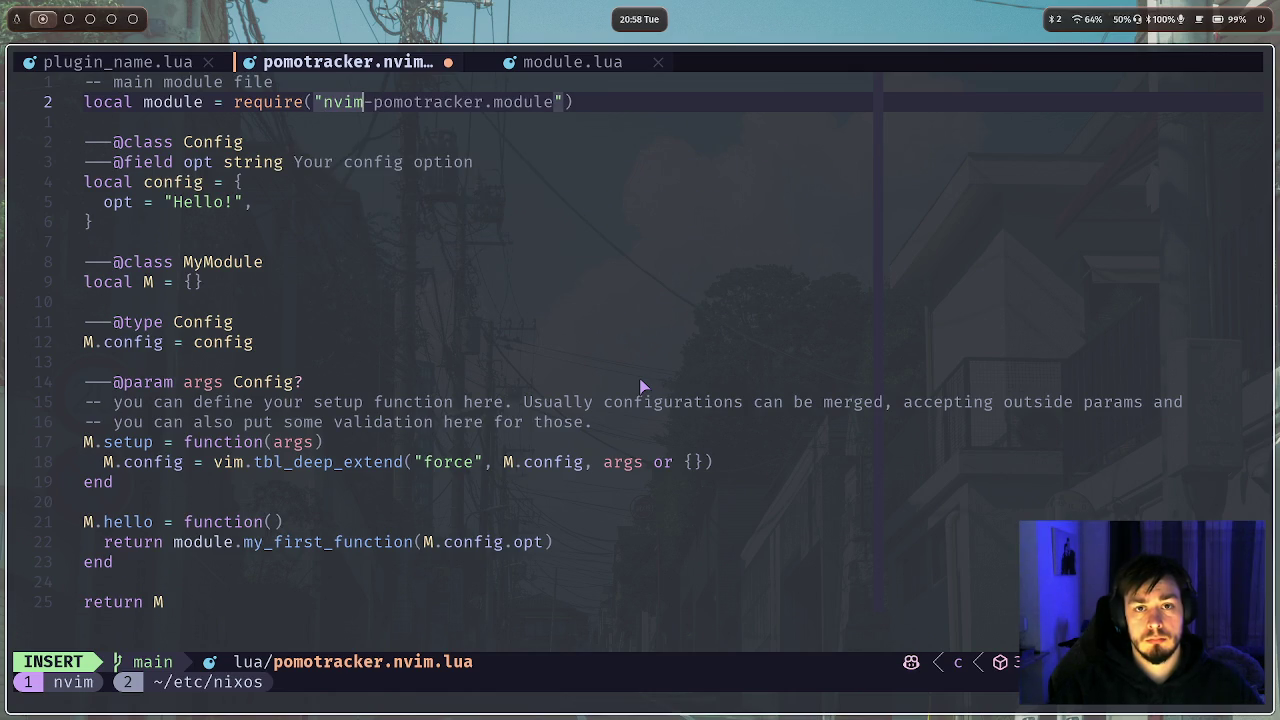
{"action": "key", "text": "BackSpace"}
{"action": "key", "text": "BackSpace"}
{"action": "key", "text": "BackSpace"}
{"action": "type", "text": "p"}
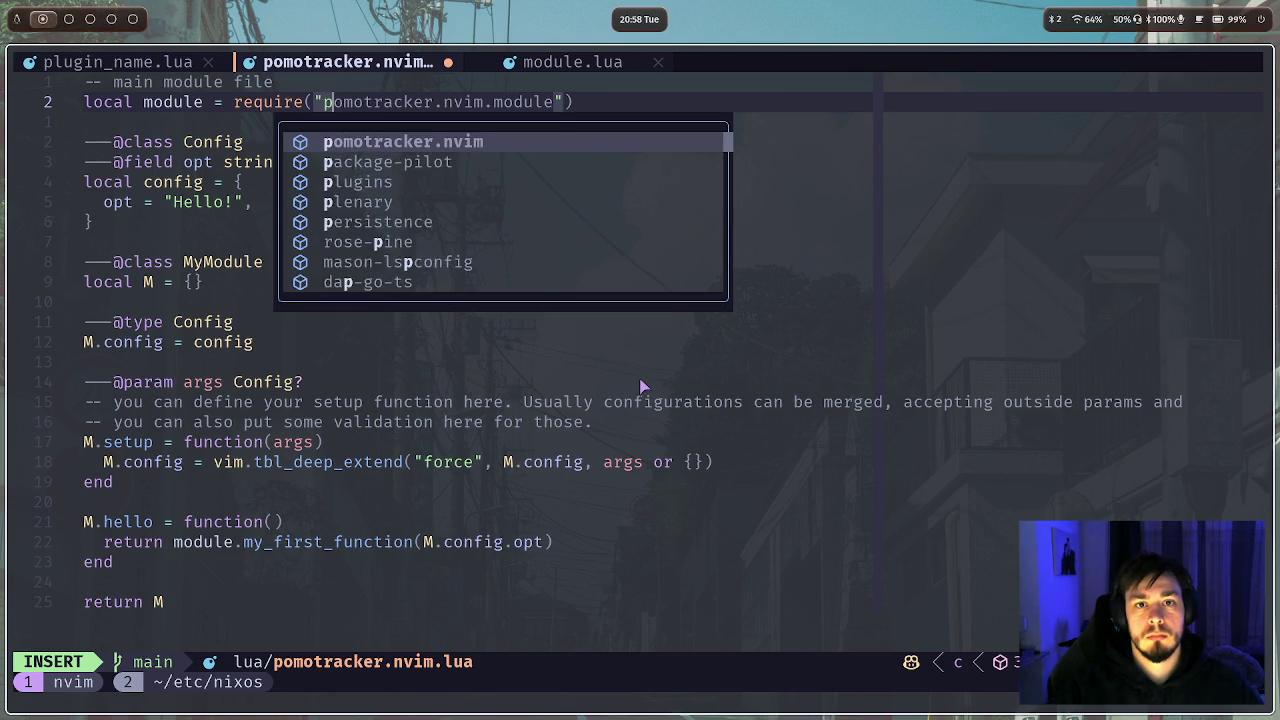
{"action": "type", "text": "omotracker.n"}
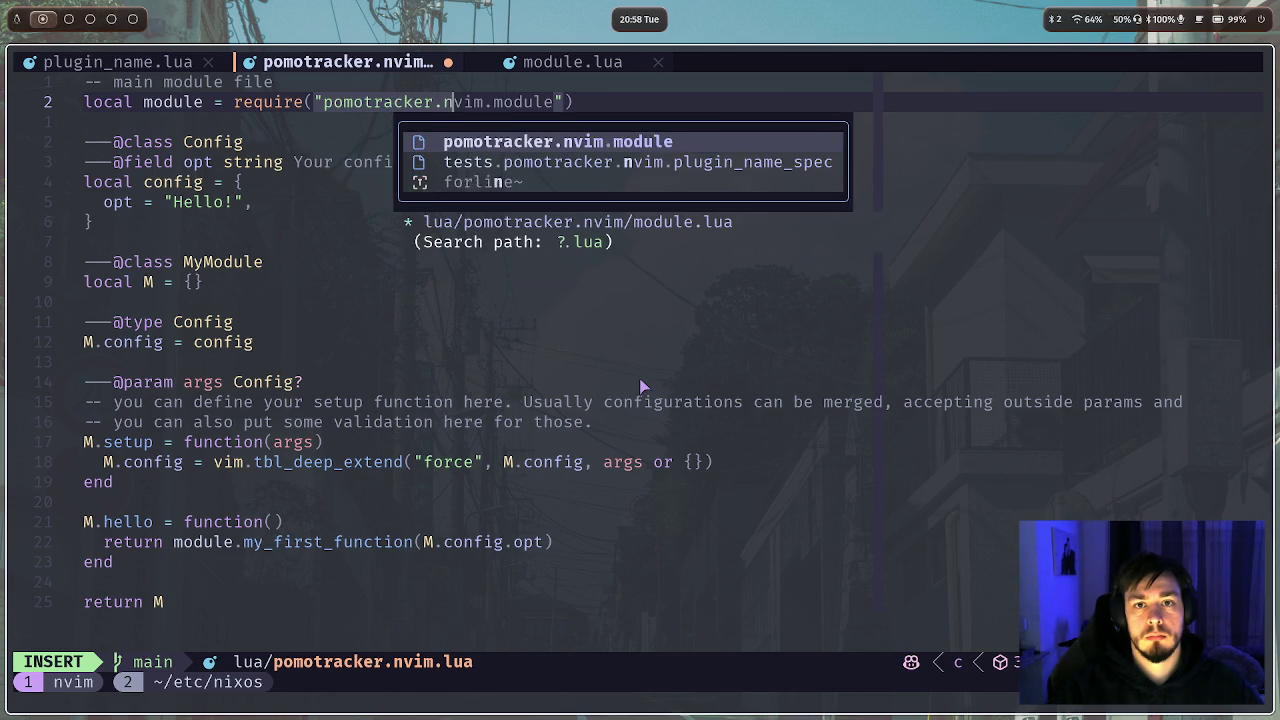
{"action": "type", "text": "vim"}
{"action": "key", "text": "Return"}
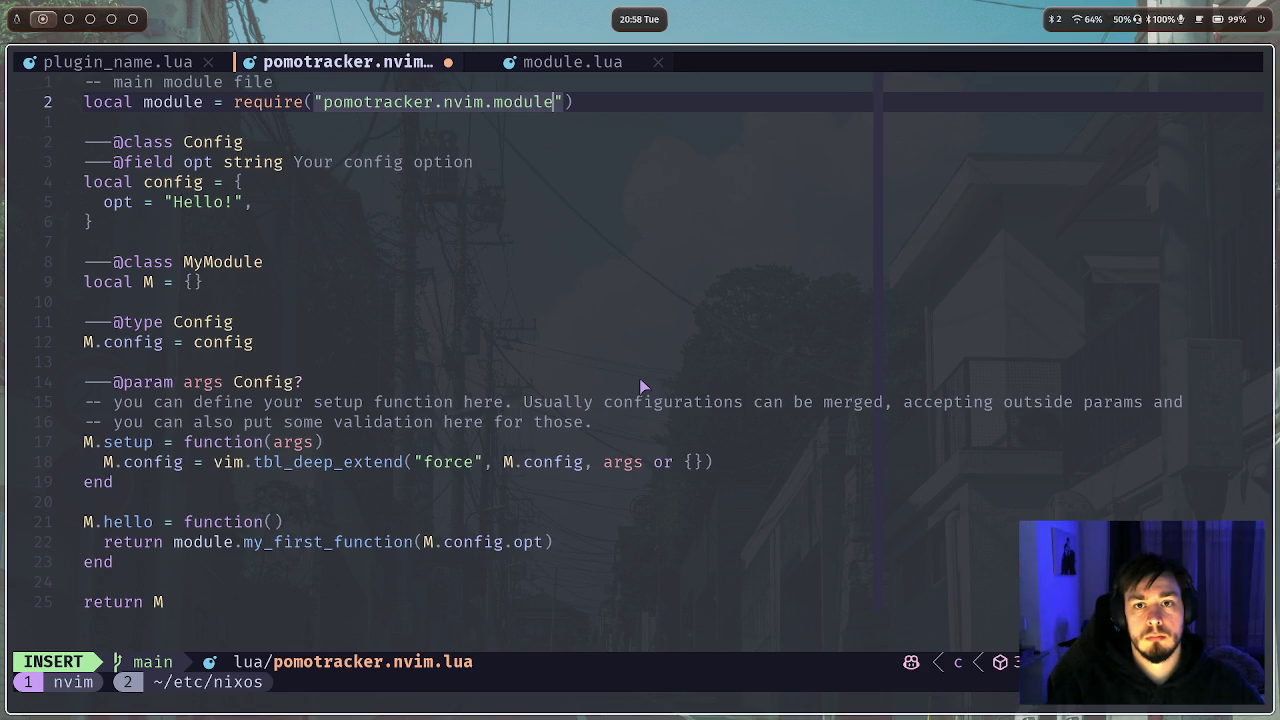
{"action": "key", "text": "Escape"}
Save pomotracker.nvim.lua with the updated require path using :w.
{"action": "key", "text": "j"}
{"action": "key", "text": "j"}
{"action": "key", "text": "j"}
{"action": "key", "text": "j"}
{"action": "key", "text": "j"}
{"action": "key", "text": "j"}
{"action": "key", "text": "j"}
{"action": "key", "text": "j"}
{"action": "key", "text": "j"}
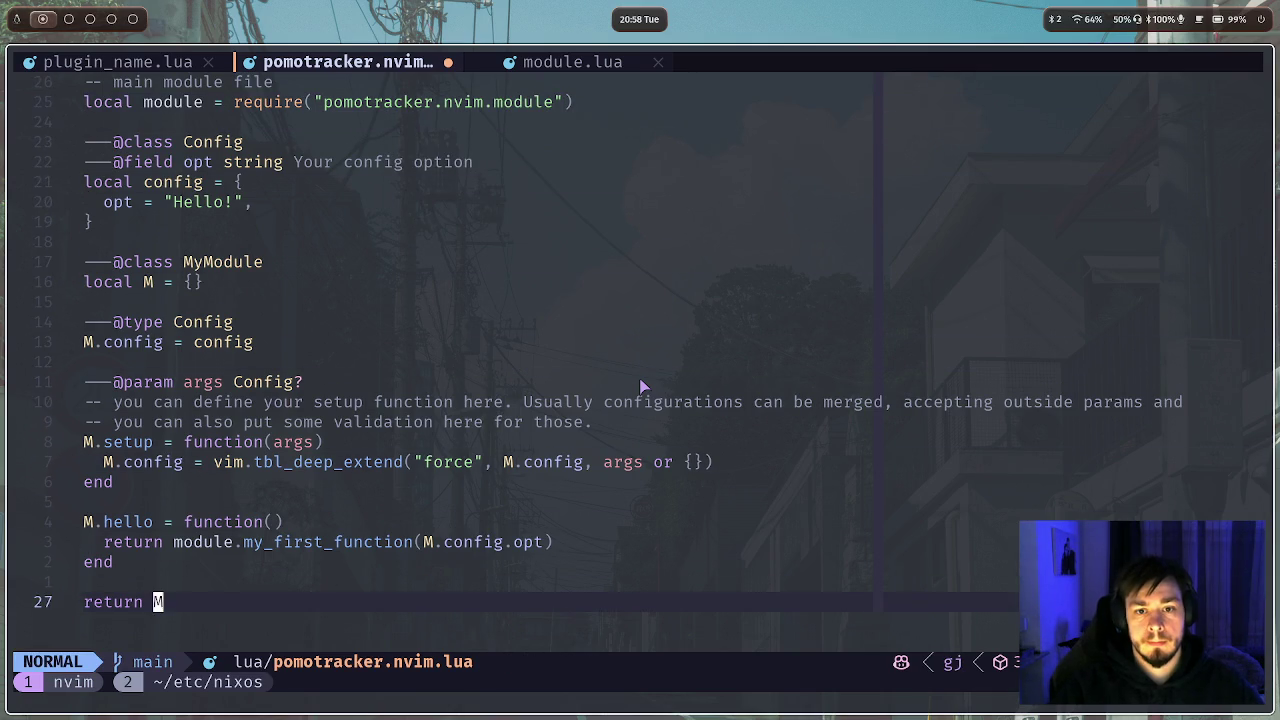
{"action": "key", "text": "k"}
{"action": "key", "text": "k"}
{"action": "key", "text": "k"}
{"action": "key", "text": "k"}
{"action": "key", "text": "k"}
{"action": "key", "text": "k"}
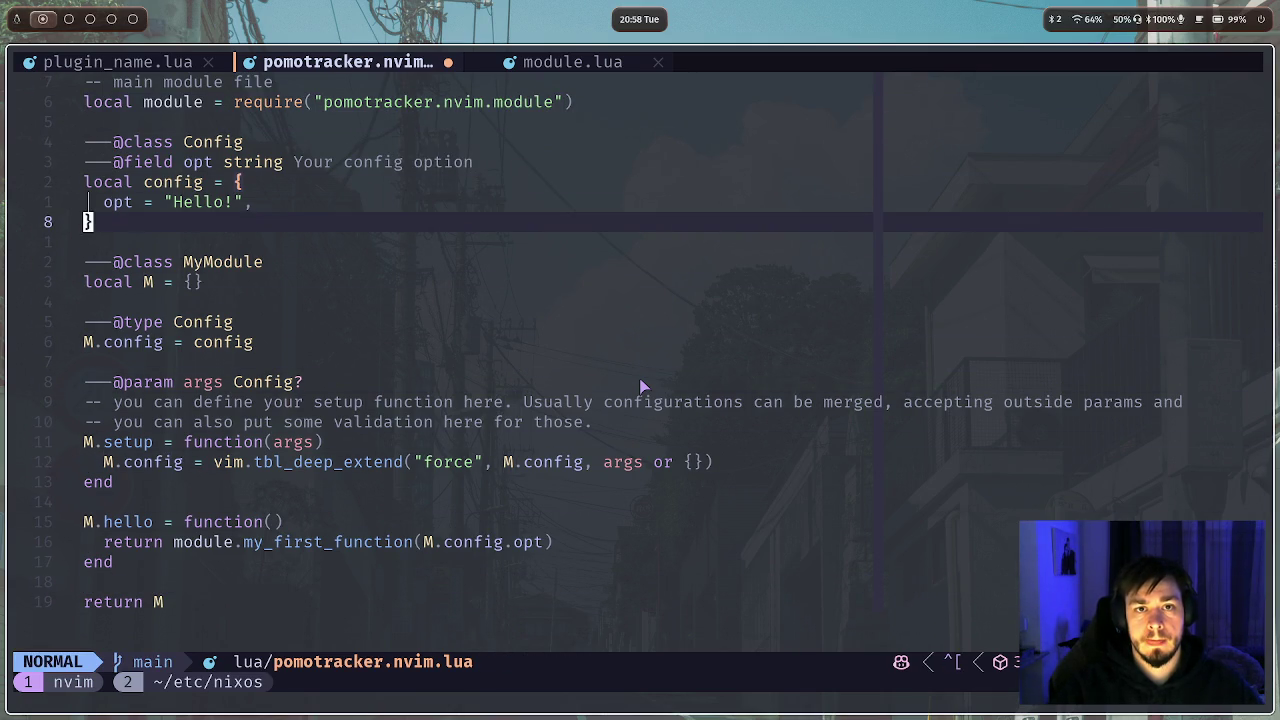
{"action": "key", "text": "colon"}
{"action": "type", "text": "w"}
{"action": "key", "text": "Return"}
Look through module.lua in the pomotracker.nvim folder, then reopen pomotracker.nvim.lua.
{"action": "key", "text": "minus"}
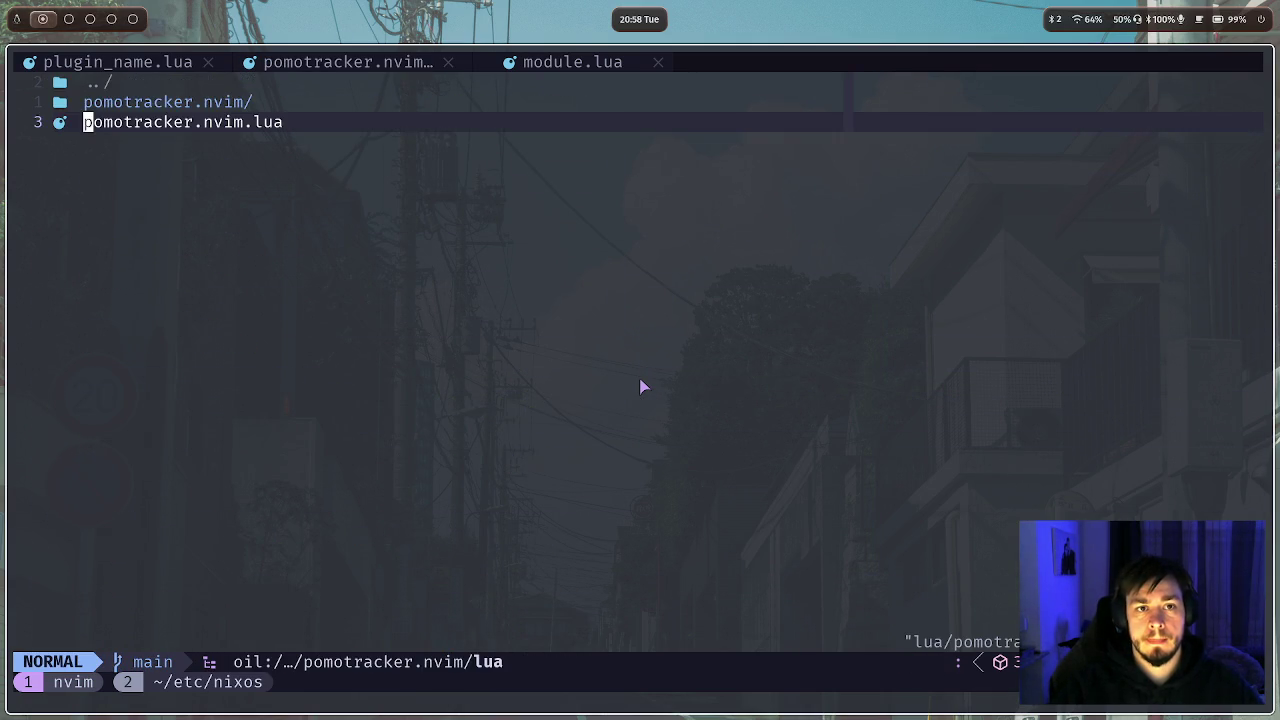
{"action": "key", "text": "k"}
{"action": "key", "text": "Return"}
{"action": "key", "text": "j"}
{"action": "key", "text": "Return"}
{"action": "key", "text": "j"}
{"action": "key", "text": "minus"}
{"action": "key", "text": "minus"}
{"action": "key", "text": "j"}
{"action": "key", "text": "Return"}
Move through the config block and file sections up to the opt setting.
{"action": "key", "text": "k"}
{"action": "key", "text": "k"}
{"action": "key", "text": "k"}
{"action": "key", "text": "k"}
{"action": "key", "text": "j"}
{"action": "key", "text": "braceright"}
{"action": "key", "text": "7"}
{"action": "key", "text": "j"}
{"action": "key", "text": "5"}
{"action": "key", "text": "j"}
{"action": "key", "text": "2"}
{"action": "key", "text": "j"}
{"action": "key", "text": "4"}
{"action": "key", "text": "k"}
{"action": "key", "text": "6"}
{"action": "key", "text": "k"}
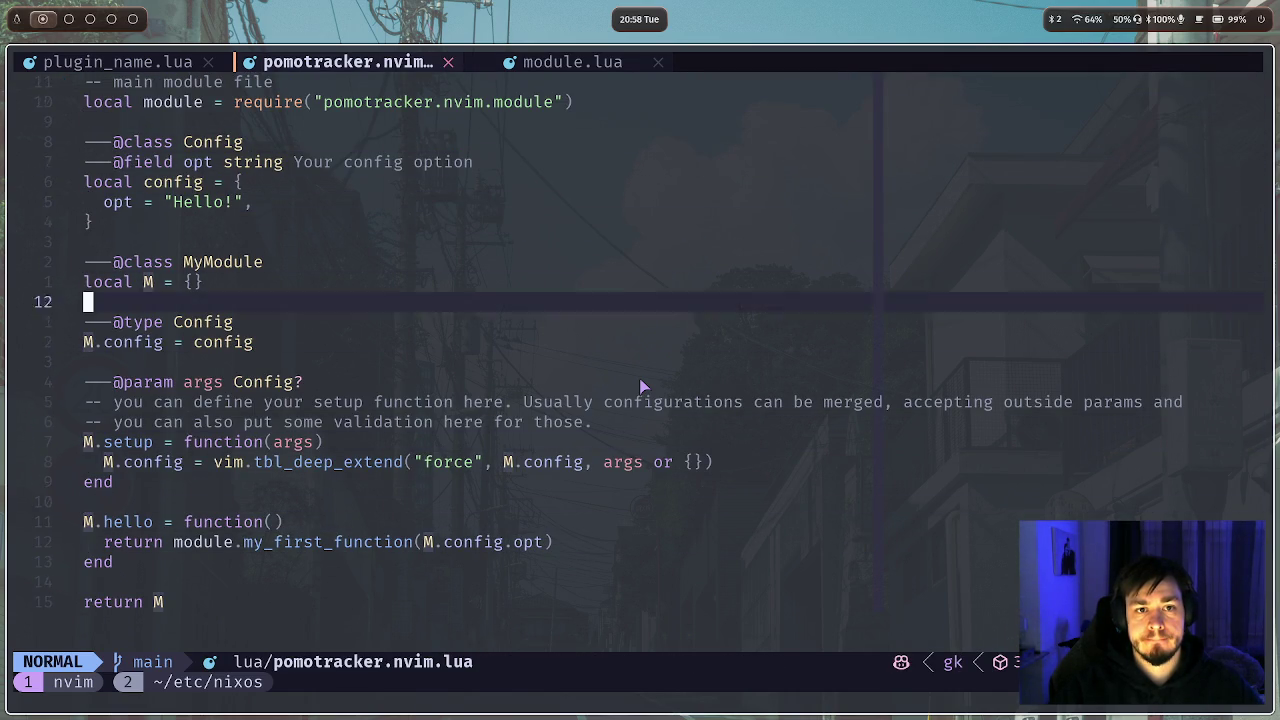
{"action": "key", "text": "3"}
{"action": "key", "text": "k"}
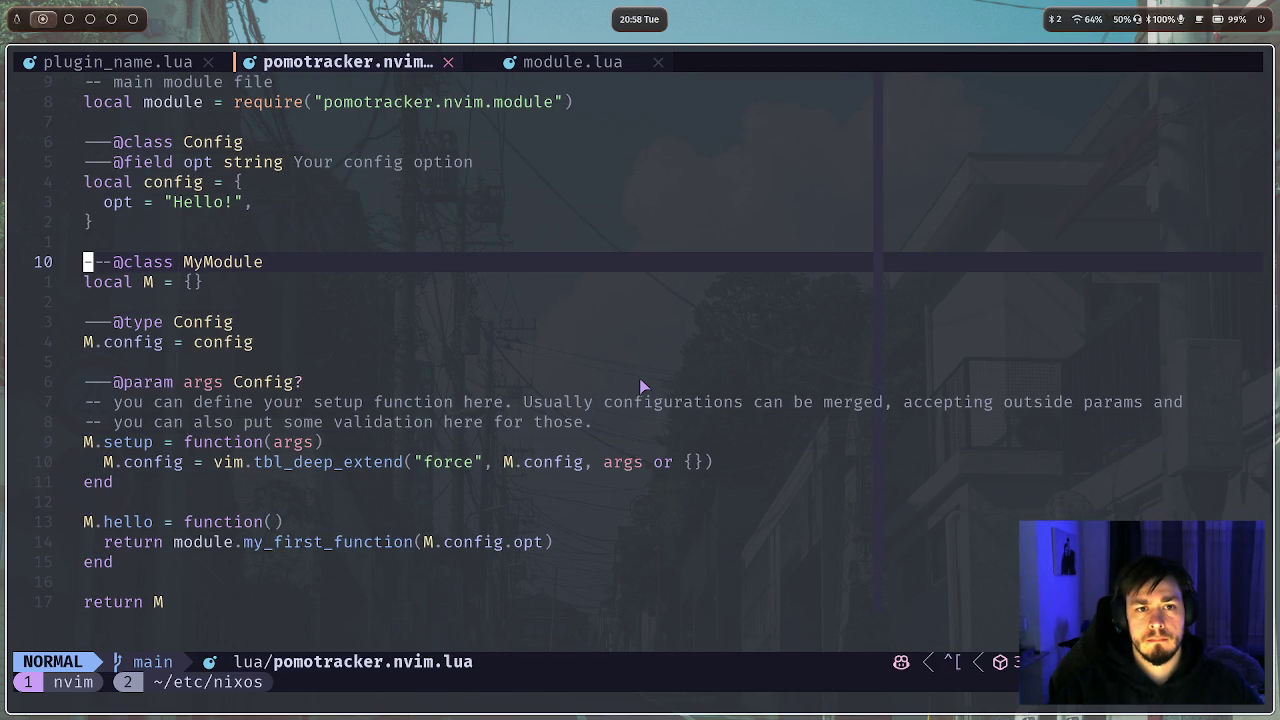
{"action": "key", "text": "3"}
{"action": "key", "text": "k"}
Delete the Hello! default value, then undo to restore it.
{"action": "key", "text": "w"}
{"action": "key", "text": "w"}
{"action": "key", "text": "w"}
{"action": "key", "text": "c"}
{"action": "key", "text": "dollar"}
{"action": "key", "text": "Escape"}
{"action": "key", "text": "u"}
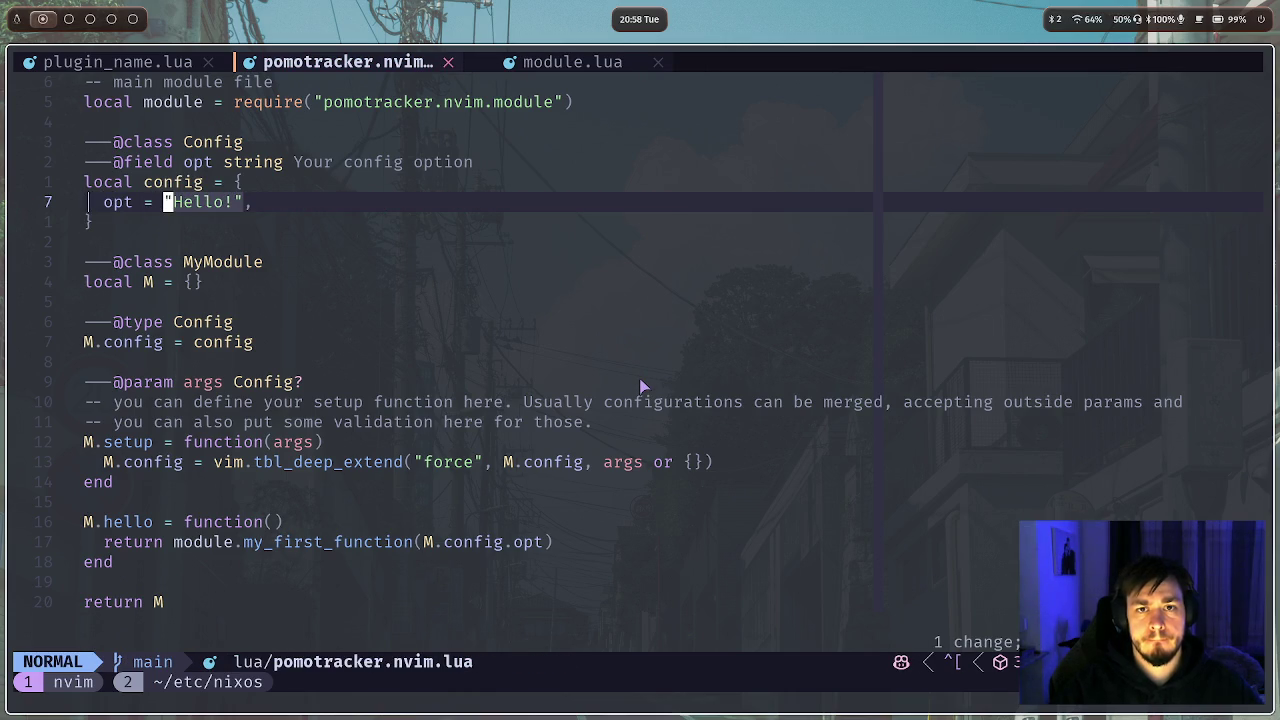
Try jumping to the definitions of the required module and the Config class.
{"action": "key", "text": "k"}
{"action": "key", "text": "k"}
{"action": "key", "text": "k"}
{"action": "key", "text": "k"}
{"action": "key", "text": "k"}
{"action": "key", "text": "w"}
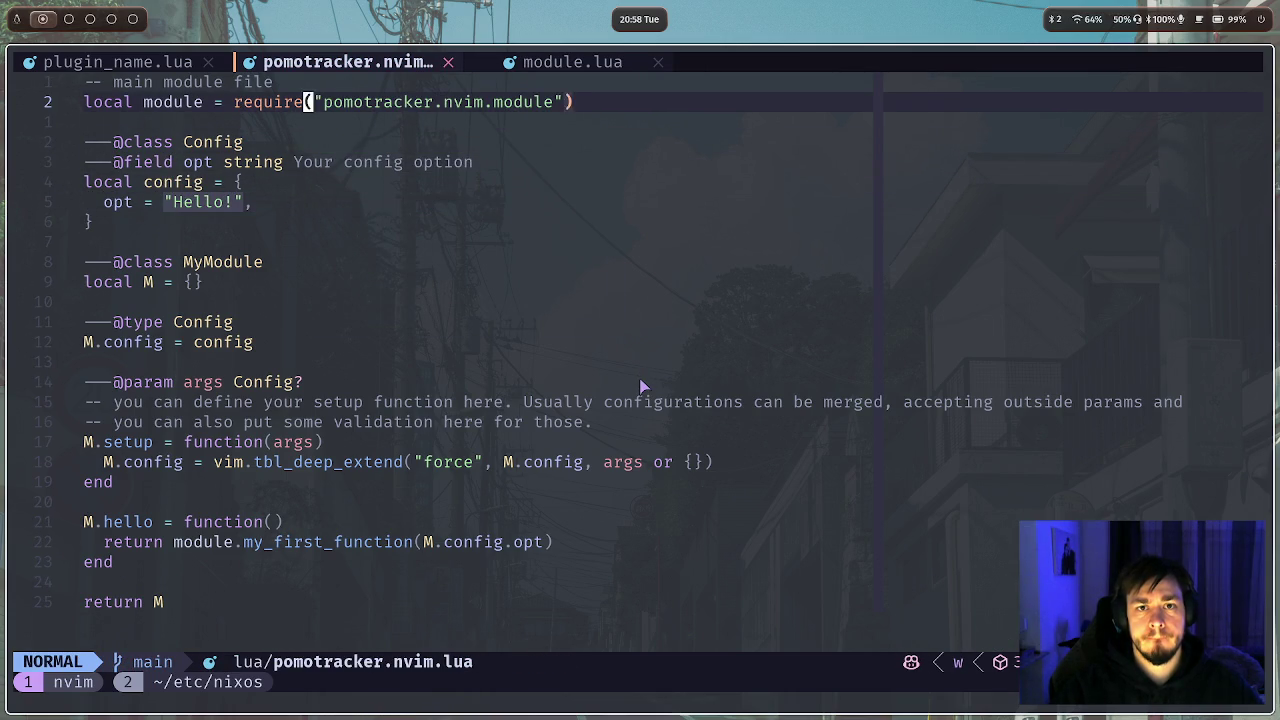
{"action": "key", "text": "w"}
{"action": "key", "text": "w"}
{"action": "key", "text": "g"}
{"action": "key", "text": "d"}
{"action": "key", "text": "w"}
{"action": "key", "text": "w"}
{"action": "key", "text": "w"}
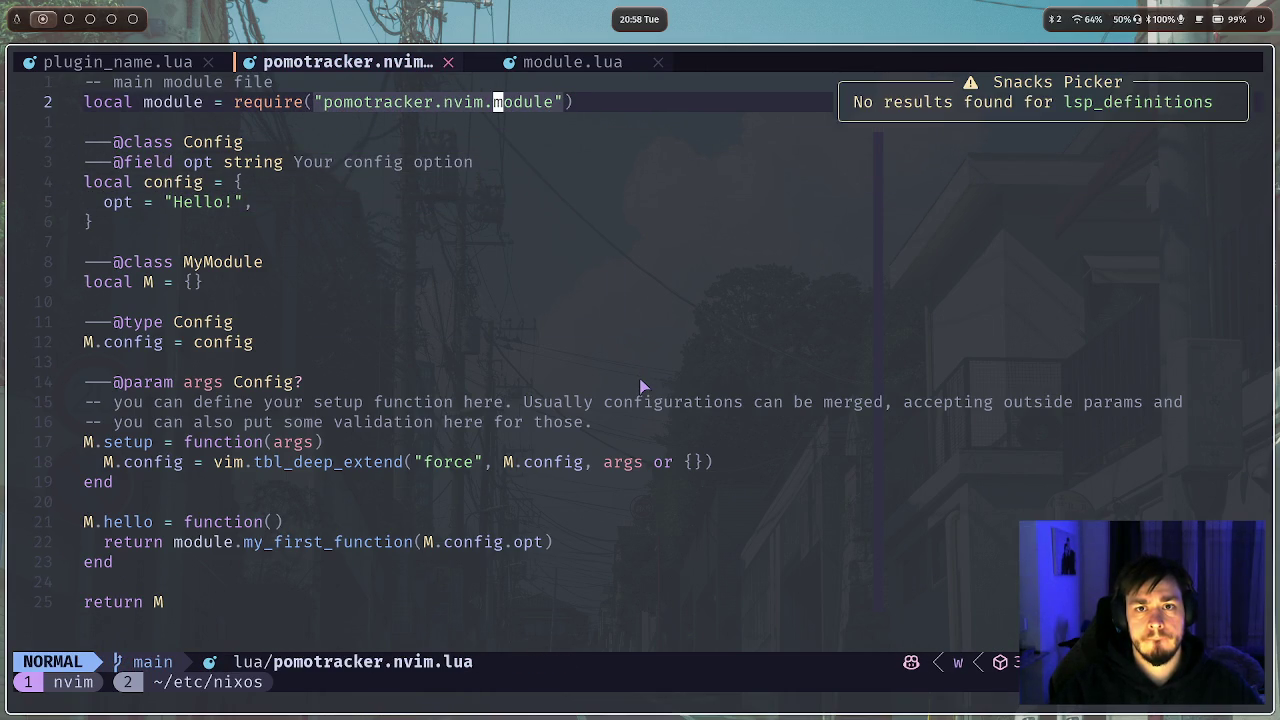
{"action": "key", "text": "g"}
{"action": "key", "text": "d"}
{"action": "key", "text": "j"}
{"action": "key", "text": "j"}
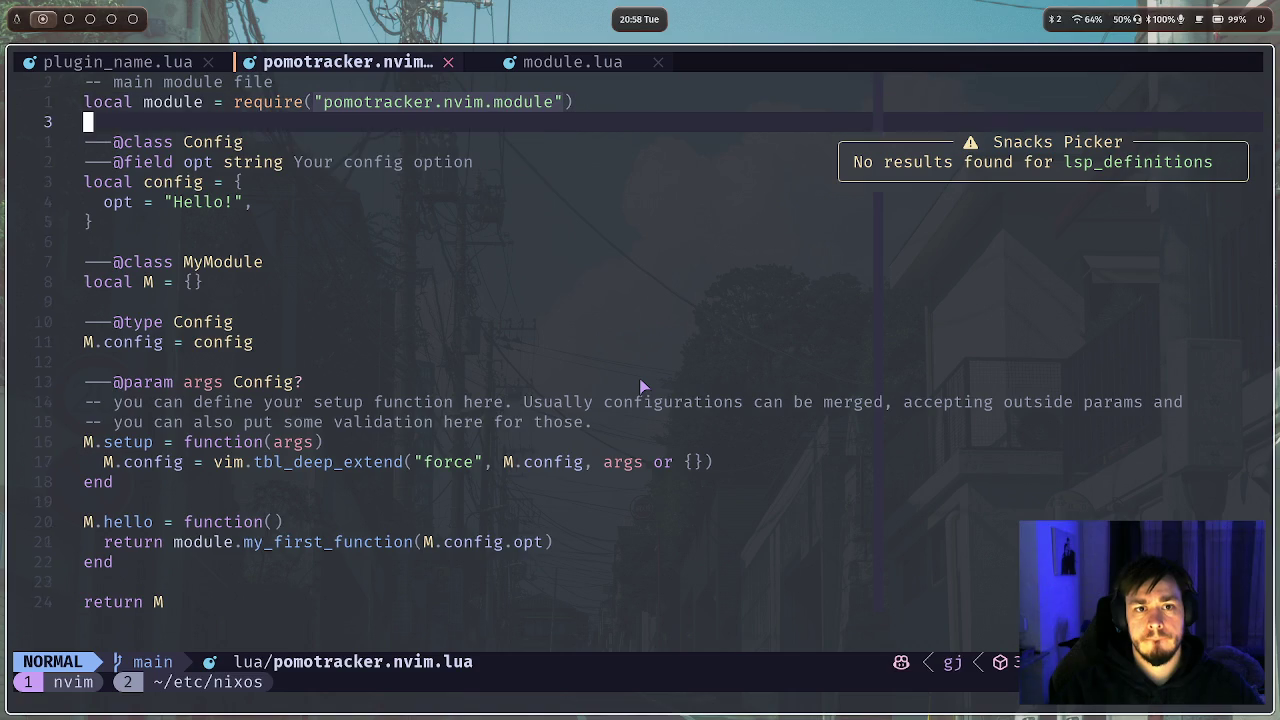
{"action": "key", "text": "j"}
{"action": "key", "text": "j"}
{"action": "key", "text": "k"}
{"action": "key", "text": "h"}
{"action": "key", "text": "k"}
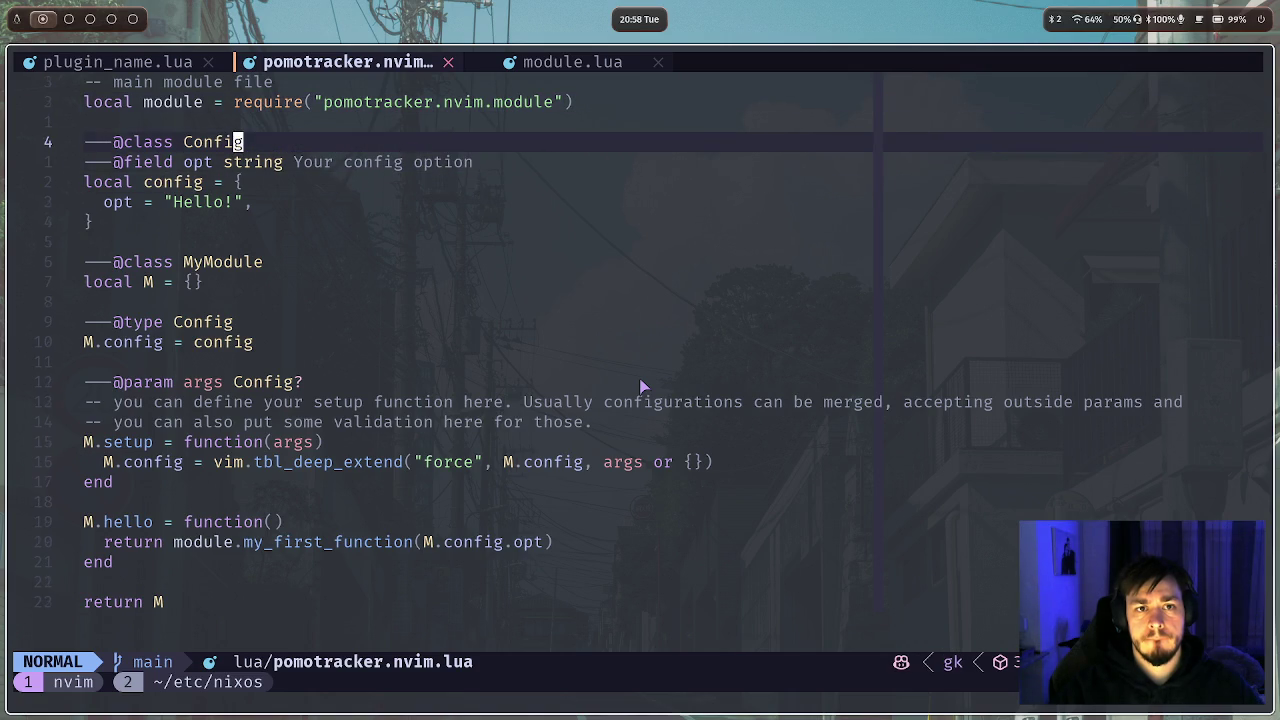
{"action": "key", "text": "h"}
{"action": "key", "text": "j"}
{"action": "key", "text": "j"}
{"action": "key", "text": "j"}
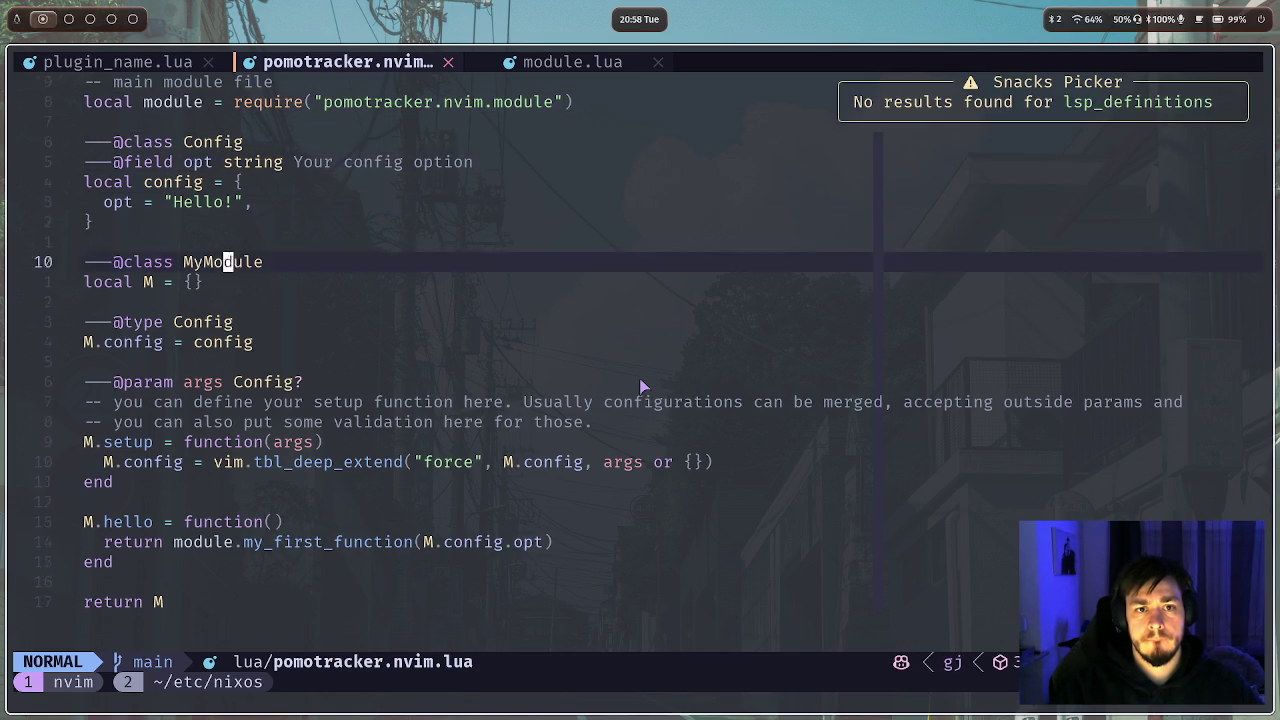
{"action": "key", "text": "j"}
{"action": "key", "text": "j"}
{"action": "key", "text": "j"}
Save the file, quit Neovim, and relaunch it with vi to the LazyVim dashboard.
{"action": "type", "text": ":w"}
{"action": "key", "text": "Return"}
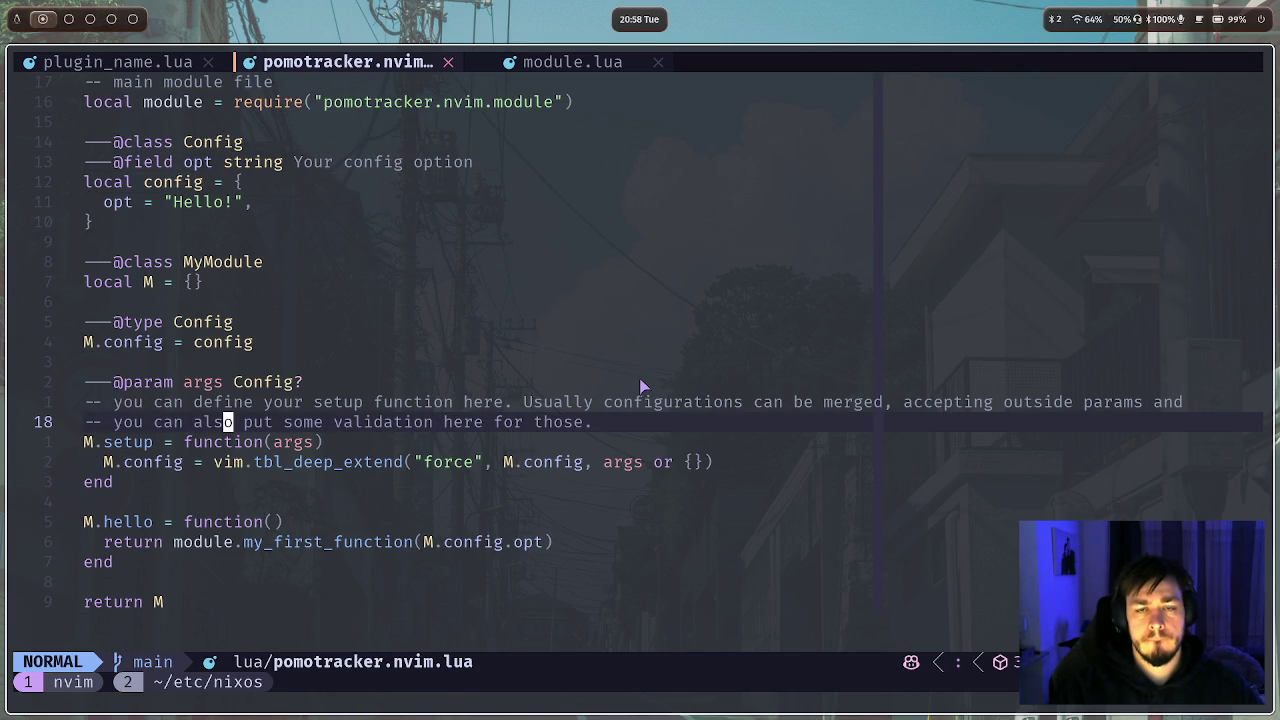
{"action": "type", "text": ":q"}
{"action": "key", "text": "Return"}
{"action": "type", "text": "vi"}
{"action": "key", "text": "Return"}
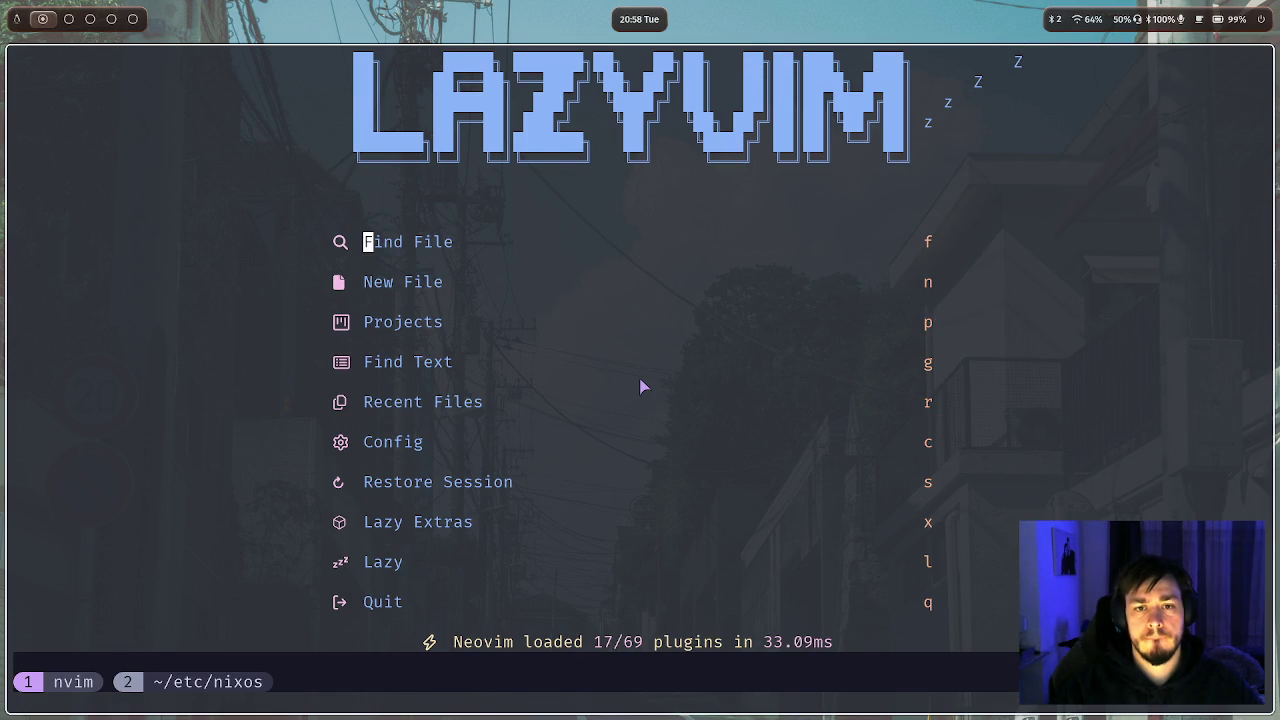
Open plugin_name.lua in the plugin folder and return to the folder listing.
{"action": "key", "text": "minus"}
{"action": "key", "text": "j"}
{"action": "key", "text": "j"}
{"action": "key", "text": "j"}
{"action": "key", "text": "j"}
{"action": "key", "text": "j"}
{"action": "key", "text": "Return"}
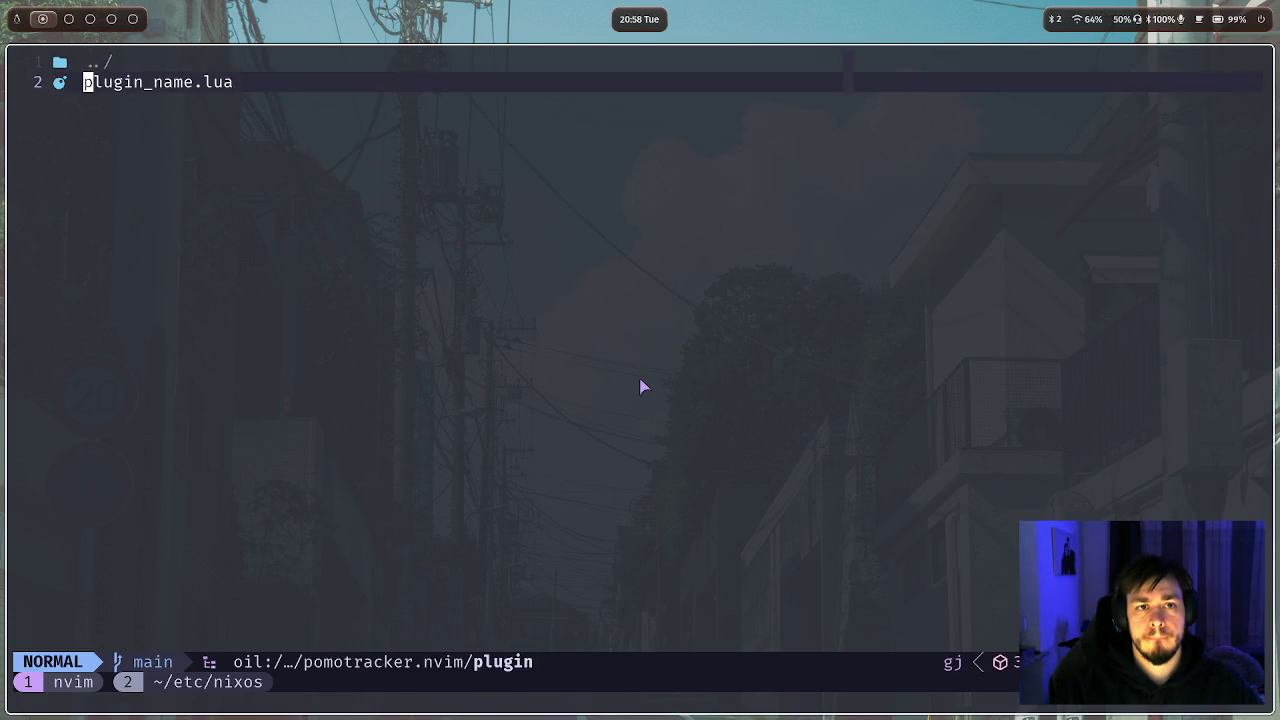
{"action": "key", "text": "Return"}
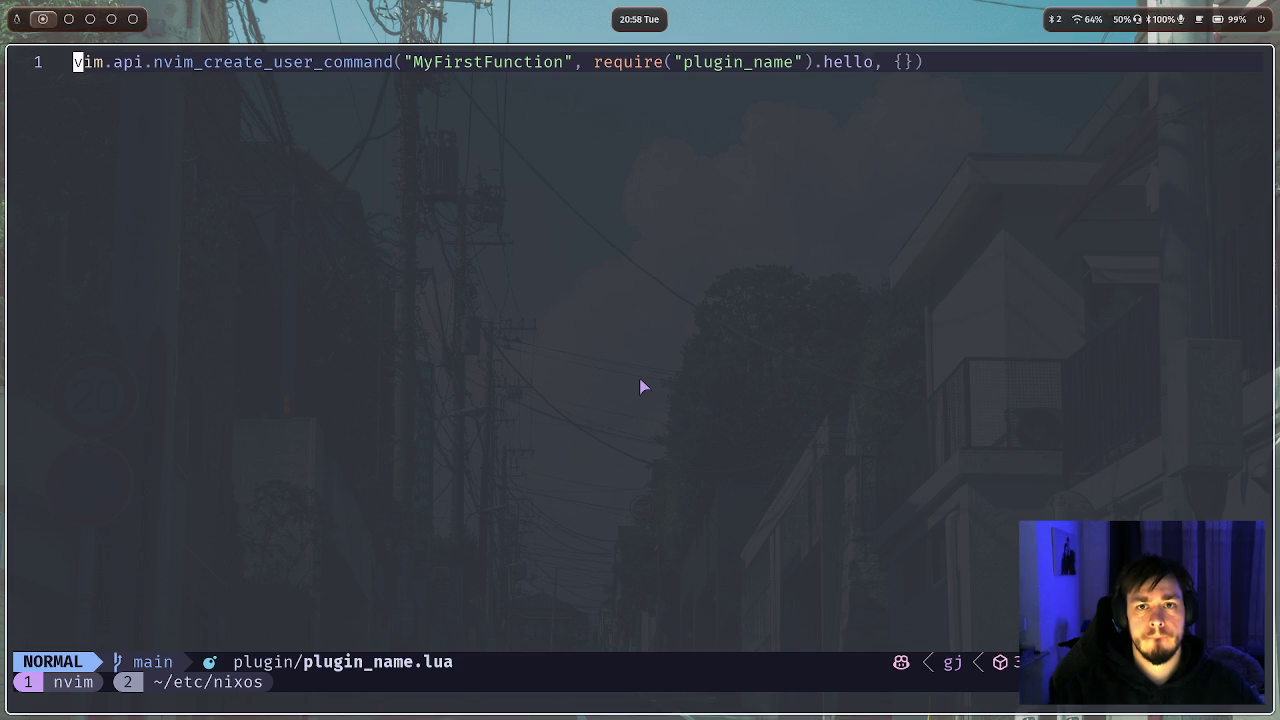
{"action": "key", "text": "minus"}
{"action": "key", "text": "Return"}
{"action": "key", "text": "w"}
{"action": "key", "text": "w"}
Rename plugin_name.lua to pomotracker.nvim.lua in the file browser and confirm the rename.
{"action": "key", "text": "minus"}
{"action": "key", "text": "v"}
{"action": "key", "text": "l"}
{"action": "key", "text": "l"}
{"action": "key", "text": "l"}
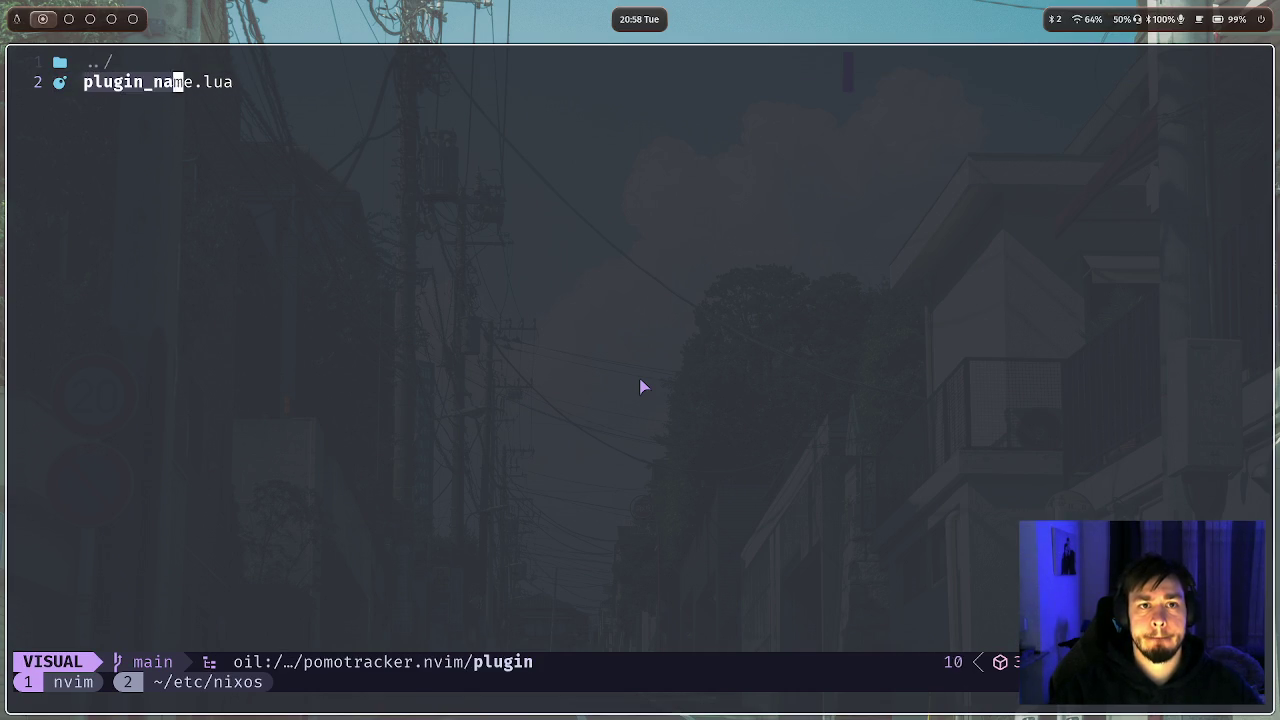
{"action": "key", "text": "l"}
{"action": "key", "text": "l"}
{"action": "type", "text": "c"}
{"action": "type", "text": "pm"}
{"action": "key", "text": "BackSpace"}
{"action": "type", "text": "omotracker.nvim"}
{"action": "key", "text": "Escape"}
{"action": "type", "text": ":w"}
{"action": "key", "text": "Return"}
{"action": "key", "text": "y"}
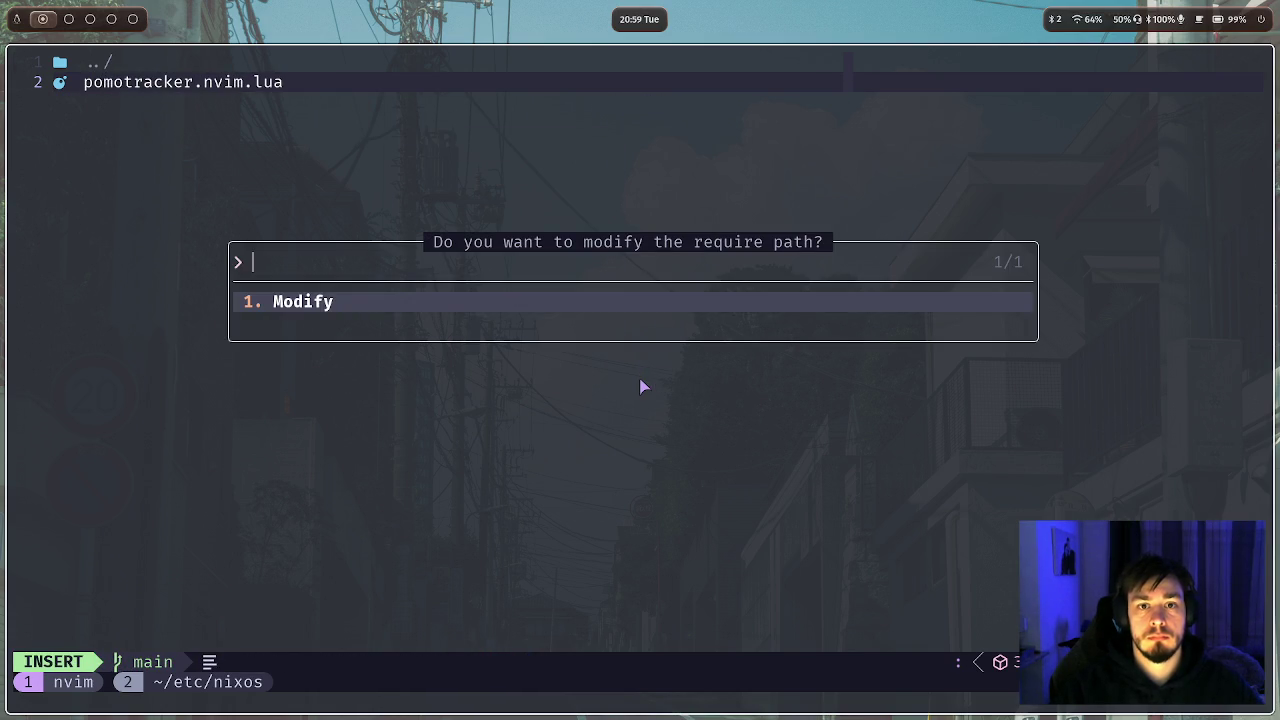
{"action": "key", "text": "Return"}
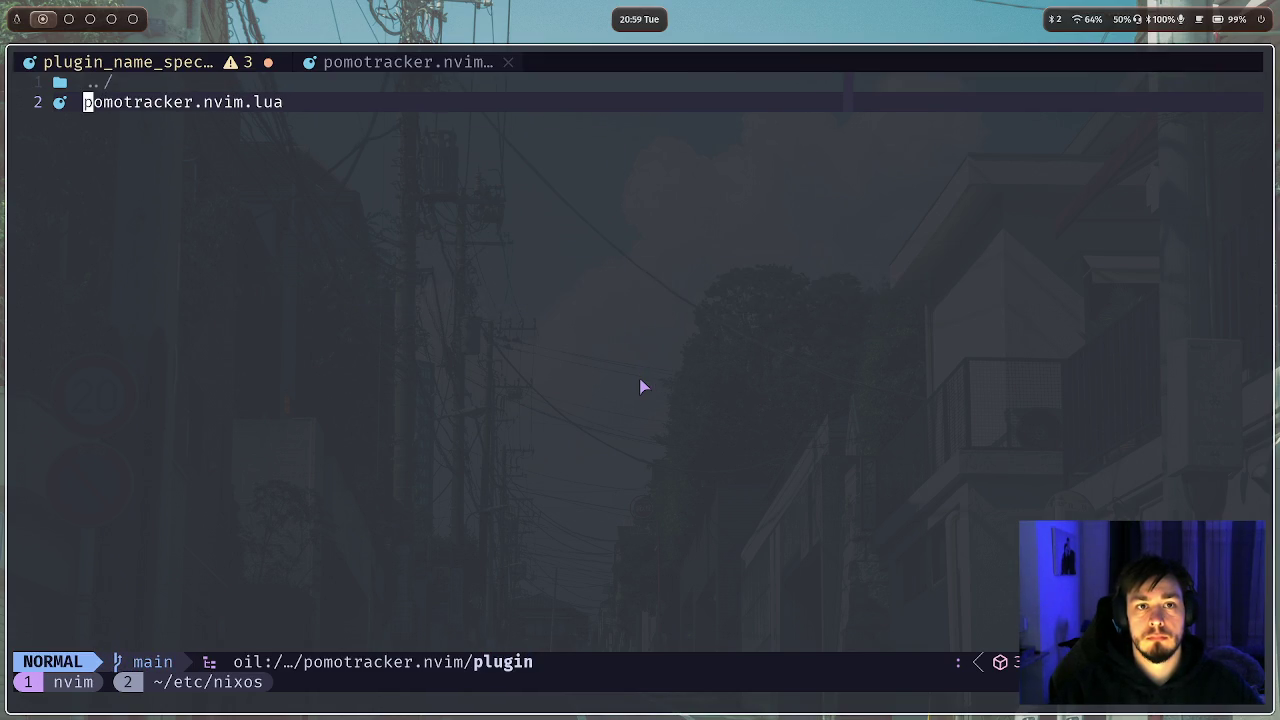
Replace plugin_name in the require call with pomotracker and nvim.
{"action": "key", "text": "Return"}
{"action": "key", "text": "w"}
{"action": "key", "text": "w"}
{"action": "key", "text": "w"}
{"action": "key", "text": "w"}
{"action": "key", "text": "w"}
{"action": "key", "text": "w"}
{"action": "key", "text": "b"}
{"action": "key", "text": "b"}
{"action": "key", "text": "b"}
{"action": "type", "text": "cw"}
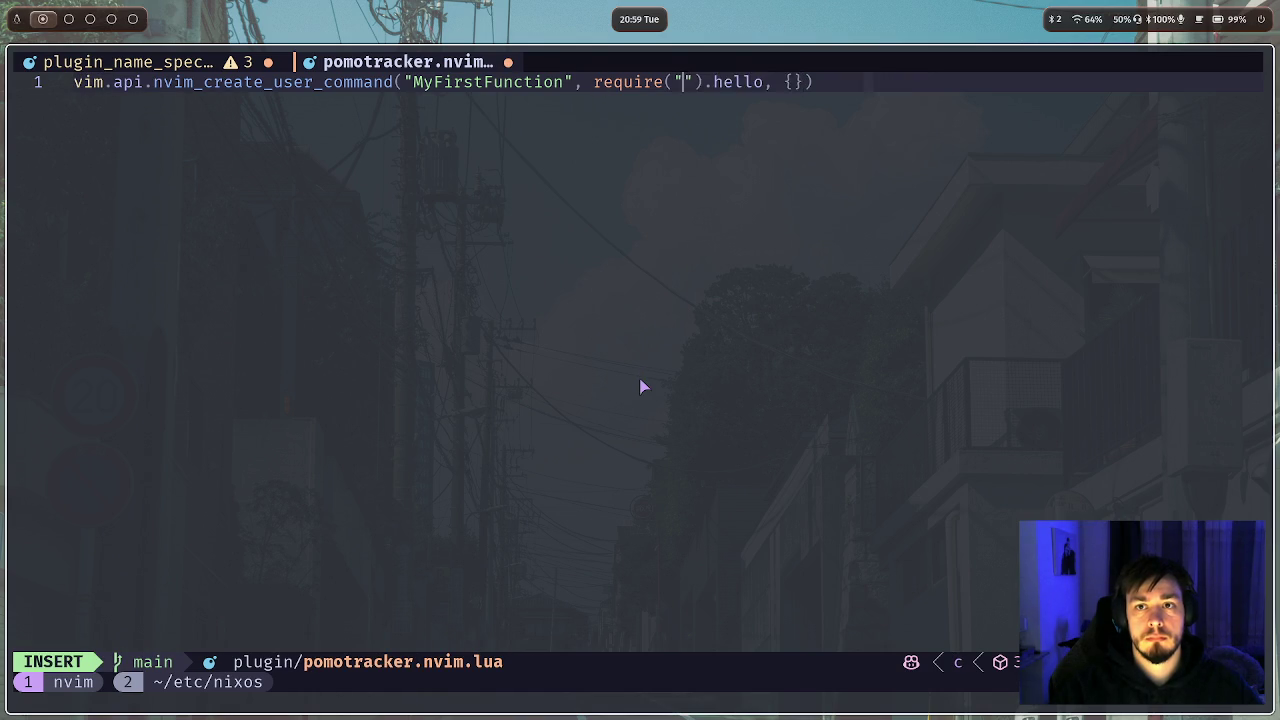
{"action": "type", "text": "p"}
{"action": "key", "text": "BackSpace"}
{"action": "type", "text": "nvim"}
{"action": "key", "text": "Escape"}
{"action": "key", "text": "h"}
{"action": "key", "text": "h"}
{"action": "key", "text": "h"}
{"action": "type", "text": "ire(\"pomotracker"}
{"action": "key", "text": "Escape"}
Insert the missing dot to make require("pomotracker.nvim") and save the file.
{"action": "key", "text": ":"}
{"action": "key", "text": "Escape"}
{"action": "type", "text": "api."}
{"action": "key", "text": "Escape"}
{"action": "type", "text": ":w"}
{"action": "key", "text": "Return"}
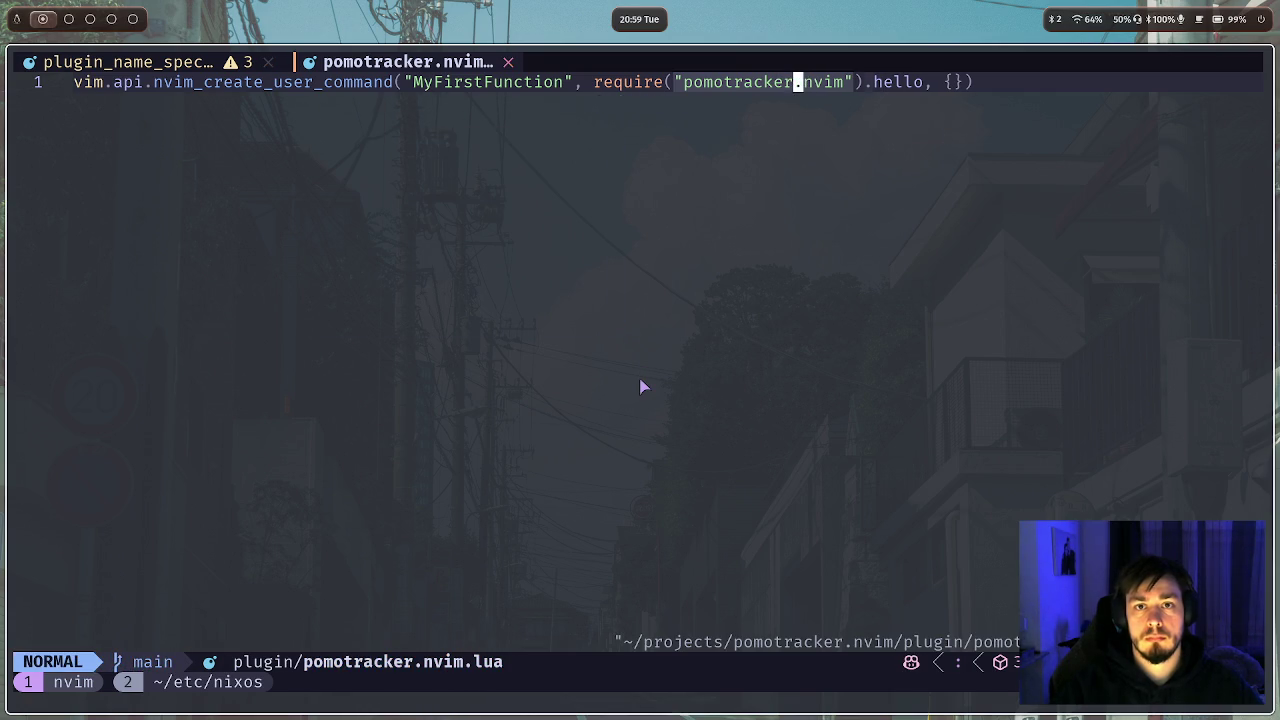
{"action": "key", "text": "minus"}
{"action": "key", "text": "minus"}
Open the tests spec file plugin_name_spec.lua and inspect its require path.
{"action": "key", "text": "j"}
{"action": "key", "text": "Return"}
{"action": "key", "text": "Return"}
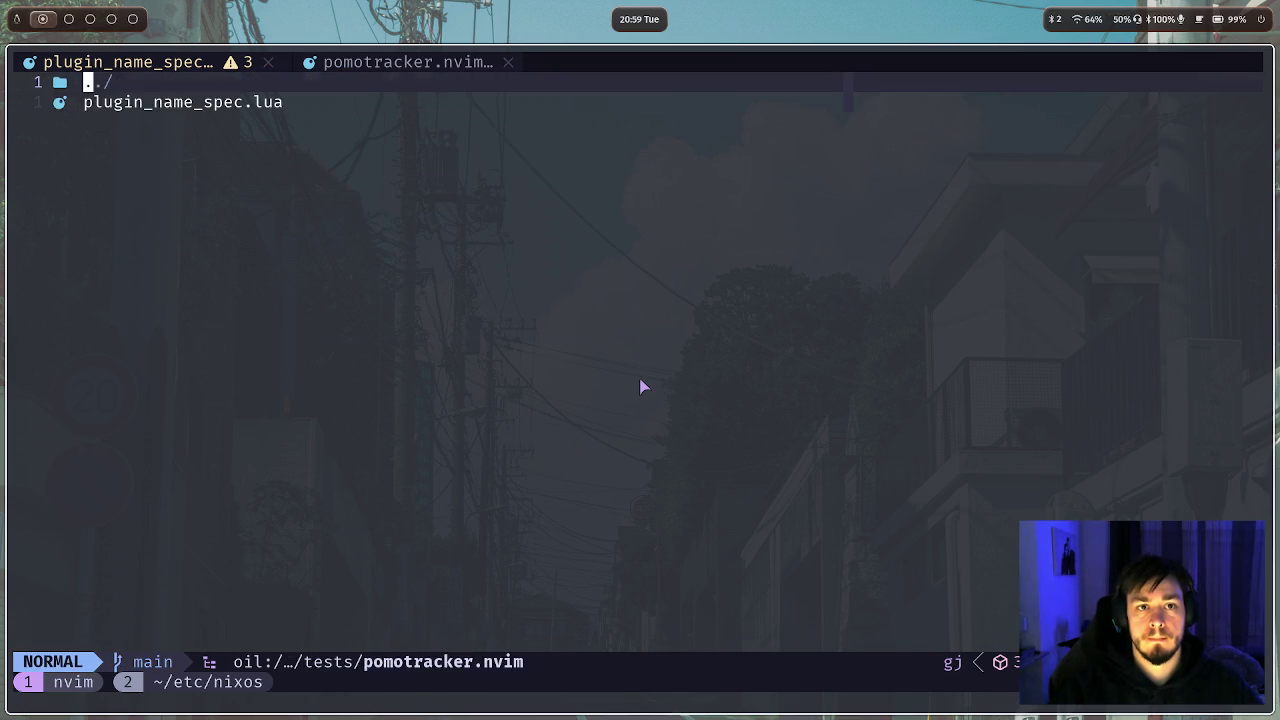
{"action": "key", "text": "Return"}
{"action": "key", "text": "w"}
{"action": "key", "text": "w"}
{"action": "key", "text": "w"}
{"action": "key", "text": "w"}
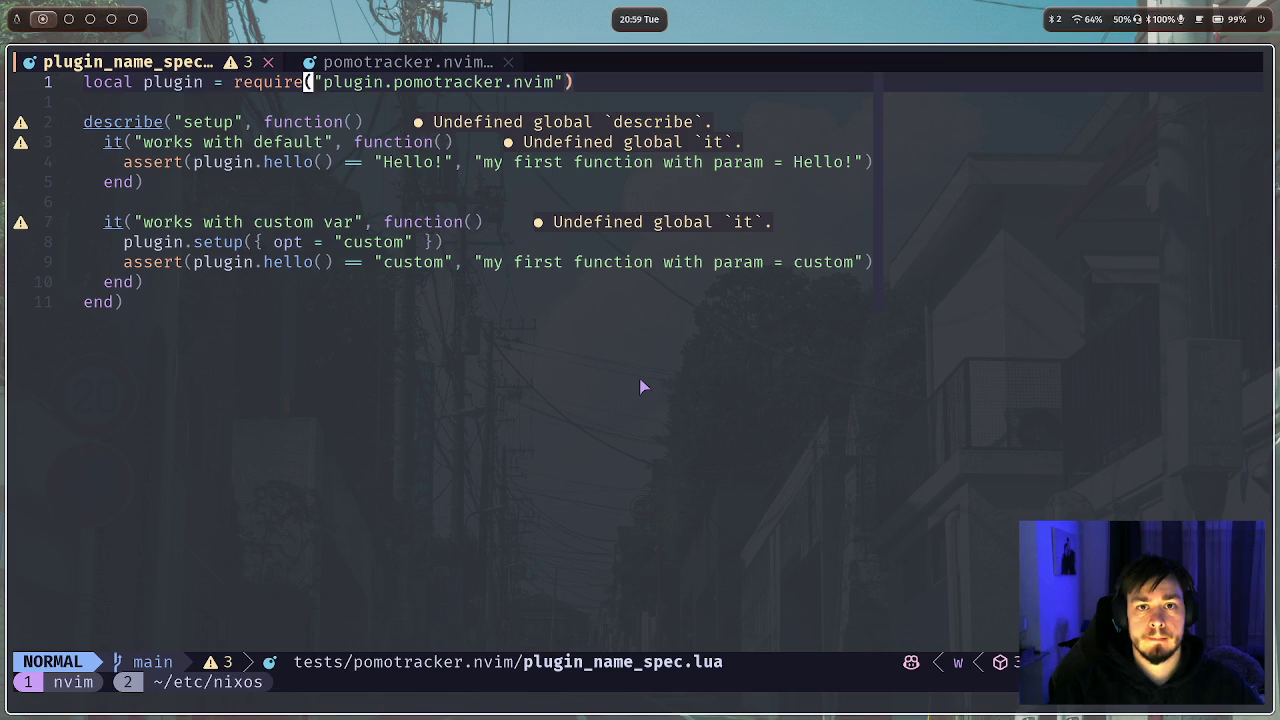
{"action": "key", "text": "w"}
{"action": "key", "text": "w"}
{"action": "key", "text": "w"}
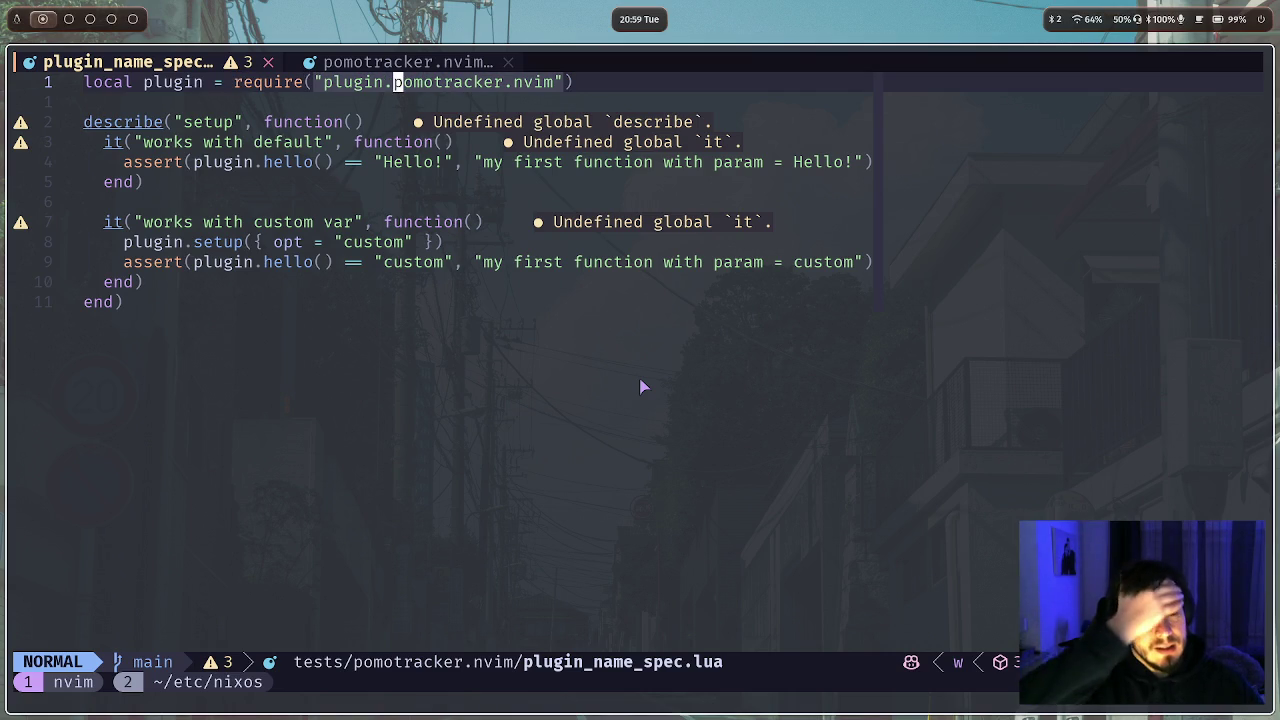
Rename the tests/pomotracker.nvim folder to tests/pomotracker in oil.
{"action": "key", "text": "minus"}
{"action": "key", "text": "minus"}
{"action": "key", "text": "w"}
{"action": "key", "text": "w"}
{"action": "key", "text": "h"}
{"action": "key", "text": "d"}
{"action": "key", "text": "t"}
{"action": "key", "text": "slash"}
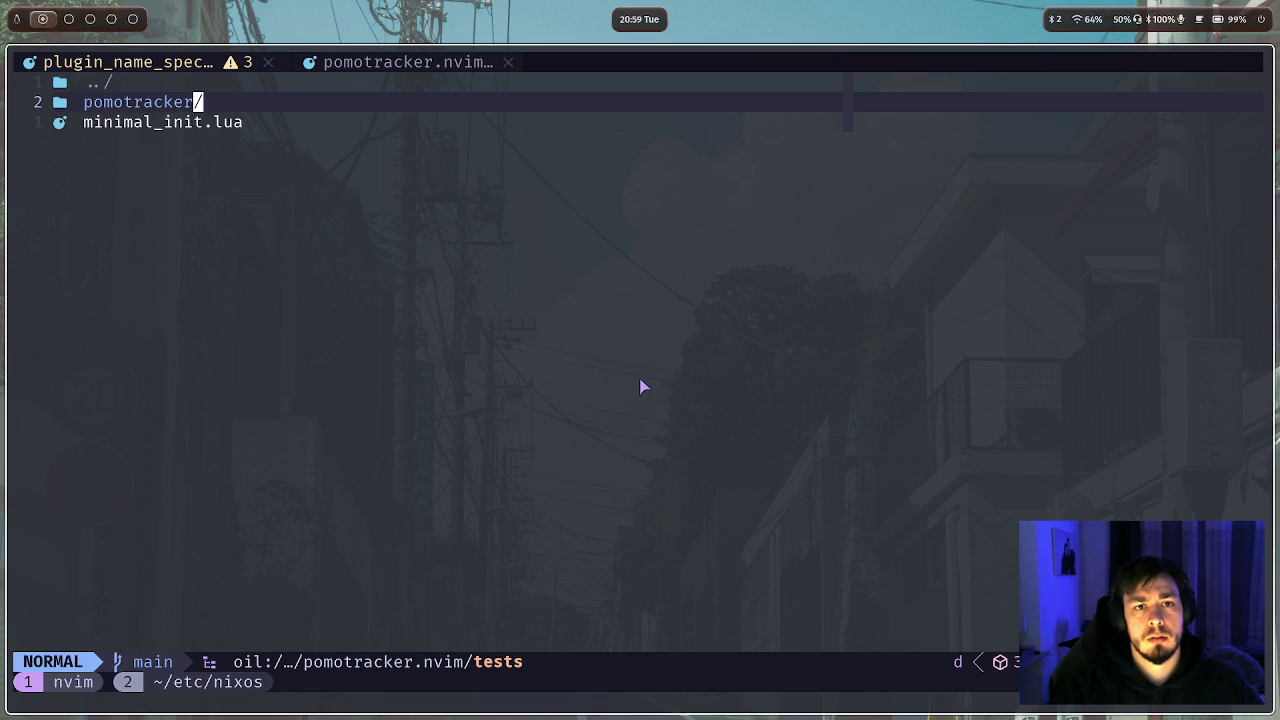
{"action": "key", "text": "ctrl+s"}
{"action": "key", "text": "y"}
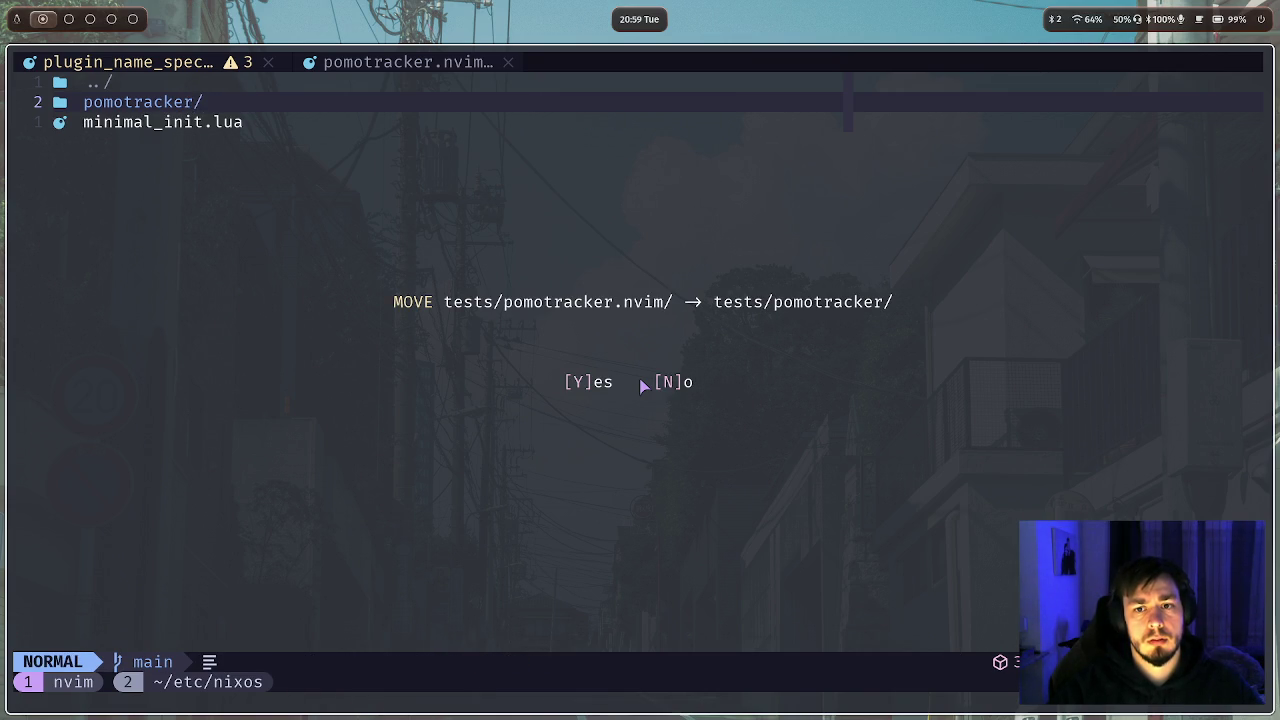
{"action": "key", "text": "y"}
Rename the spec file plugin_name_spec.lua to pomotracker_spec.lua.
{"action": "key", "text": "Return"}
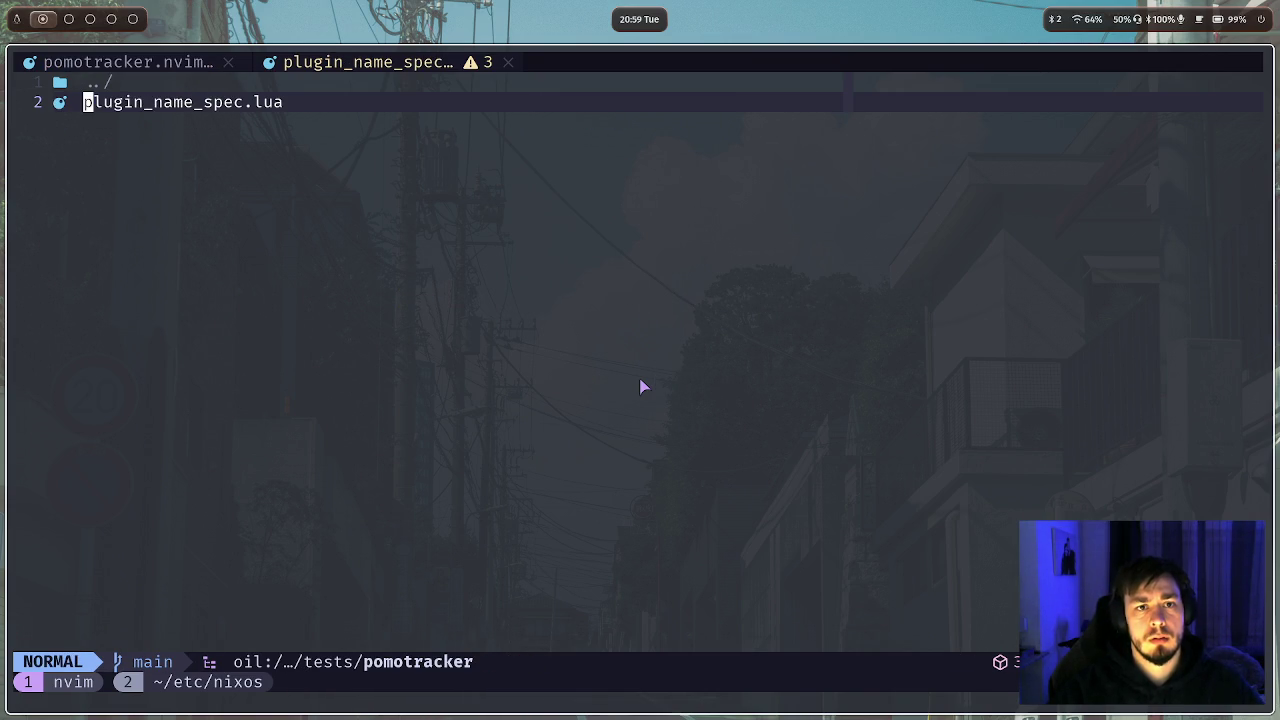
{"action": "key", "text": "v"}
{"action": "key", "text": "l"}
{"action": "key", "text": "l"}
{"action": "key", "text": "l"}
{"action": "key", "text": "l"}
{"action": "key", "text": "l"}
{"action": "key", "text": "l"}
{"action": "type", "text": "cpomotracker"}
{"action": "key", "text": "Escape"}
{"action": "key", "text": "colon"}
{"action": "type", "text": "w"}
{"action": "key", "text": "Return"}
{"action": "key", "text": "y"}
Remove .nvim from the spec's require so it reads "plugin.pomotracker", and save.
{"action": "key", "text": "Return"}
{"action": "key", "text": "w"}
{"action": "key", "text": "w"}
{"action": "key", "text": "w"}
{"action": "key", "text": "w"}
{"action": "key", "text": "w"}
{"action": "key", "text": "w"}
{"action": "key", "text": "w"}
{"action": "key", "text": "w"}
{"action": "key", "text": "x"}
{"action": "key", "text": "x"}
{"action": "key", "text": "x"}
{"action": "type", "text": "x:w"}
{"action": "key", "text": "Return"}
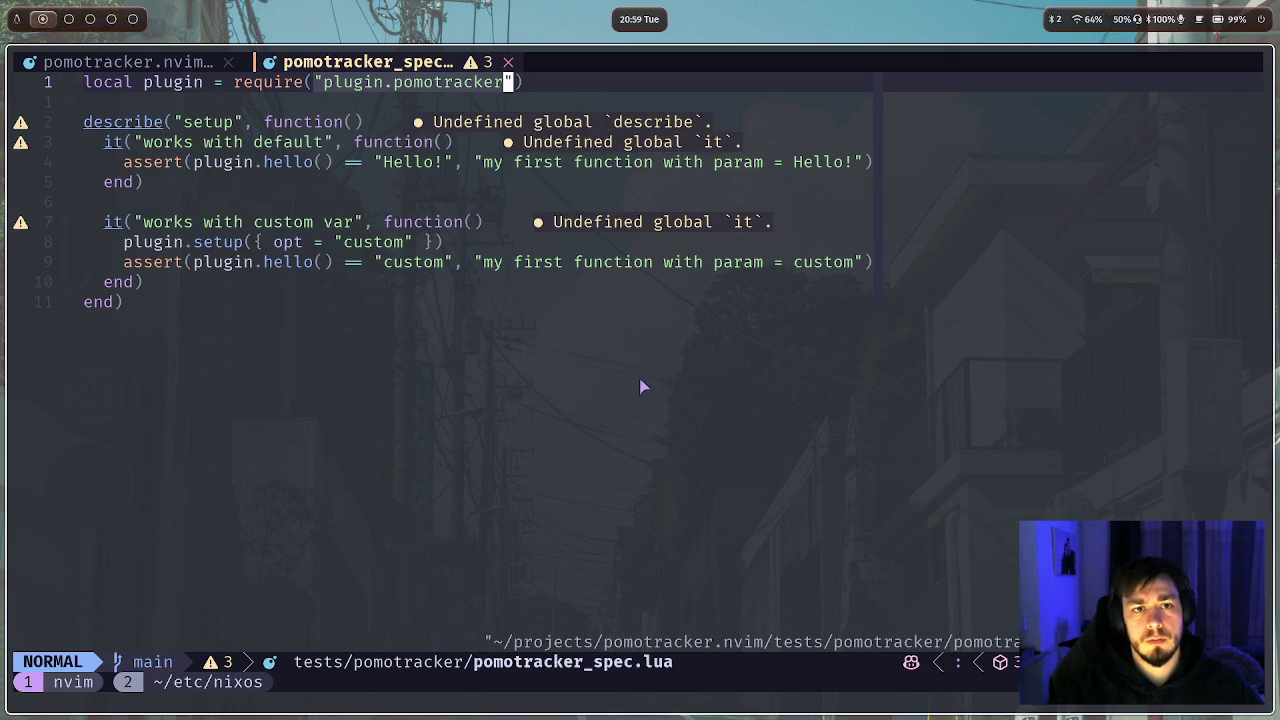
Rename plugin/pomotracker.nvim.lua to plugin/pomotracker.lua.
{"action": "key", "text": "minus"}
{"action": "key", "text": "minus"}
{"action": "key", "text": "minus"}
{"action": "key", "text": "k"}
{"action": "key", "text": "Return"}
{"action": "key", "text": "j"}
{"action": "key", "text": "w"}
{"action": "key", "text": "x"}
{"action": "key", "text": "x"}
{"action": "key", "text": "x"}
{"action": "type", "text": "x:w"}
{"action": "key", "text": "Return"}
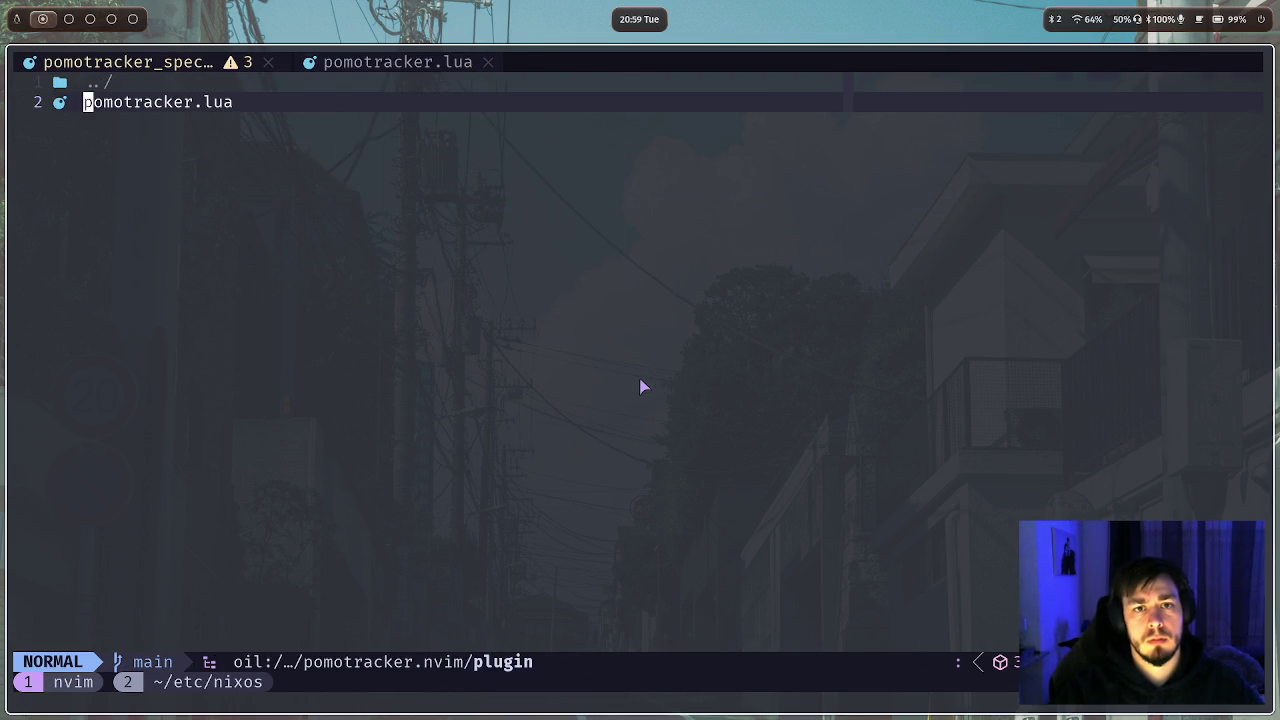
Change the require in plugin/pomotracker.lua to "pomotracker" and save it.
{"action": "key", "text": "Return"}
{"action": "key", "text": "f"}
{"action": "key", "text": "period"}
{"action": "key", "text": "semicolon"}
{"action": "key", "text": "semicolon"}
{"action": "key", "text": "x"}
{"action": "key", "text": "x"}
{"action": "key", "text": "x"}
{"action": "key", "text": "x"}
{"action": "type", "text": "x:w"}
{"action": "key", "text": "Return"}
{"action": "key", "text": "y"}
{"action": "key", "text": "Escape"}
Rename lua/pomotracker.nvim folder and pomotracker.nvim.lua to pomotracker/ and pomotracker.lua.
{"action": "key", "text": "minus"}
{"action": "key", "text": "minus"}
{"action": "key", "text": "k"}
{"action": "key", "text": "Return"}
{"action": "key", "text": "d"}
{"action": "key", "text": "t"}
{"action": "key", "text": "slash"}
{"action": "key", "text": "j"}
{"action": "key", "text": "x"}
{"action": "key", "text": "x"}
{"action": "key", "text": "x"}
{"action": "key", "text": "x"}
{"action": "key", "text": "x"}
{"action": "key", "text": "k"}
{"action": "key", "text": "j"}
{"action": "key", "text": "Return"}
{"action": "key", "text": "y"}
{"action": "key", "text": "y"}
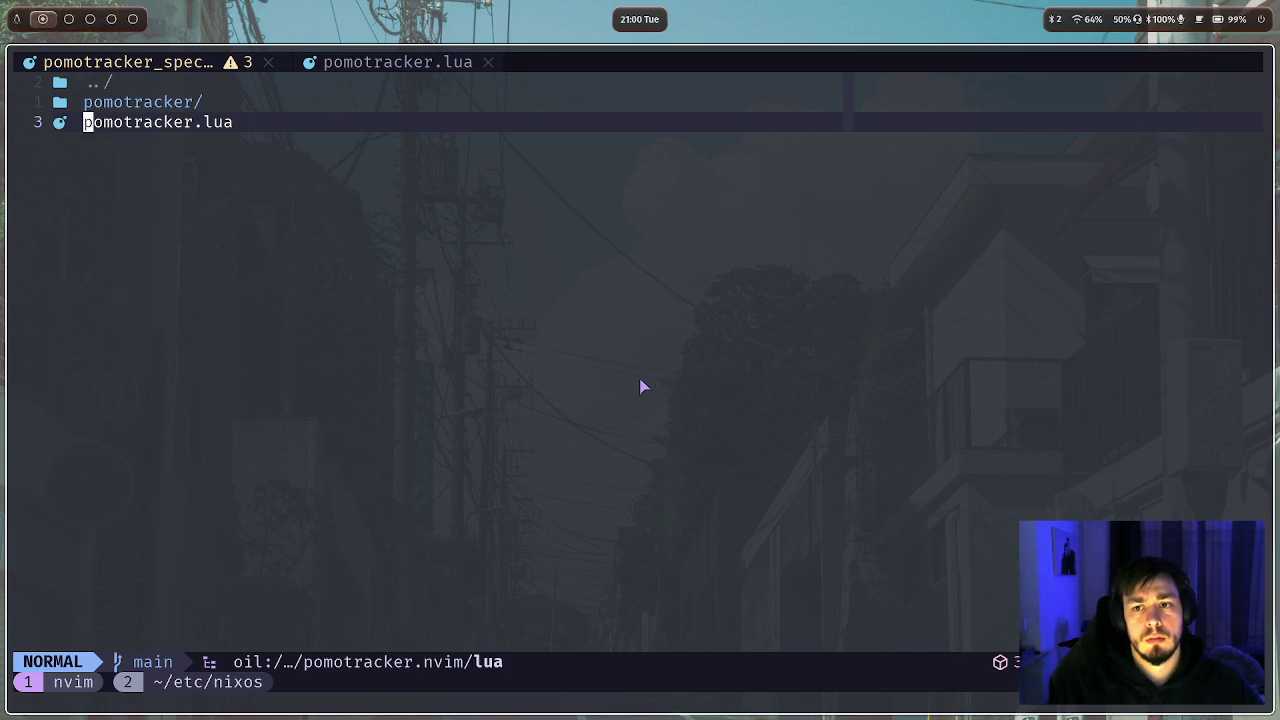
{"action": "key", "text": "Return"}
Change the require in lua/pomotracker.lua to "pomotracker.module" and save.
{"action": "key", "text": "j"}
{"action": "key", "text": "w"}
{"action": "key", "text": "w"}
{"action": "key", "text": "w"}
{"action": "key", "text": "w"}
{"action": "key", "text": "w"}
{"action": "key", "text": "w"}
{"action": "key", "text": "x"}
{"action": "key", "text": "x"}
{"action": "key", "text": "x"}
{"action": "key", "text": "x"}
{"action": "key", "text": "x"}
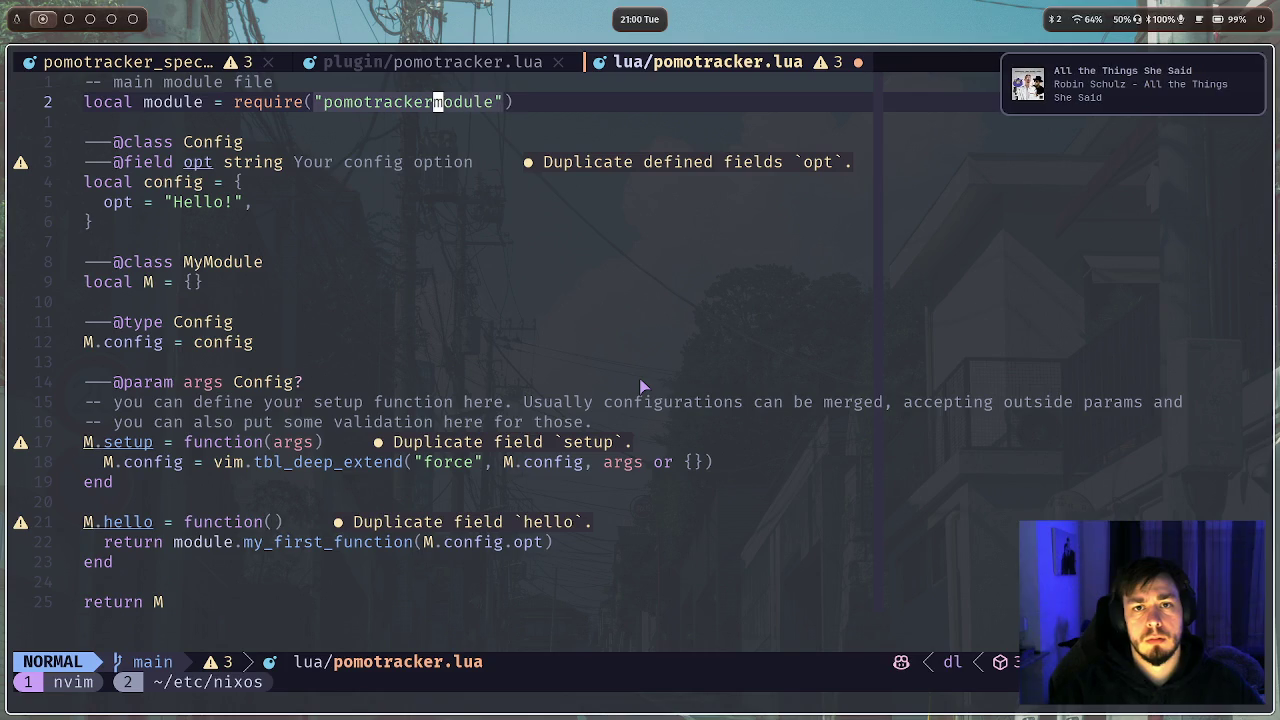
{"action": "type", "text": ":w"}
{"action": "key", "text": "Return"}
Check lua/pomotracker/module.lua, then quit Neovim and relaunch vi.
{"action": "key", "text": "minus"}
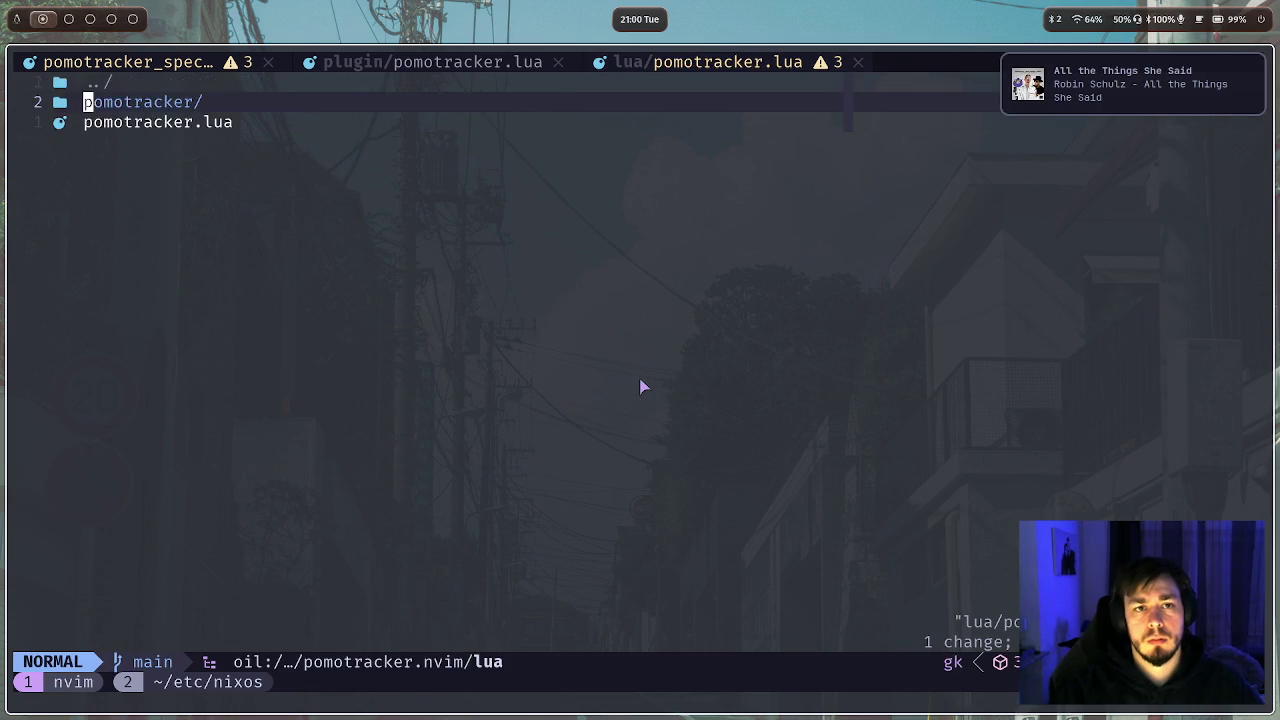
{"action": "key", "text": "Return"}
{"action": "key", "text": "Return"}
{"action": "key", "text": "minus"}
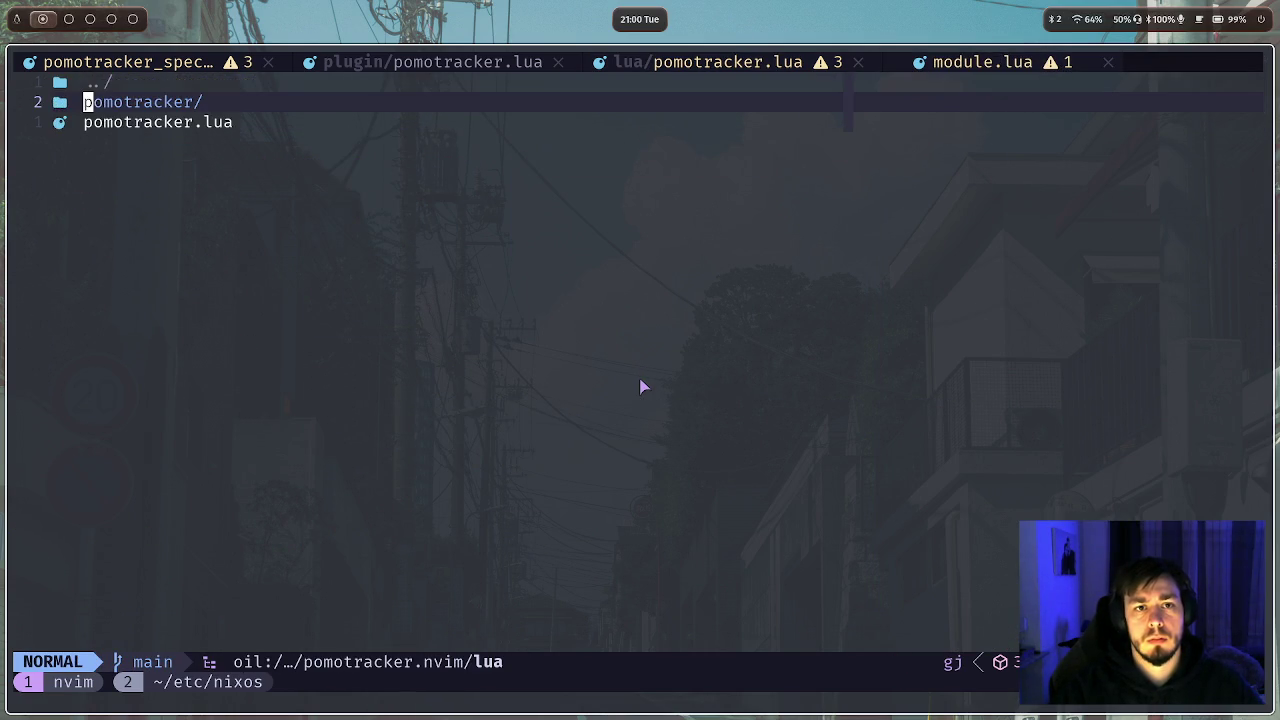
{"action": "key", "text": "space"}
{"action": "key", "text": "q"}
{"action": "key", "text": "q"}
{"action": "type", "text": "vi"}
{"action": "key", "text": "Return"}
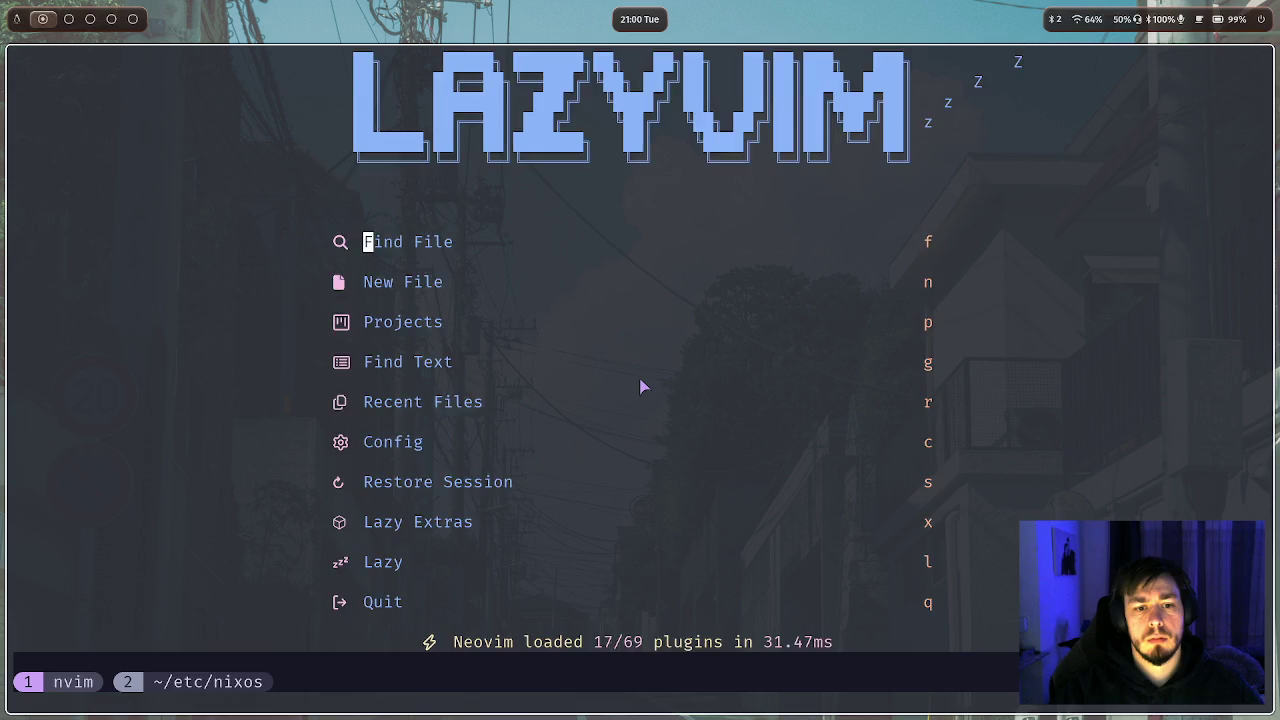
In tmux window 2, open the config's pomotracker.lua plugin spec in vi.
{"action": "key", "text": "ctrl+b"}
{"action": "type", "text": "2vi"}
{"action": "key", "text": "Return"}
{"action": "key", "text": "space"}
{"action": "key", "text": "space"}
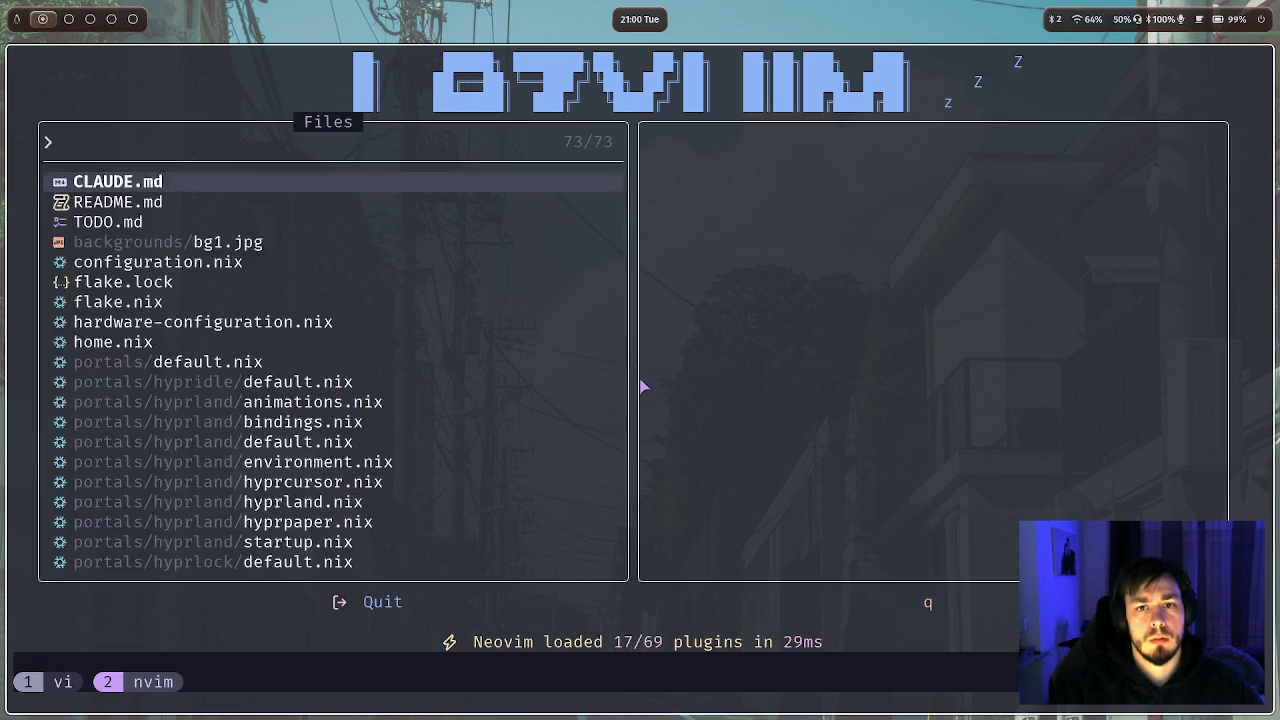
{"action": "type", "text": "pomo"}
{"action": "key", "text": "Return"}
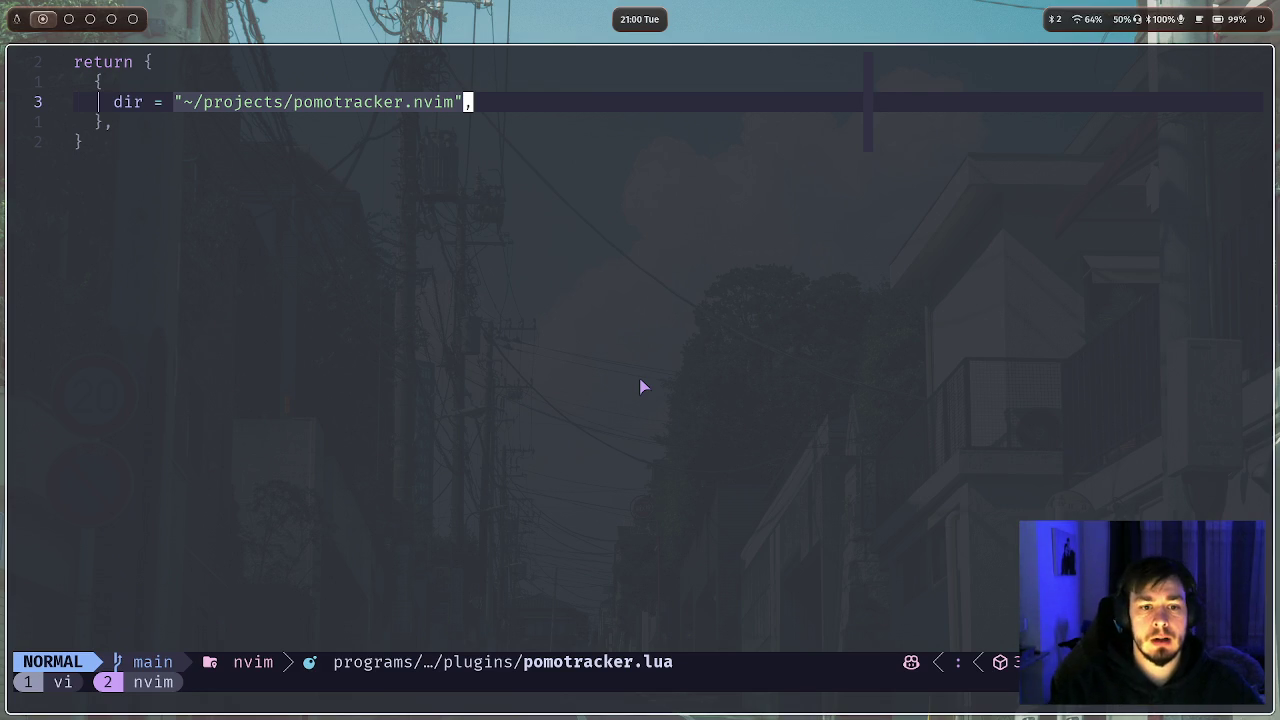
Run make test in window 1; it fails on missing 'plugin.pomotracker'.
{"action": "key", "text": "ctrl+b"}
{"action": "key", "text": "1"}
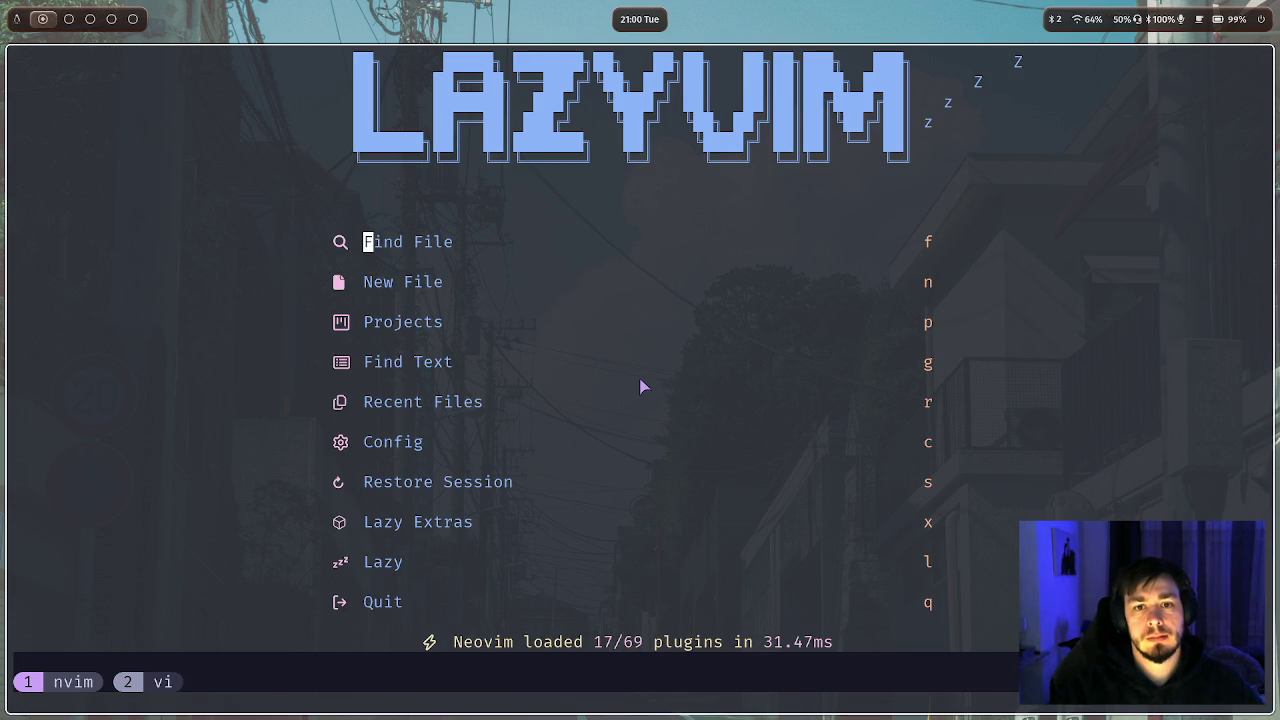
{"action": "type", "text": "qmake test"}
{"action": "key", "text": "Return"}
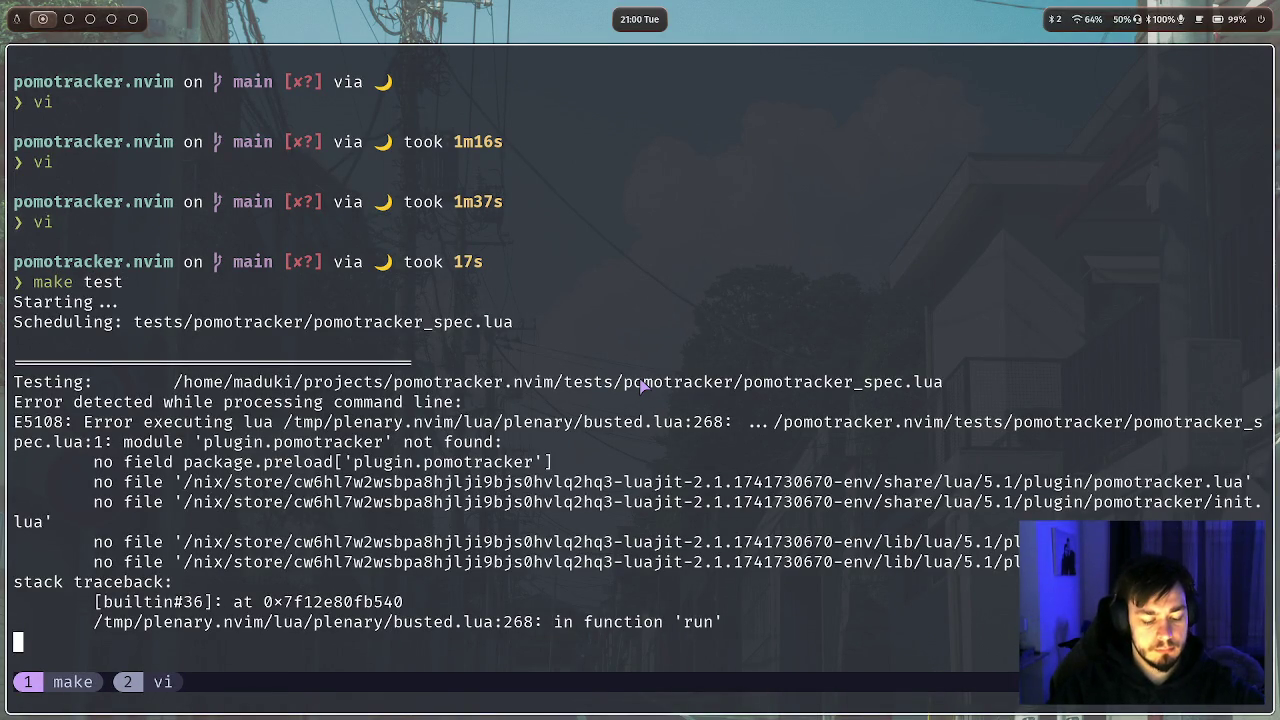
{"action": "key", "text": "ctrl+c"}
{"action": "key", "text": "Return"}
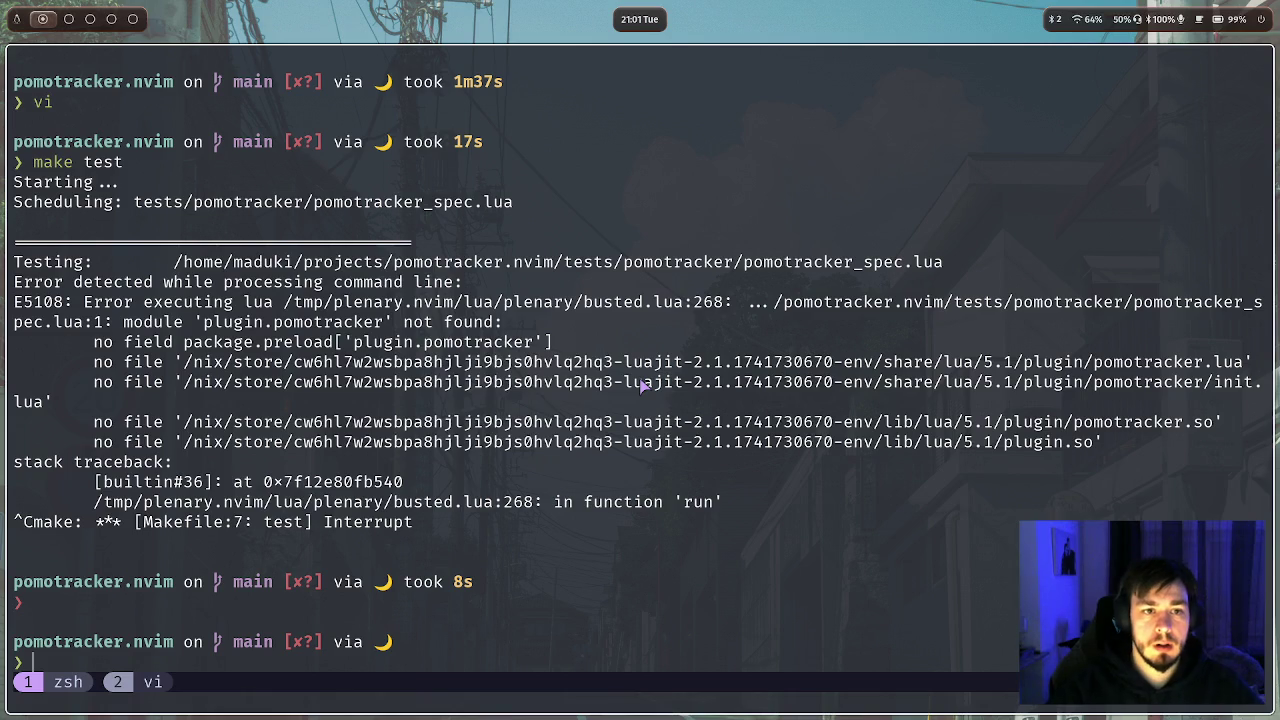
Relaunch vi and browse the tests folder to tests/minimal_init.lua.
{"action": "type", "text": "vi"}
{"action": "key", "text": "Return"}
{"action": "key", "text": "minus"}
{"action": "key", "text": "j"}
{"action": "key", "text": "j"}
{"action": "key", "text": "j"}
{"action": "key", "text": "j"}
{"action": "key", "text": "j"}
{"action": "key", "text": "j"}
{"action": "key", "text": "Return"}
{"action": "key", "text": "Return"}
{"action": "key", "text": "minus"}
{"action": "key", "text": "j"}
{"action": "key", "text": "Return"}
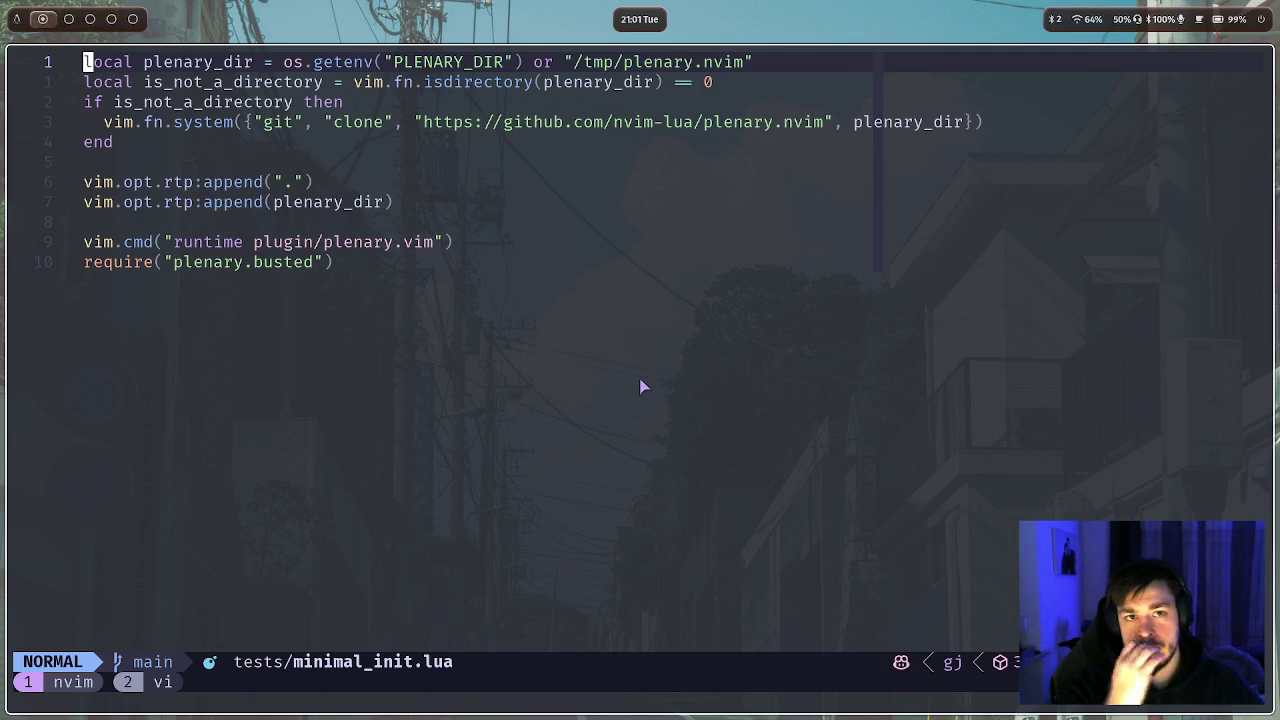
Open tests/pomotracker/pomotracker_spec.lua from the file browser.
{"action": "key", "text": "minus"}
{"action": "key", "text": "k"}
{"action": "key", "text": "Return"}
{"action": "key", "text": "j"}
{"action": "key", "text": "Return"}
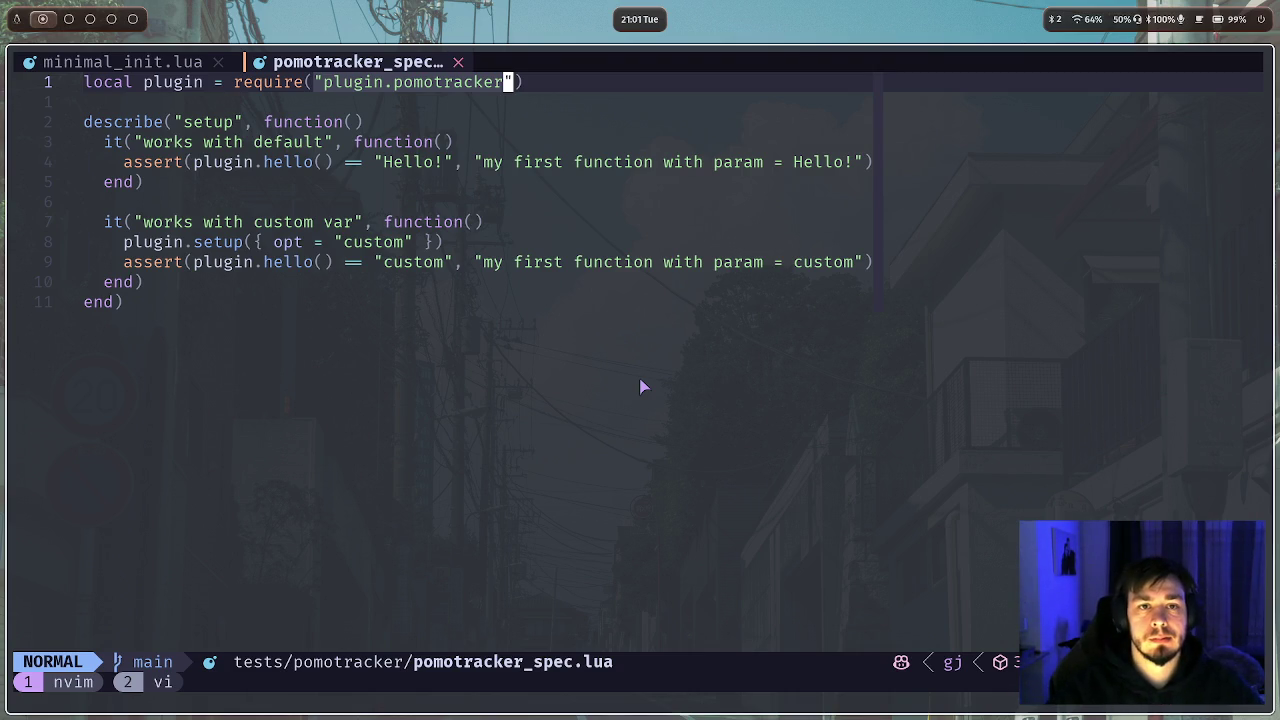
Review plugin/pomotracker.lua and lua/pomotracker/module.lua.
{"action": "key", "text": "minus"}
{"action": "key", "text": "minus"}
{"action": "key", "text": "minus"}
{"action": "key", "text": "k"}
{"action": "key", "text": "Return"}
{"action": "key", "text": "j"}
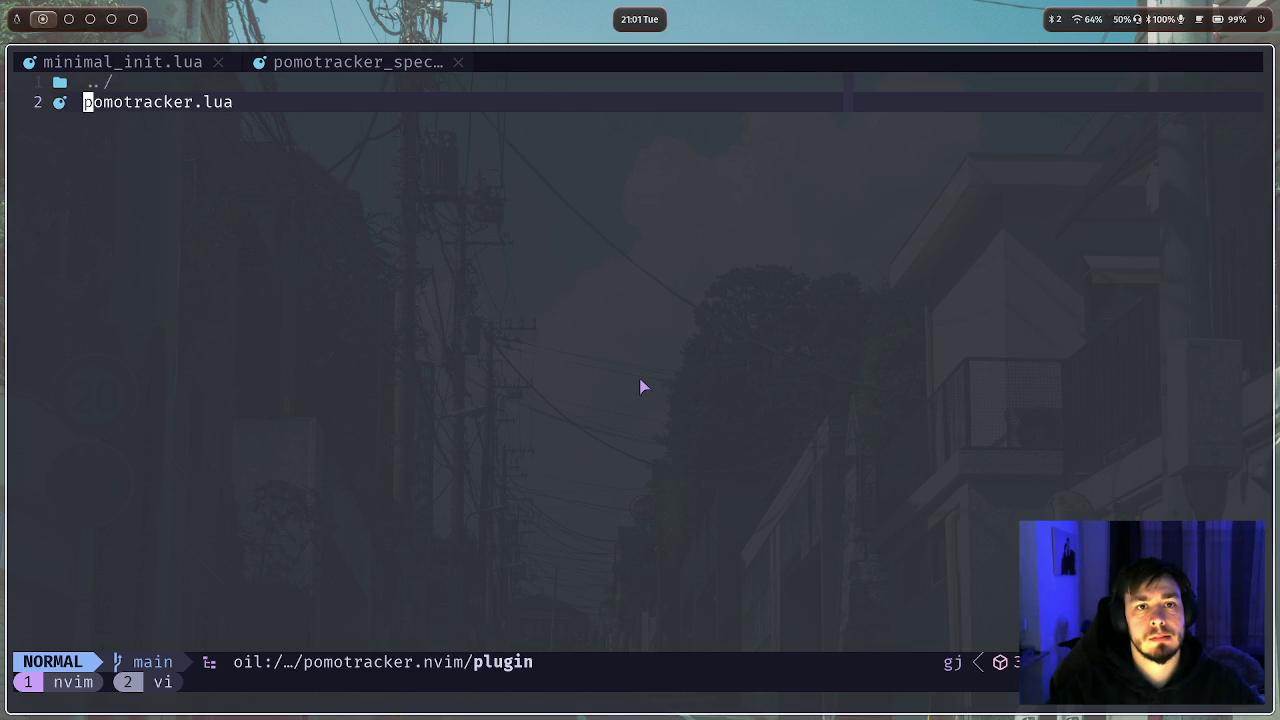
{"action": "key", "text": "Return"}
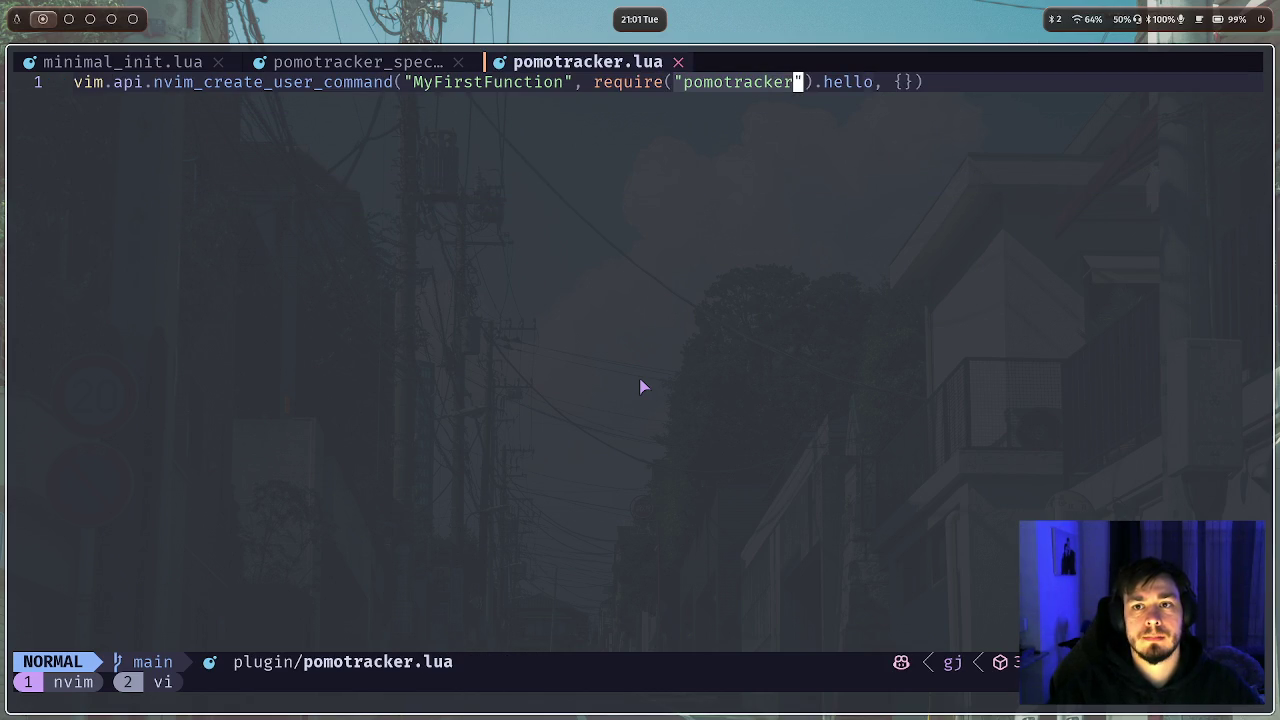
{"action": "key", "text": "ctrl+o"}
{"action": "key", "text": "ctrl+o"}
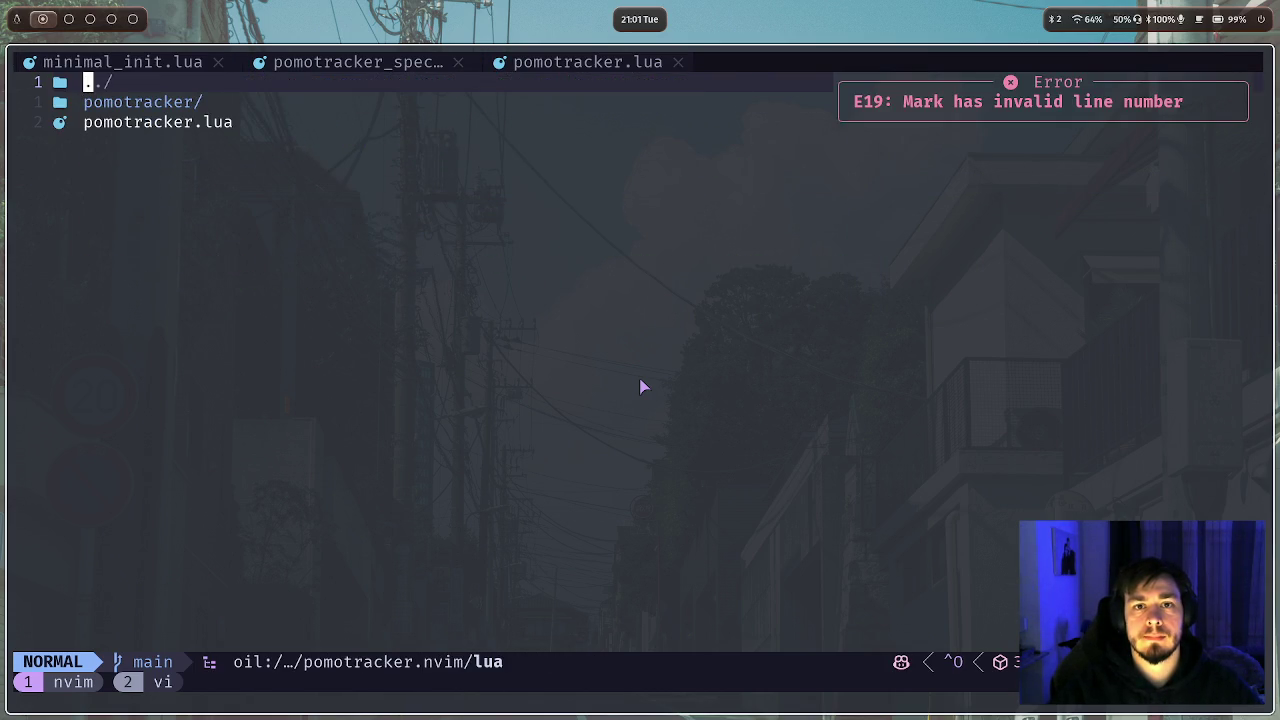
{"action": "key", "text": "j"}
{"action": "key", "text": "Return"}
{"action": "key", "text": "j"}
{"action": "key", "text": "Return"}
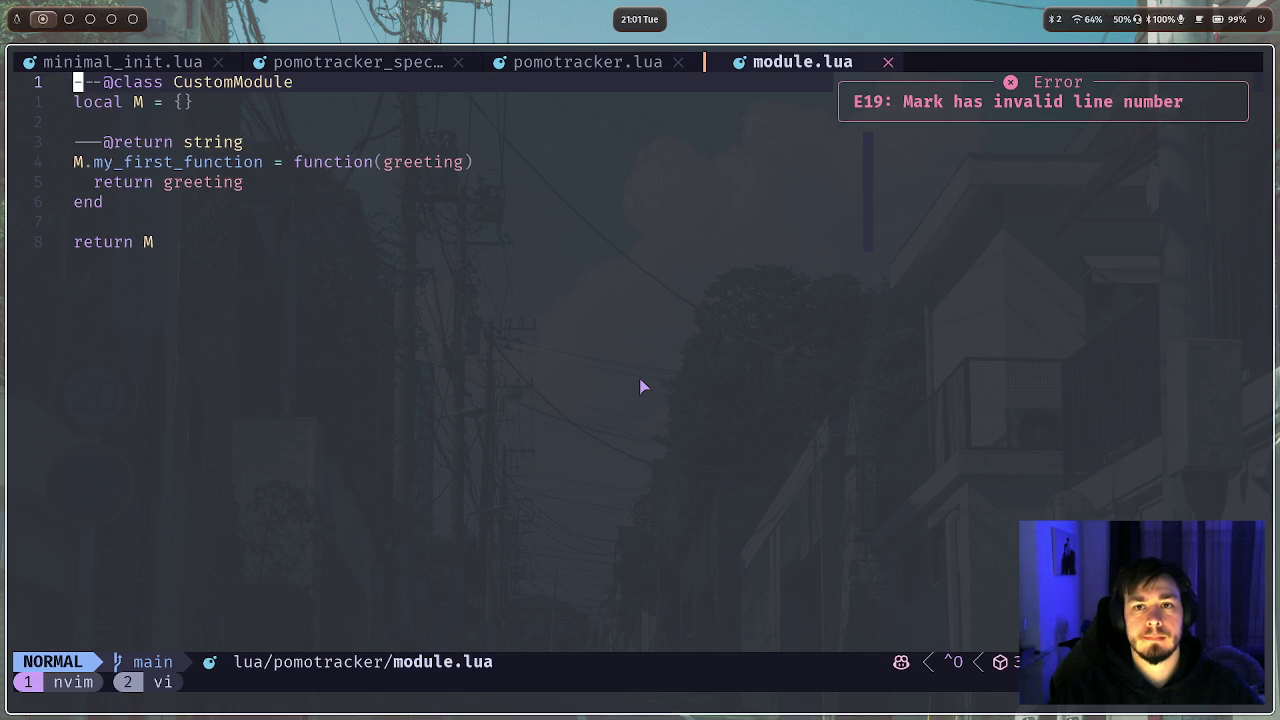
Restart Neovim and reopen pomotracker_spec.lua via the file finder.
{"action": "key", "text": "ctrl+c"}
{"action": "type", "text": ":qa"}
{"action": "key", "text": "Return"}
{"action": "type", "text": "vi"}
{"action": "key", "text": "Return"}
{"action": "key", "text": "f"}
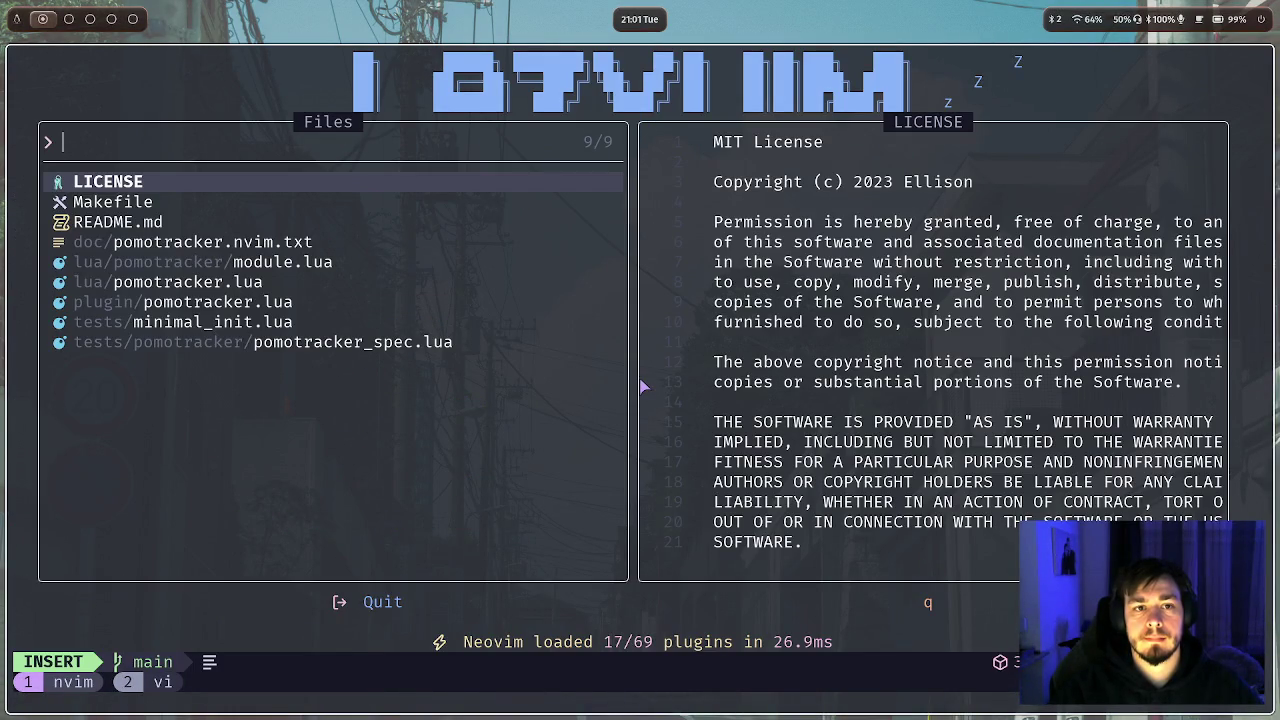
{"action": "type", "text": "test"}
{"action": "key", "text": "Down"}
{"action": "key", "text": "Return"}
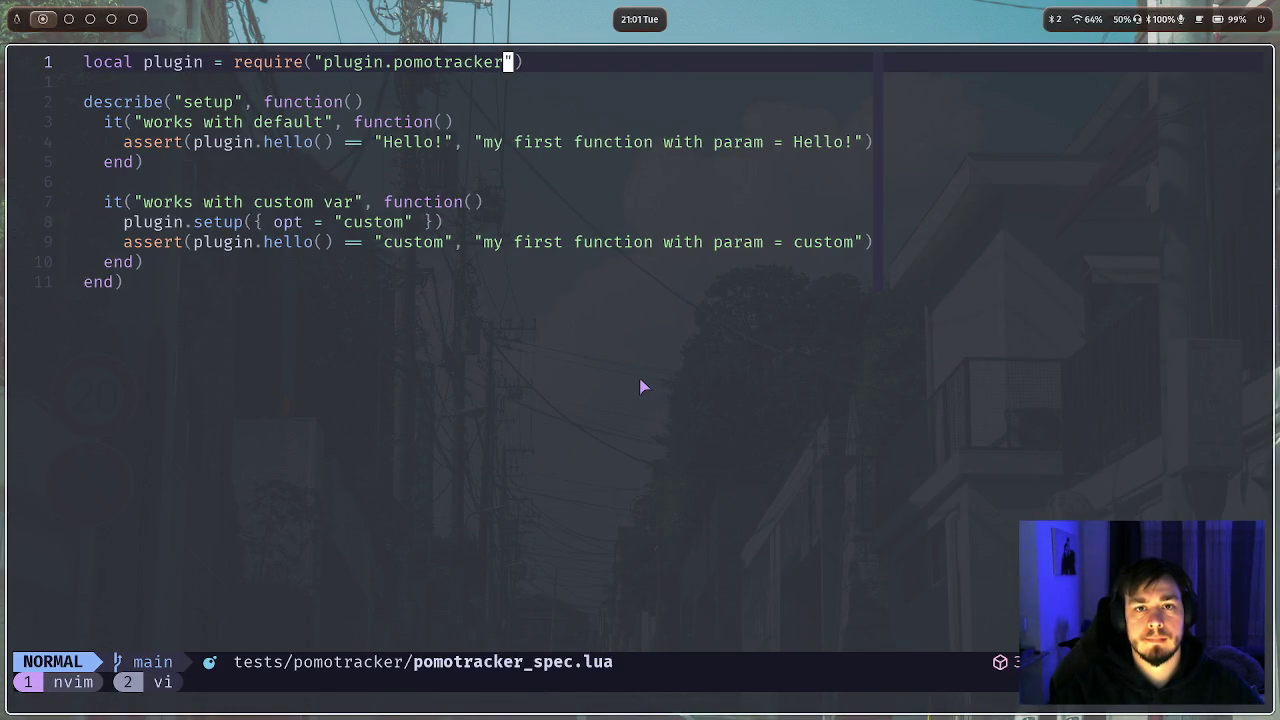
Replace the spec's require string with "pomotracker" and save.
{"action": "key", "text": "h"}
{"action": "key", "text": "c"}
{"action": "key", "text": "Escape"}
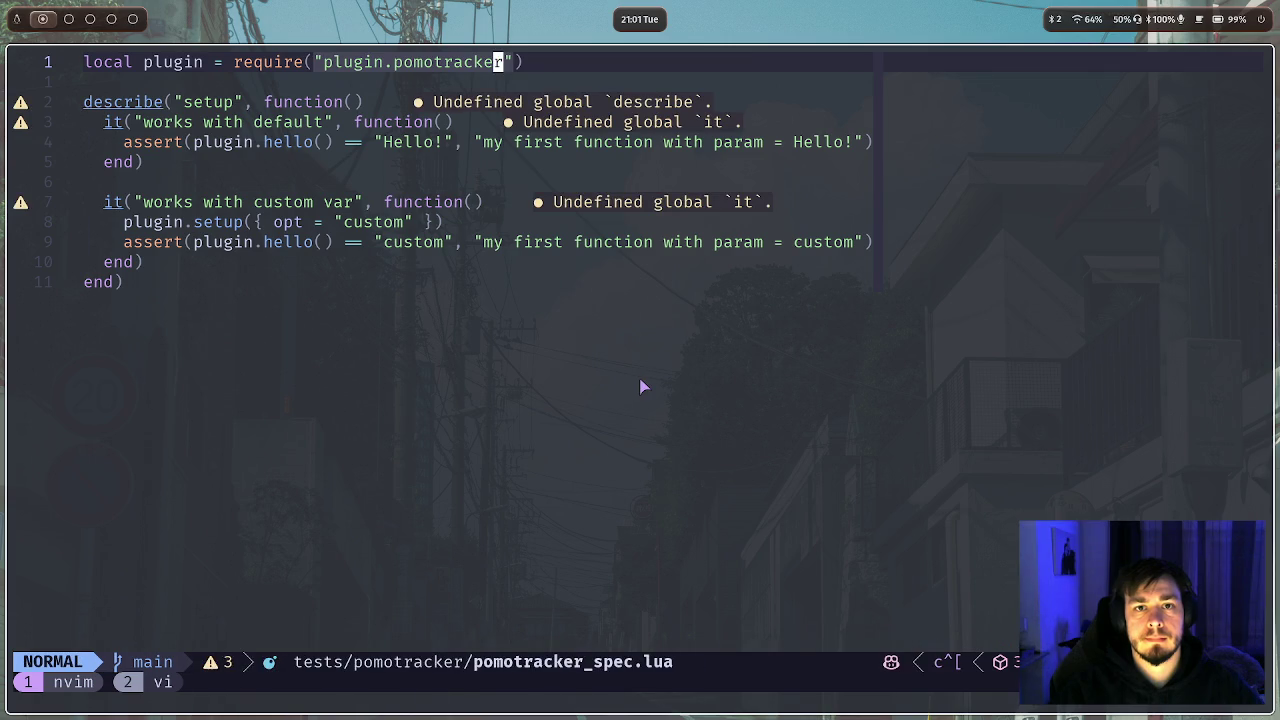
{"action": "key", "text": "c"}
{"action": "key", "text": "i"}
{"action": "key", "text": "quotedbl"}
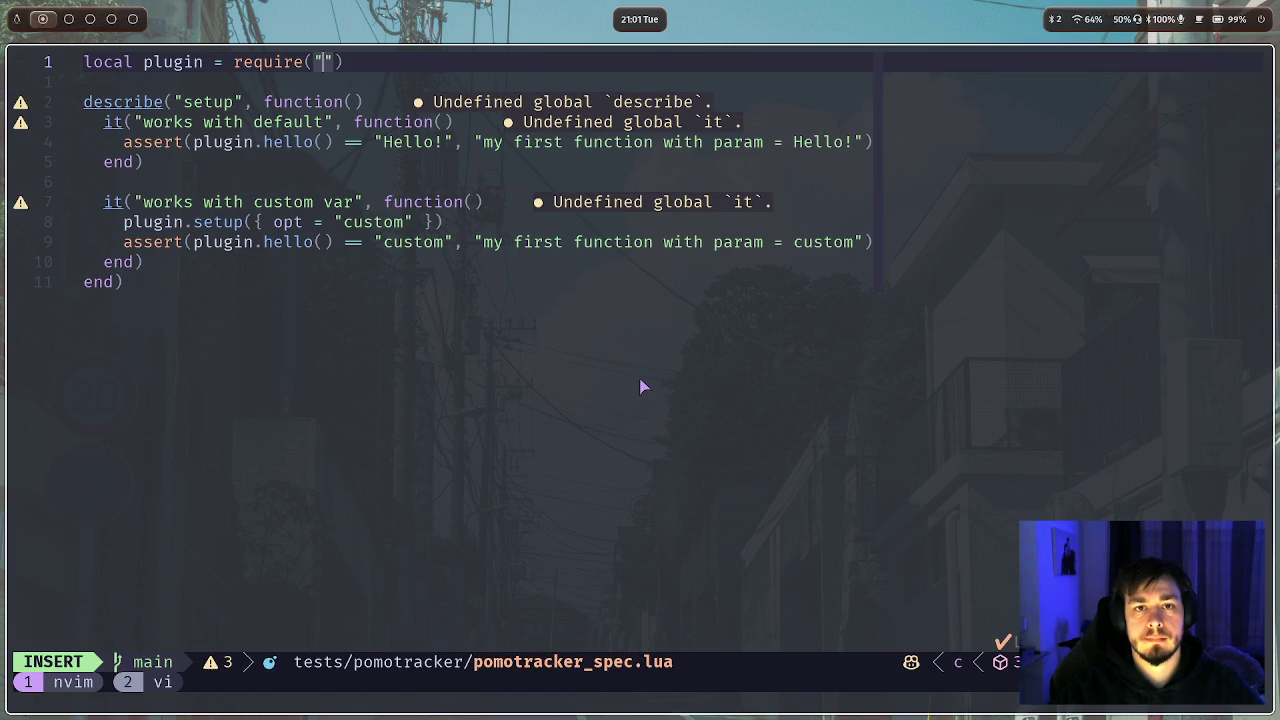
{"action": "type", "text": "pomotracker"}
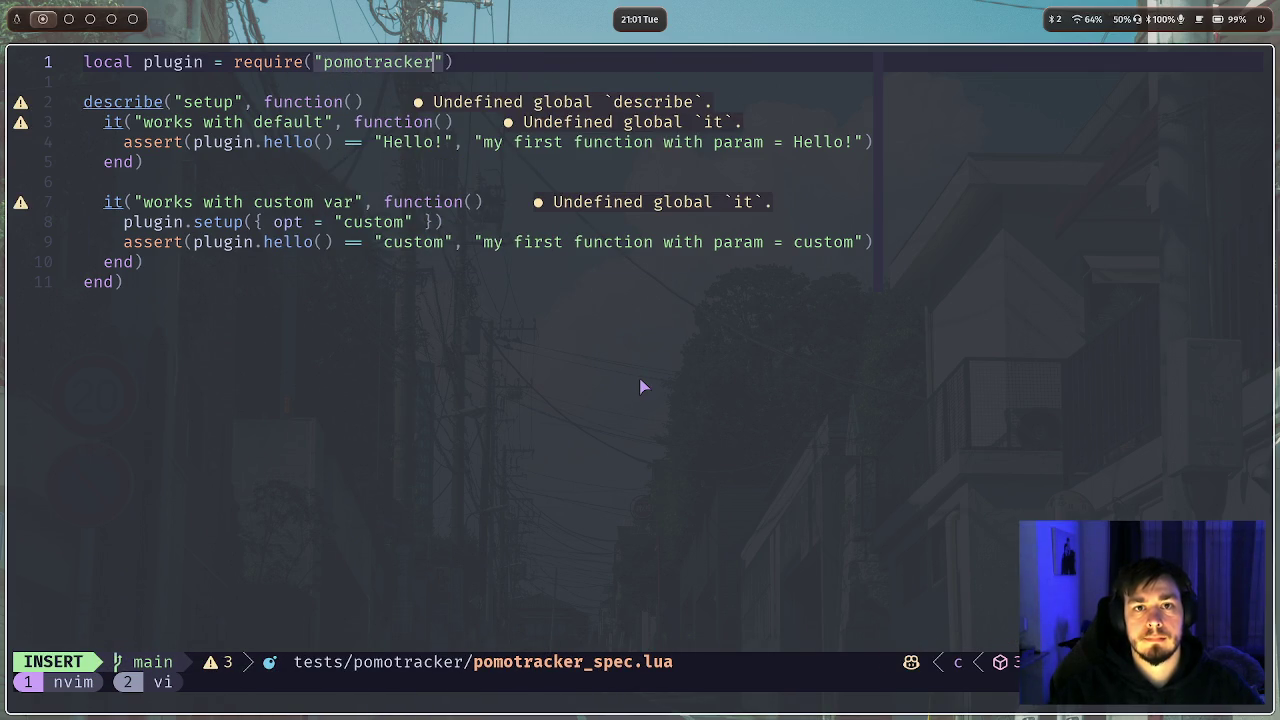
{"action": "key", "text": "Escape"}
{"action": "type", "text": ":w"}
{"action": "key", "text": "Return"}
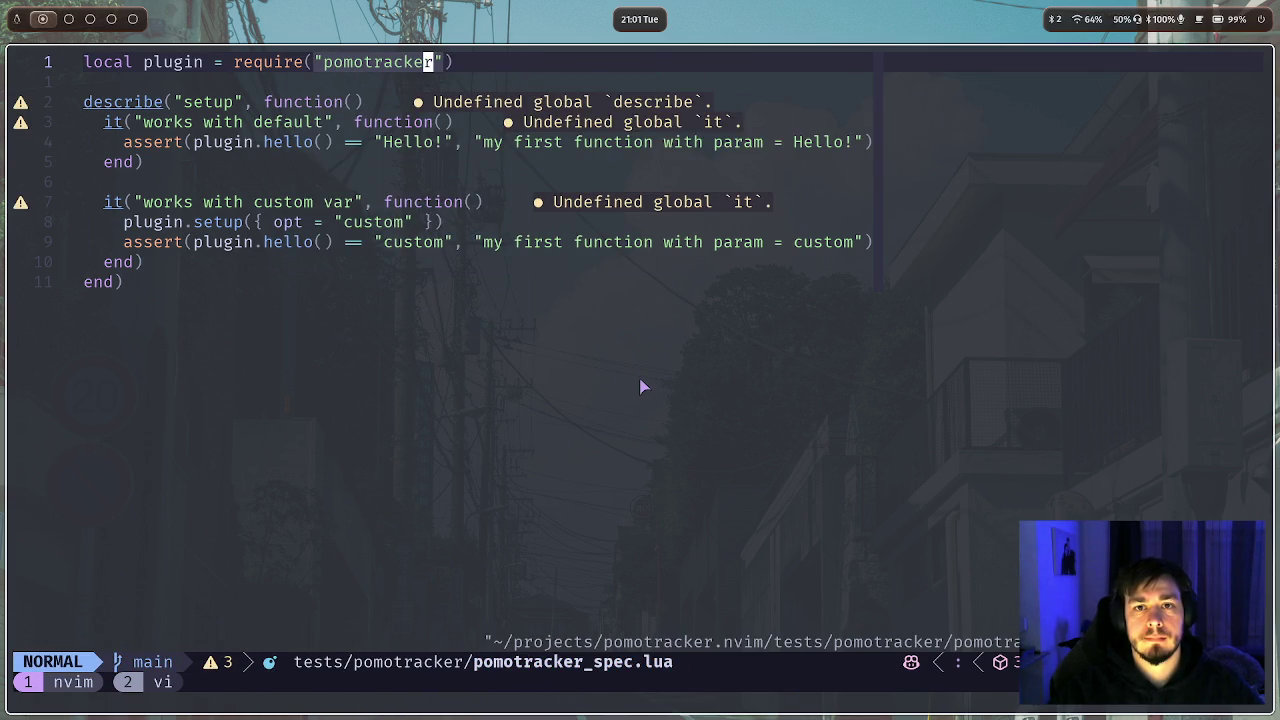
Switch to tmux window 2 and start a new shell window in the project.
{"action": "key", "text": "ctrl+b"}
{"action": "key", "text": "2"}
{"action": "key", "text": "ctrl+c"}
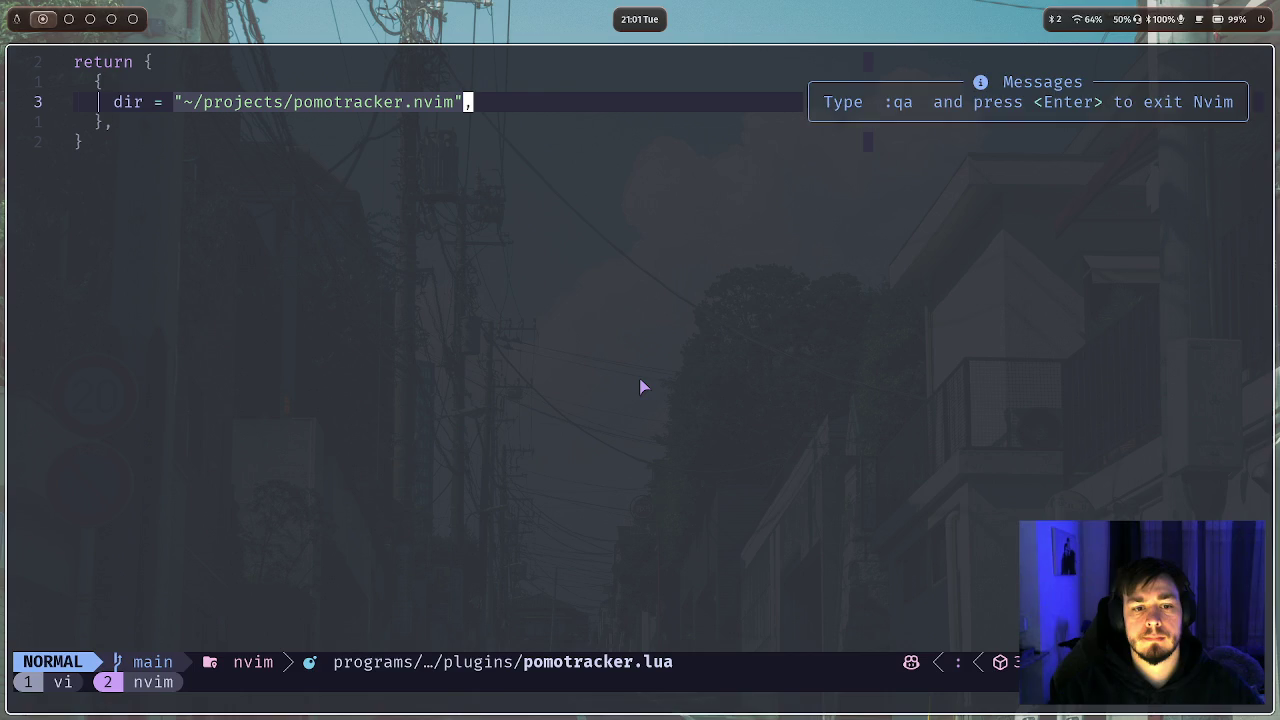
{"action": "key", "text": "ctrl+b"}
{"action": "key", "text": "c"}
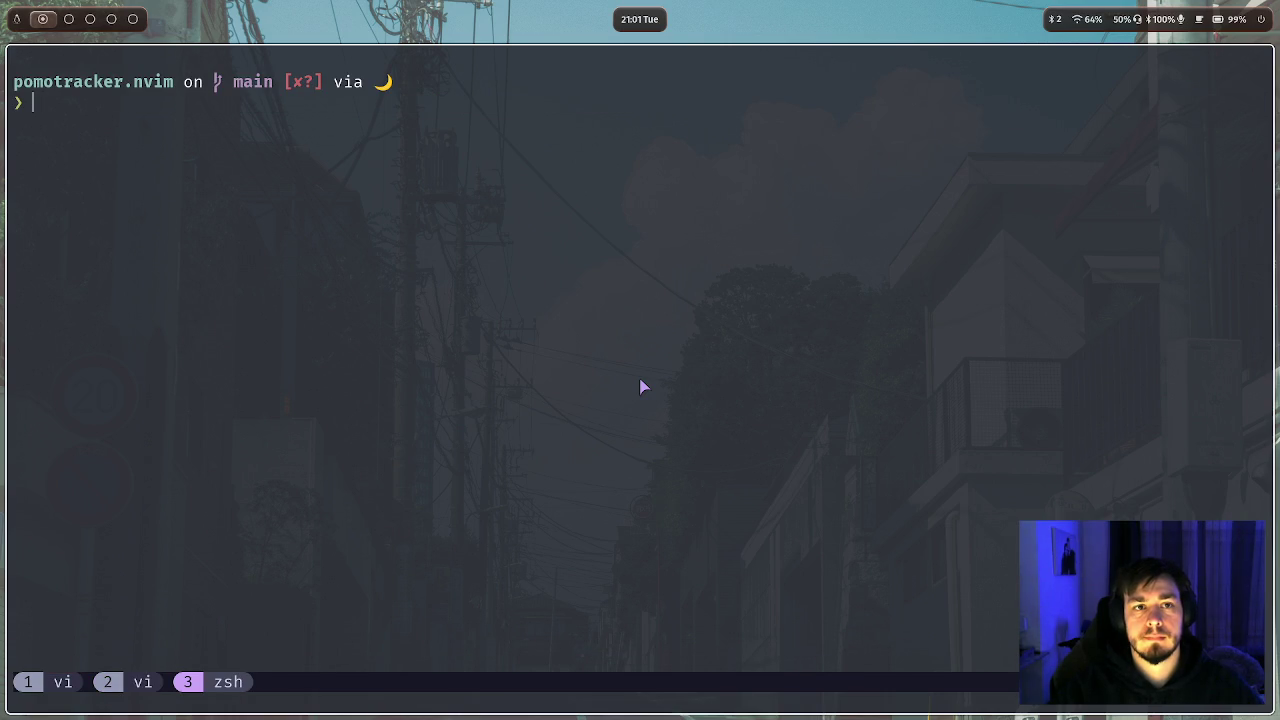
Run make test (2 successes, 0 failures), then return to the Claude chat in the browser.
{"action": "type", "text": "make test"}
{"action": "key", "text": "Return"}
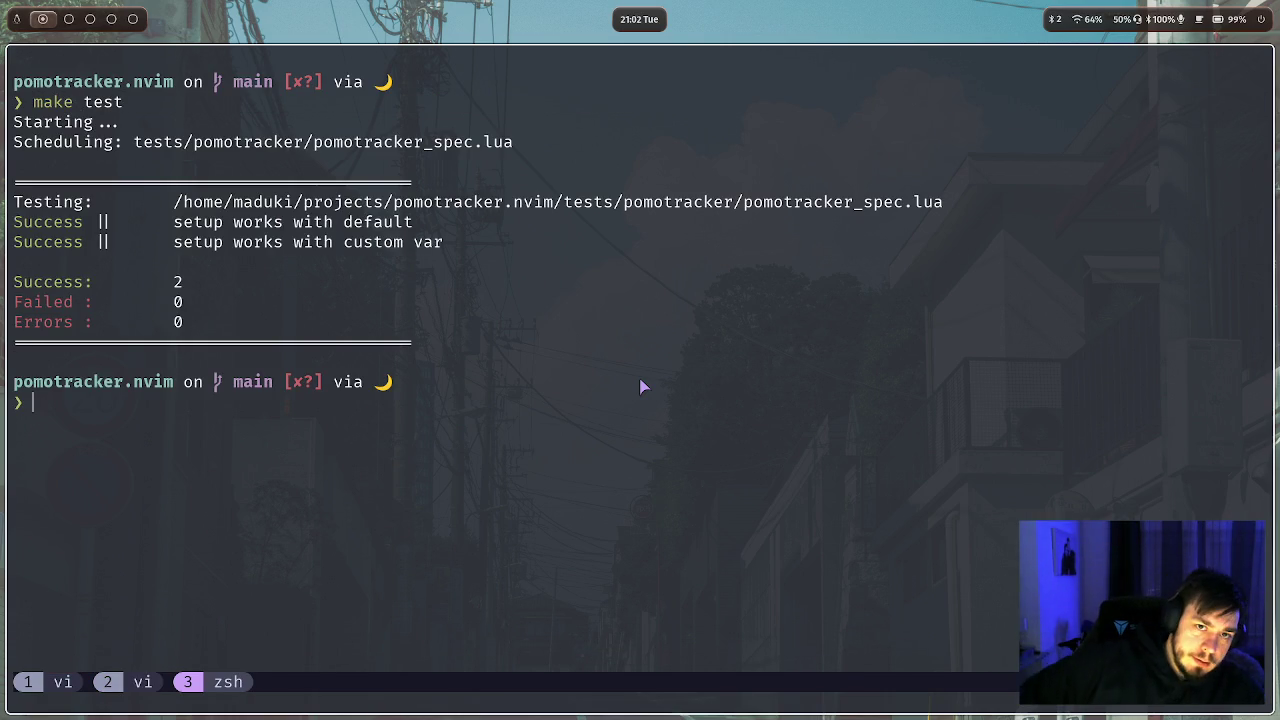
{"action": "key", "text": "super+3"}
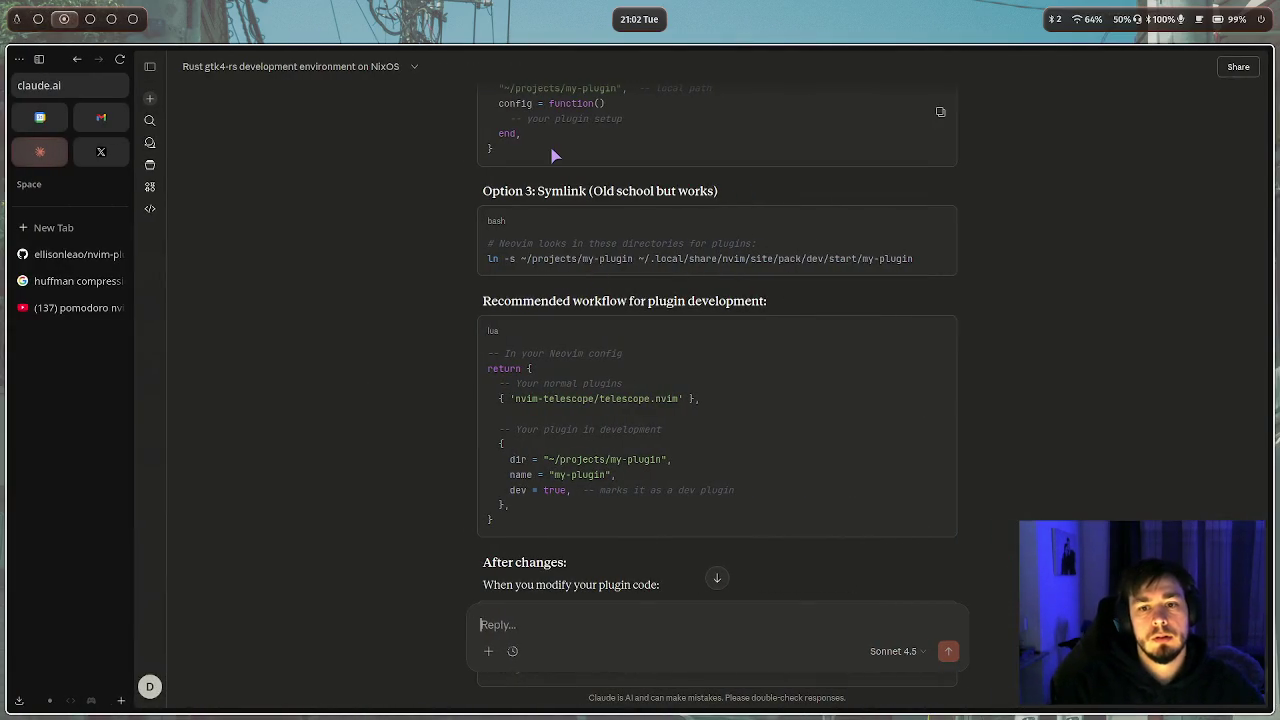
Leave the Claude chat and look over the nvim-plugin-template repository's open issues.
{"action": "key", "text": "ctrl+w"}
{"action": "left_click", "coordinate": [63, 255]}
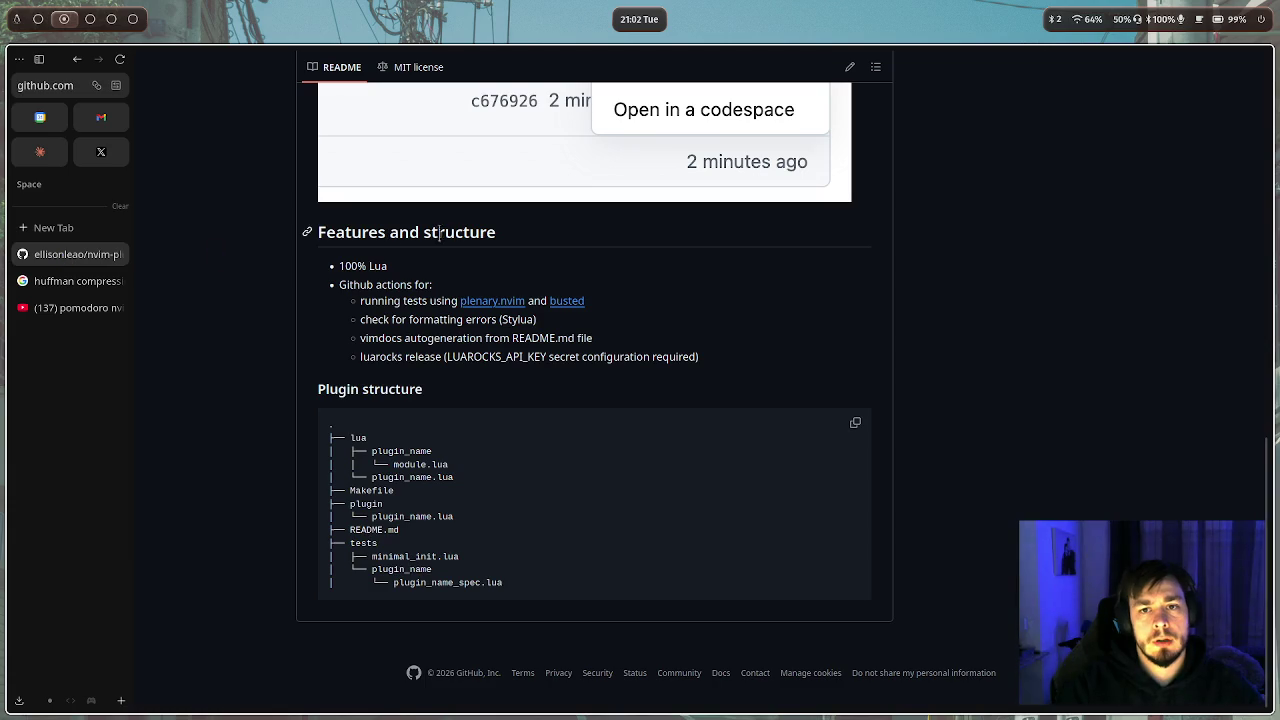
{"action": "scroll", "coordinate": [548, 262], "scroll_direction": "up", "scroll_amount": 10}
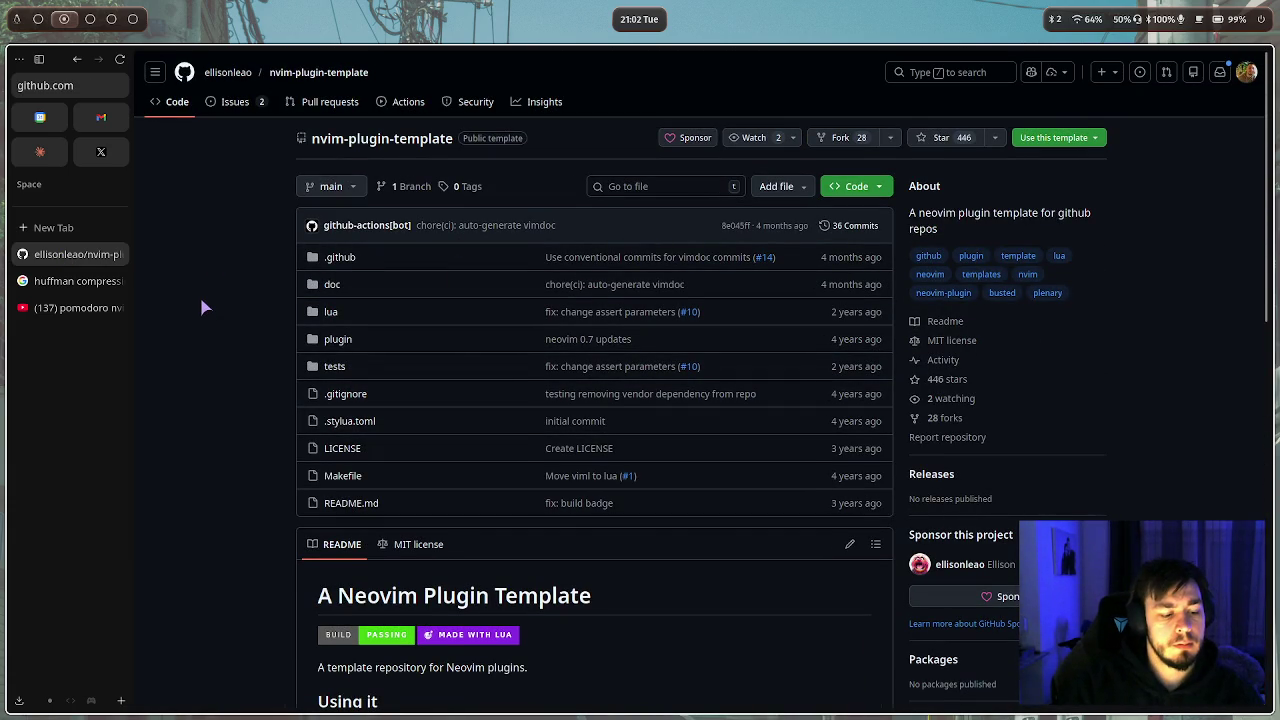
{"action": "key", "text": "ctrl+alt+c"}
{"action": "left_click", "coordinate": [112, 101]}
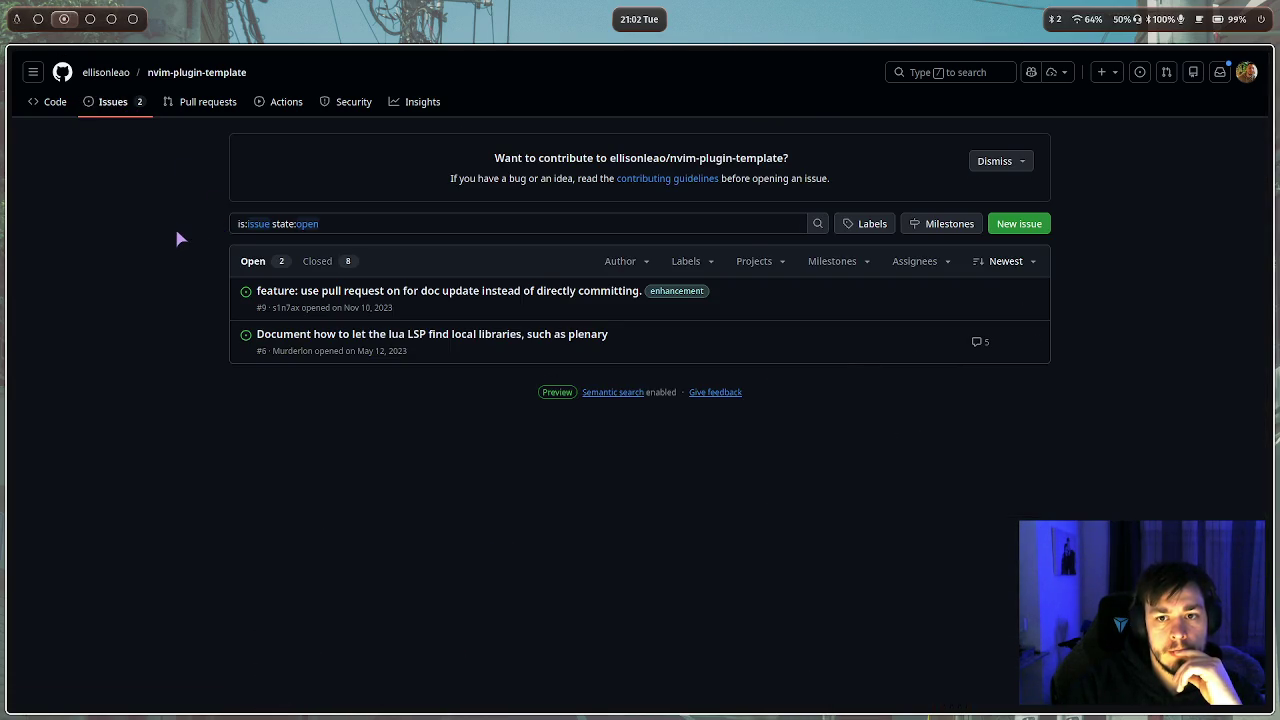
{"action": "key", "text": "alt+Left"}
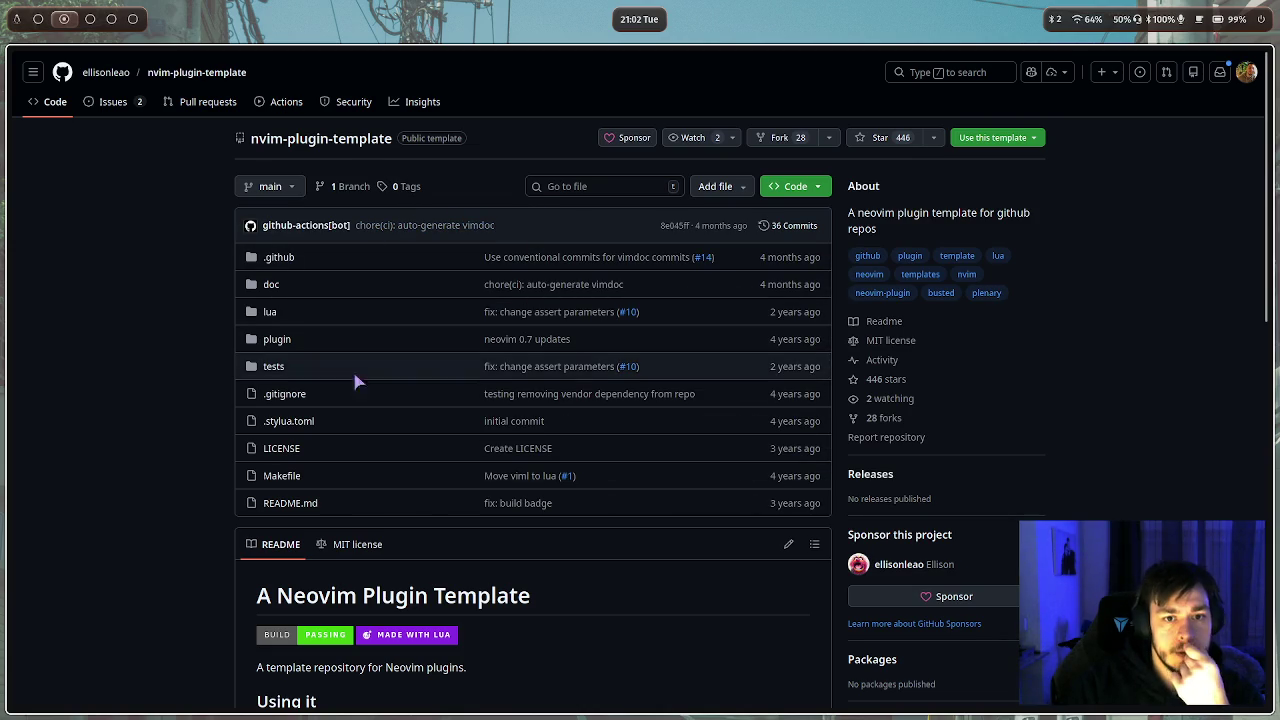
Read the template's tests/plugin_name/plugin_name_spec.lua example test, marking its required module name.
{"action": "left_click", "coordinate": [276, 367]}
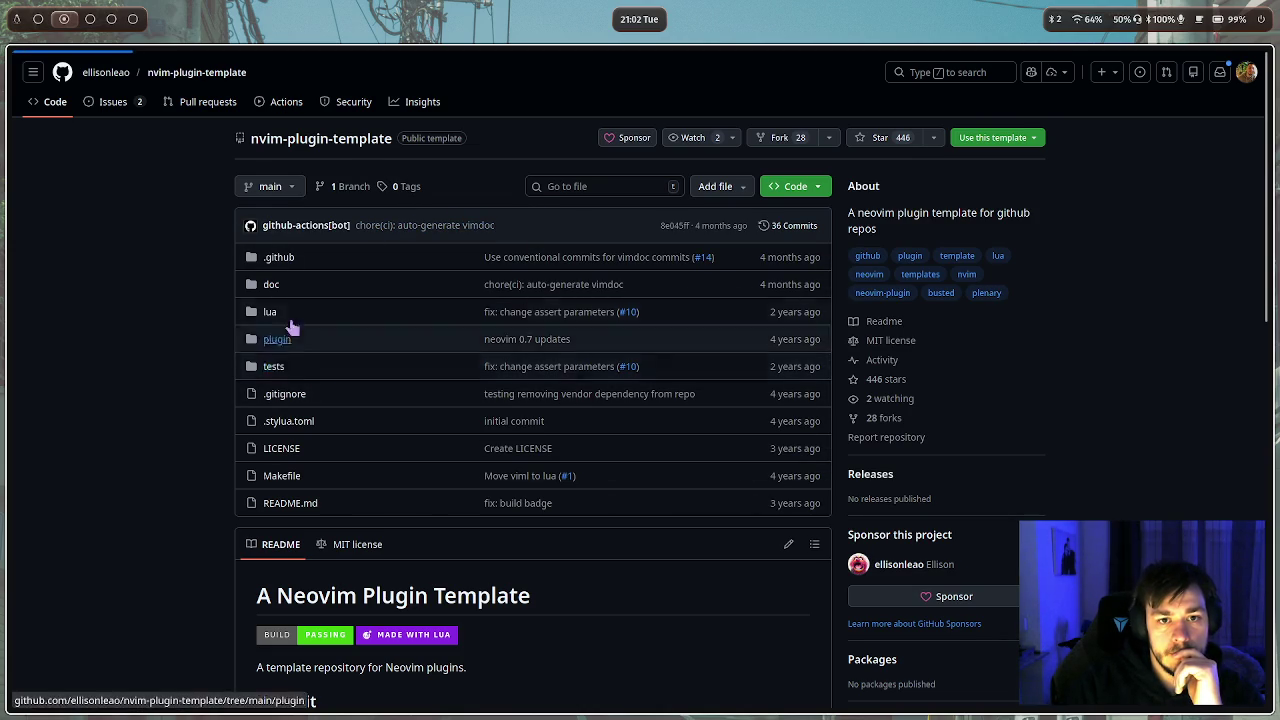
{"action": "left_click", "coordinate": [305, 270]}
{"action": "left_click", "coordinate": [323, 277]}
{"action": "left_click_drag", "start_coordinate": [447, 243], "coordinate": [424, 243]}
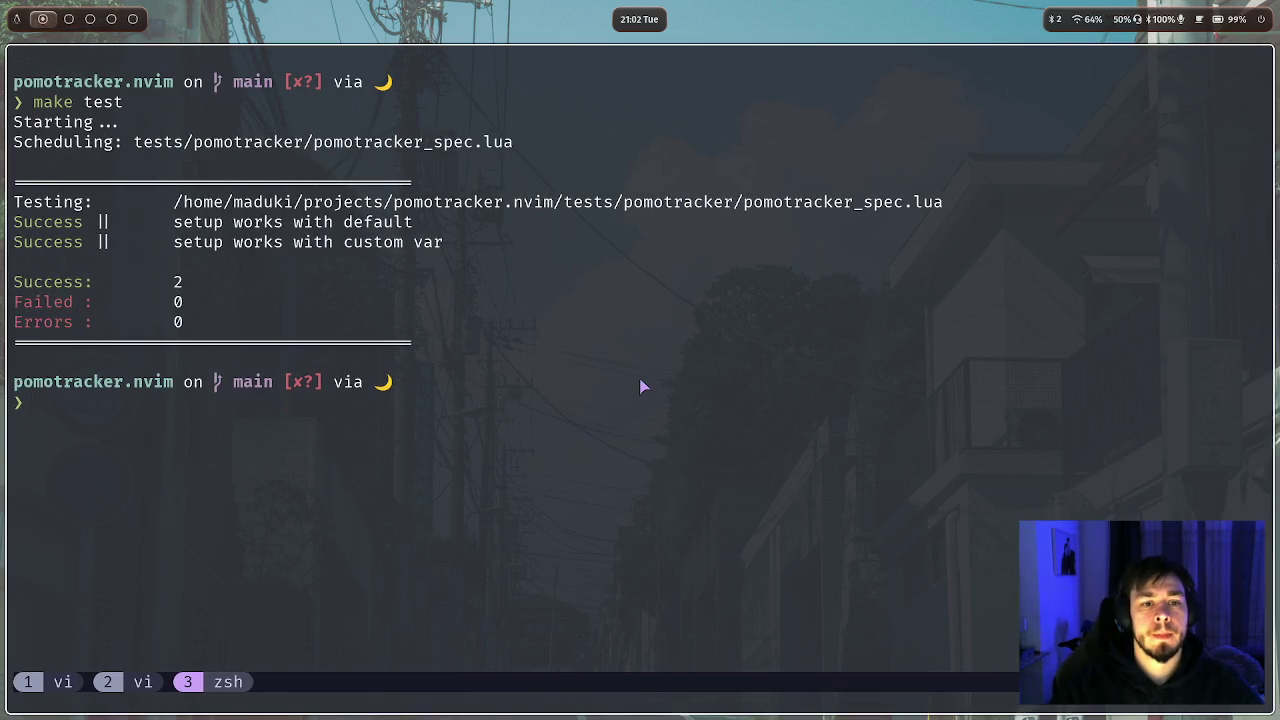
Back in Neovim, open the Neogit status view and stage all the renamed files.
{"action": "key", "text": "ctrl+b"}
{"action": "key", "text": "1"}
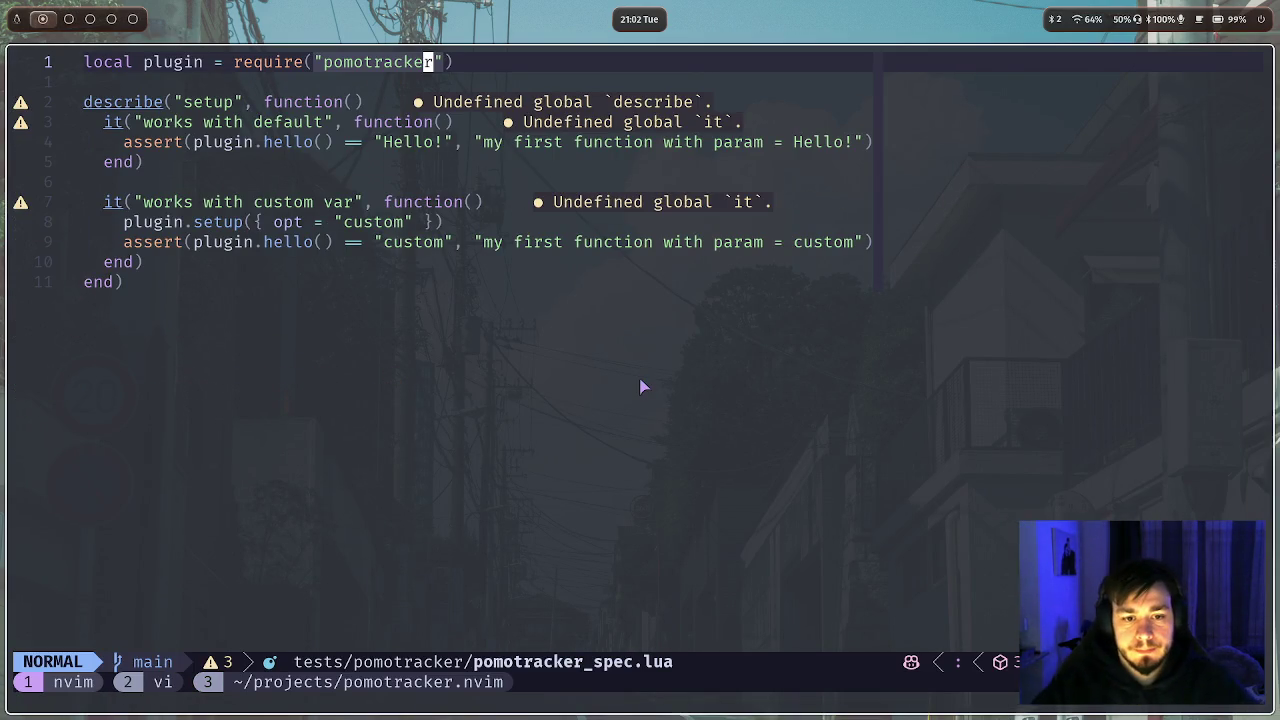
{"action": "key", "text": "space"}
{"action": "key", "text": "g"}
{"action": "key", "text": "g"}
{"action": "key", "text": "s"}
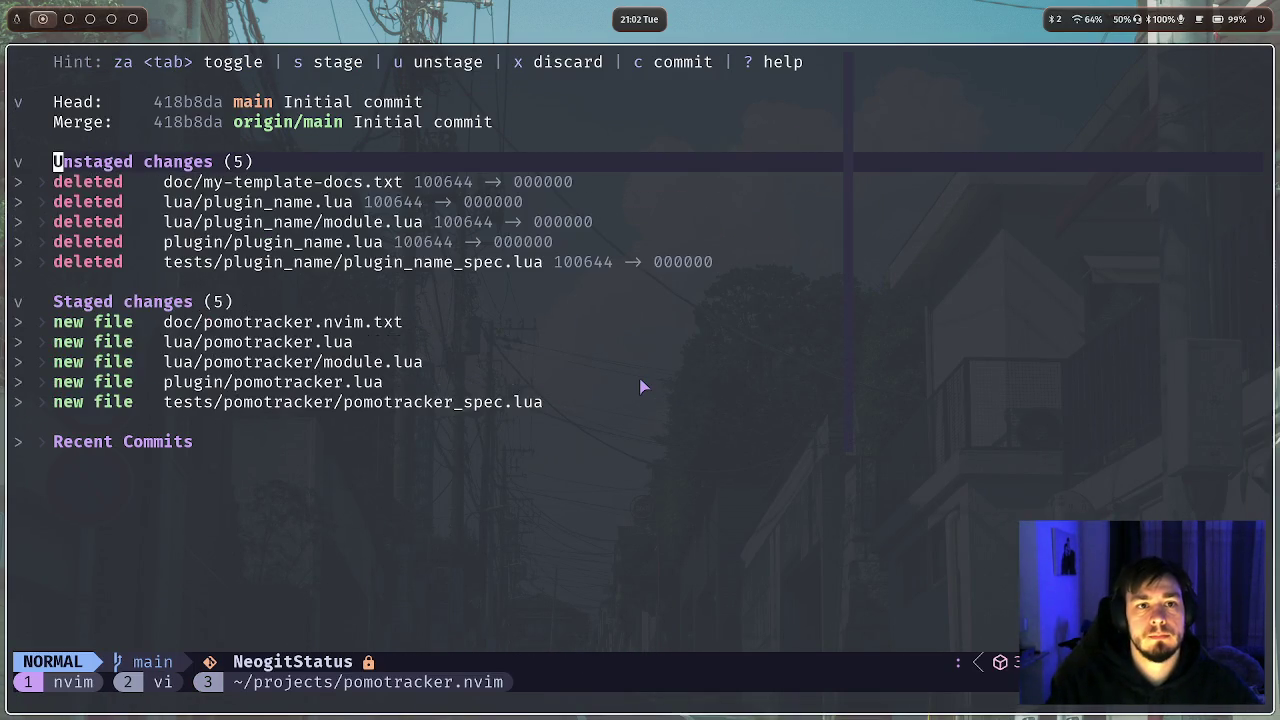
Commit the staged renames with the message 'feat: Updated name of files and fix test'.
{"action": "type", "text": "scc"}
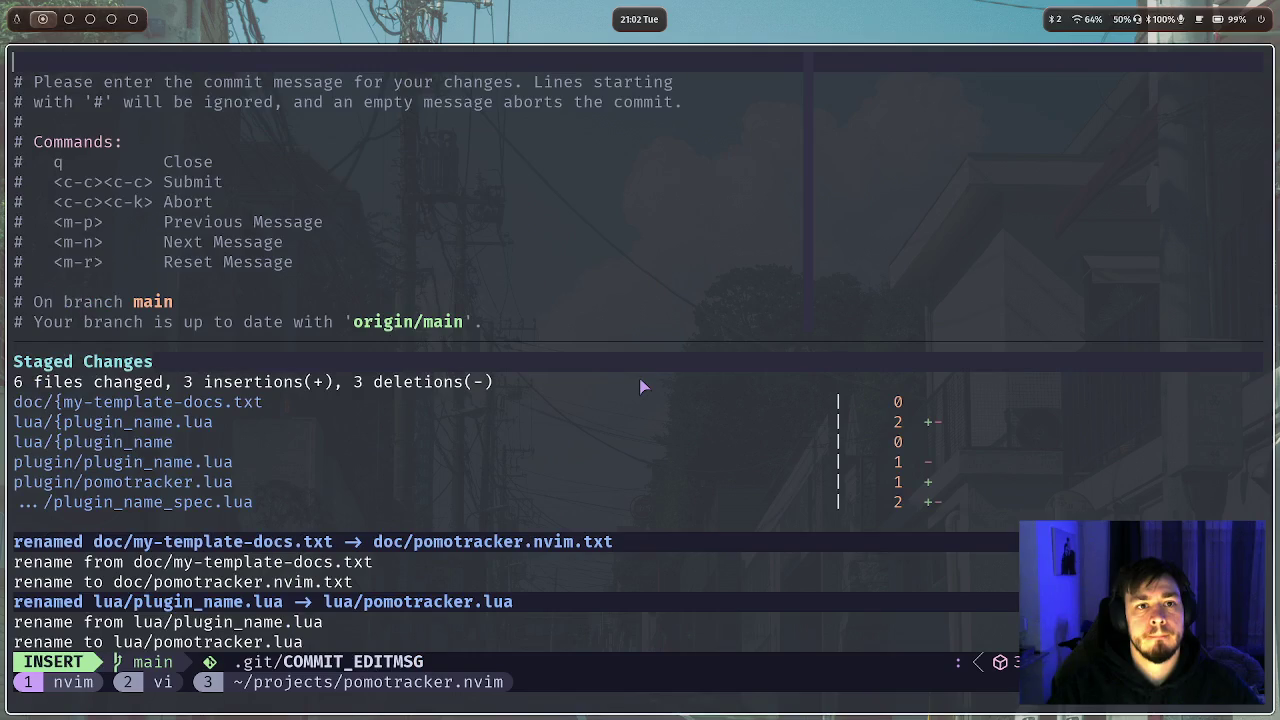
{"action": "type", "text": "U"}
{"action": "key", "text": "BackSpace"}
{"action": "type", "text": "feat: Updated name of files and fix"}
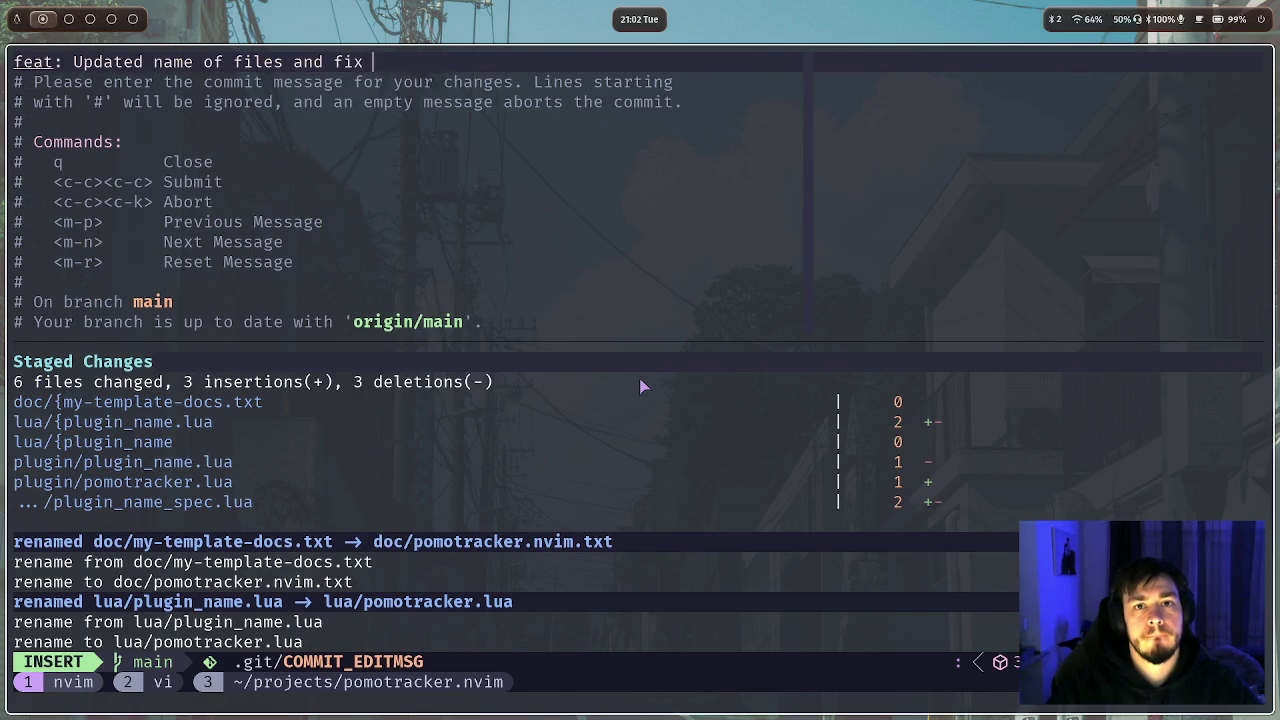
{"action": "type", "text": " test"}
{"action": "key", "text": "Escape"}
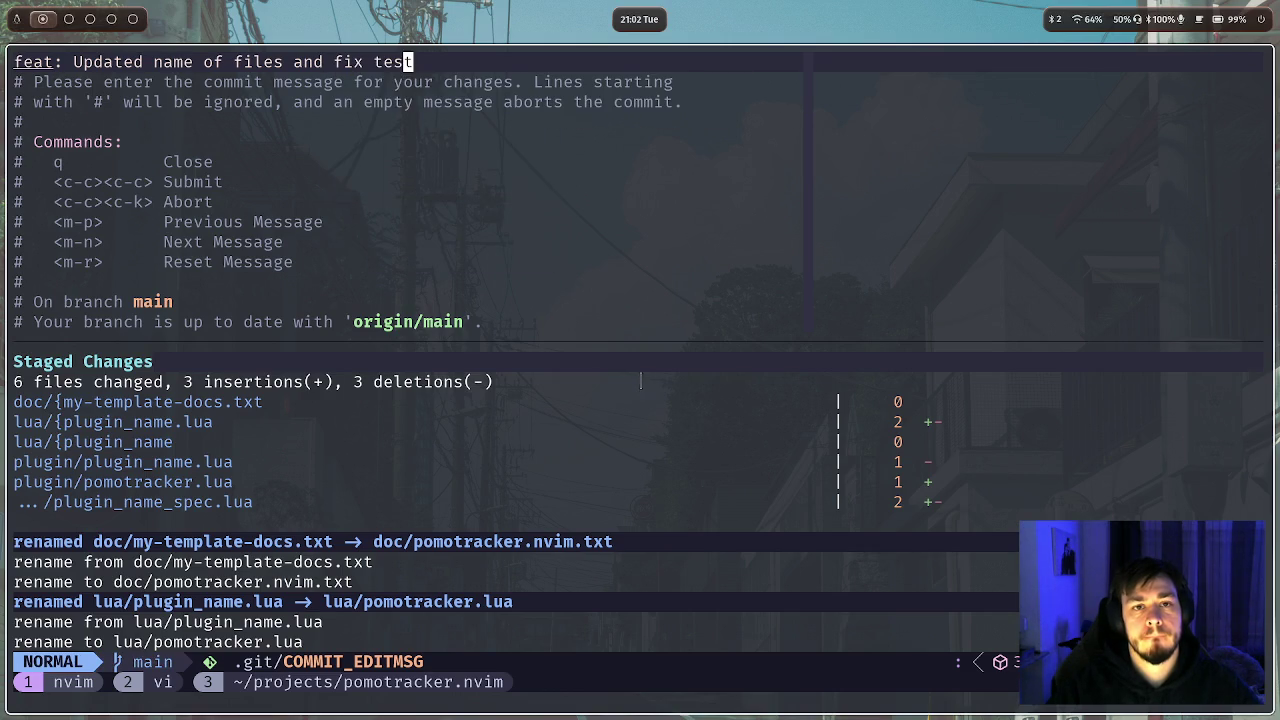
{"action": "key", "text": "ctrl+c"}
{"action": "key", "text": "ctrl+c"}
Push the new commit to origin/main and close the Neogit status view.
{"action": "key", "text": "P"}
{"action": "key", "text": "u"}
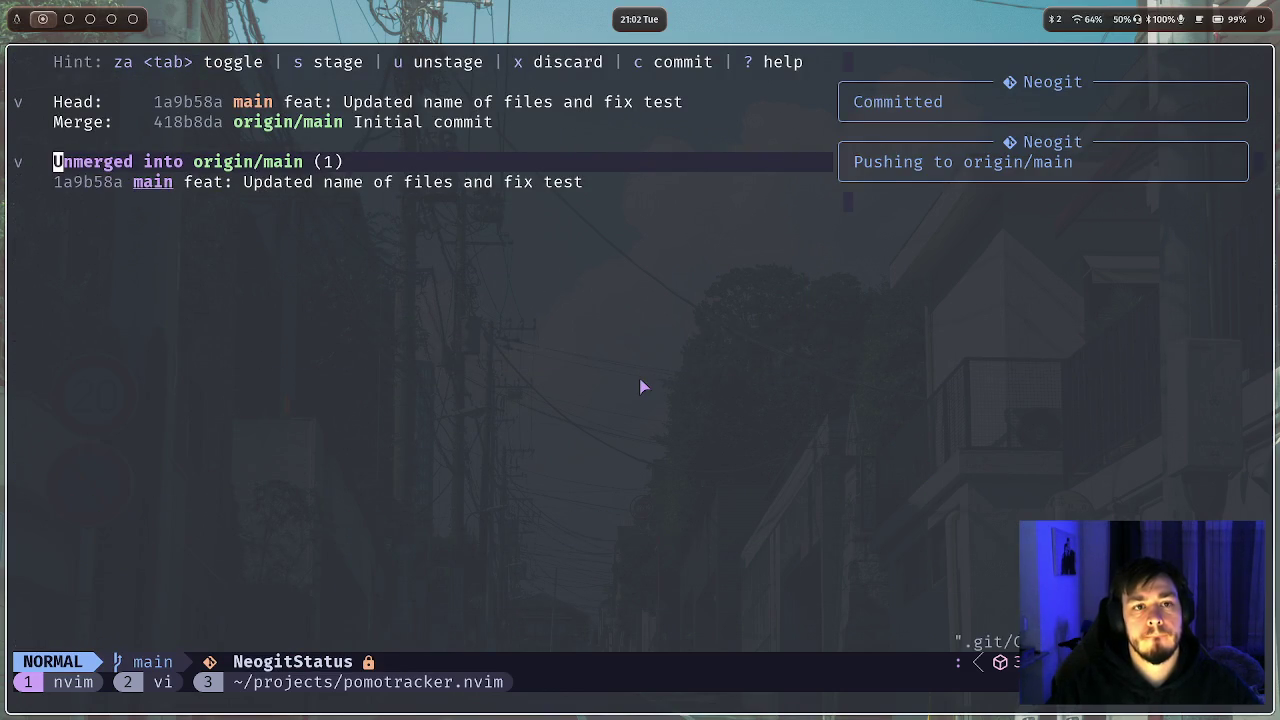
{"action": "key", "text": "q"}
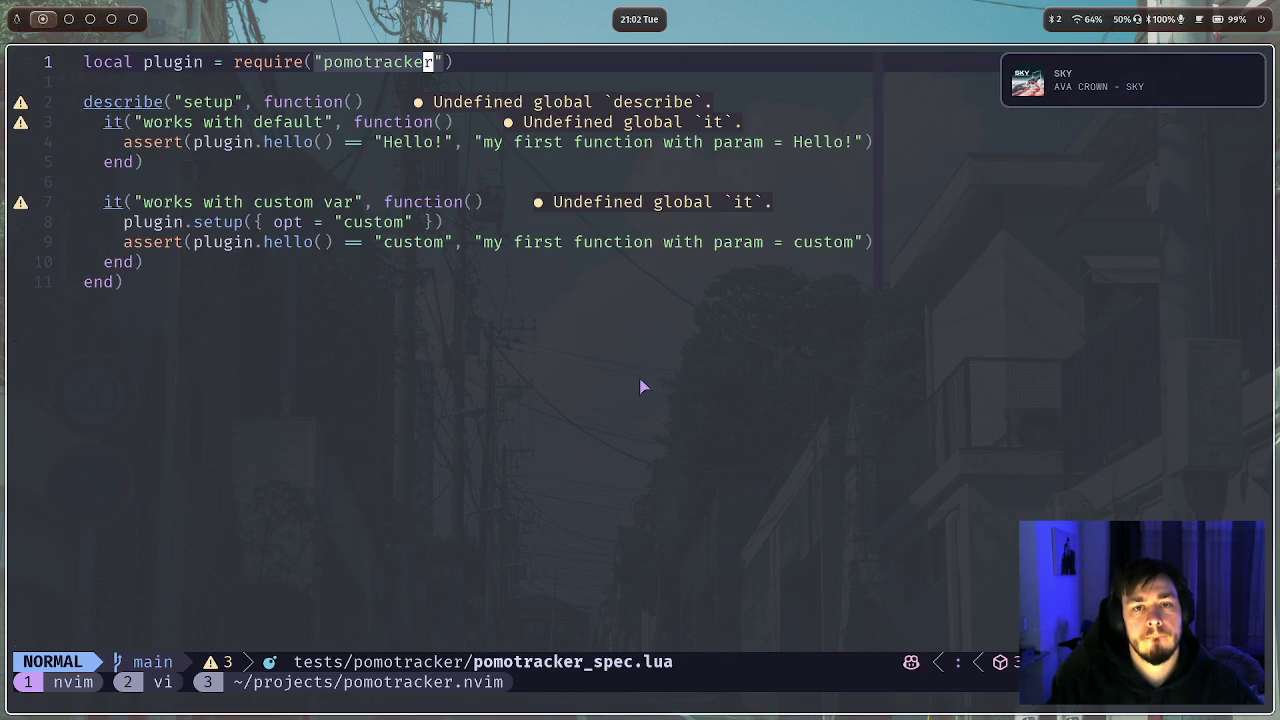
Browse with oil into lua/pomotracker and open the main pomotracker.lua module.
{"action": "key", "text": "minus"}
{"action": "key", "text": "minus"}
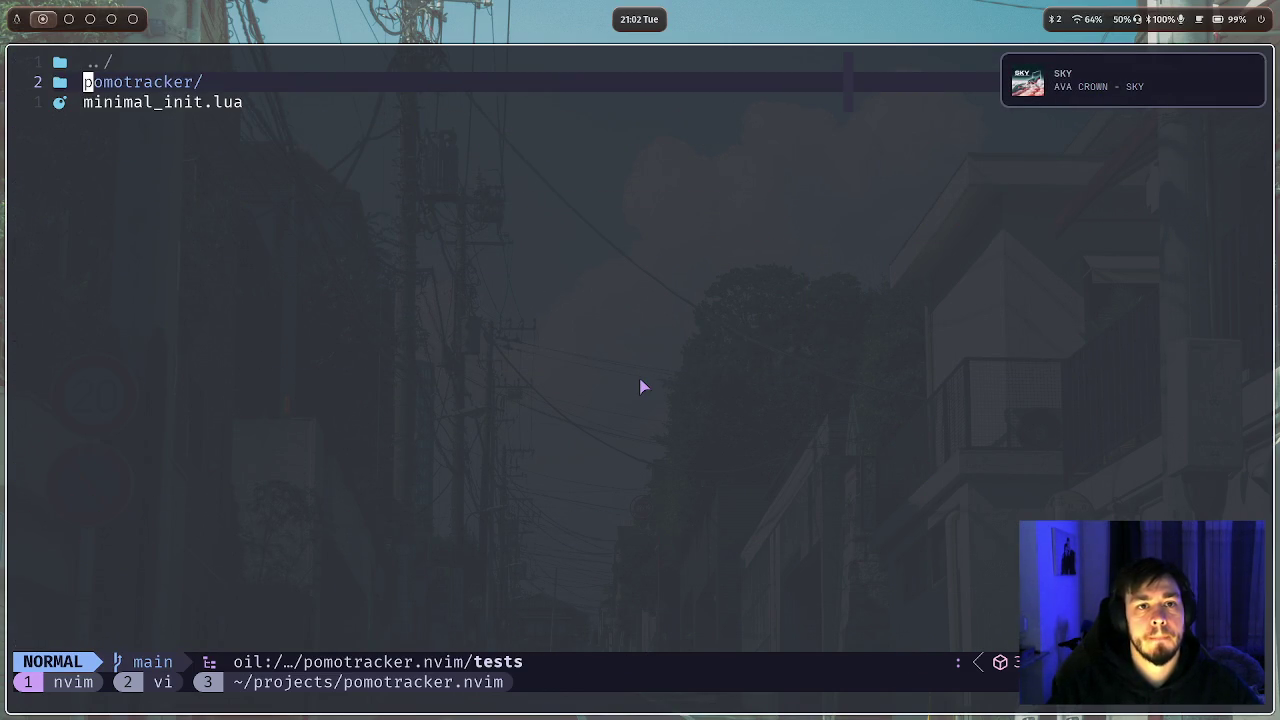
{"action": "key", "text": "minus"}
{"action": "key", "text": "k"}
{"action": "key", "text": "k"}
{"action": "key", "text": "Return"}
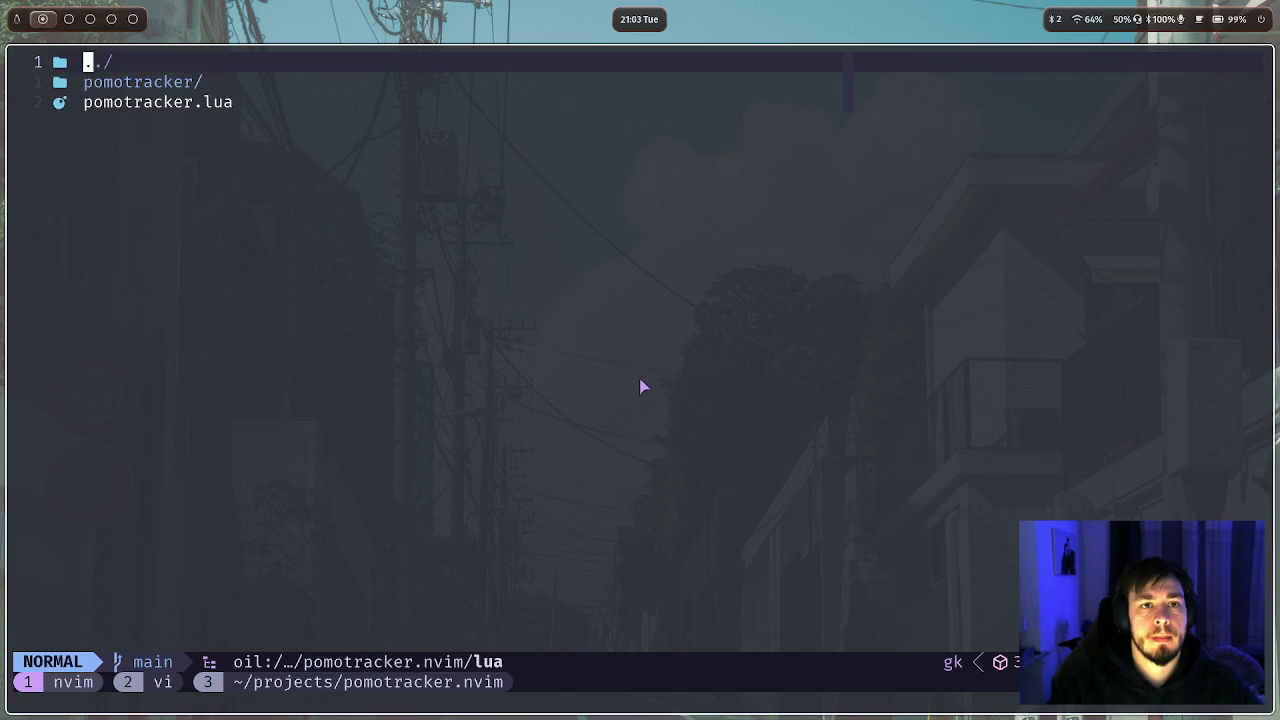
{"action": "key", "text": "j"}
{"action": "key", "text": "Return"}
{"action": "key", "text": "minus"}
{"action": "key", "text": "j"}
{"action": "key", "text": "Return"}
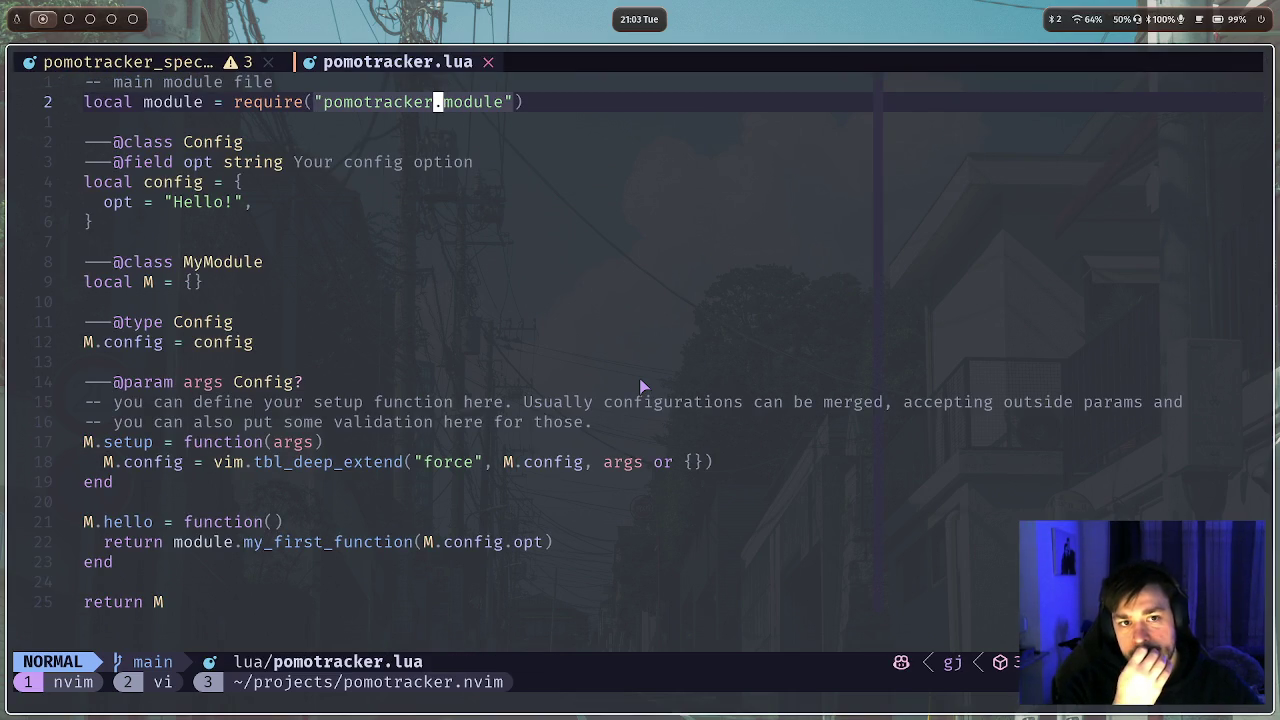
{"action": "key", "text": "space"}
{"action": "key", "text": "t"}
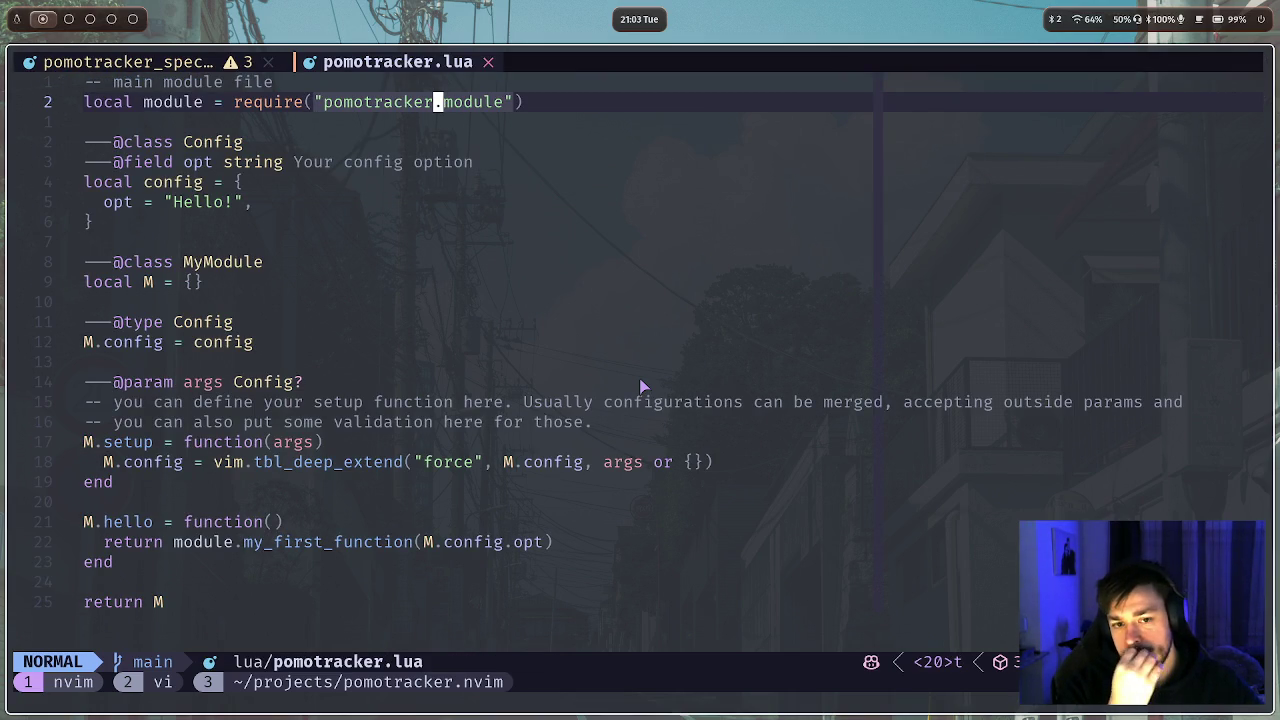
In .stylua.toml, set indent width to 4 and column width to 80, then save.
{"action": "key", "text": "minus"}
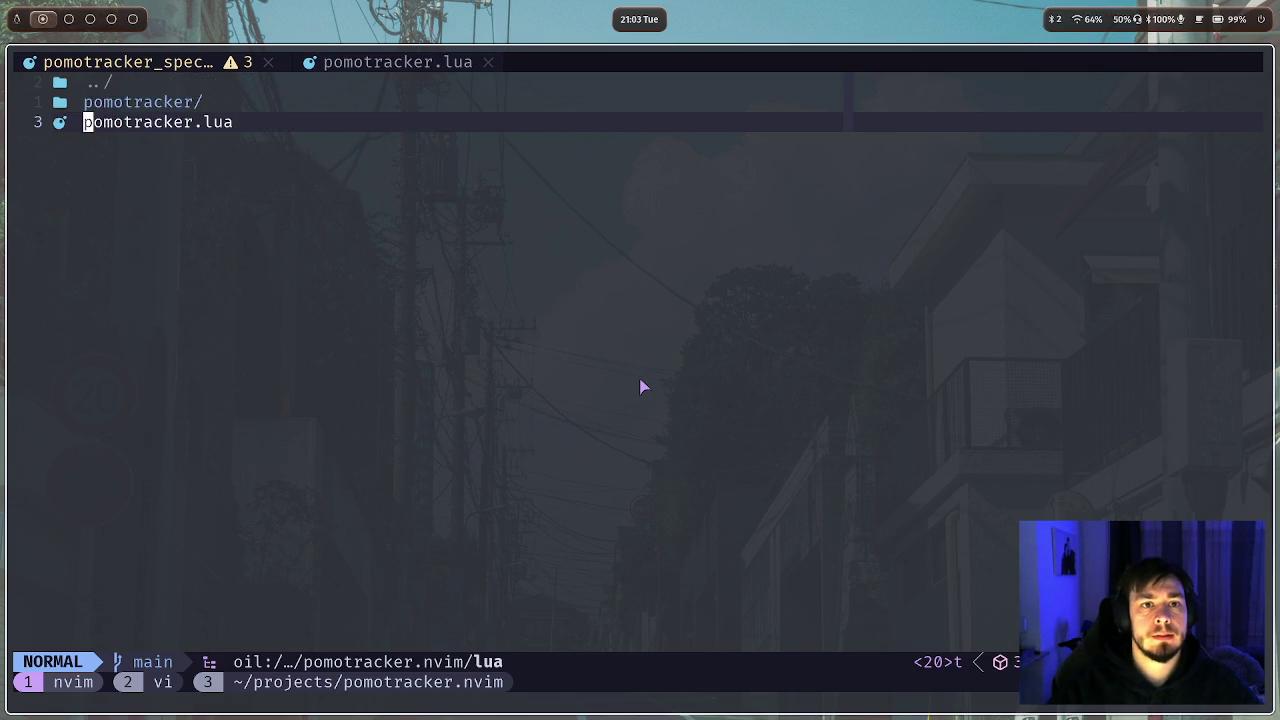
{"action": "key", "text": "minus"}
{"action": "key", "text": "j"}
{"action": "key", "text": "j"}
{"action": "key", "text": "j"}
{"action": "key", "text": "j"}
{"action": "key", "text": "Return"}
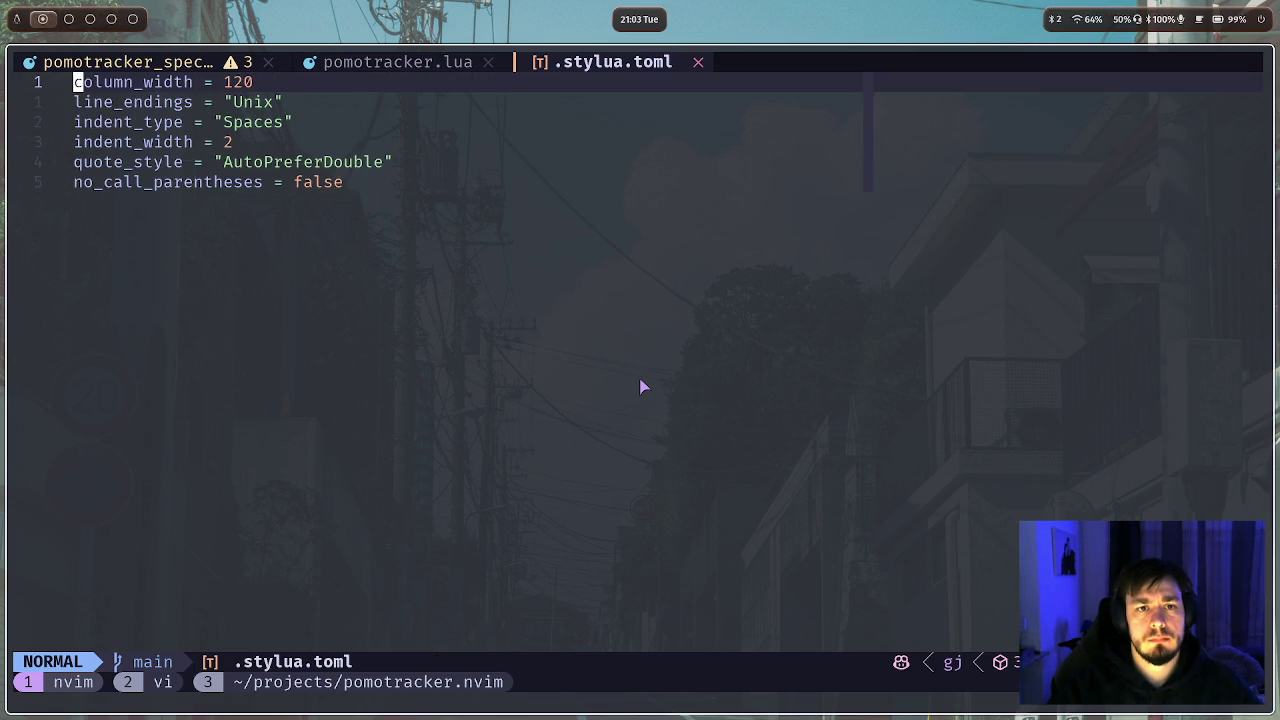
{"action": "key", "text": "j"}
{"action": "key", "text": "j"}
{"action": "key", "text": "j"}
{"action": "key", "text": "dollar"}
{"action": "key", "text": "r"}
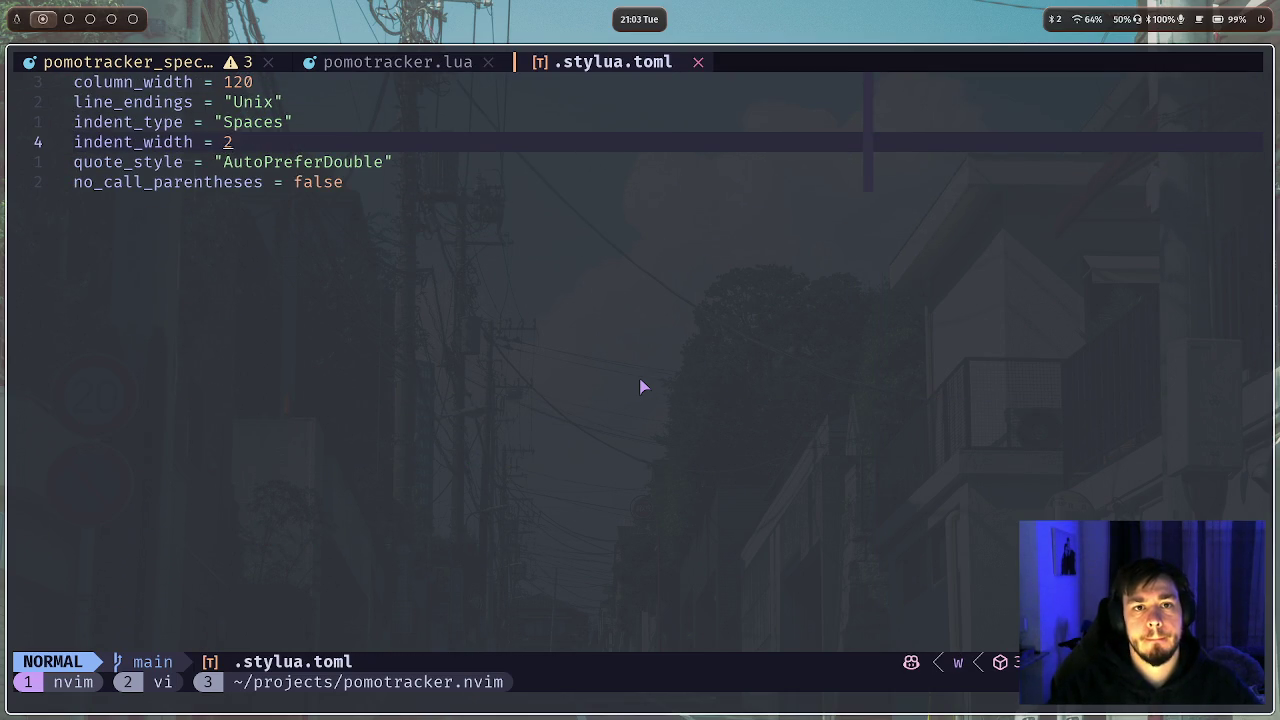
{"action": "key", "text": "4"}
{"action": "key", "text": "k"}
{"action": "key", "text": "k"}
{"action": "key", "text": "k"}
{"action": "type", "text": "ciw80"}
{"action": "key", "text": "Escape"}
{"action": "key", "text": "ctrl+s"}
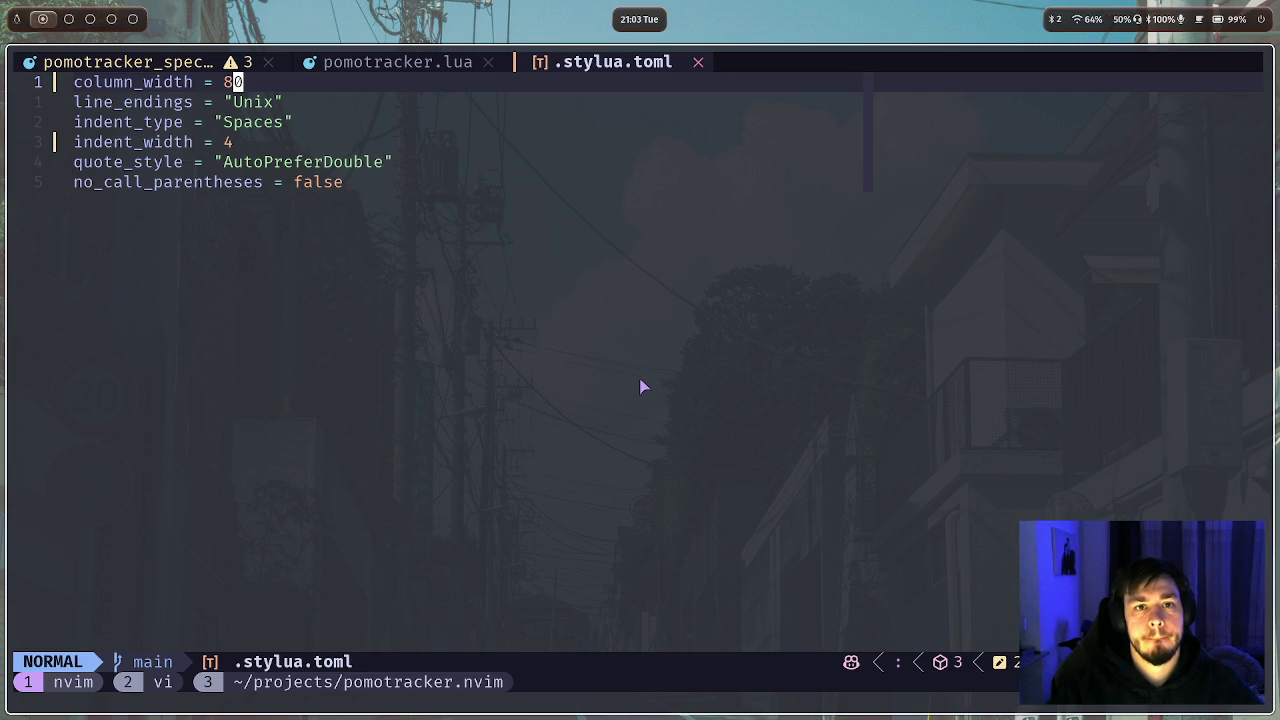
Reformat pomotracker.lua with the new stylua settings and save it with :w.
{"action": "key", "text": "shift+h"}
{"action": "key", "text": "space"}
{"action": "key", "text": "c"}
{"action": "key", "text": "f"}
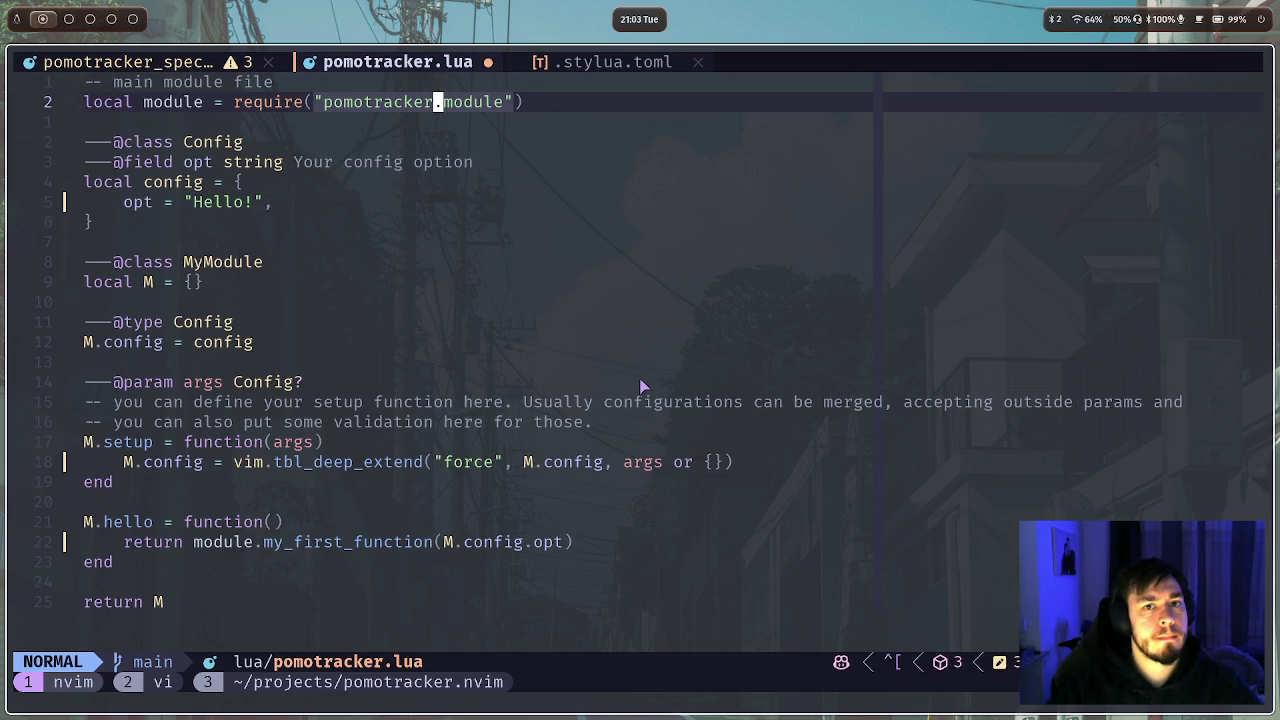
{"action": "type", "text": ":w"}
{"action": "key", "text": "Return"}
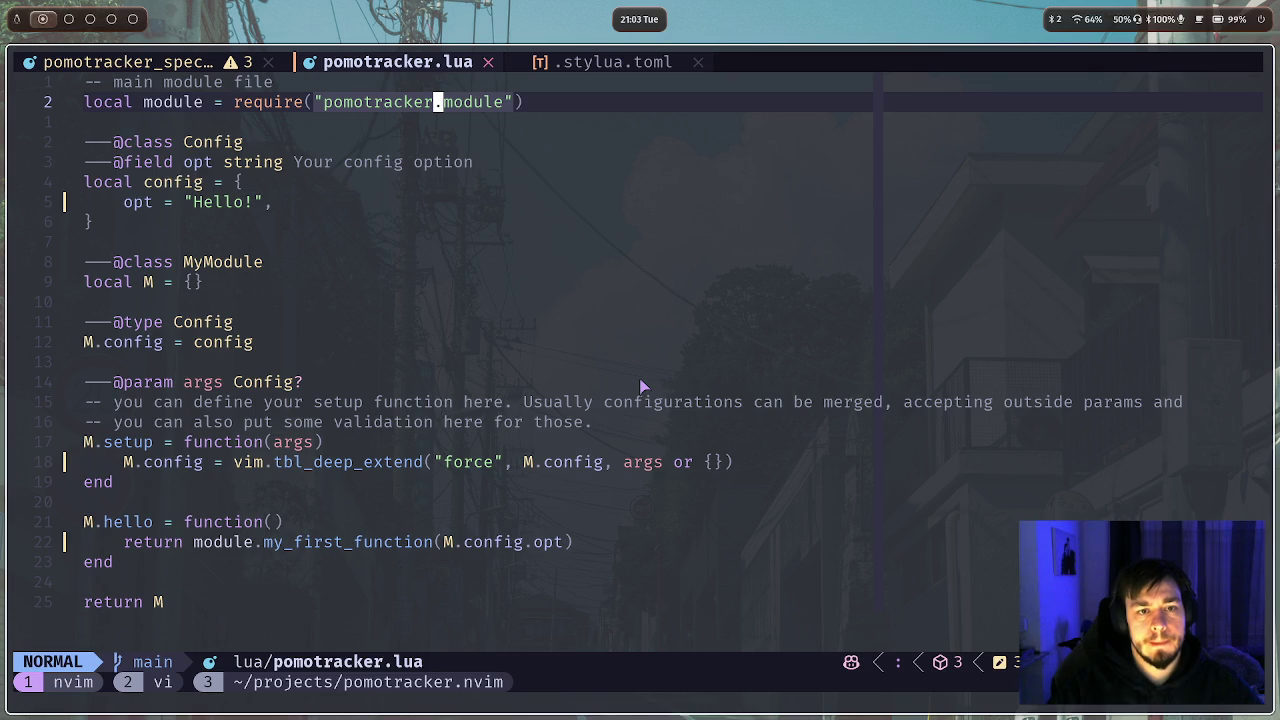
Move through pomotracker.lua to the config annotation and the blank line below local M.
{"action": "key", "text": "j"}
{"action": "key", "text": "j"}
{"action": "key", "text": "j"}
{"action": "key", "text": "j"}
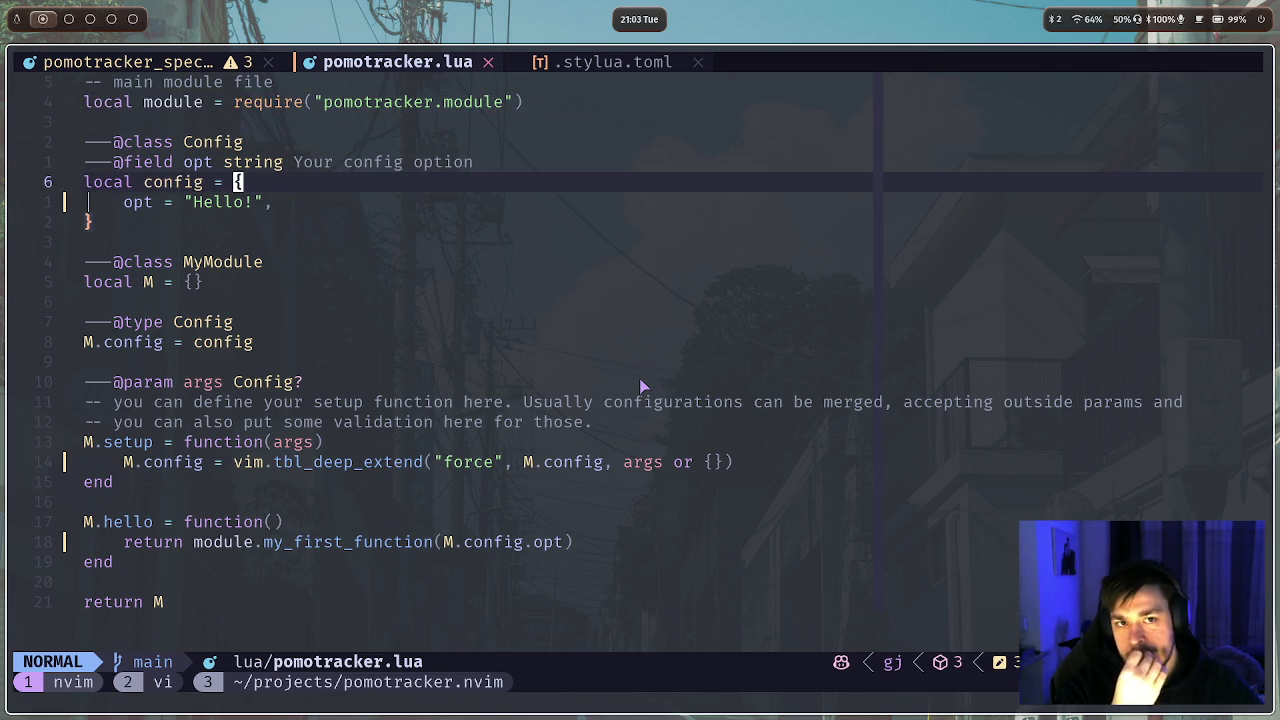
{"action": "key", "text": "k"}
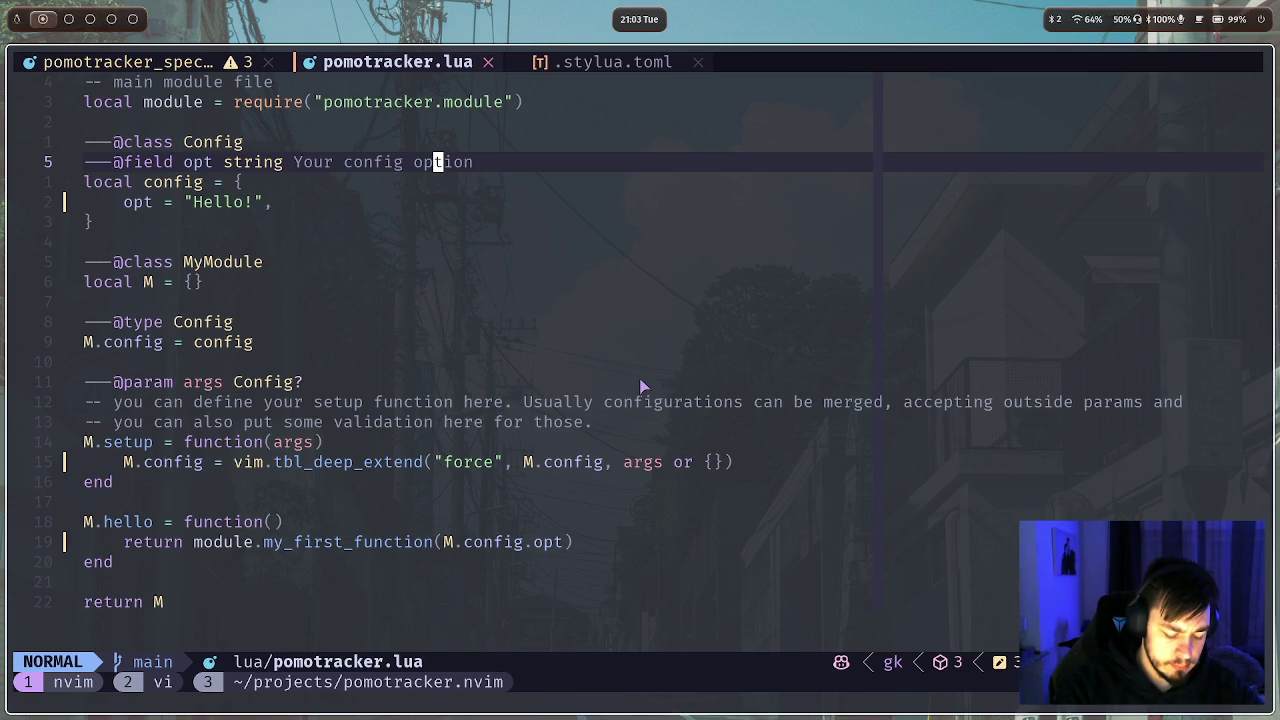
{"action": "left_click", "coordinate": [498, 309]}
Open github.com/maduki-tech/pomotracker.nvim in a new browser tab and view its Actions runs.
{"action": "key", "text": "super+3"}
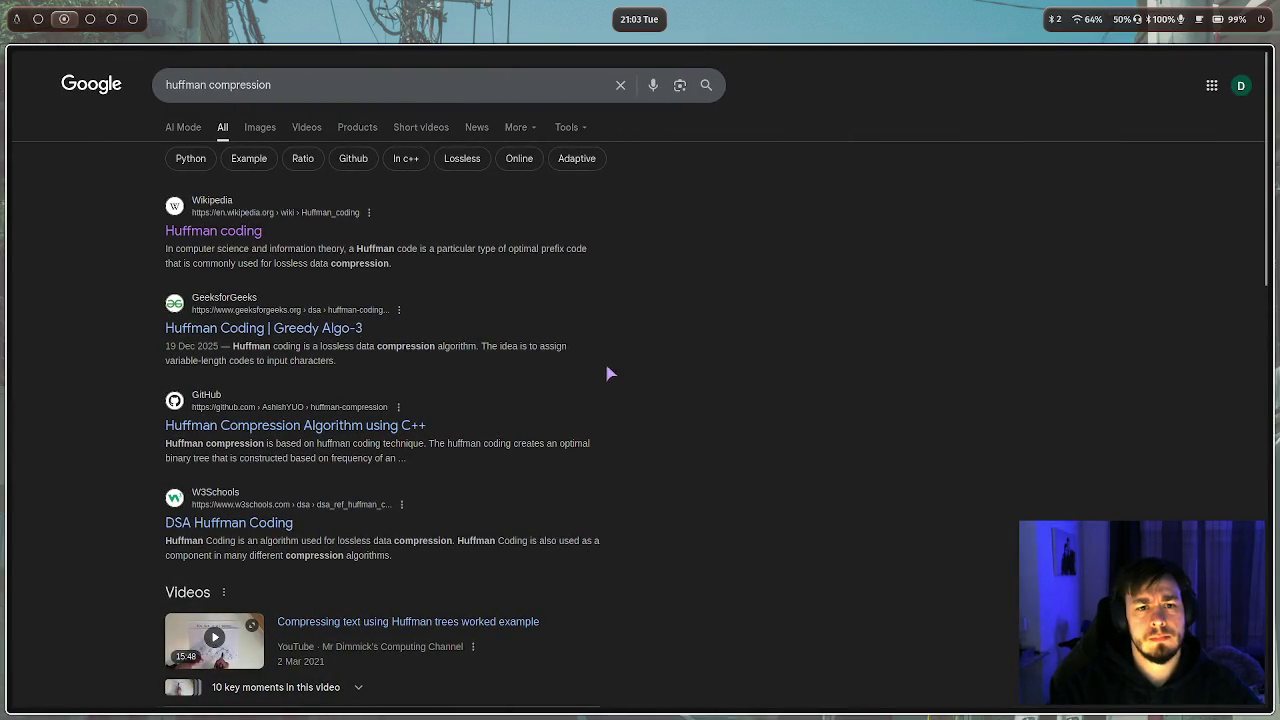
{"action": "left_click", "coordinate": [60, 238]}
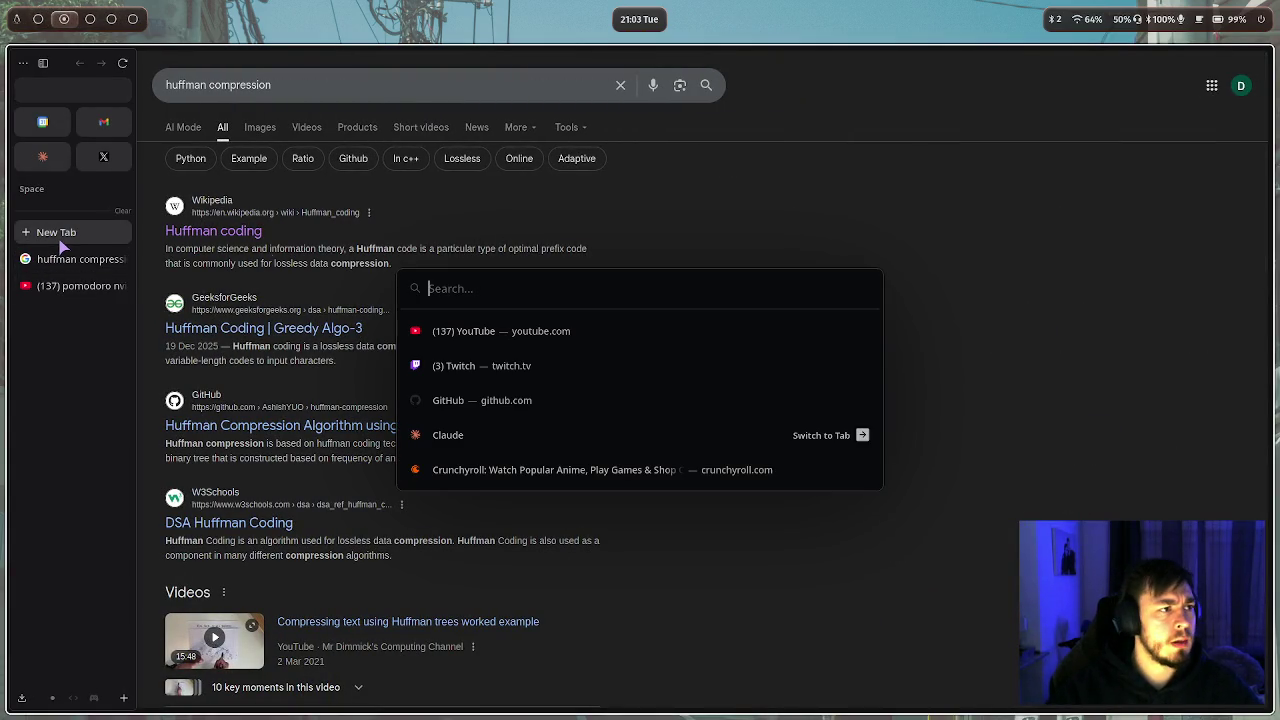
{"action": "type", "text": "github"}
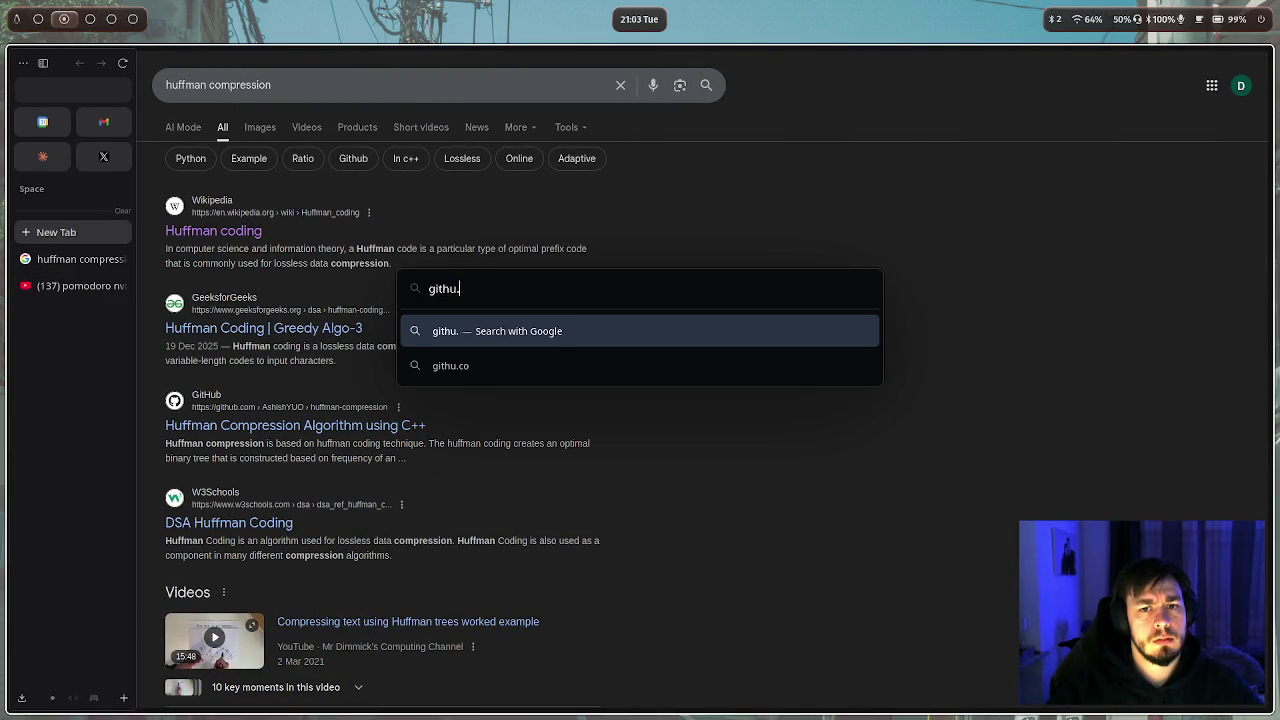
{"action": "type", "text": ".com/"}
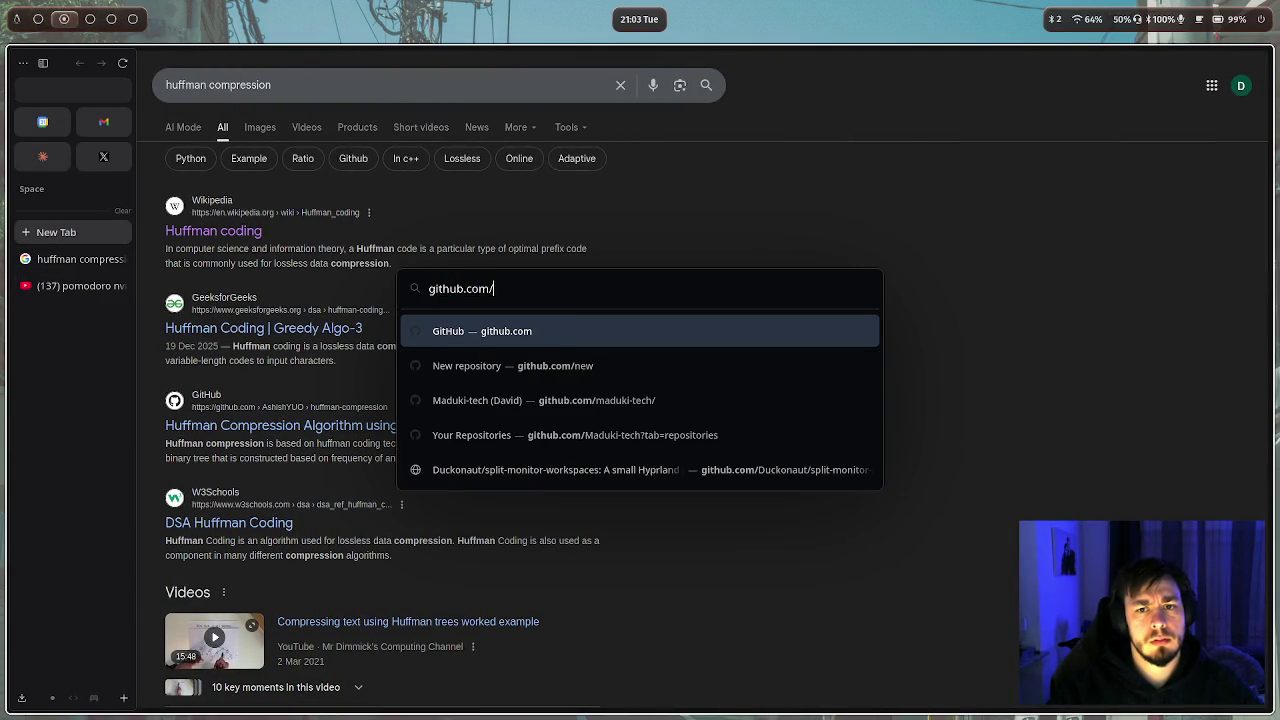
{"action": "type", "text": "madu"}
{"action": "key", "text": "Right"}
{"action": "type", "text": "pom"}
{"action": "key", "text": "Return"}
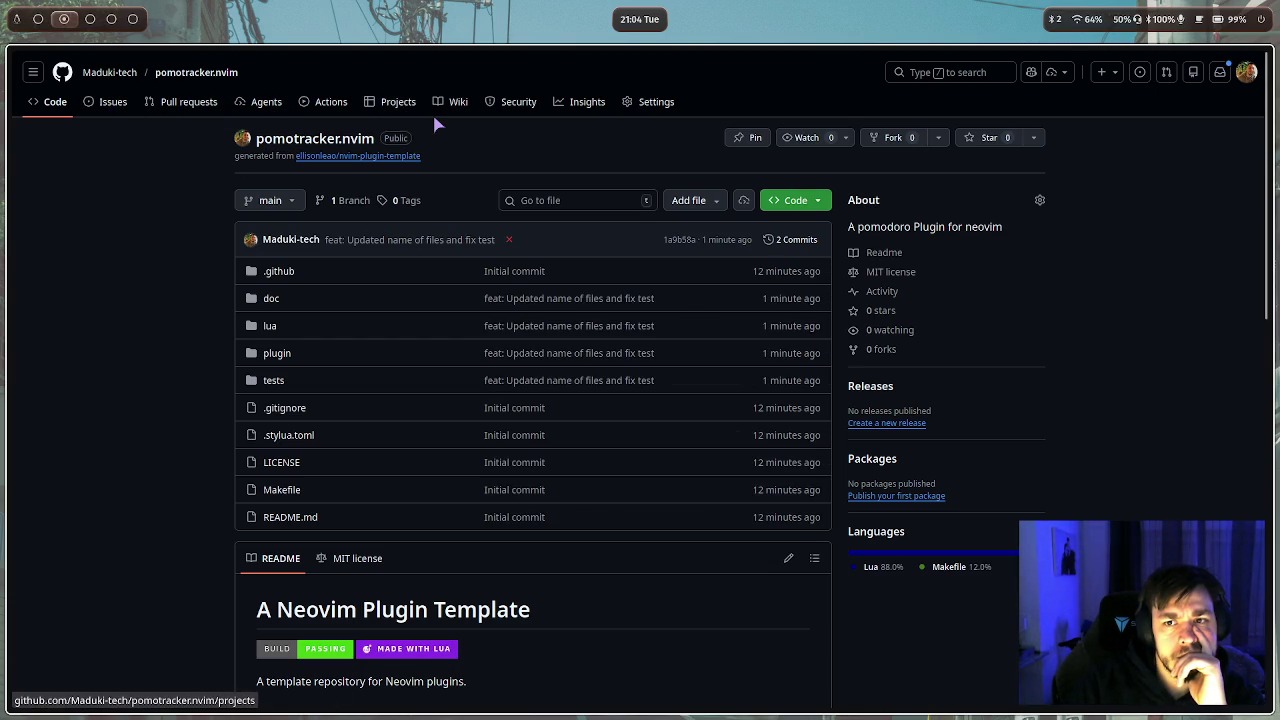
{"action": "left_click", "coordinate": [337, 111]}
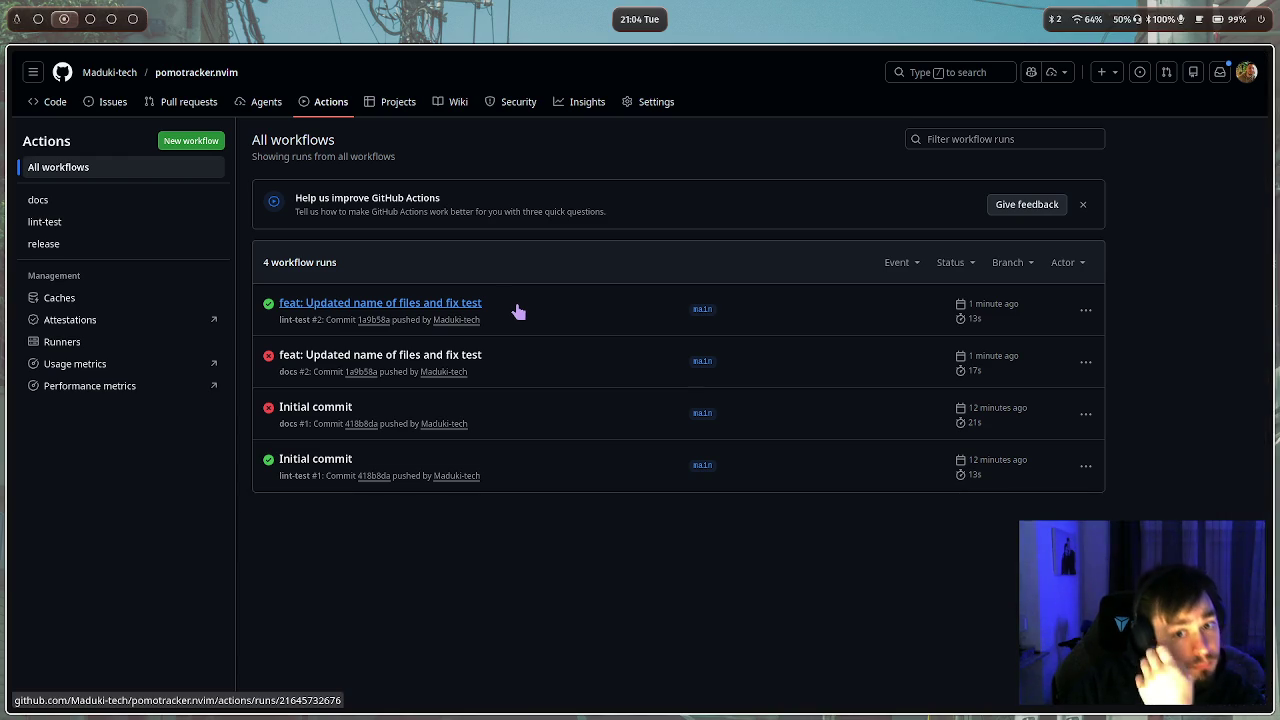
Inspect the latest commit's failed docs job log with its 403 push error, then return to Neovim.
{"action": "left_click", "coordinate": [480, 356]}
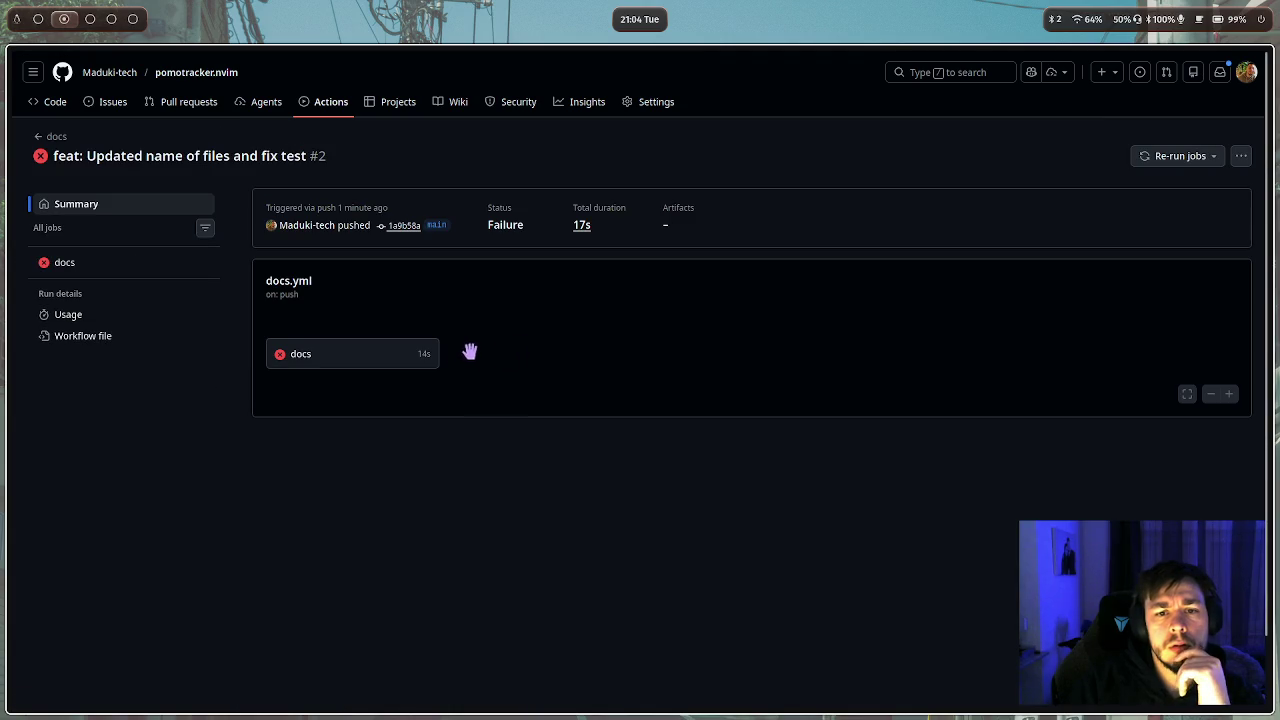
{"action": "left_click", "coordinate": [335, 360]}
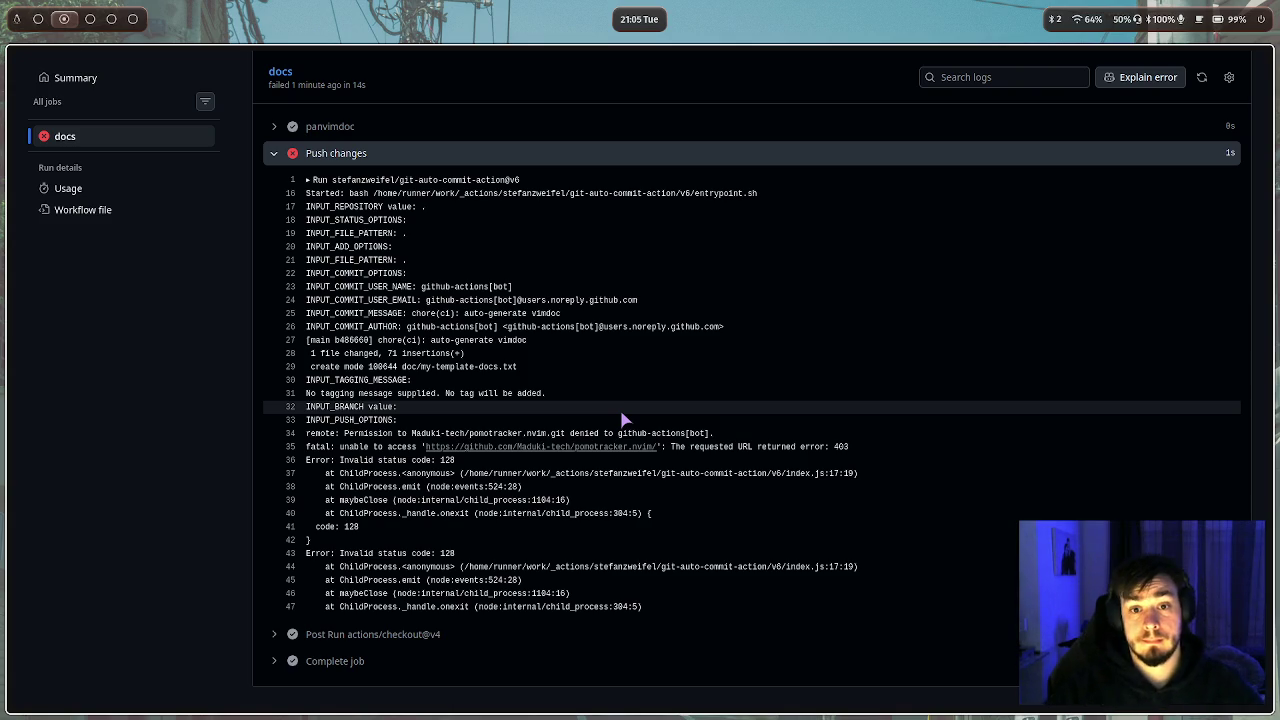
{"action": "key", "text": "super+h"}
Browse with oil from the lua folder up to the project root and into .github/workflows.
{"action": "key", "text": "minus"}
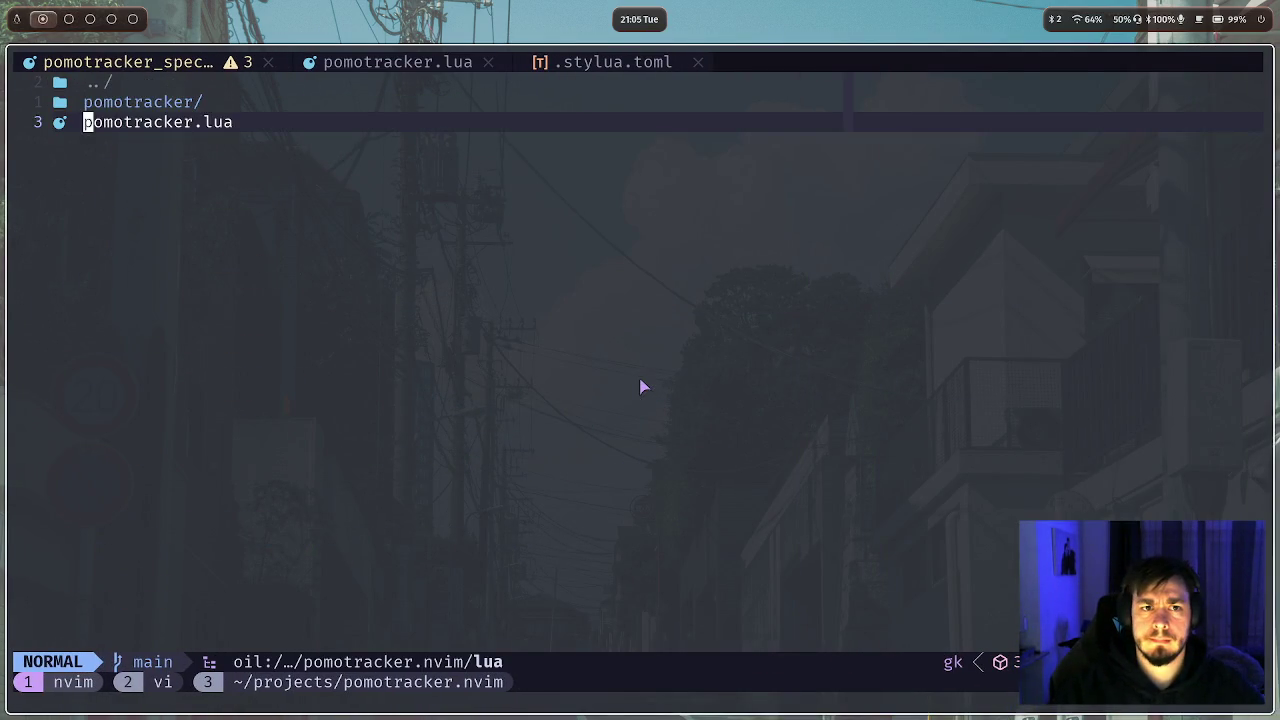
{"action": "key", "text": "minus"}
{"action": "key", "text": "minus"}
{"action": "key", "text": "Return"}
{"action": "key", "text": "k"}
{"action": "key", "text": "k"}
{"action": "key", "text": "k"}
{"action": "key", "text": "Return"}
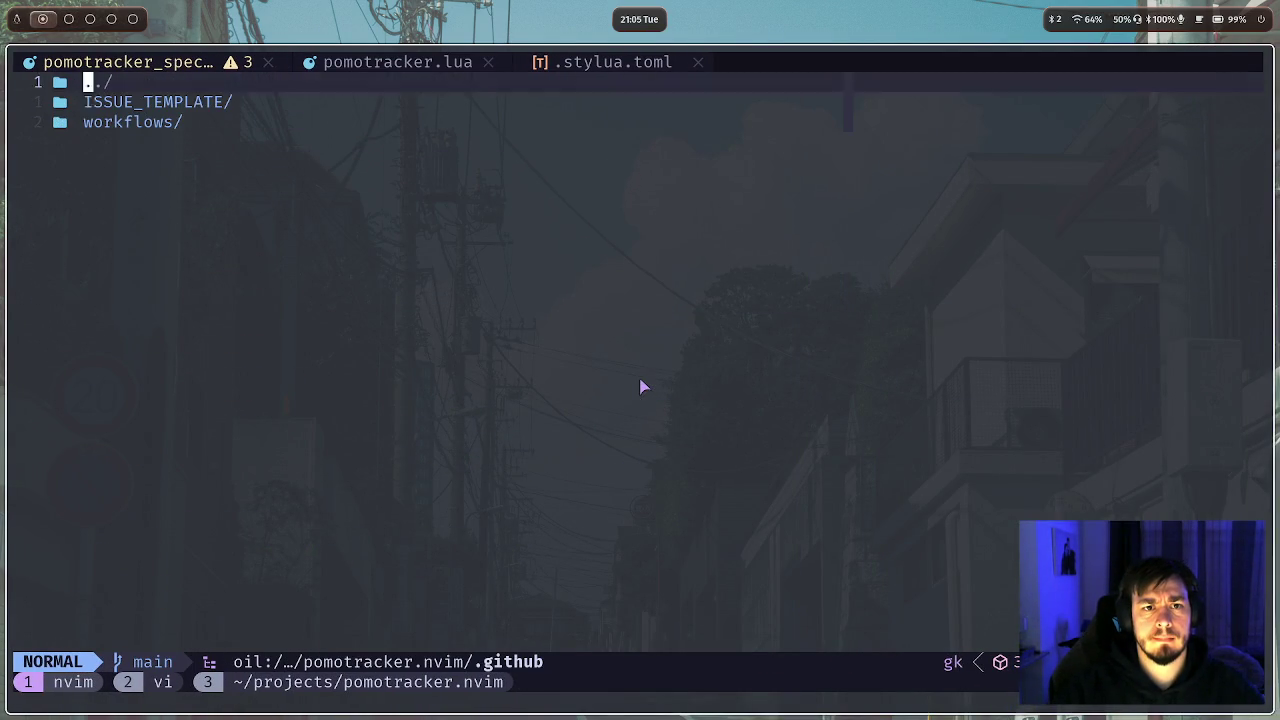
{"action": "key", "text": "j"}
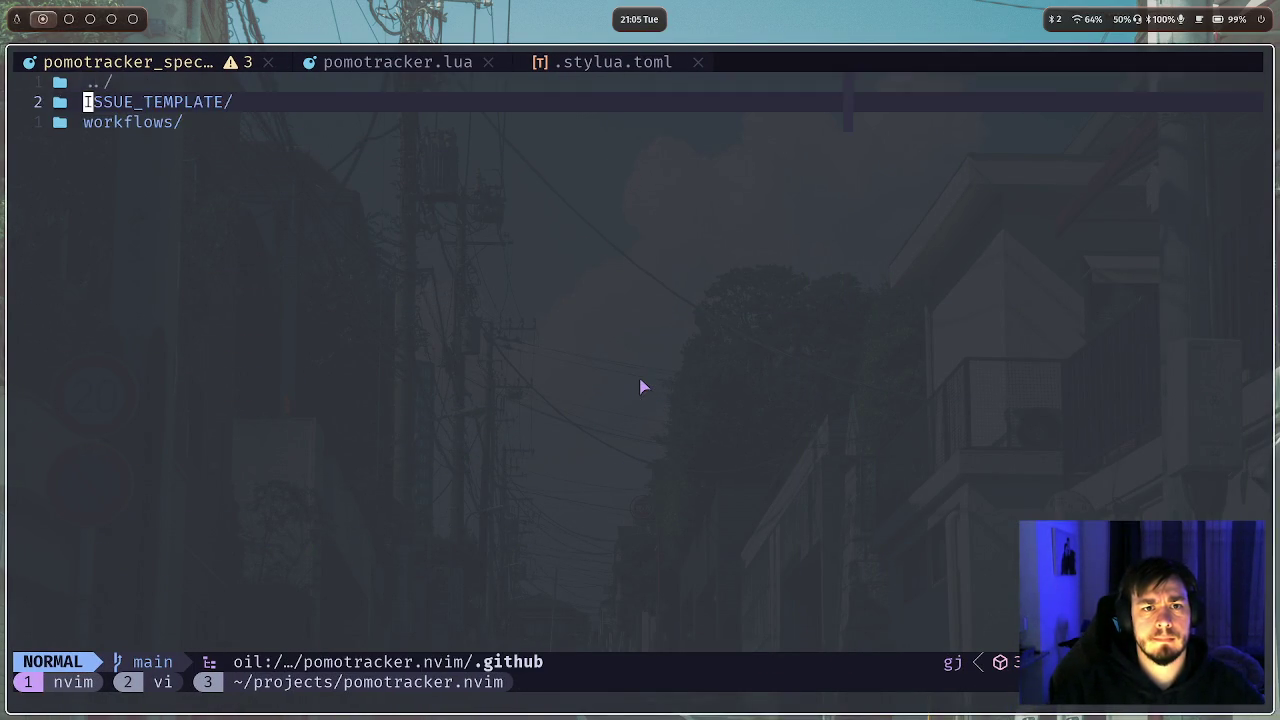
{"action": "key", "text": "j"}
{"action": "key", "text": "Return"}
Look around the project's doc, .github and .git folders.
{"action": "key", "text": "minus"}
{"action": "key", "text": "minus"}
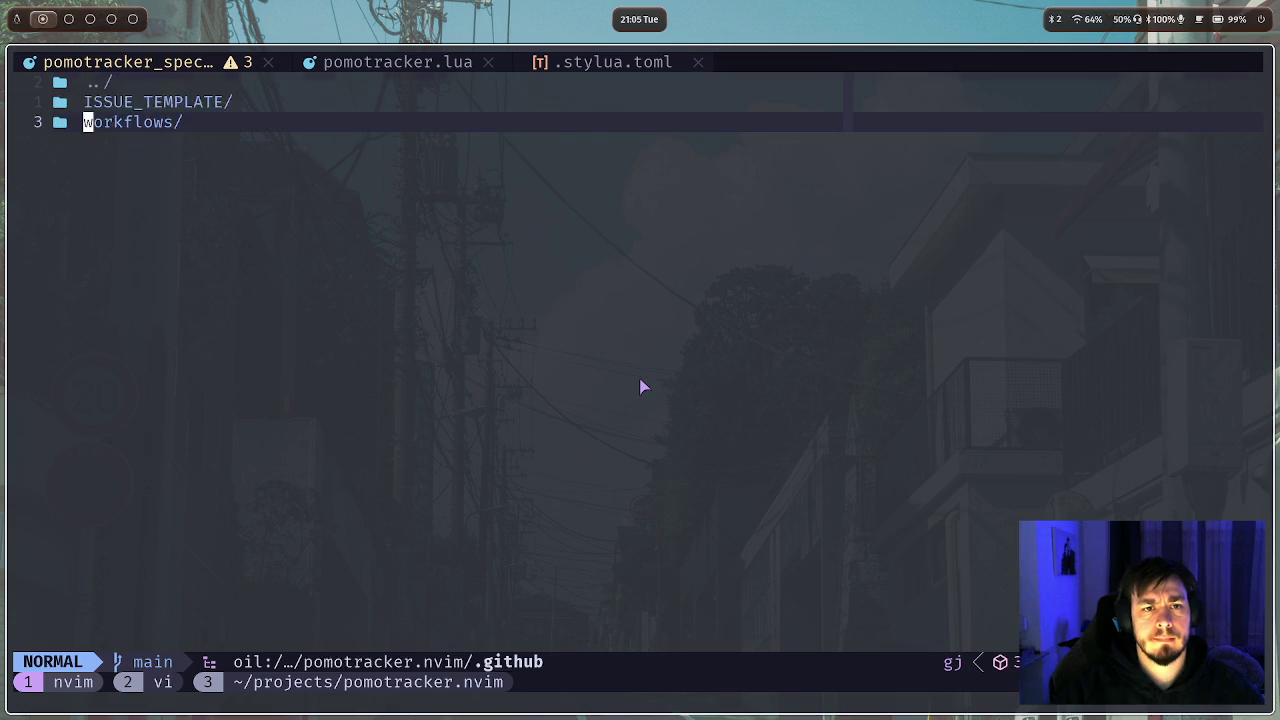
{"action": "key", "text": "j"}
{"action": "key", "text": "Return"}
{"action": "key", "text": "minus"}
{"action": "key", "text": "k"}
{"action": "key", "text": "Return"}
{"action": "key", "text": "minus"}
{"action": "key", "text": "k"}
{"action": "key", "text": "Return"}
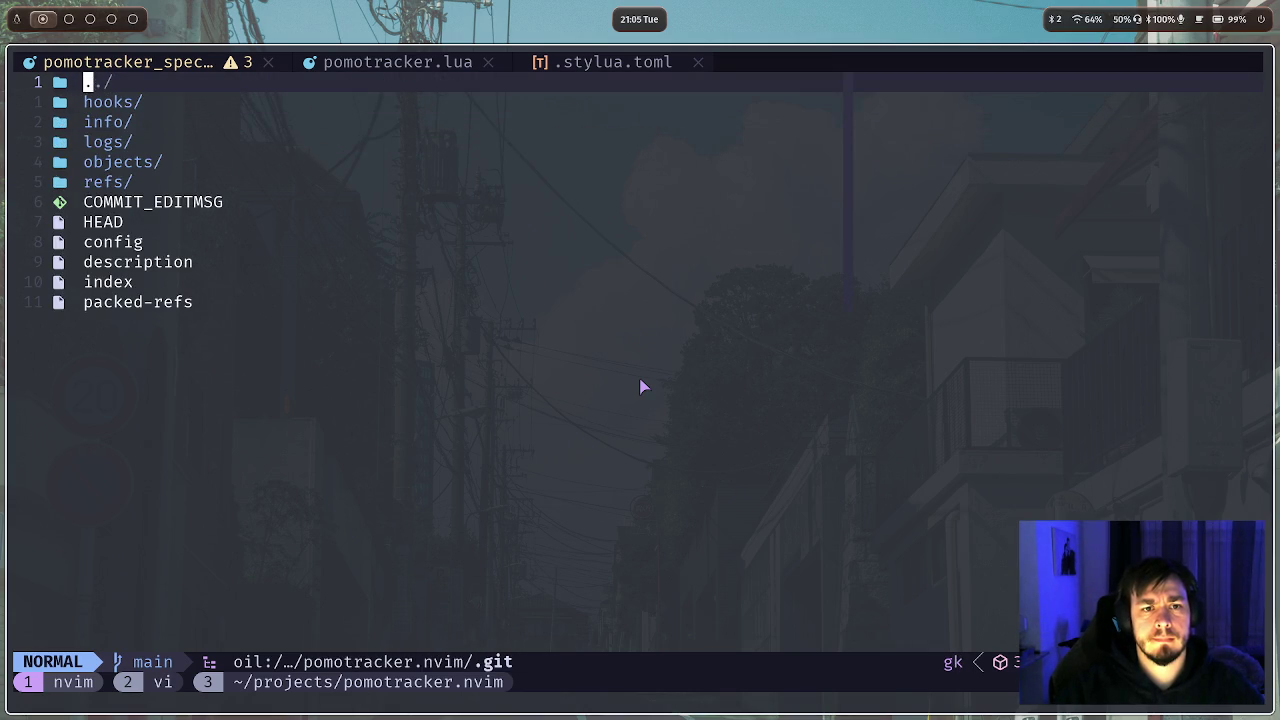
Open the doc folder and read the generated pomotracker.nvim.txt help file.
{"action": "key", "text": "minus"}
{"action": "key", "text": "j"}
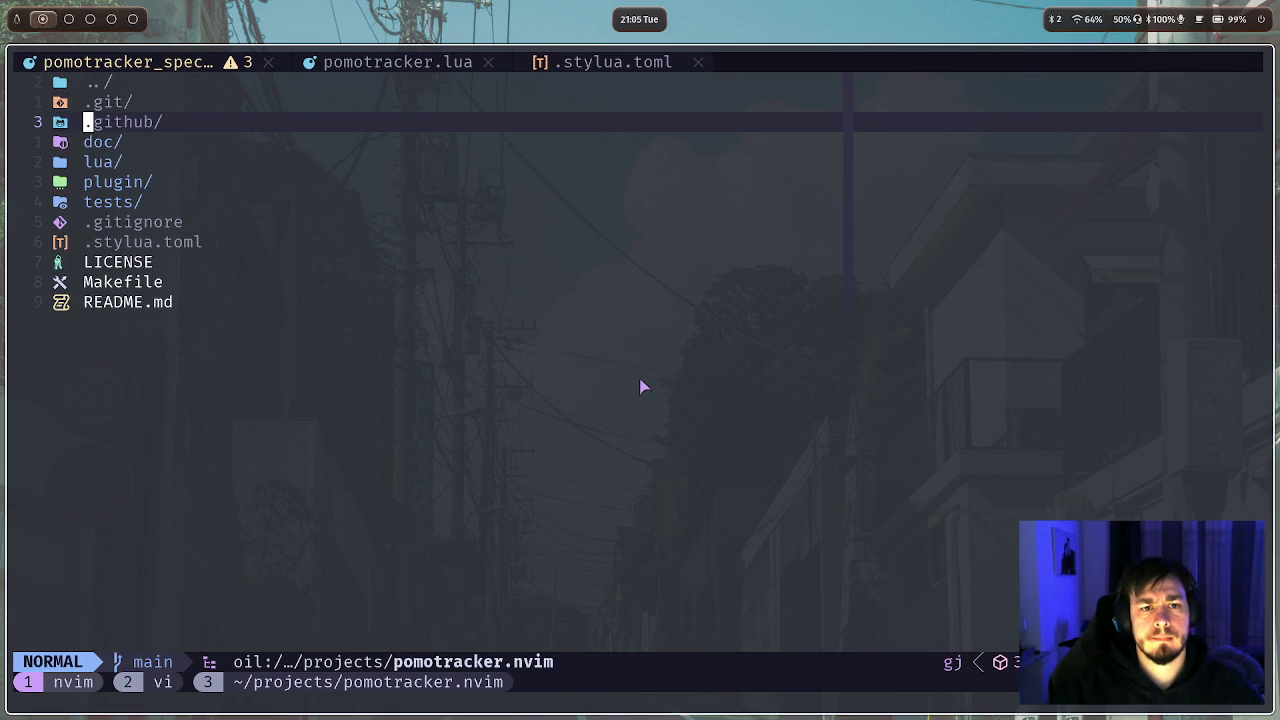
{"action": "key", "text": "j"}
{"action": "key", "text": "Return"}
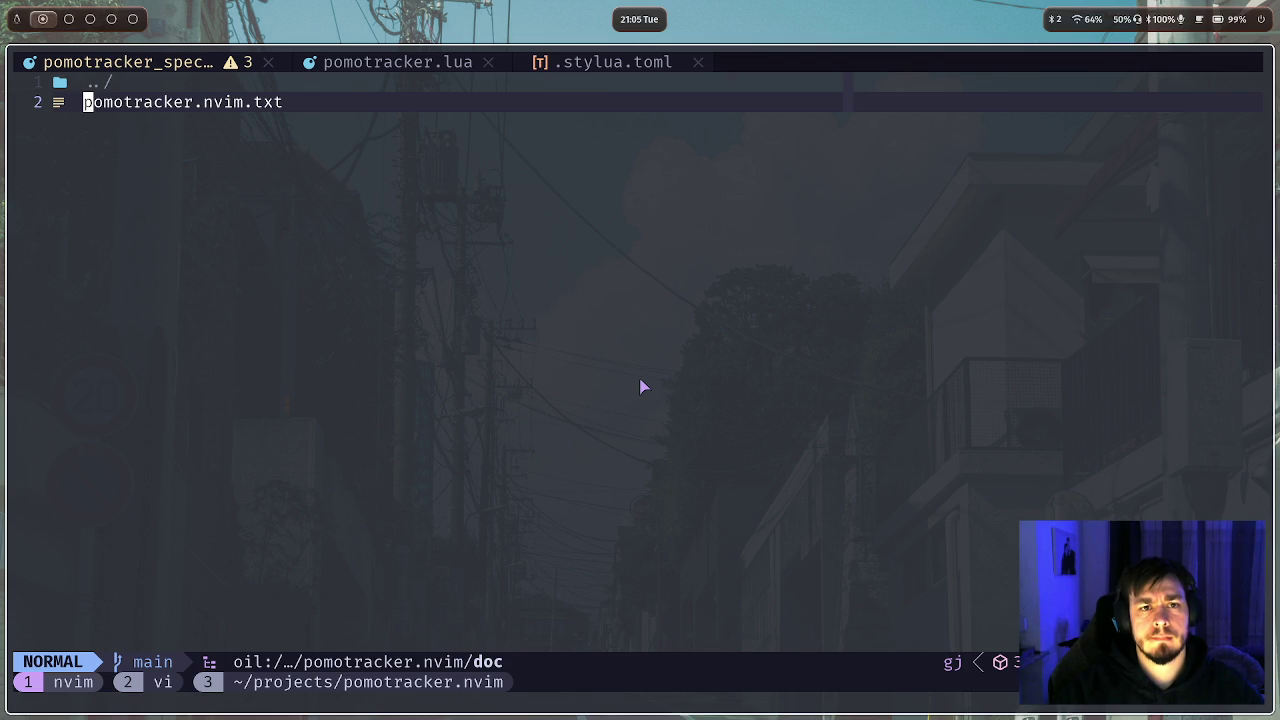
{"action": "key", "text": "Return"}
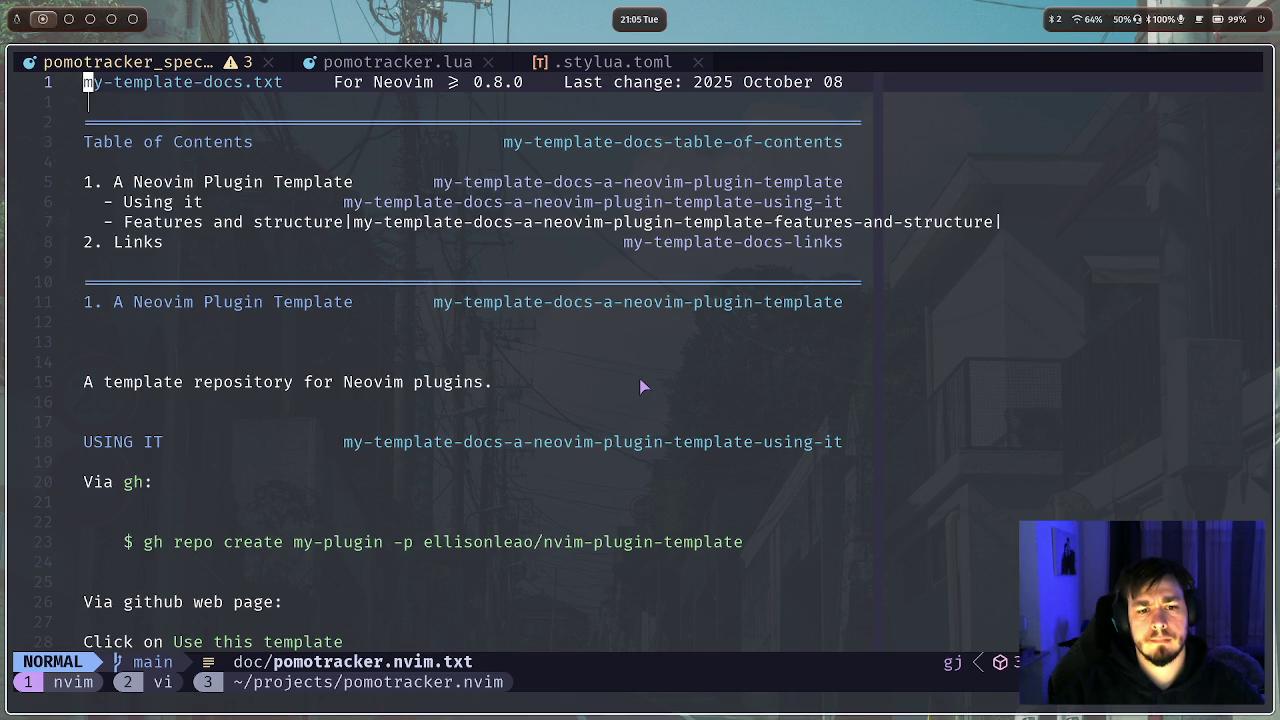
{"action": "key", "text": "j"}
{"action": "key", "text": "j"}
{"action": "key", "text": "j"}
{"action": "key", "text": "j"}
{"action": "key", "text": "j"}
{"action": "key", "text": "j"}
{"action": "key", "text": "j"}
{"action": "key", "text": "j"}
{"action": "key", "text": "j"}
{"action": "key", "text": "j"}
{"action": "key", "text": "j"}
{"action": "key", "text": "j"}
{"action": "key", "text": "j"}
{"action": "key", "text": "j"}
{"action": "key", "text": "j"}
{"action": "key", "text": "j"}
{"action": "key", "text": "j"}
{"action": "key", "text": "j"}
{"action": "key", "text": "j"}
{"action": "key", "text": "j"}
{"action": "key", "text": "j"}
{"action": "key", "text": "j"}
{"action": "key", "text": "j"}
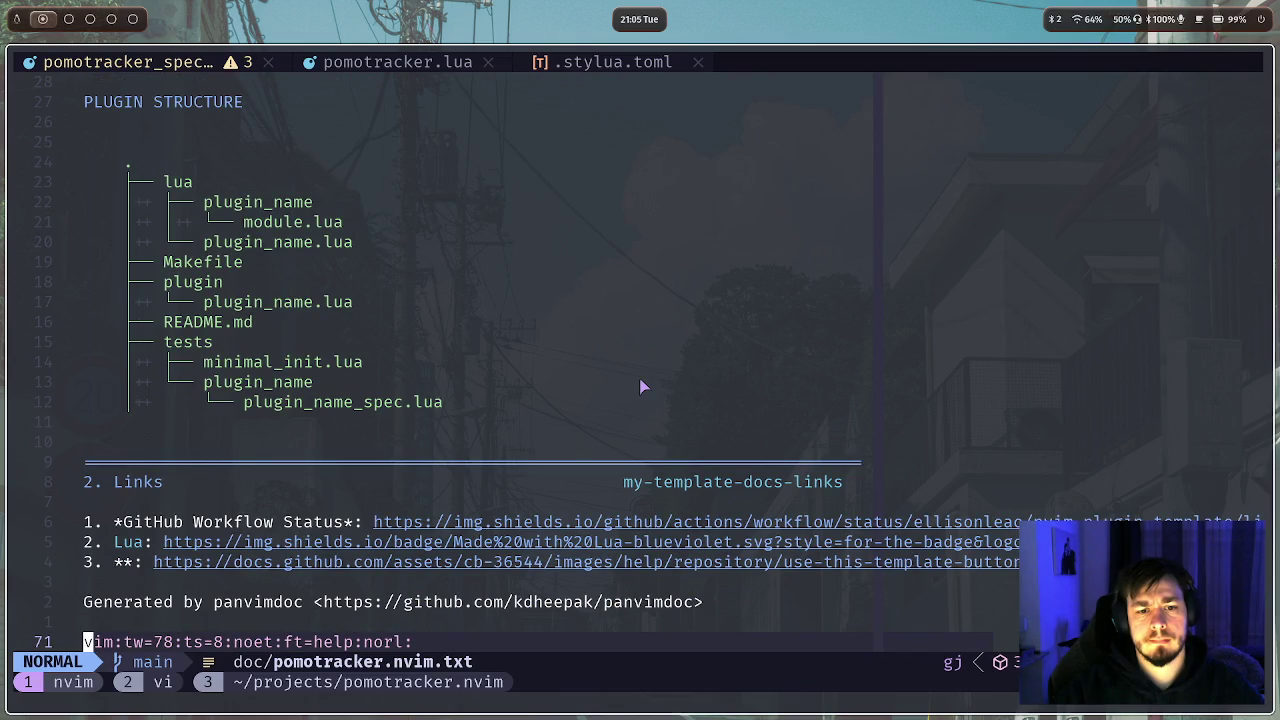
Abandon a doc-folder deletion in the project listing and open .github/workflows/docs.yml.
{"action": "key", "text": "minus"}
{"action": "key", "text": "minus"}
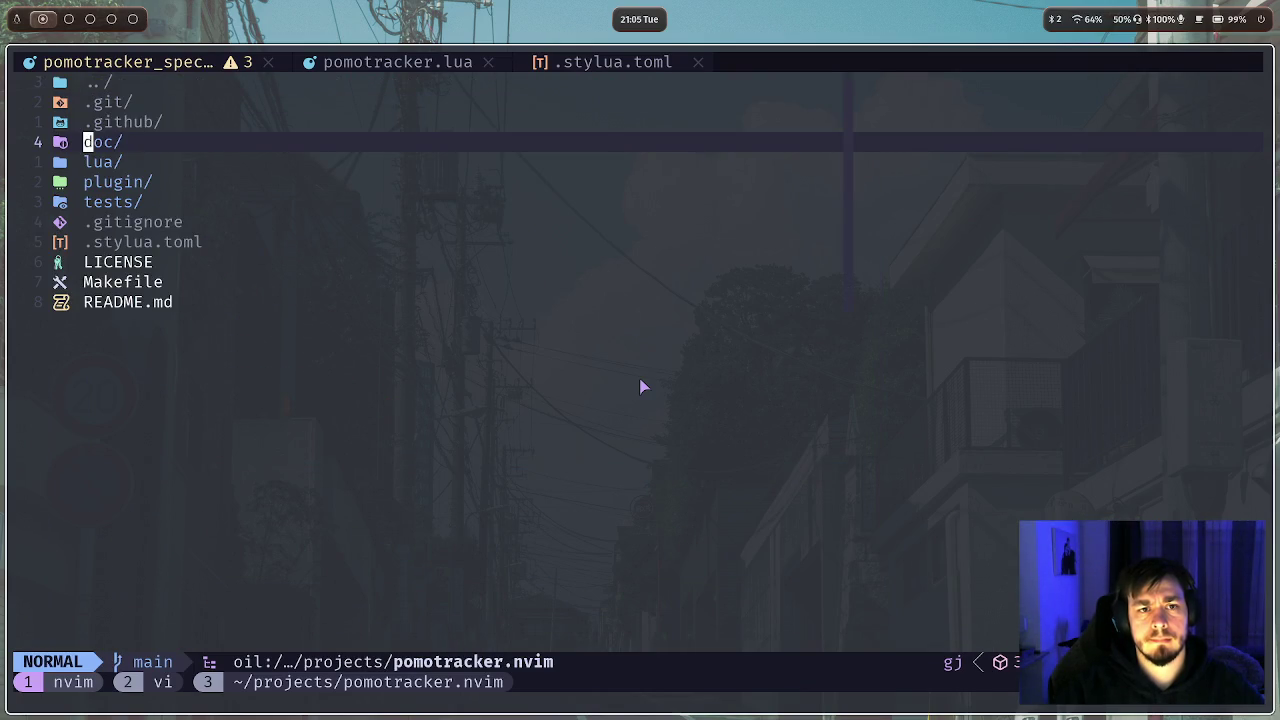
{"action": "key", "text": "d"}
{"action": "key", "text": "d"}
{"action": "key", "text": "colon"}
{"action": "type", "text": "w"}
{"action": "key", "text": "Escape"}
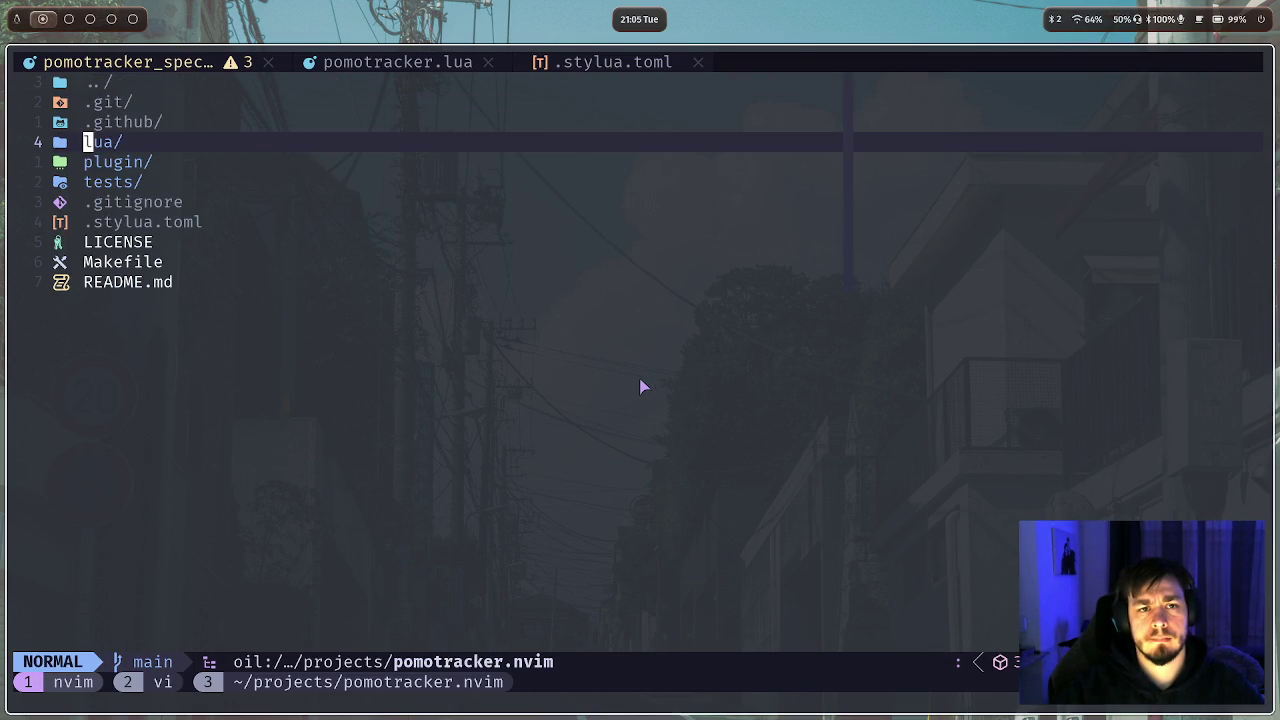
{"action": "key", "text": "k"}
{"action": "key", "text": "Return"}
{"action": "key", "text": "j"}
{"action": "key", "text": "Return"}
{"action": "key", "text": "j"}
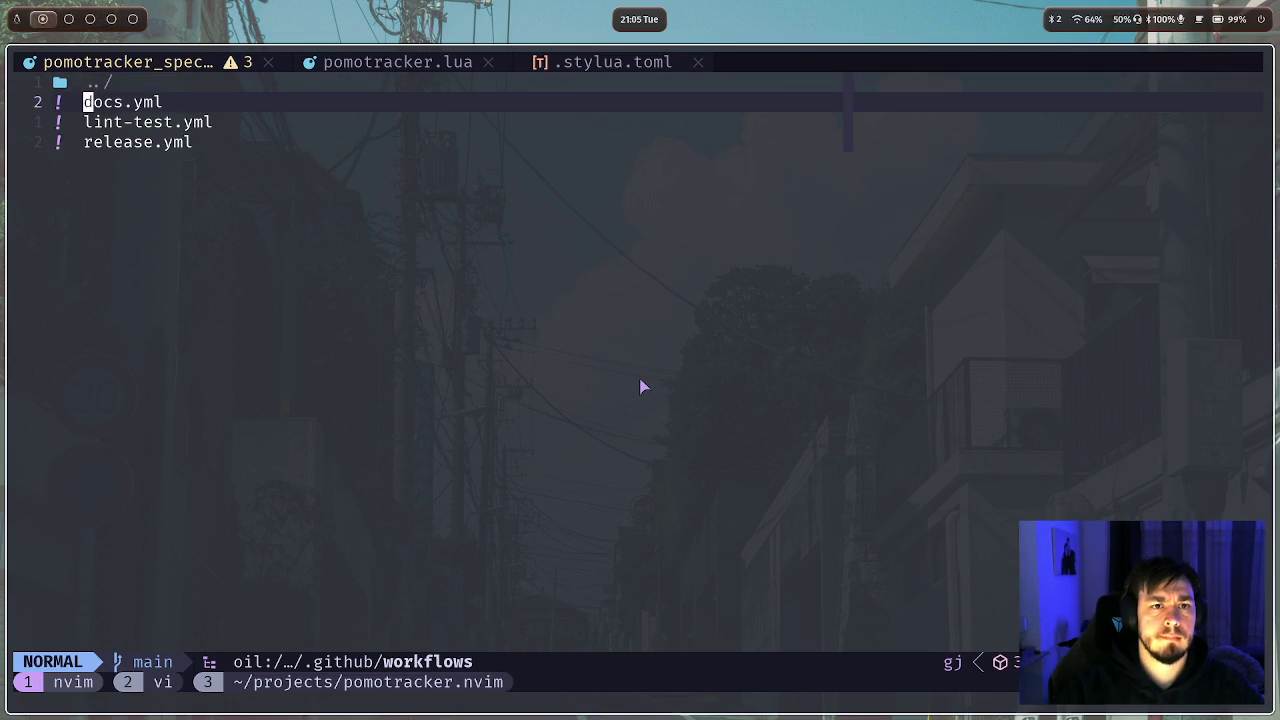
{"action": "key", "text": "Return"}
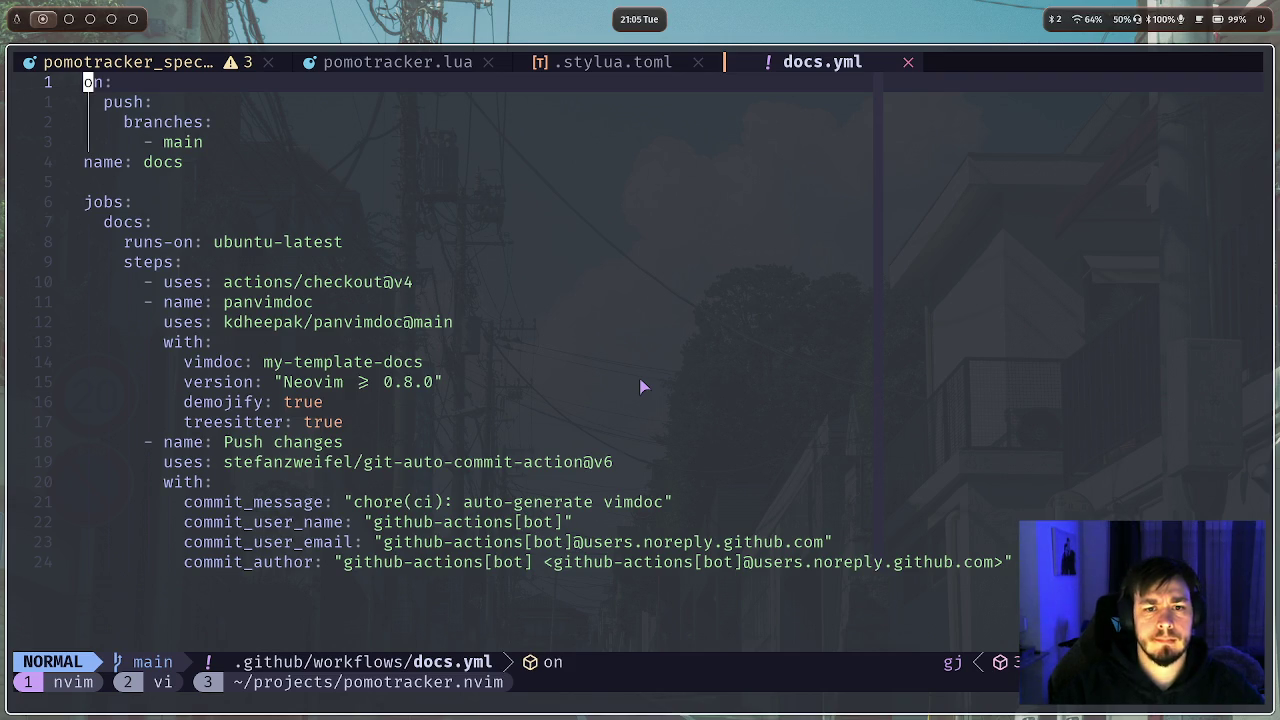